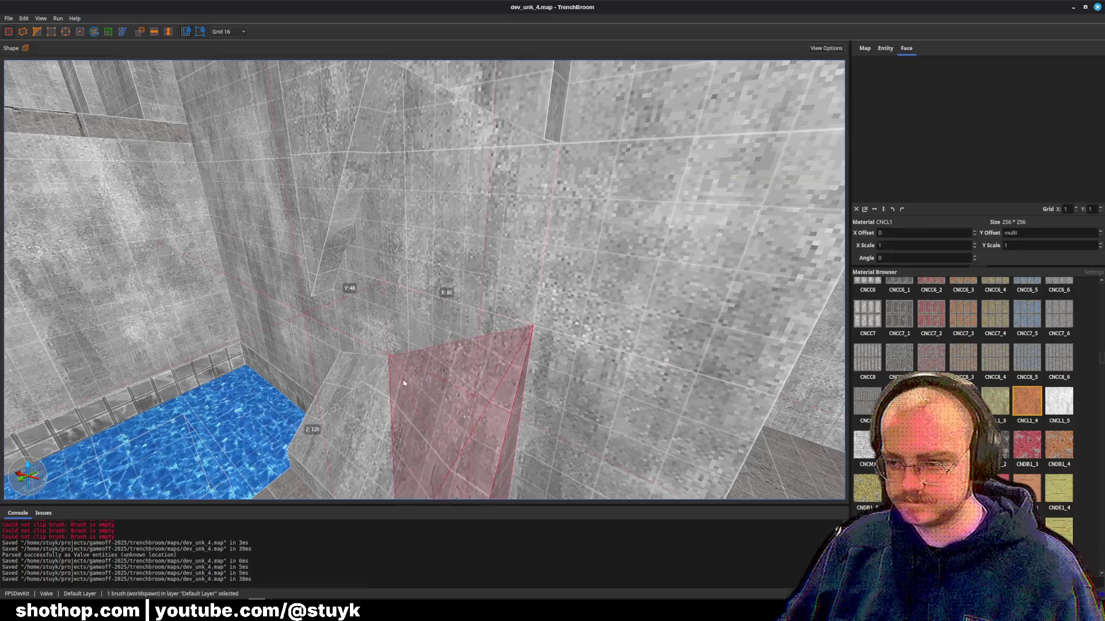
- Apply CNCL1_5 concrete to the two triangular faces beside the pillar
{"action": "key", "text": "s"}
{"action": "key", "text": "s"}
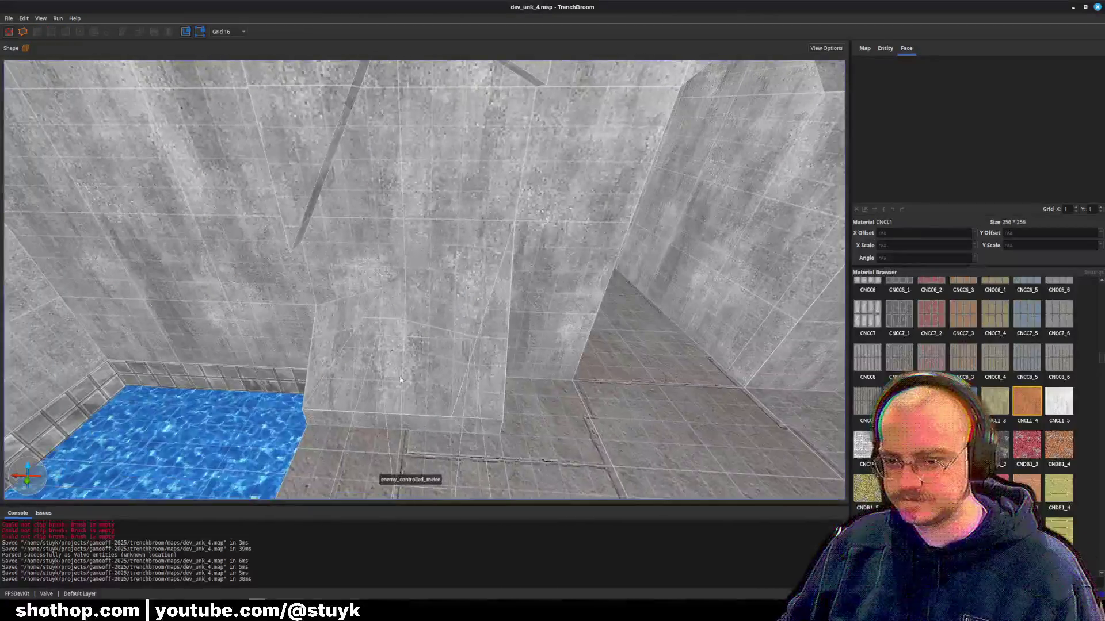
{"action": "key", "text": "w"}
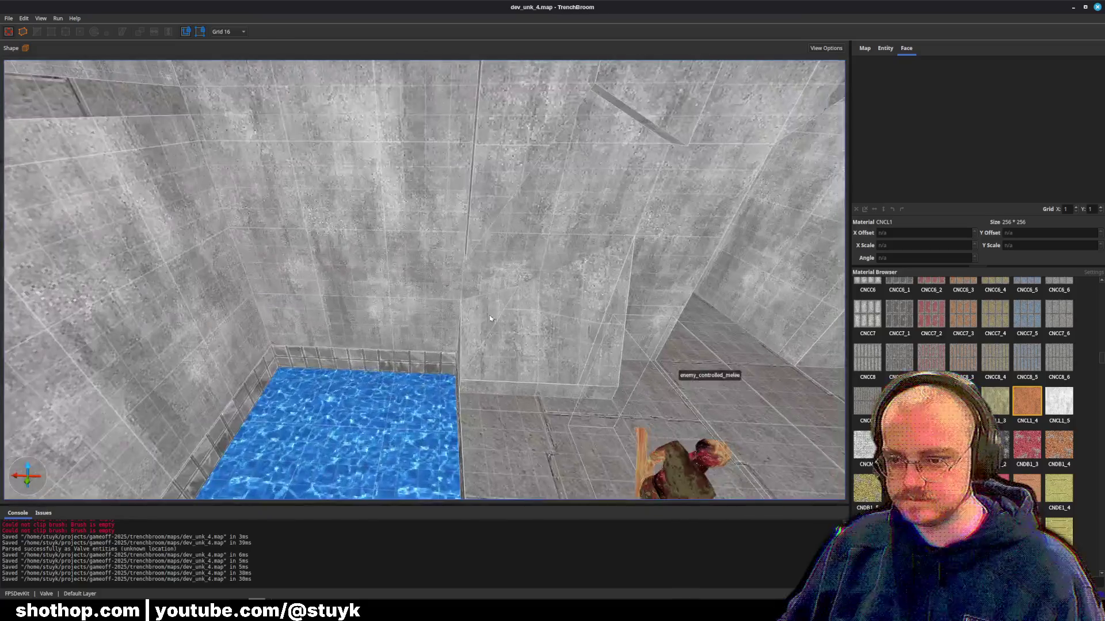
{"action": "left_click", "coordinate": [550, 315], "text": "shift"}
{"action": "left_click", "coordinate": [576, 284], "text": "ctrl+shift"}
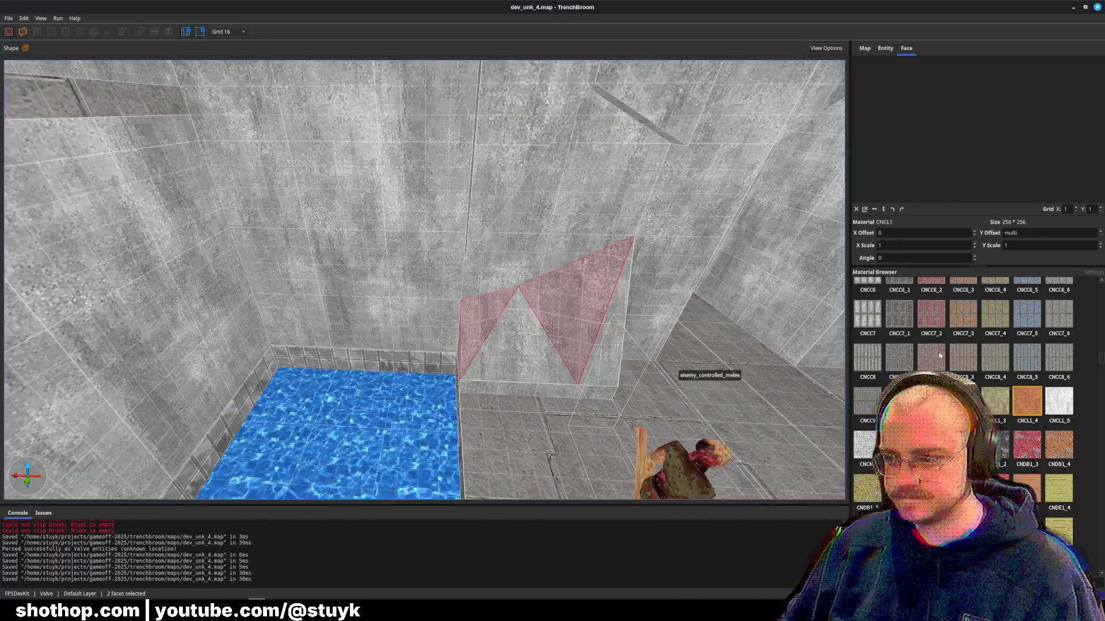
{"action": "left_click", "coordinate": [1060, 405]}
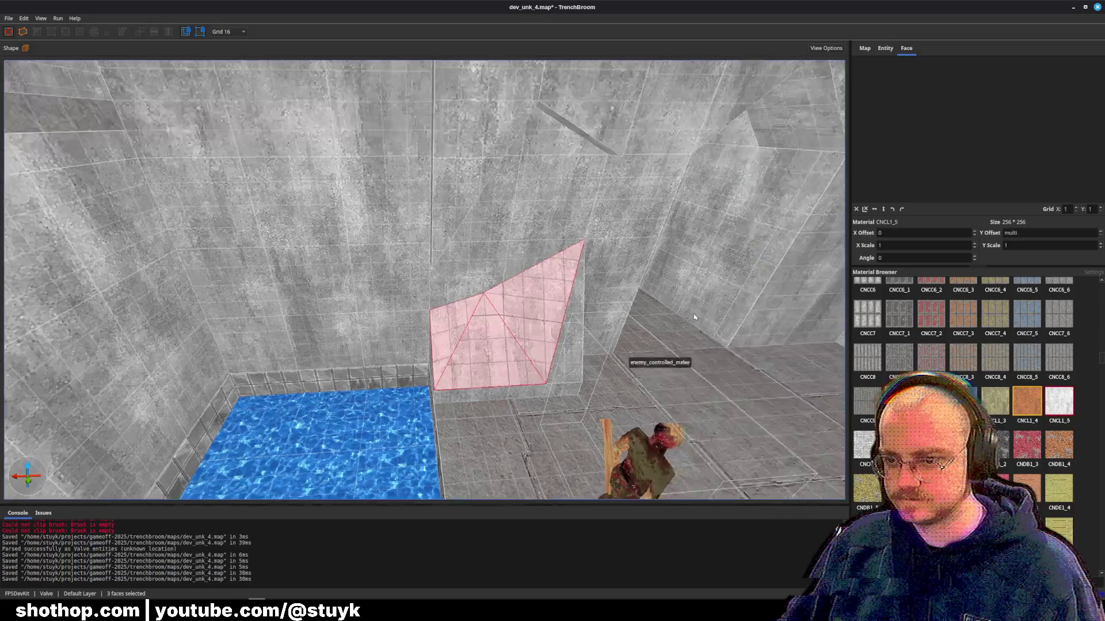
{"action": "key", "text": "Escape"}
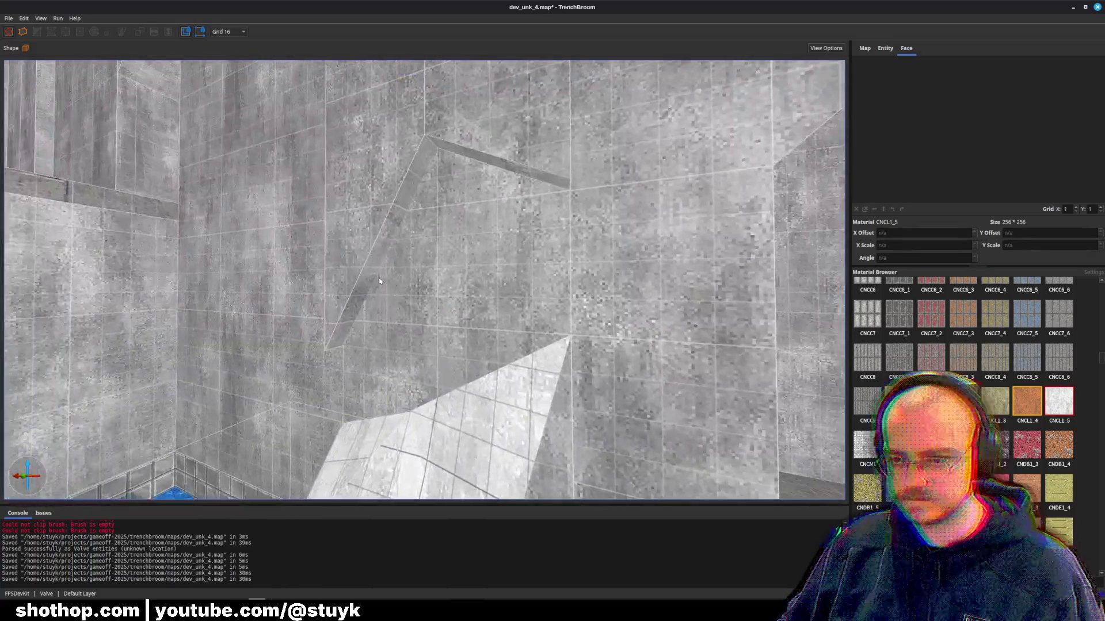
- Apply CNCL1_5 to the two thin strip faces on the wall
{"action": "left_click", "coordinate": [371, 279], "text": "shift"}
{"action": "left_click", "coordinate": [501, 164], "text": "ctrl+shift"}
{"action": "left_click", "coordinate": [1057, 404]}
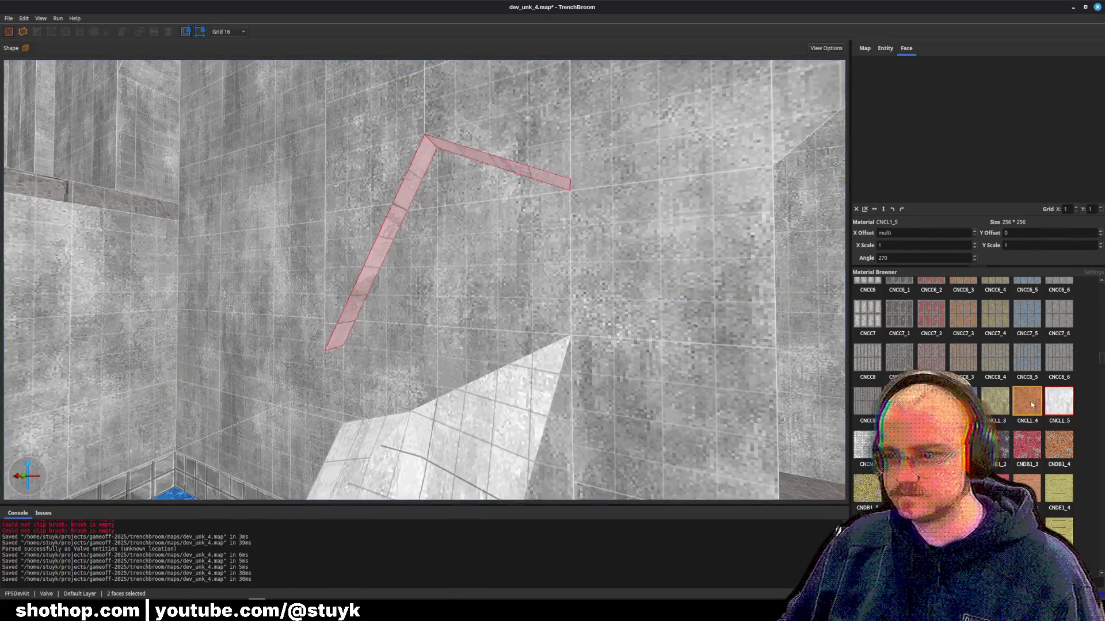
{"action": "key", "text": "Escape"}
- Give the slanted trim faces near the water pool CNCL1_5 and save the map
{"action": "key", "text": "w"}
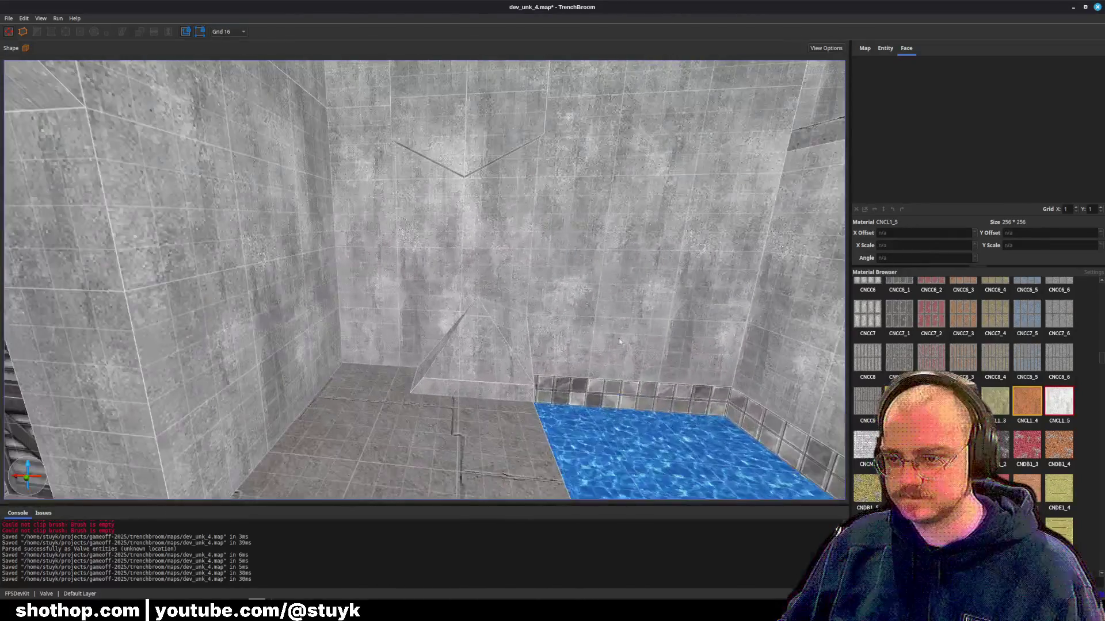
{"action": "left_click", "coordinate": [444, 344]}
{"action": "key", "text": "Escape"}
{"action": "key", "text": "w"}
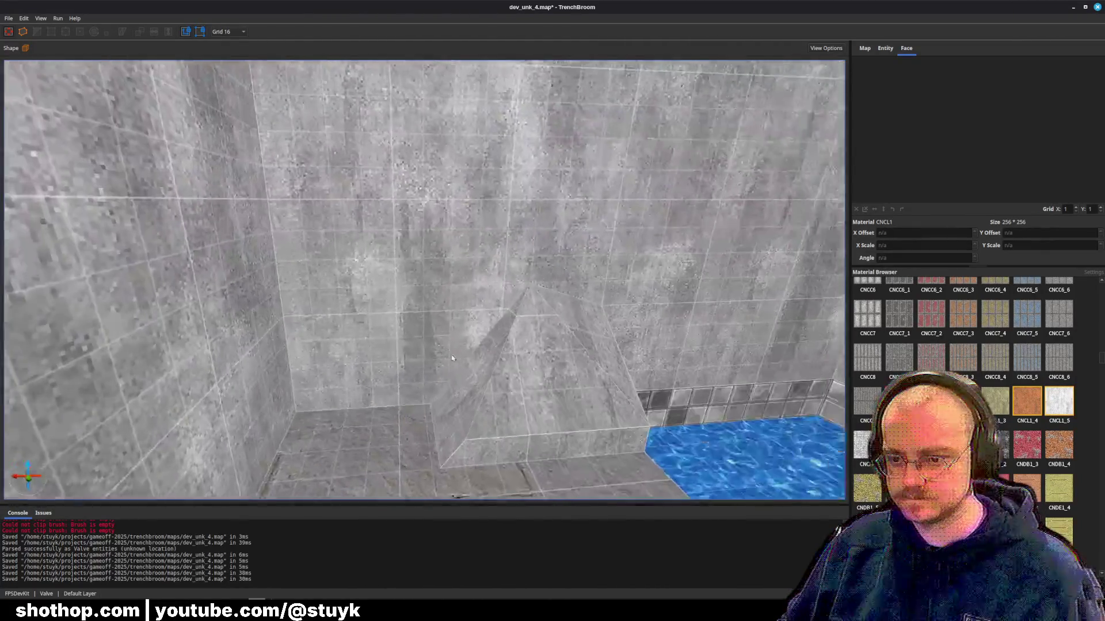
{"action": "left_click", "coordinate": [474, 378]}
{"action": "left_click", "coordinate": [567, 328], "text": "ctrl+shift"}
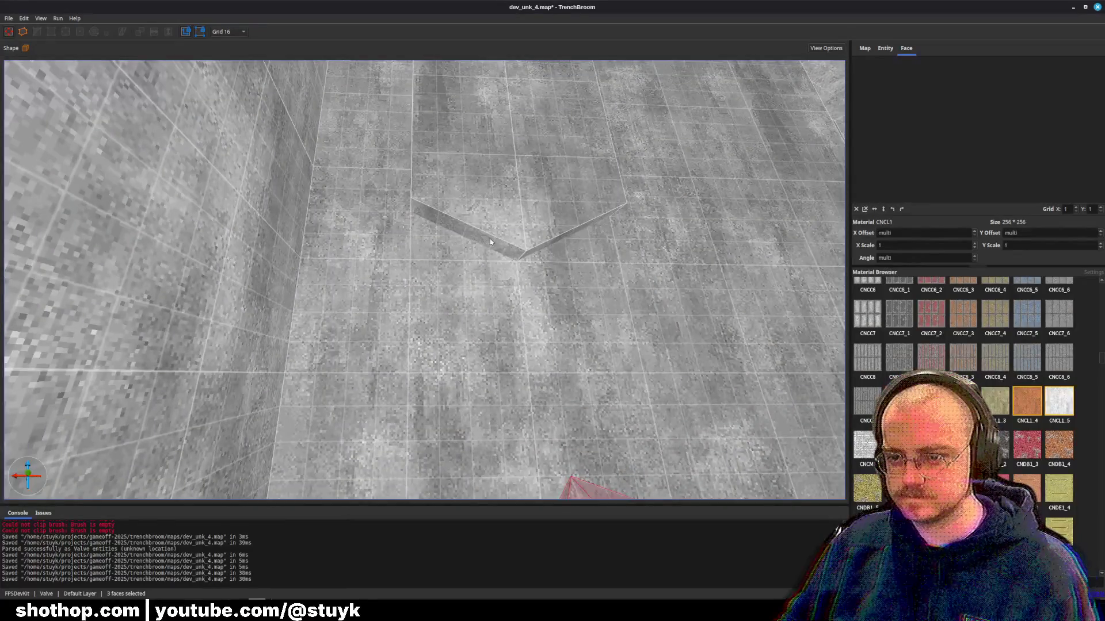
{"action": "left_click", "coordinate": [490, 242], "text": "ctrl+shift"}
{"action": "left_click", "coordinate": [1051, 408]}
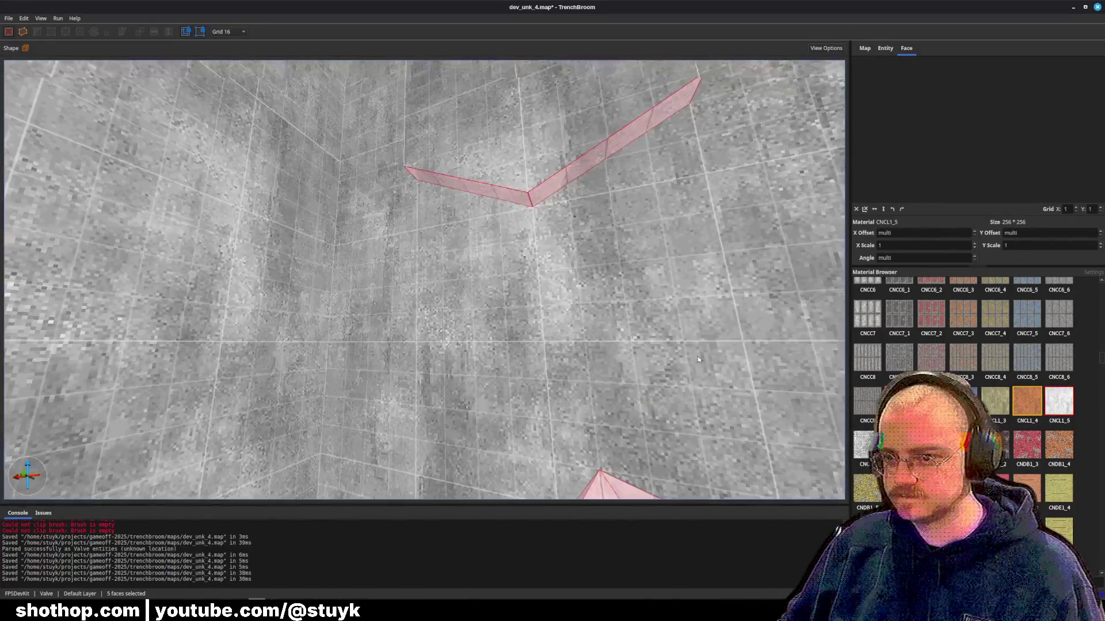
{"action": "key", "text": "Escape"}
{"action": "key", "text": "ctrl+s"}
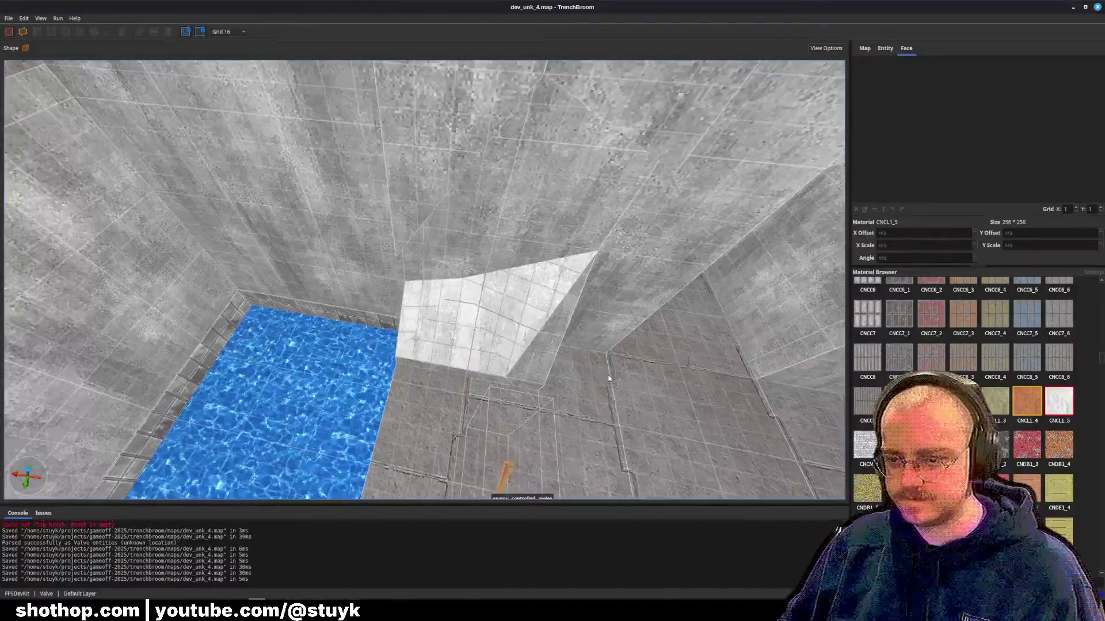
- Try the CNDB1_1 material on the triangular trim above the pool
{"action": "left_click", "coordinate": [455, 331], "text": "shift"}
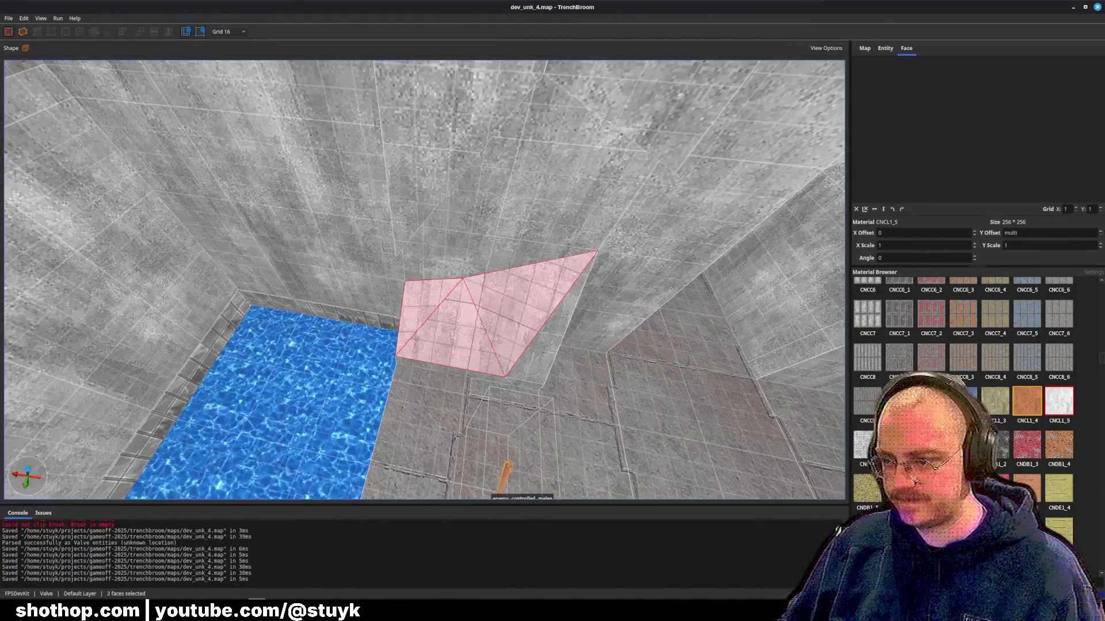
{"action": "left_click", "coordinate": [962, 444]}
{"action": "mouse_move", "coordinate": [518, 288]}
{"action": "left_mouse_down"}
{"action": "mouse_move", "coordinate": [609, 354]}
{"action": "mouse_move", "coordinate": [594, 348]}
{"action": "mouse_move", "coordinate": [631, 334]}
{"action": "left_mouse_up"}
- Undo the trial CNDB1_1 material change and clear the selection
{"action": "key", "text": "Escape"}
{"action": "key", "text": "ctrl+z"}
{"action": "key", "text": "ctrl+z"}
{"action": "key", "text": "Escape"}
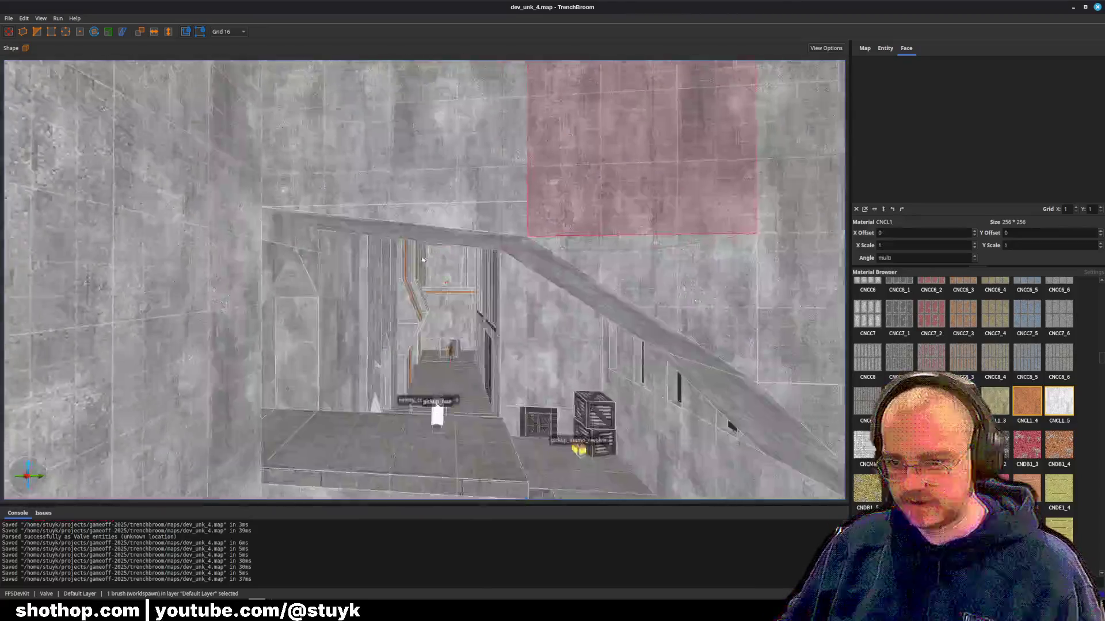
- Lower the beam brushes' top face, raise the beams upward, and save
{"action": "scroll", "coordinate": [422, 259], "scroll_direction": "down", "scroll_amount": 5}
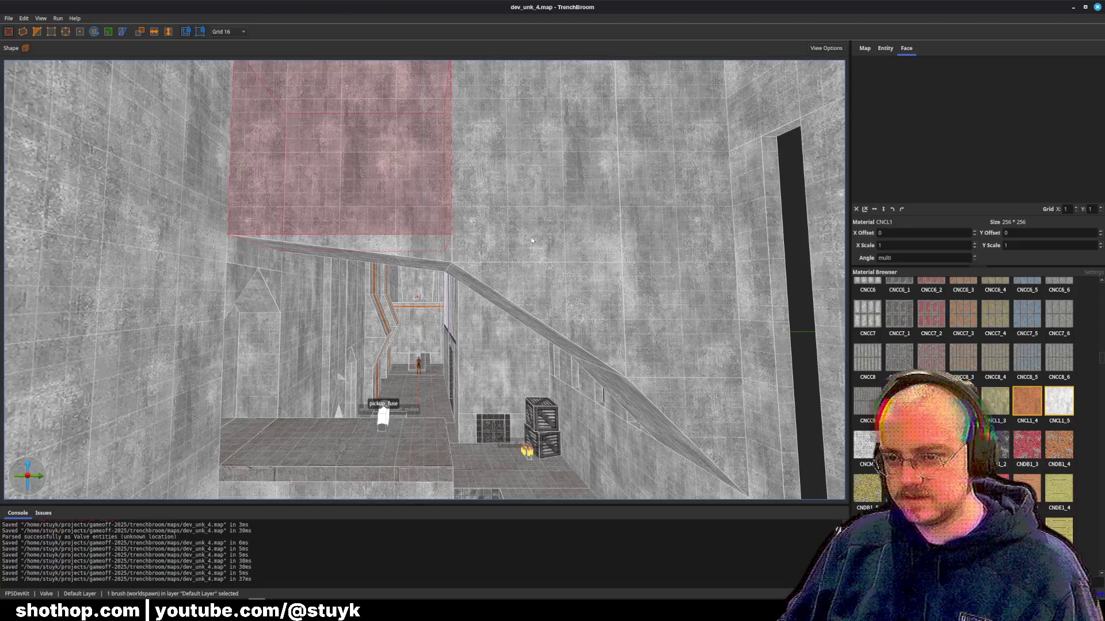
{"action": "left_click_drag", "start_coordinate": [512, 144], "coordinate": [534, 187]}
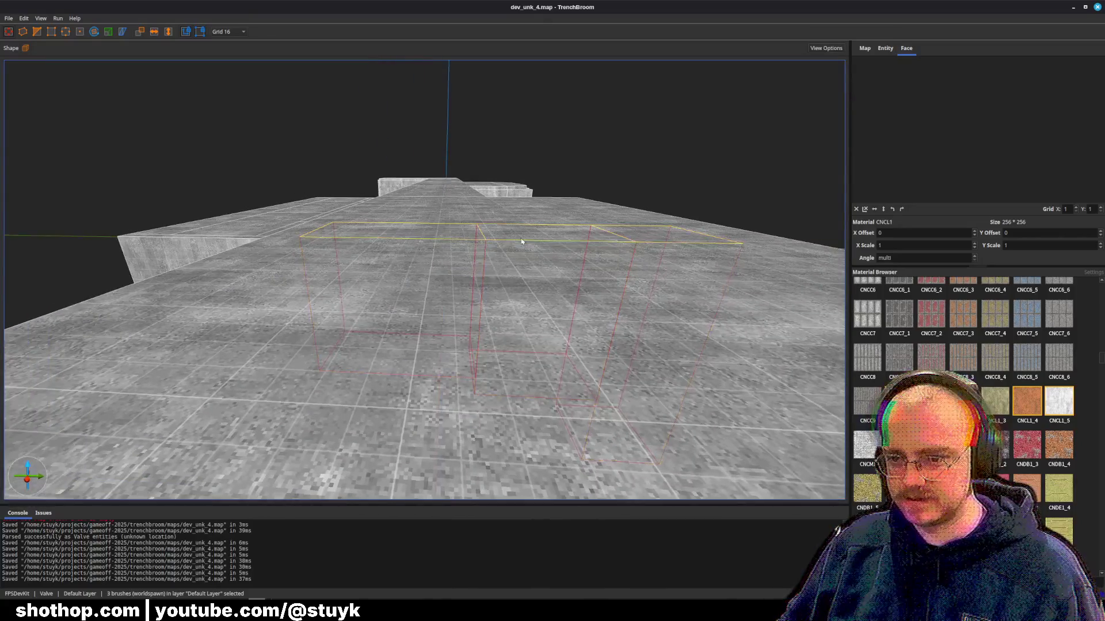
{"action": "left_click_drag", "start_coordinate": [522, 242], "coordinate": [520, 262]}
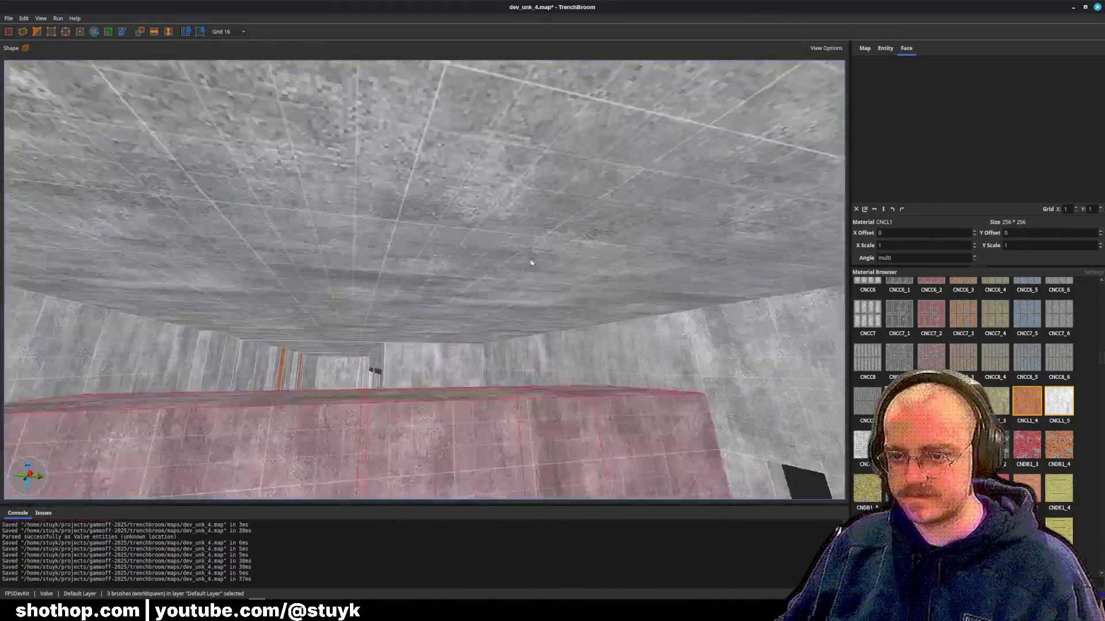
{"action": "key", "text": "ctrl+u"}
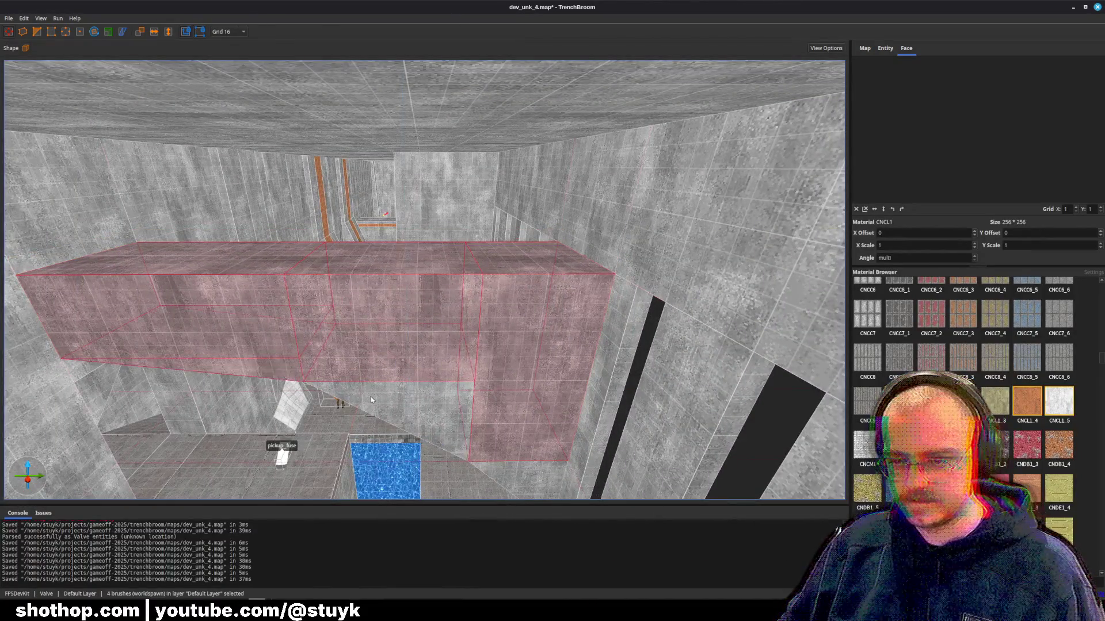
{"action": "left_click", "coordinate": [371, 400], "text": "ctrl"}
{"action": "scroll", "coordinate": [526, 411], "scroll_direction": "up", "scroll_amount": 1}
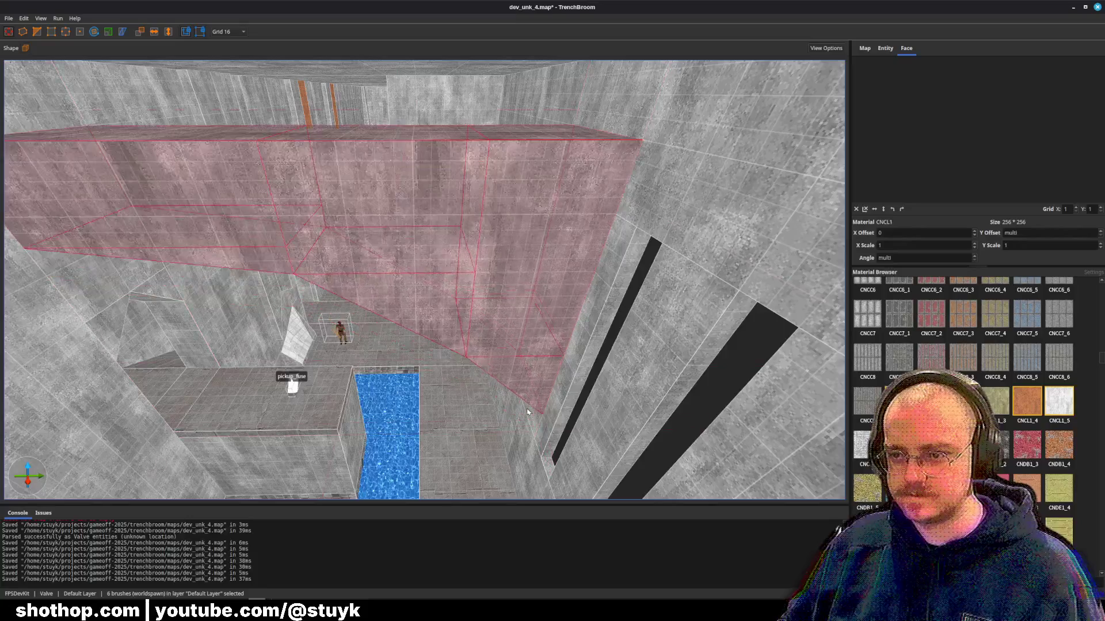
{"action": "key", "text": "Page_Up"}
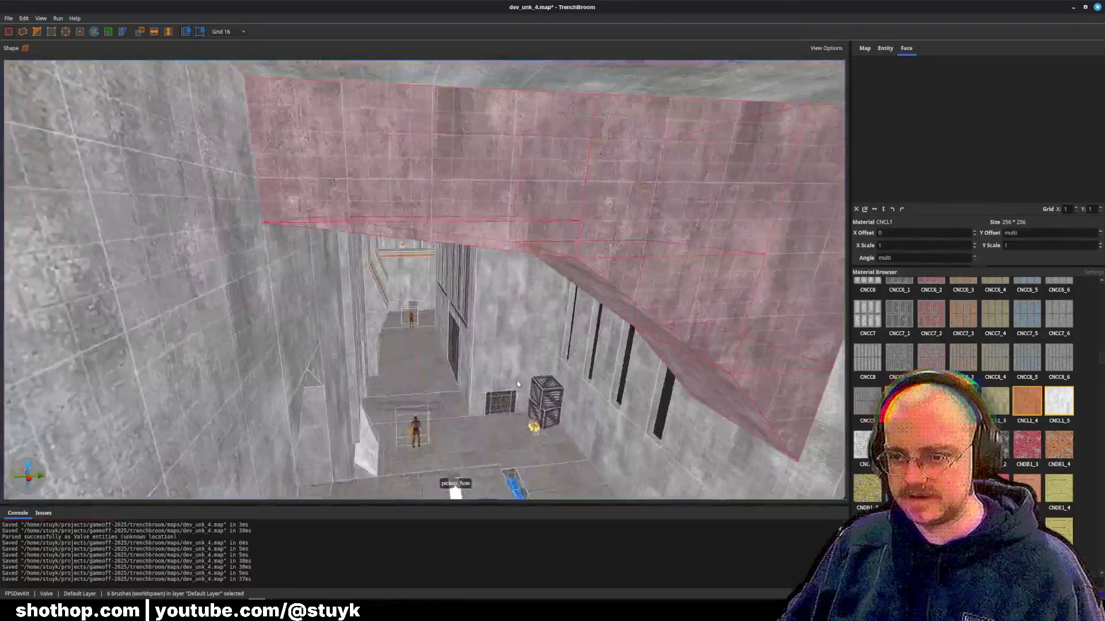
{"action": "key", "text": "Escape"}
{"action": "scroll", "coordinate": [518, 384], "scroll_direction": "up", "scroll_amount": 3}
{"action": "key", "text": "ctrl+s"}
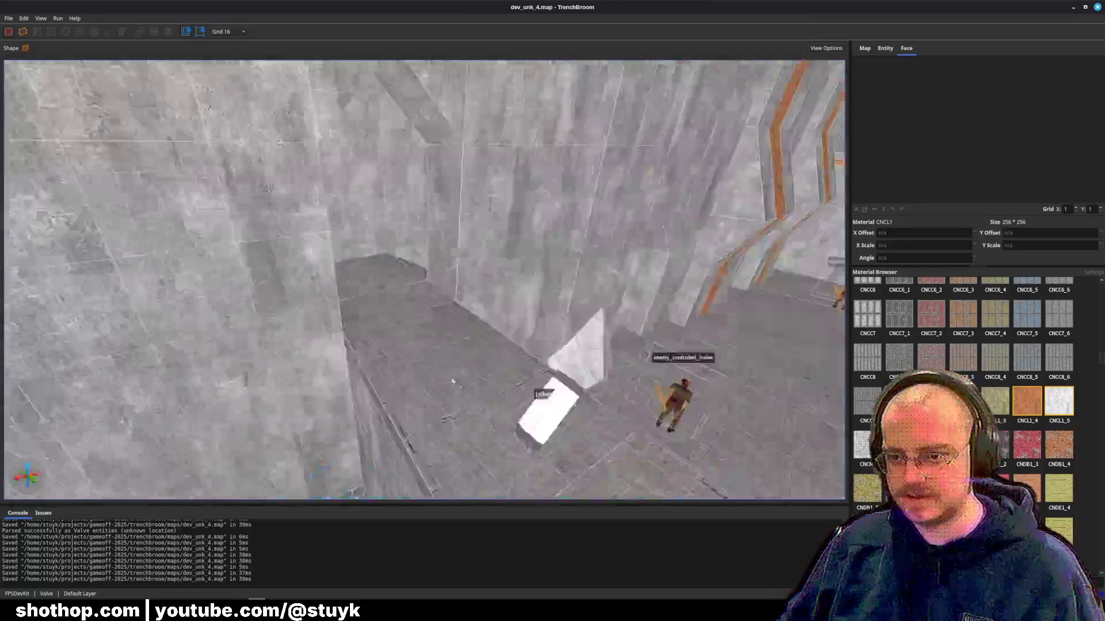
- Select the ramp and L-shaped ledge brushes by the stairs, then deselect them
{"action": "left_click_drag", "start_coordinate": [452, 382], "coordinate": [484, 244]}
{"action": "left_click", "coordinate": [403, 345]}
{"action": "left_click", "coordinate": [397, 242], "text": "ctrl"}
{"action": "left_click", "coordinate": [460, 196], "text": "ctrl"}
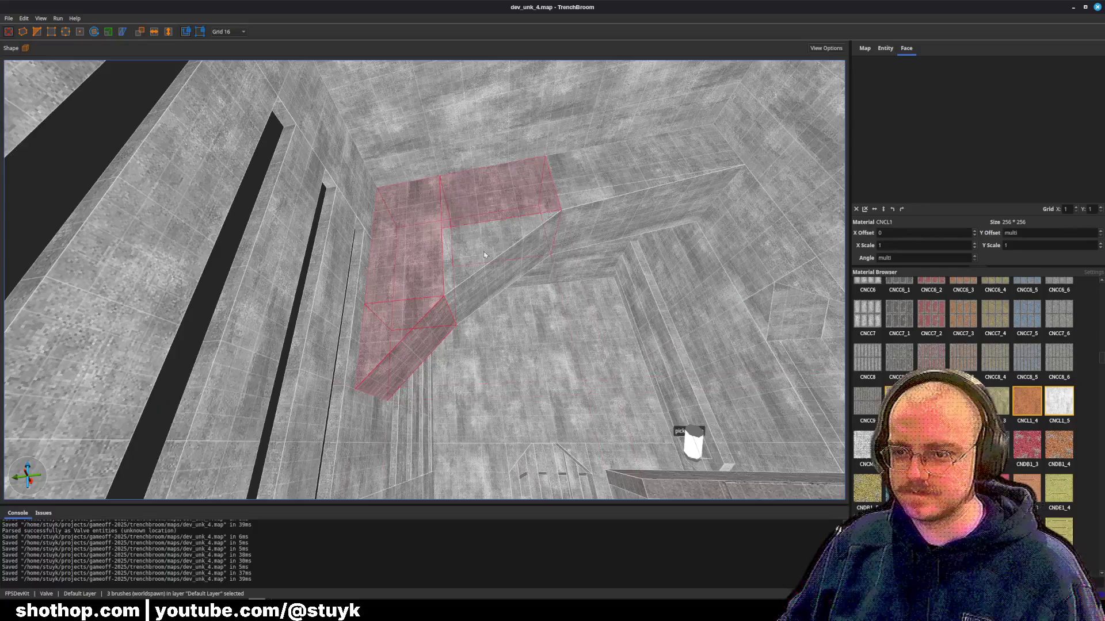
{"action": "left_click", "coordinate": [633, 207], "text": "ctrl"}
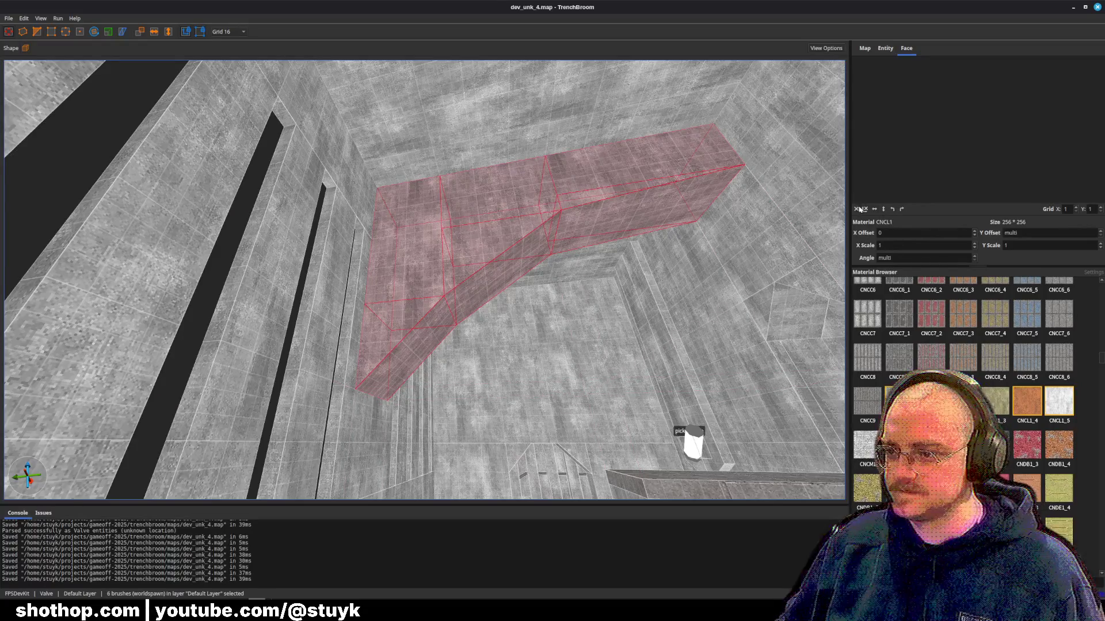
{"action": "key", "text": "Escape"}
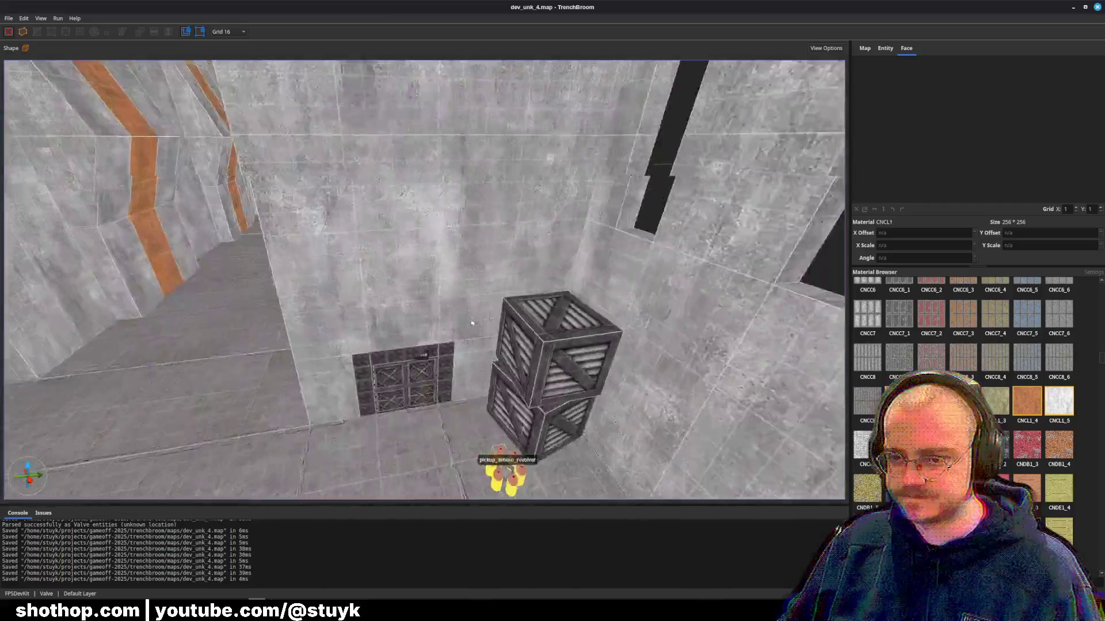
- Fly into the corridor to the metal door wall and its floor grating
{"action": "key", "text": "w"}
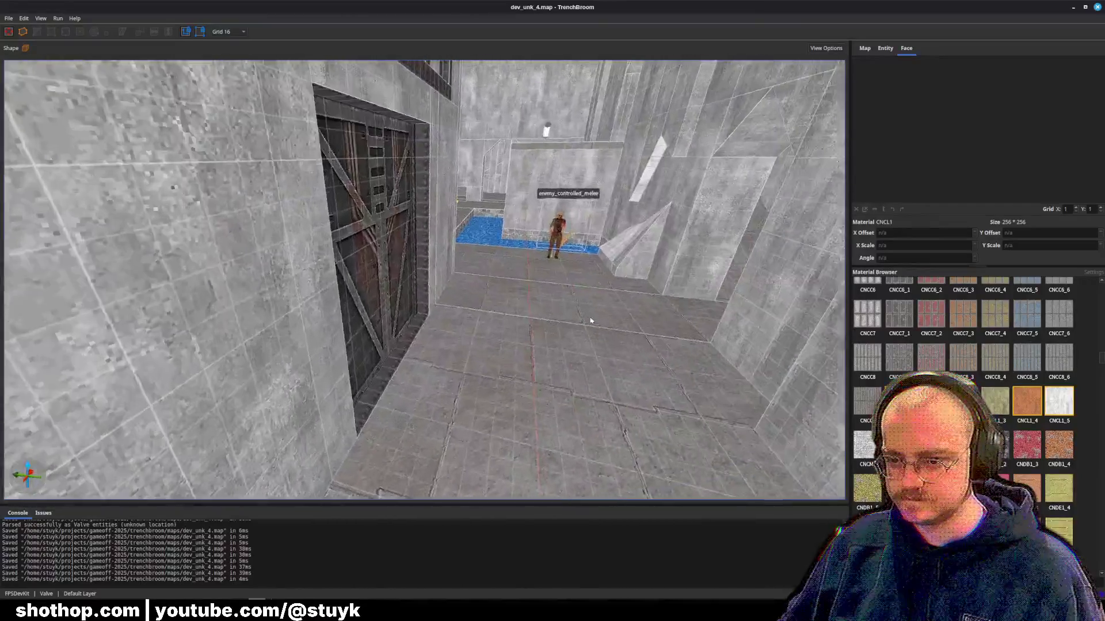
{"action": "key", "text": "w"}
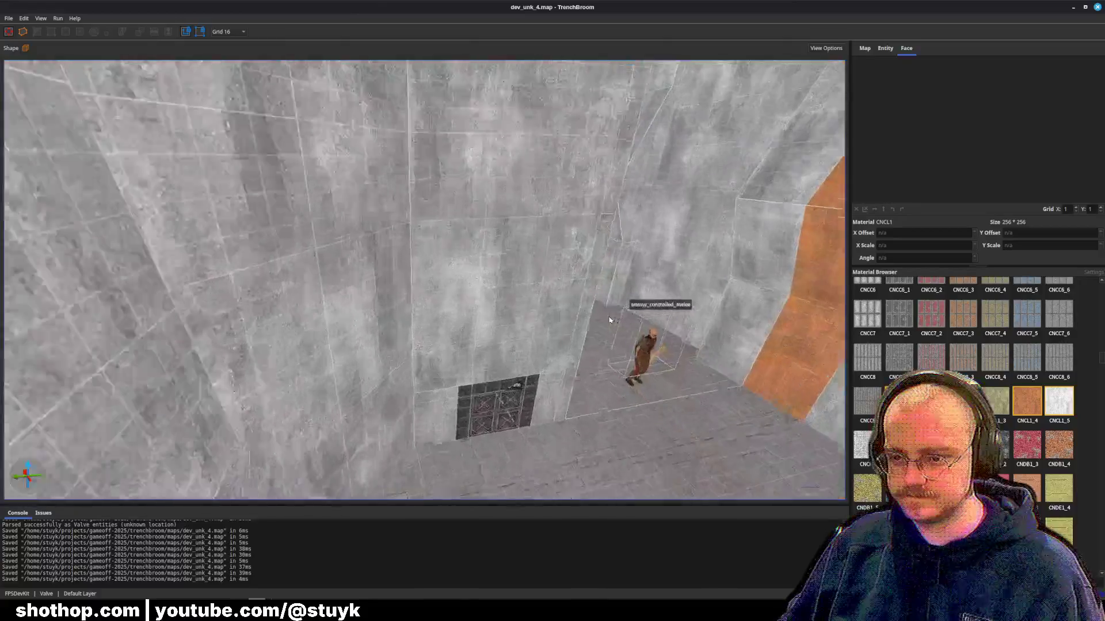
{"action": "key", "text": "w"}
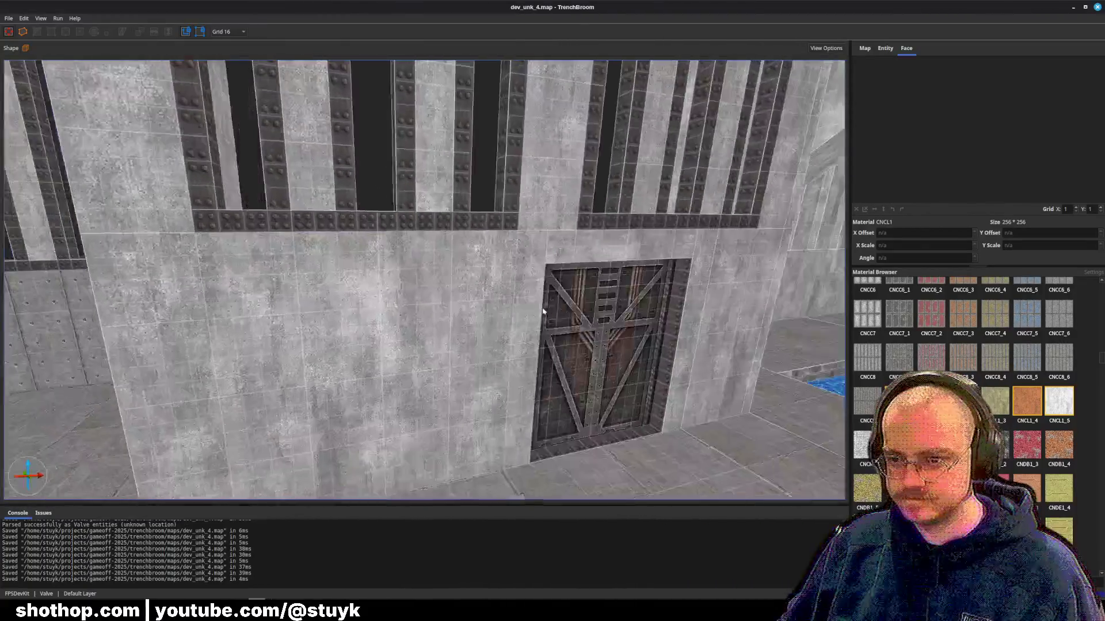
{"action": "left_click", "coordinate": [543, 311]}
{"action": "key", "text": "w"}
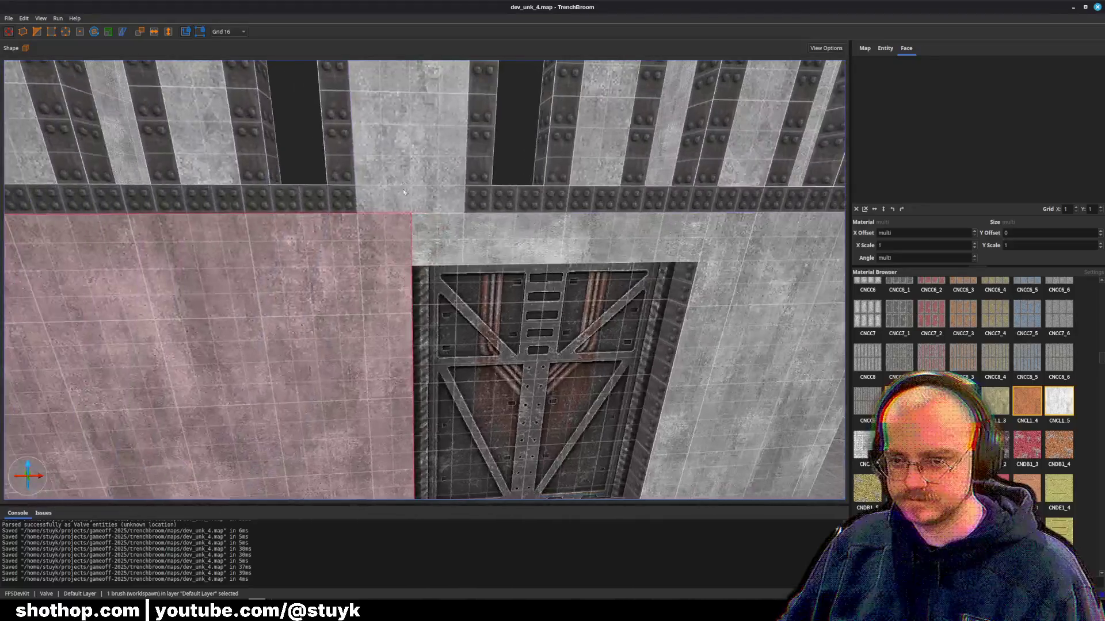
{"action": "key", "text": "s"}
{"action": "key", "text": "w"}
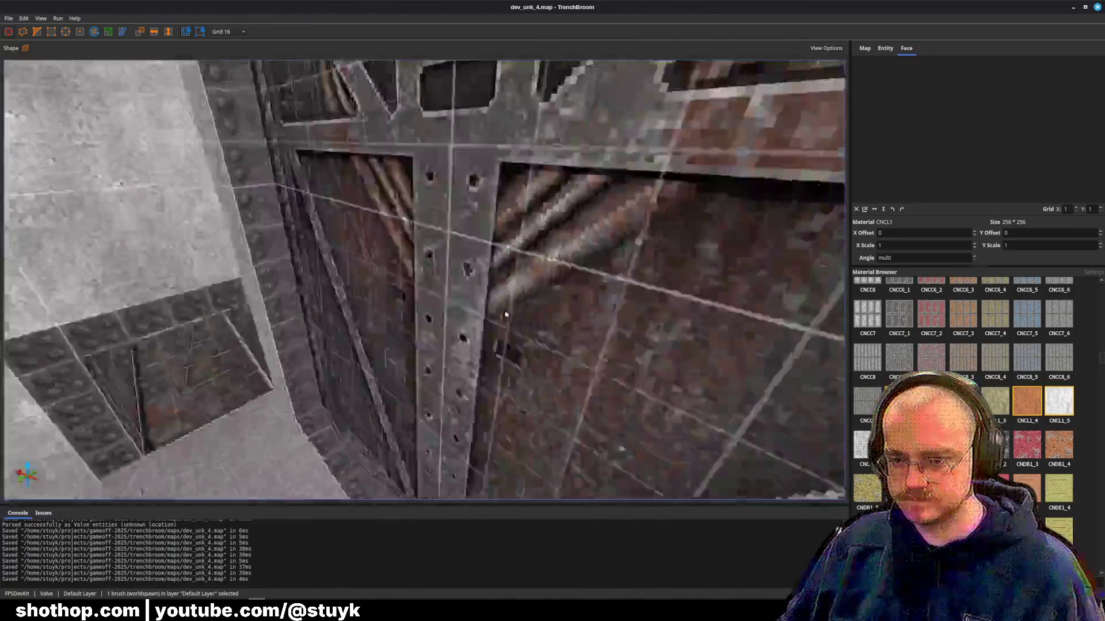
{"action": "key", "text": "s"}
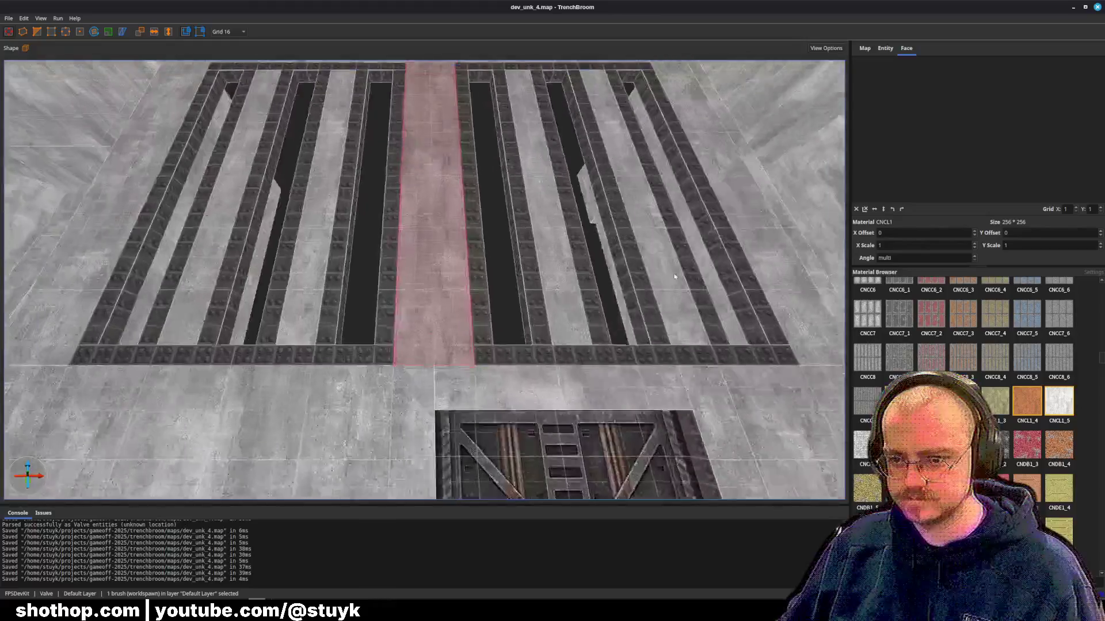
- Narrow the wall brush beside the door from 352 to 240
{"action": "left_click", "coordinate": [450, 338], "text": "ctrl+shift"}
{"action": "key", "text": "w"}
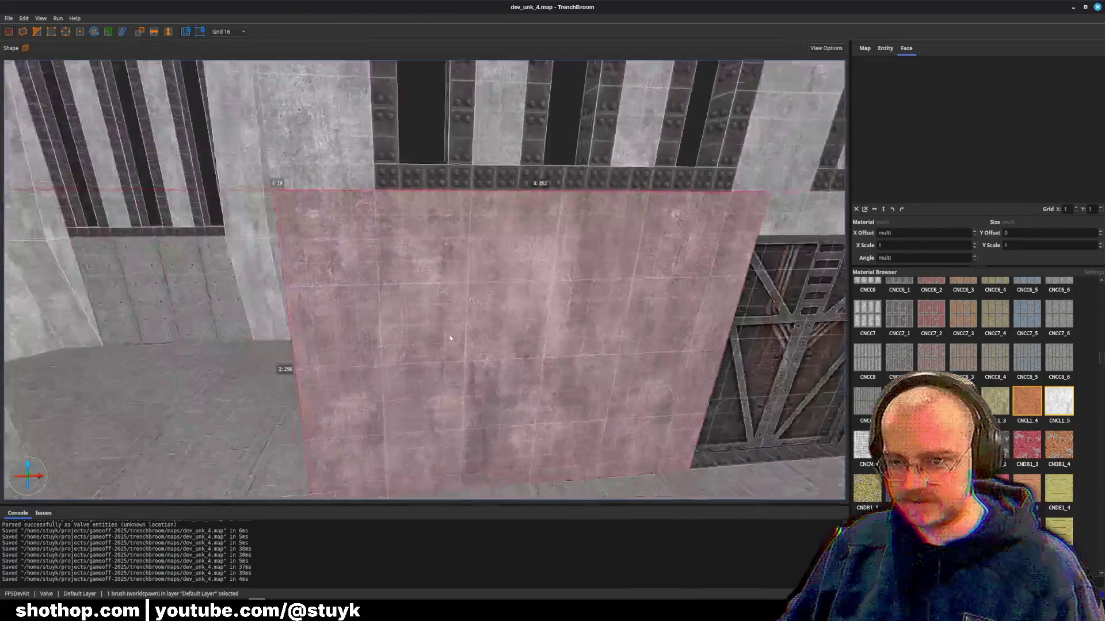
{"action": "key", "text": "s"}
{"action": "mouse_move", "coordinate": [444, 336]}
{"action": "left_mouse_down"}
{"action": "mouse_move", "coordinate": [326, 315]}
{"action": "mouse_move", "coordinate": [348, 332]}
{"action": "left_mouse_up"}
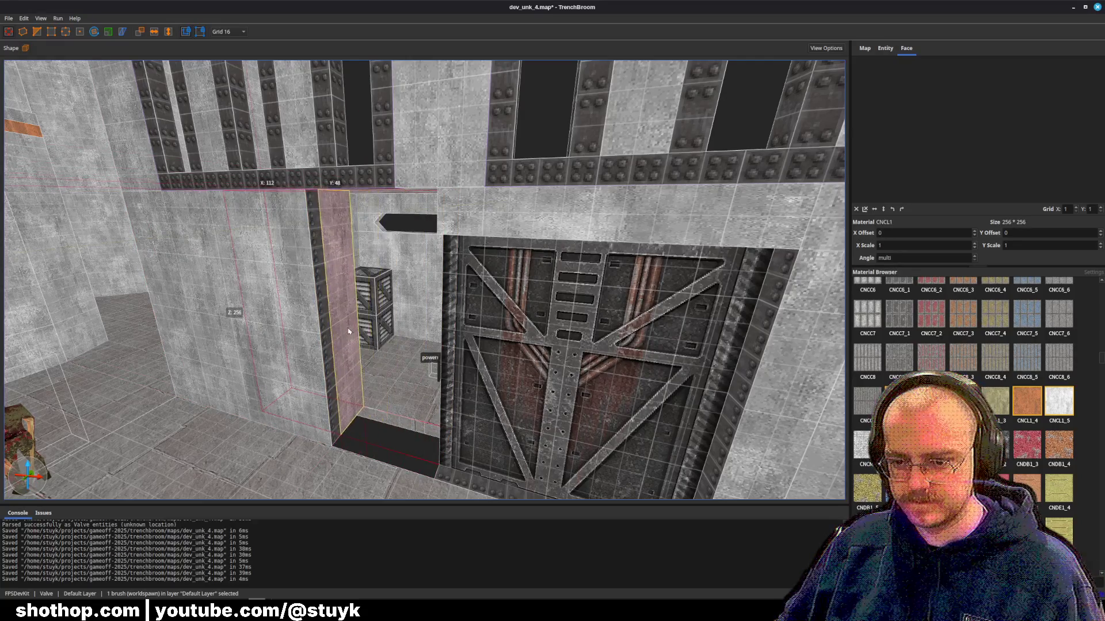
{"action": "key", "text": "Escape"}
- Nudge the door brush to the left
{"action": "scroll", "coordinate": [391, 345], "scroll_direction": "up", "scroll_amount": 5}
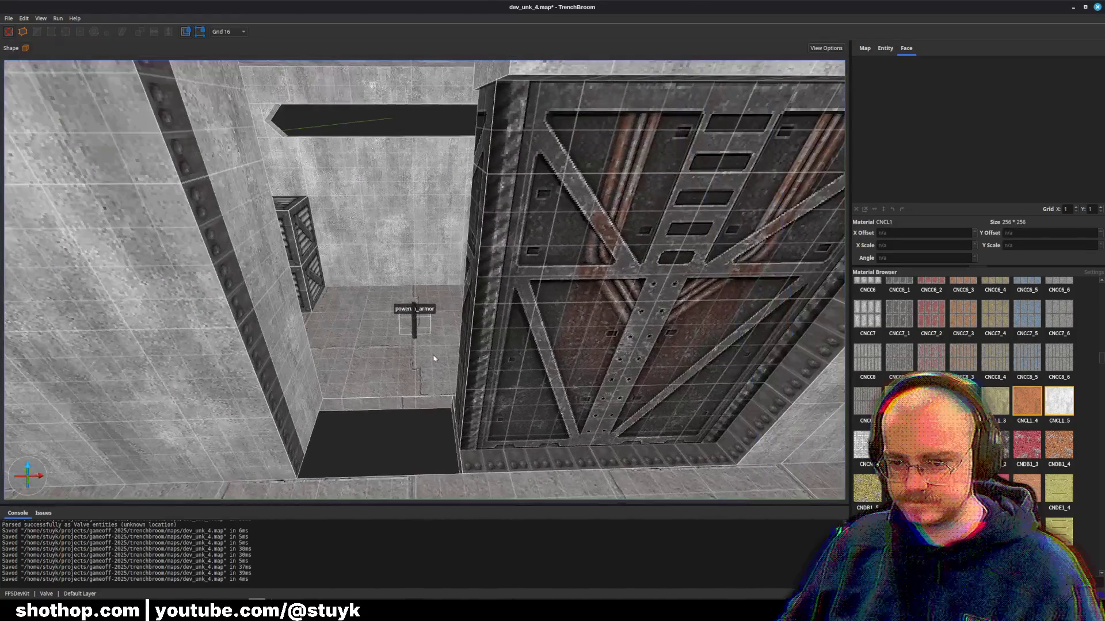
{"action": "scroll", "coordinate": [434, 358], "scroll_direction": "down", "scroll_amount": 5}
{"action": "left_click", "coordinate": [499, 350]}
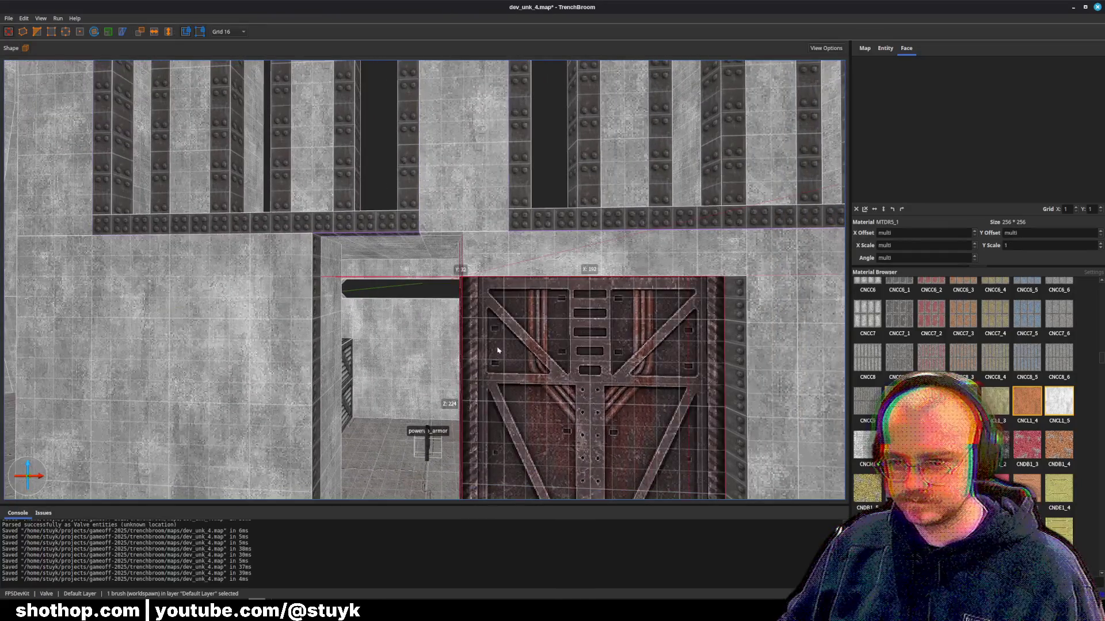
{"action": "key", "text": "Left"}
{"action": "key", "text": "Left"}
{"action": "key", "text": "Left"}
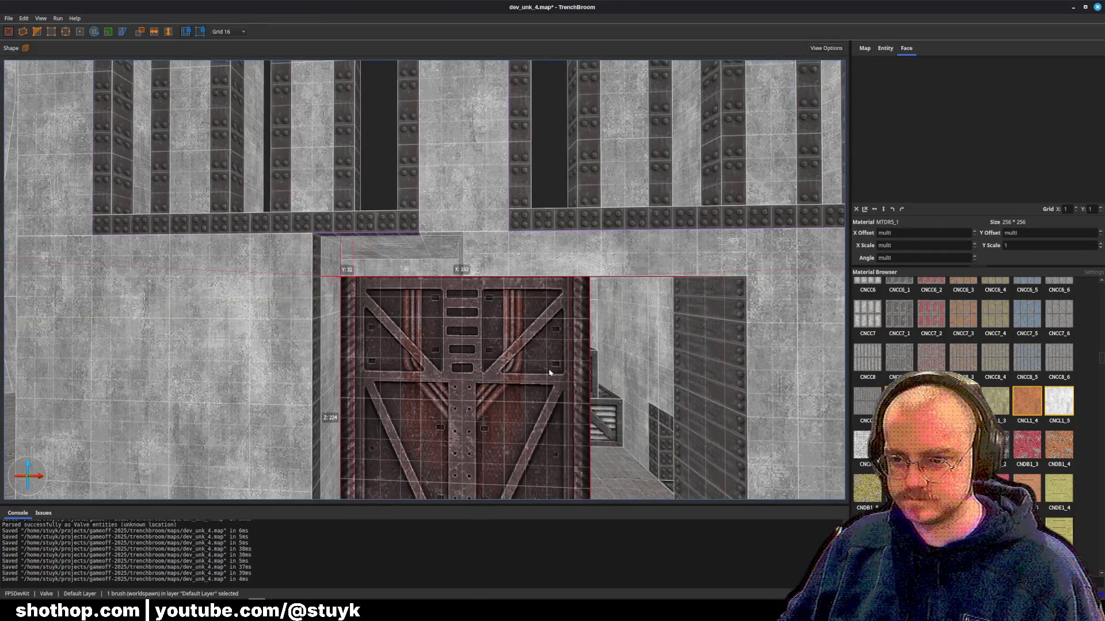
- Resize the floor strip in front of the door and save the map
{"action": "scroll", "coordinate": [498, 266], "scroll_direction": "down", "scroll_amount": 4}
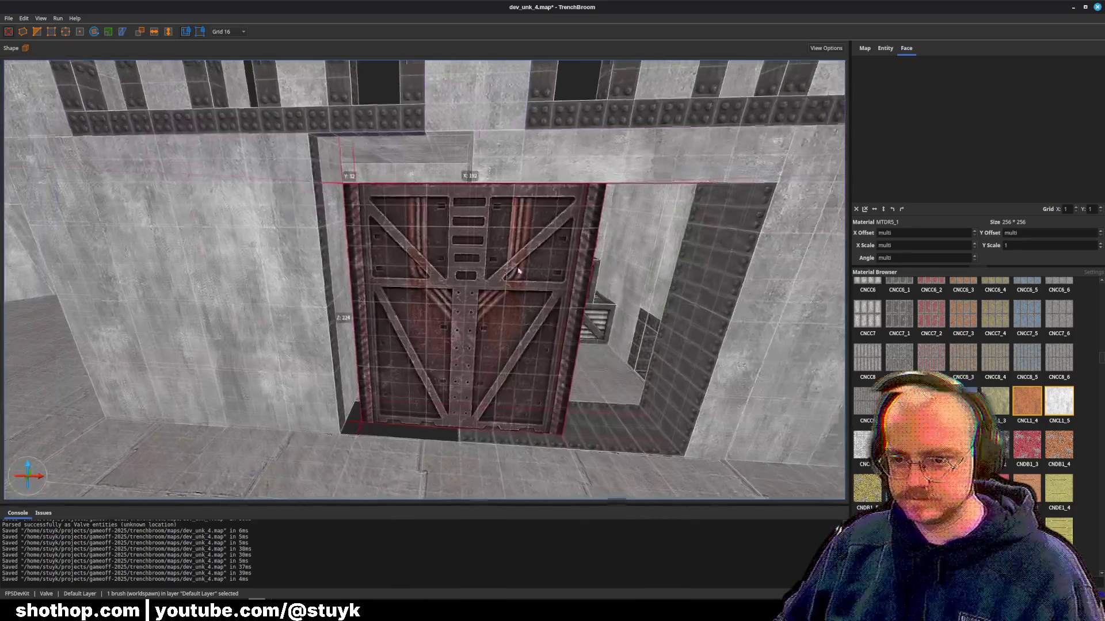
{"action": "left_click", "coordinate": [355, 403], "text": "ctrl"}
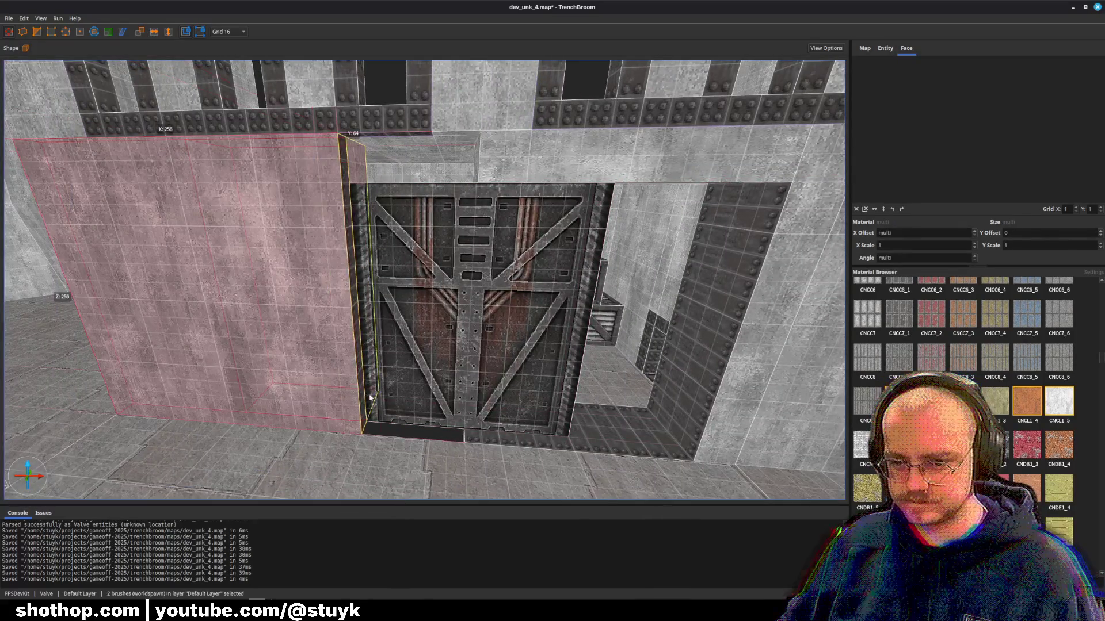
{"action": "left_click", "coordinate": [578, 454]}
{"action": "scroll", "coordinate": [457, 432], "scroll_direction": "up", "scroll_amount": 3}
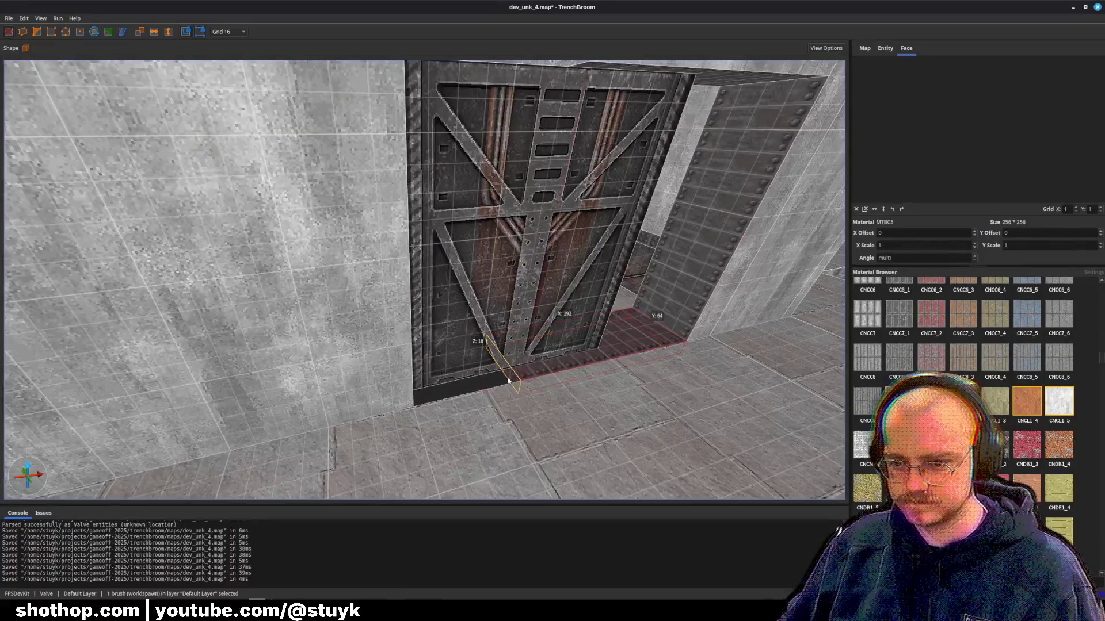
{"action": "left_click_drag", "start_coordinate": [418, 391], "coordinate": [499, 326]}
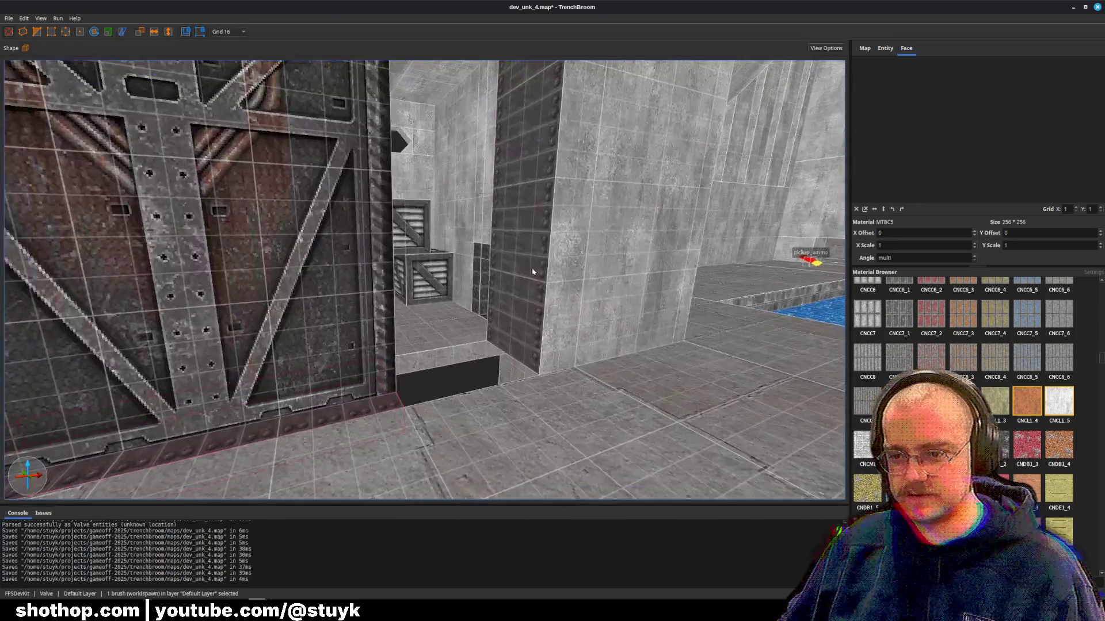
{"action": "mouse_move", "coordinate": [533, 272]}
{"action": "left_mouse_down"}
{"action": "mouse_move", "coordinate": [403, 302]}
{"action": "mouse_move", "coordinate": [464, 285]}
{"action": "mouse_move", "coordinate": [585, 194]}
{"action": "left_mouse_up"}
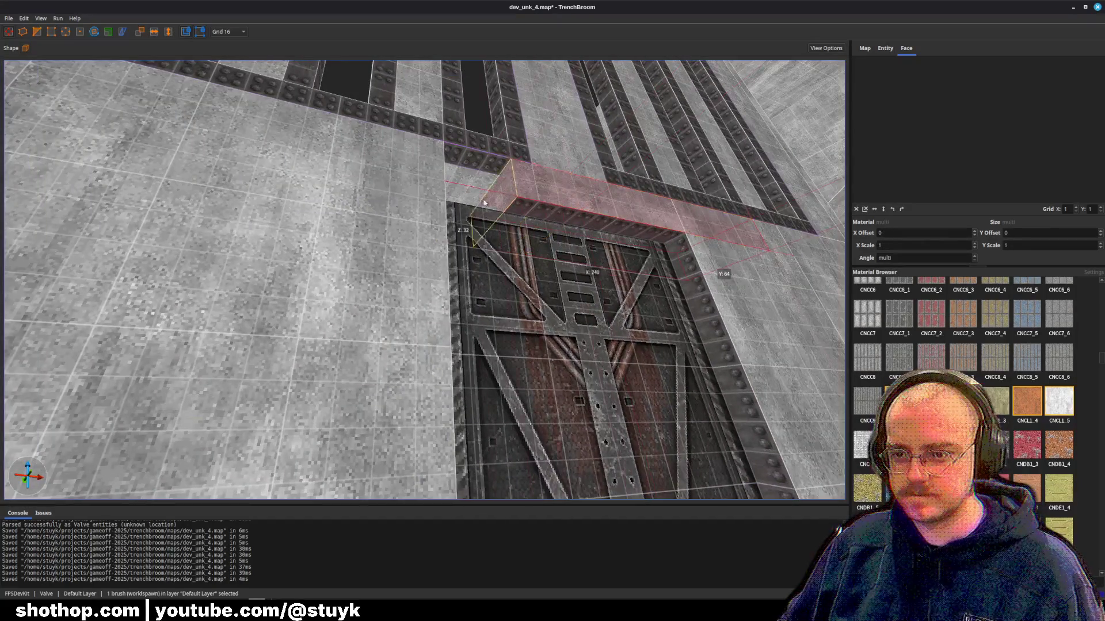
{"action": "key", "text": "Escape"}
{"action": "mouse_move", "coordinate": [443, 199]}
{"action": "left_mouse_down"}
{"action": "mouse_move", "coordinate": [447, 298]}
{"action": "mouse_move", "coordinate": [432, 291]}
{"action": "left_mouse_up"}
{"action": "key", "text": "ctrl+s"}
{"action": "scroll", "coordinate": [429, 293], "scroll_direction": "down", "scroll_amount": 5}
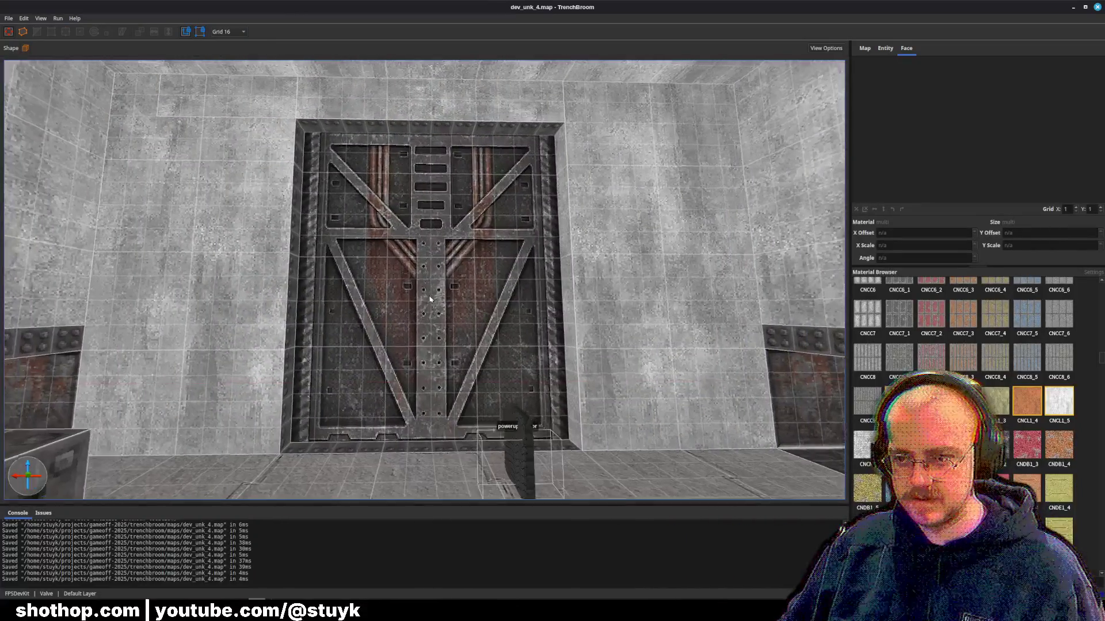
- Back the view away from the door frame and clear the selection
{"action": "left_click", "coordinate": [200, 389], "text": "shift"}
{"action": "mouse_move", "coordinate": [614, 369]}
{"action": "left_mouse_down"}
{"action": "mouse_move", "coordinate": [493, 348]}
{"action": "mouse_move", "coordinate": [614, 359]}
{"action": "mouse_move", "coordinate": [371, 260]}
{"action": "mouse_move", "coordinate": [380, 331]}
{"action": "left_mouse_up"}
{"action": "key", "text": "Escape"}
- Move the slot's corner wedges into the opening's corners and save
{"action": "left_click", "coordinate": [371, 260]}
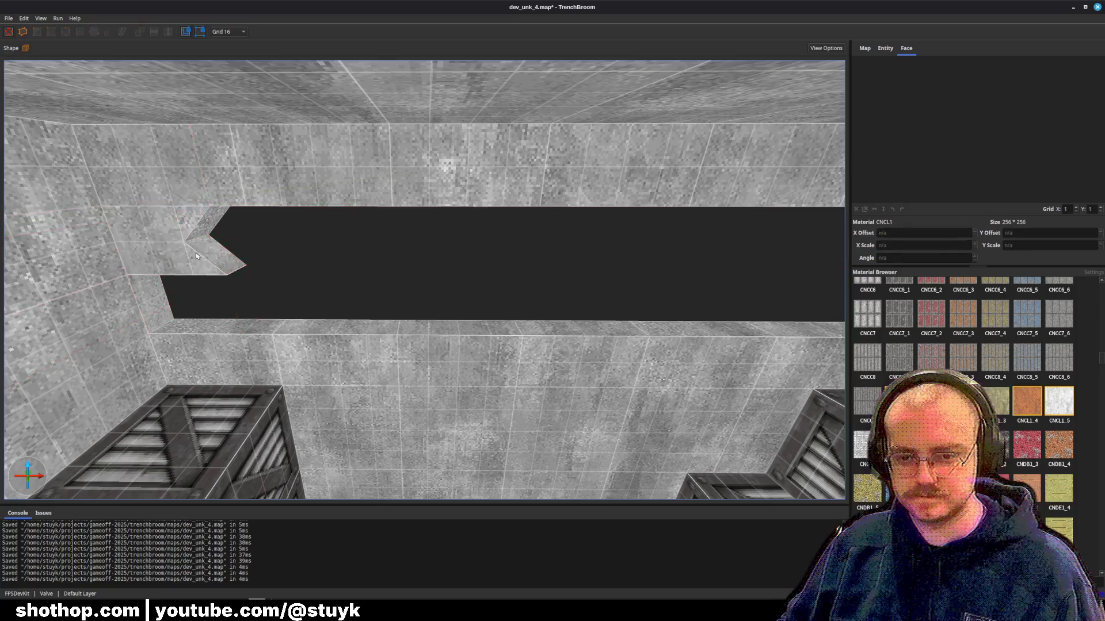
{"action": "key", "text": "Page_Down"}
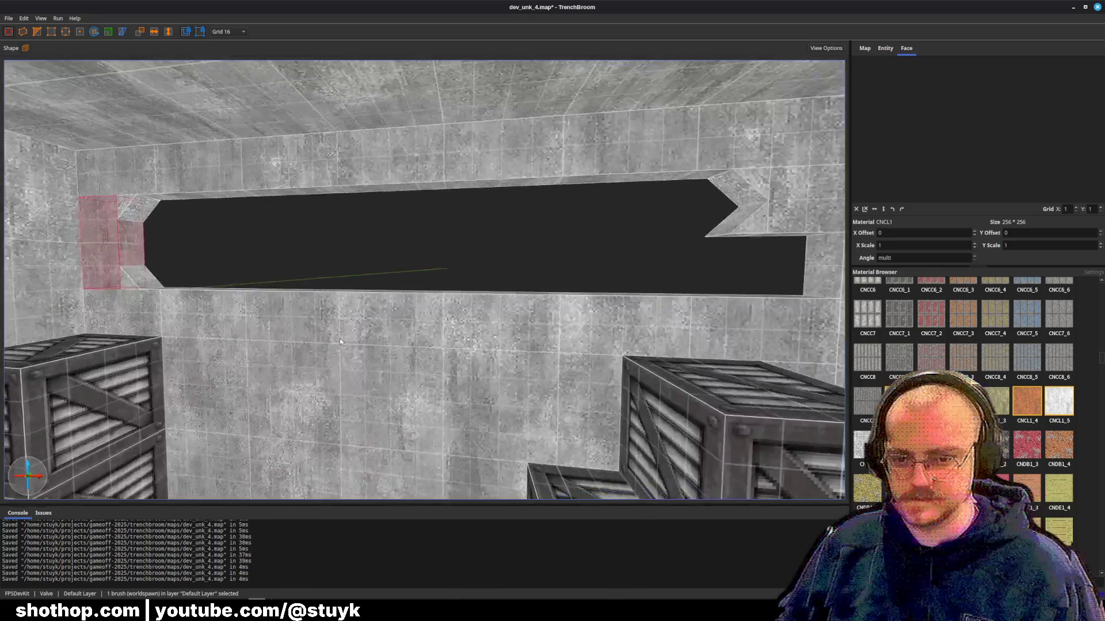
{"action": "left_click", "coordinate": [164, 269]}
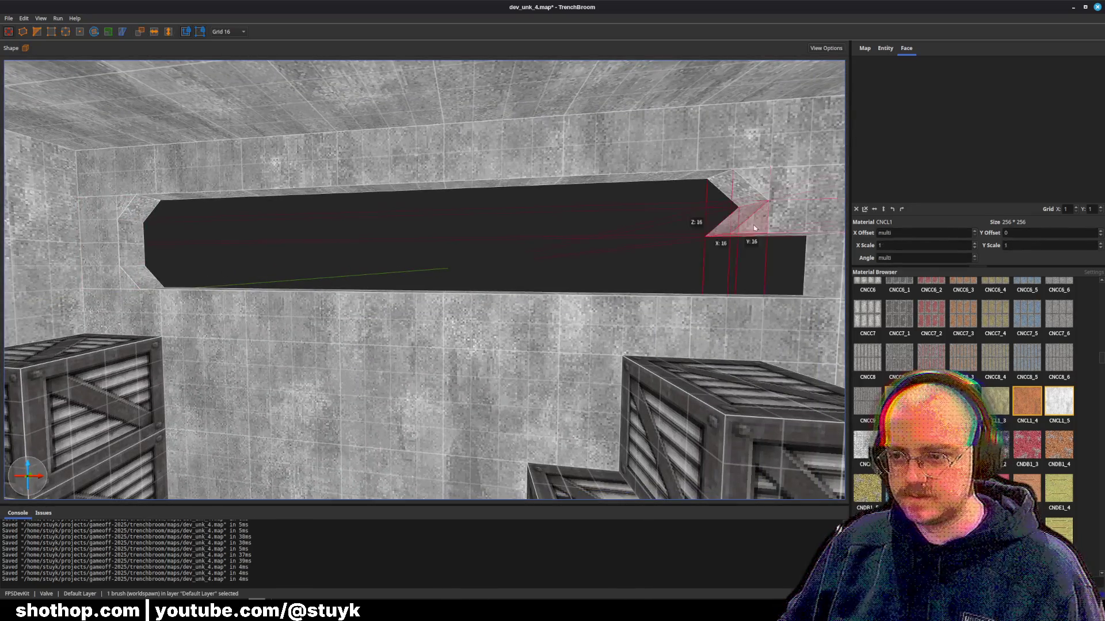
{"action": "left_click_drag", "start_coordinate": [755, 228], "coordinate": [801, 251]}
{"action": "left_click", "coordinate": [784, 198]}
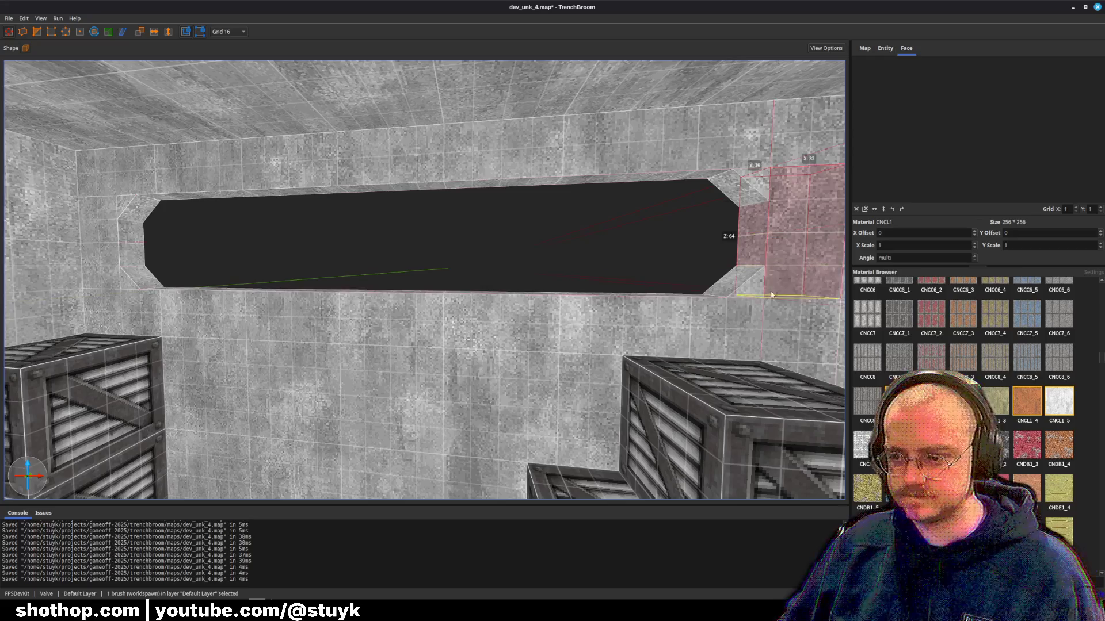
{"action": "key", "text": "Escape"}
{"action": "key", "text": "ctrl+s"}
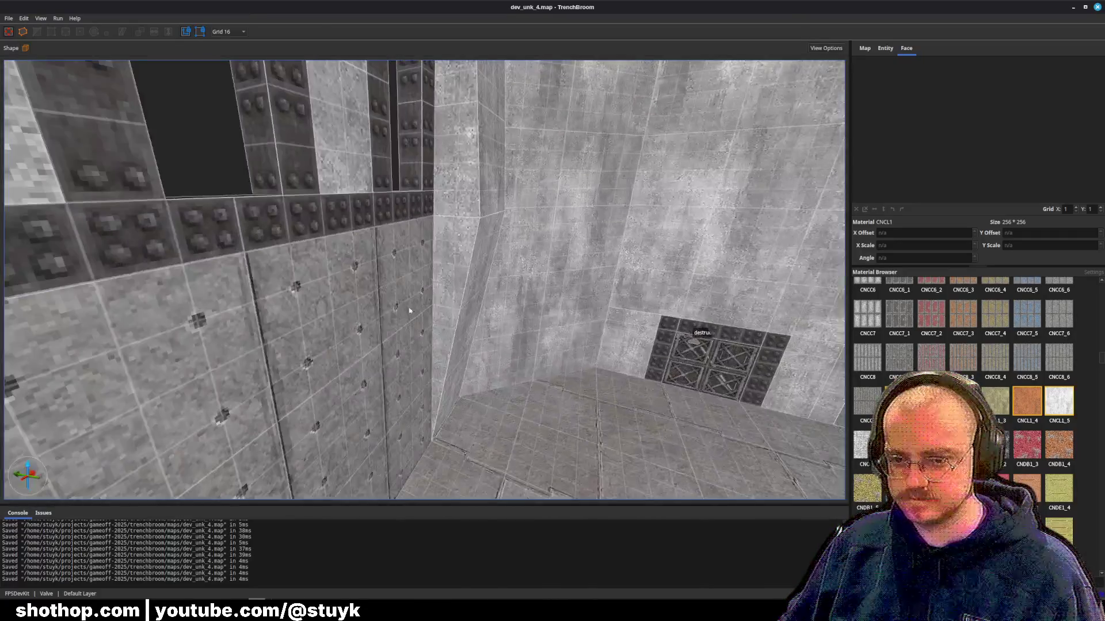
- Undo a stray change on the dotted concrete wall, save, and select the riveted top bars
{"action": "left_click", "coordinate": [409, 311], "text": "shift"}
{"action": "key", "text": "ctrl+z"}
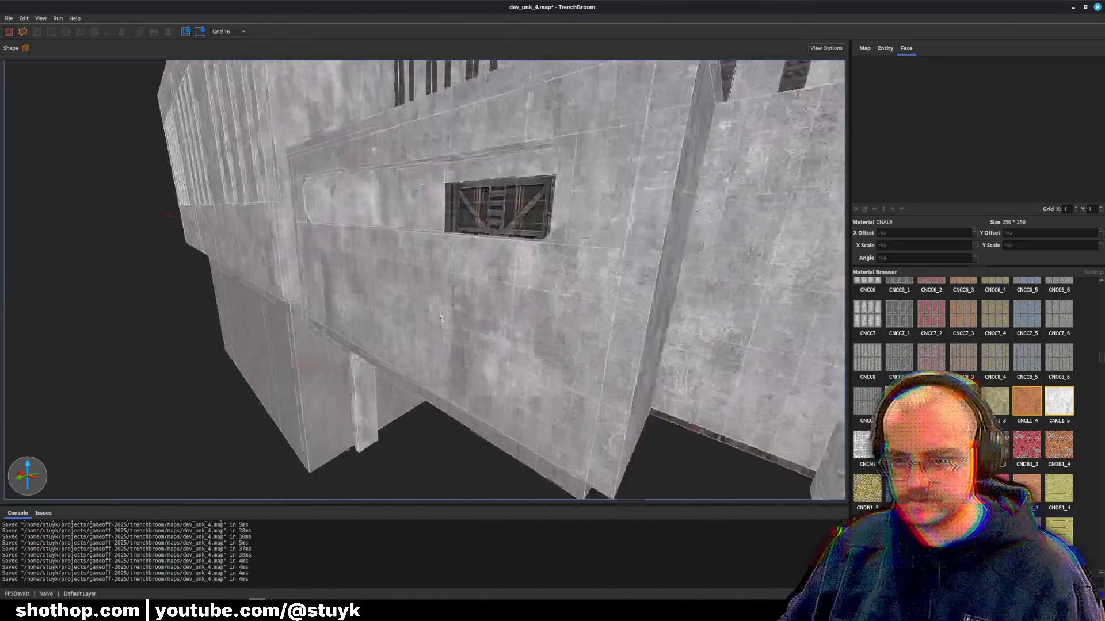
{"action": "key", "text": "ctrl+s"}
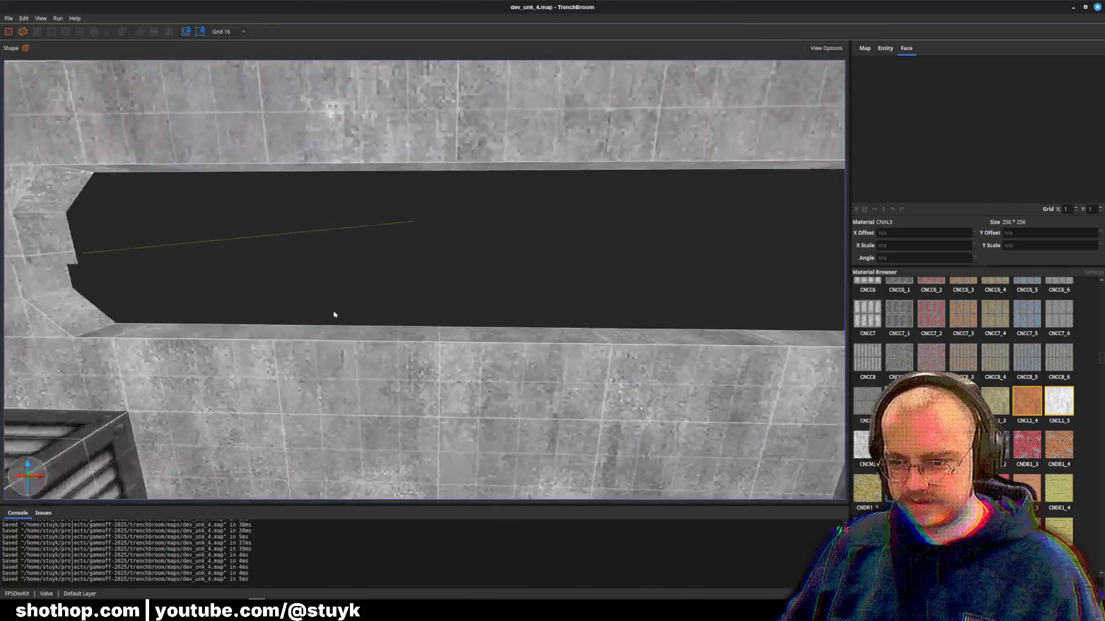
{"action": "left_click", "coordinate": [347, 343]}
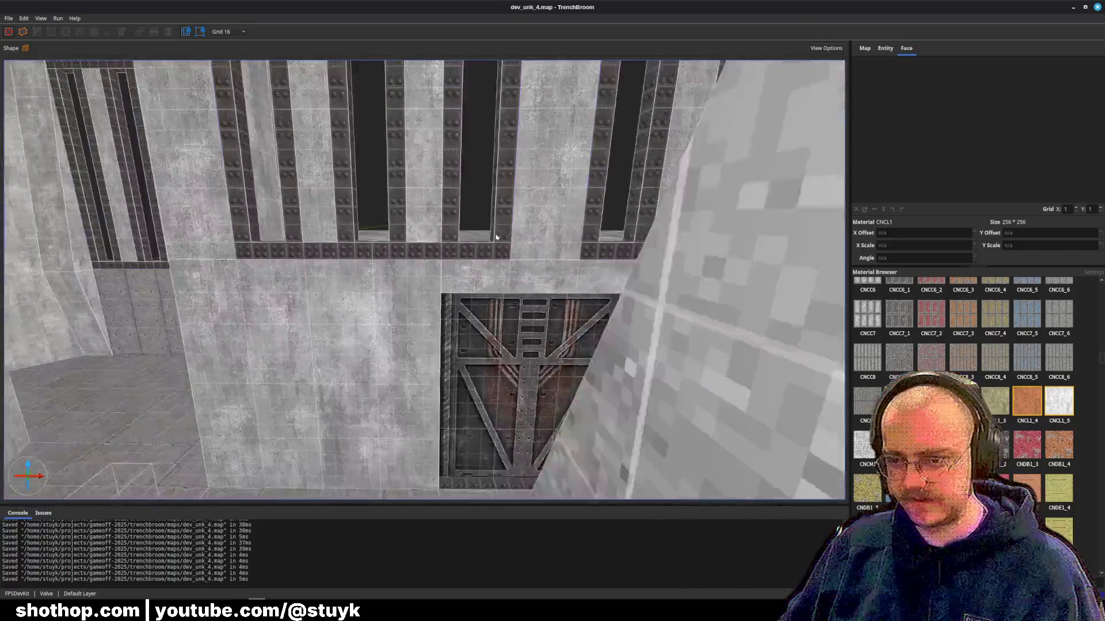
{"action": "left_click", "coordinate": [439, 246]}
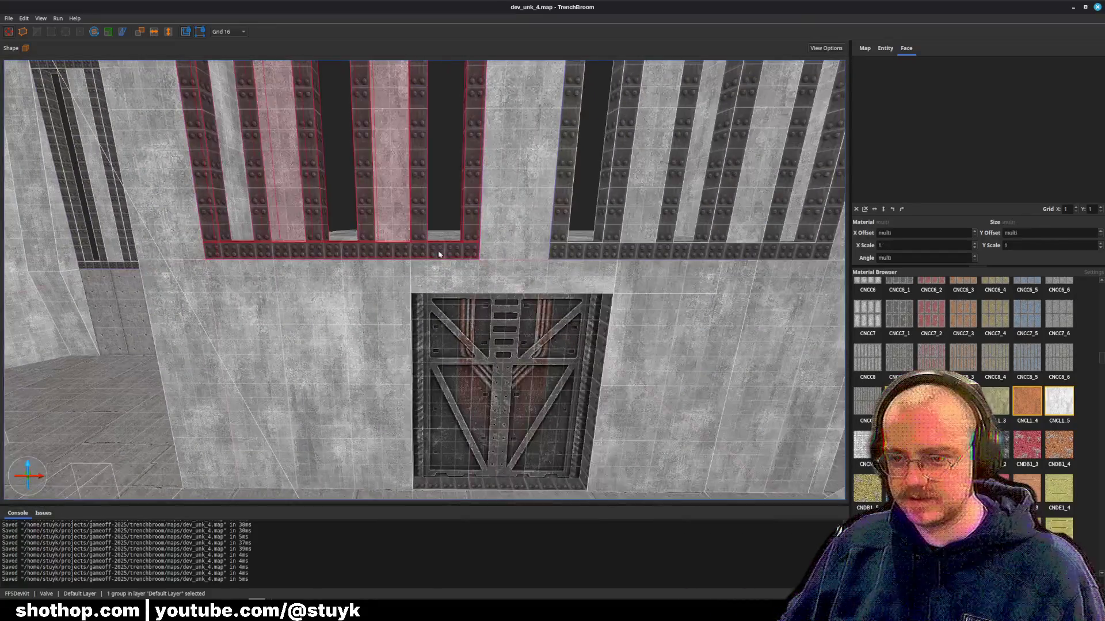
- Locate the door's MTBC1 material in the Material Browser
{"action": "key", "text": "Escape"}
{"action": "scroll", "coordinate": [465, 302], "scroll_direction": "up", "scroll_amount": 3}
{"action": "right_click", "coordinate": [376, 162]}
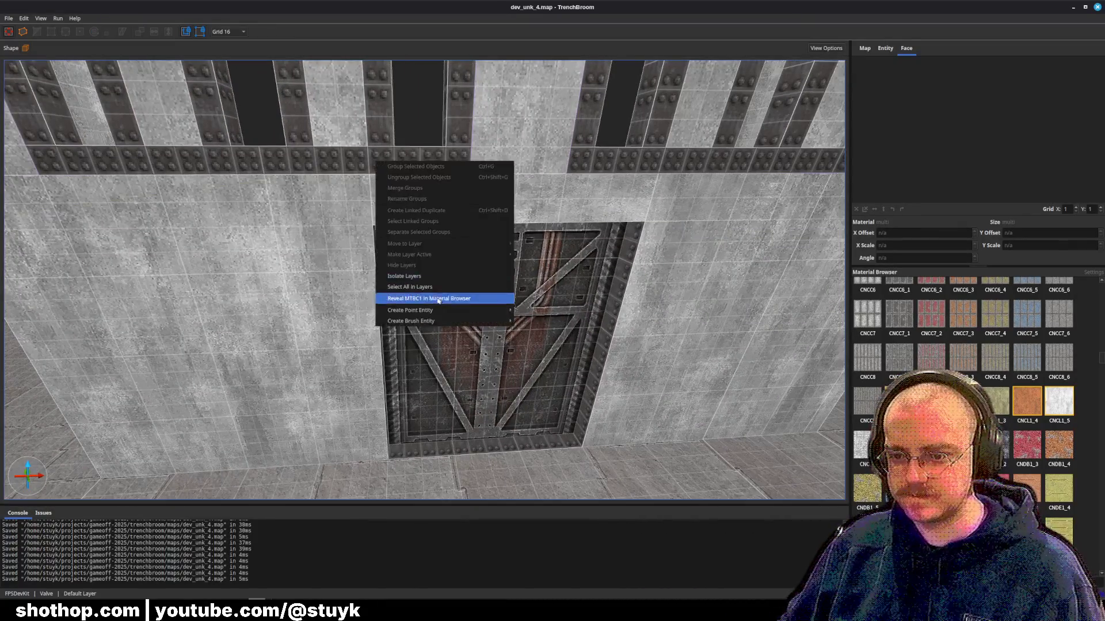
{"action": "left_click", "coordinate": [436, 299]}
{"action": "scroll", "coordinate": [443, 307], "scroll_direction": "down", "scroll_amount": 3}
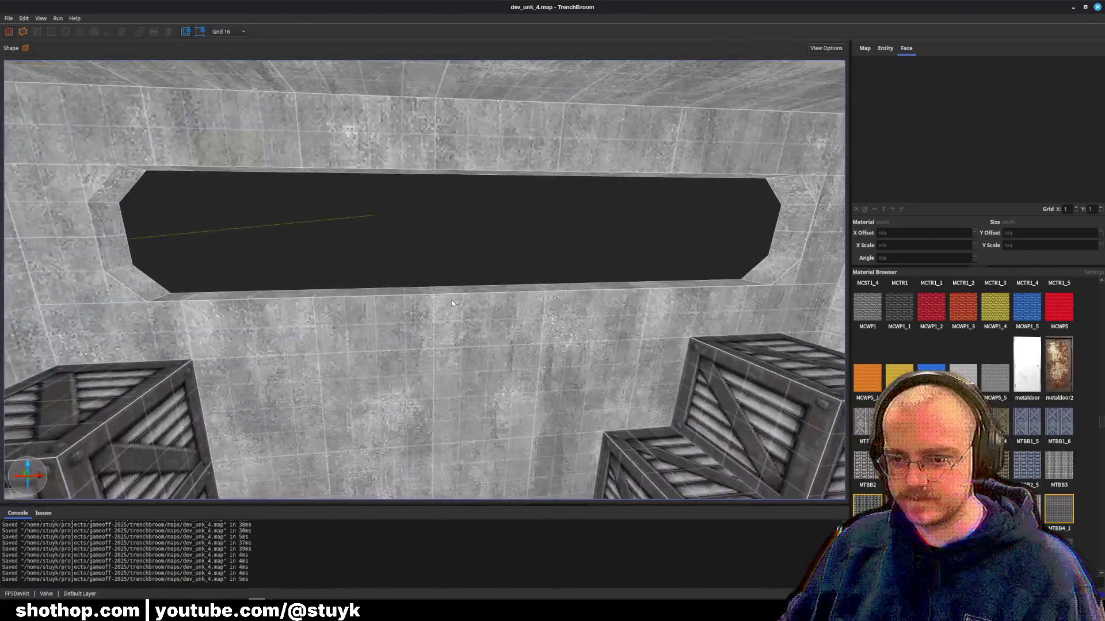
- Split the lower wall strip below the slot by subtracting a small cutting brush
{"action": "left_click", "coordinate": [284, 326]}
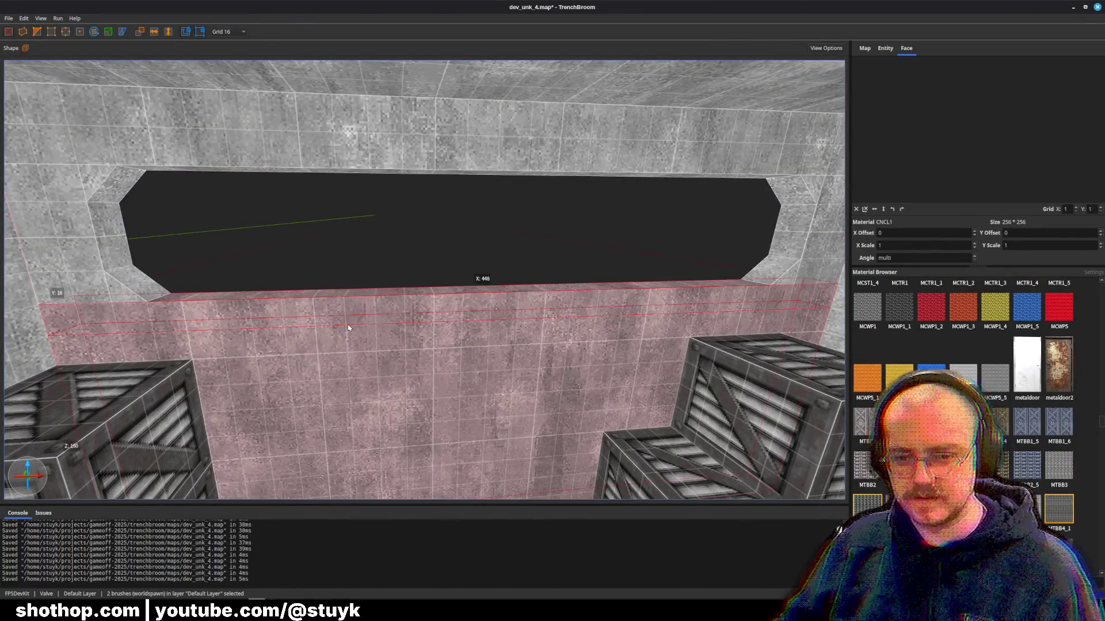
{"action": "key", "text": "Escape"}
{"action": "left_click", "coordinate": [162, 320]}
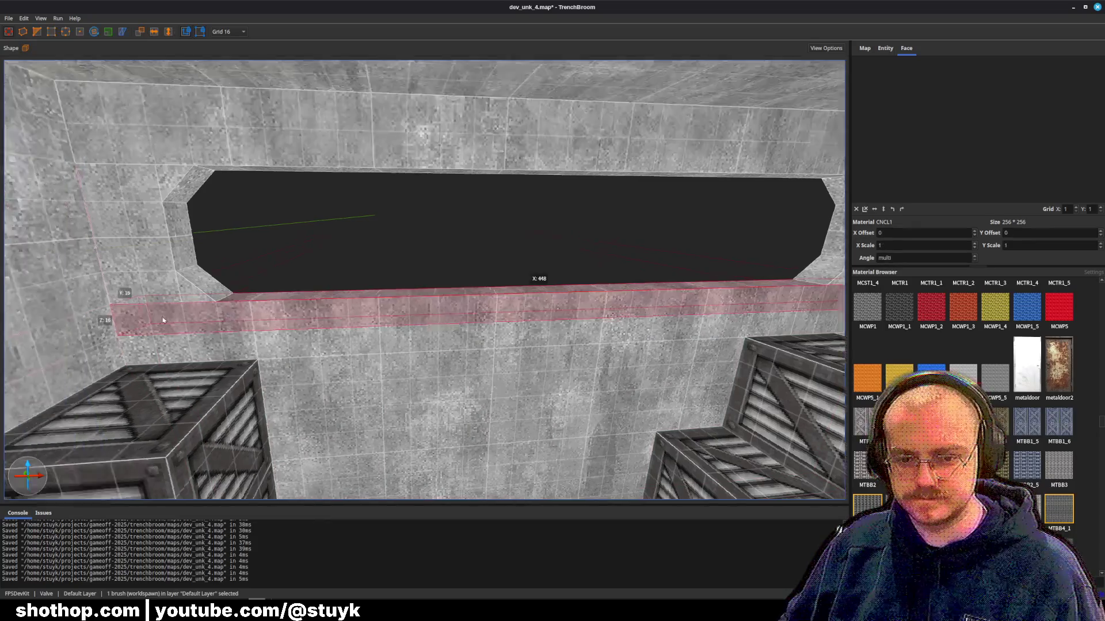
{"action": "scroll", "coordinate": [264, 356], "scroll_direction": "up", "scroll_amount": 5}
{"action": "key", "text": "ctrl+z"}
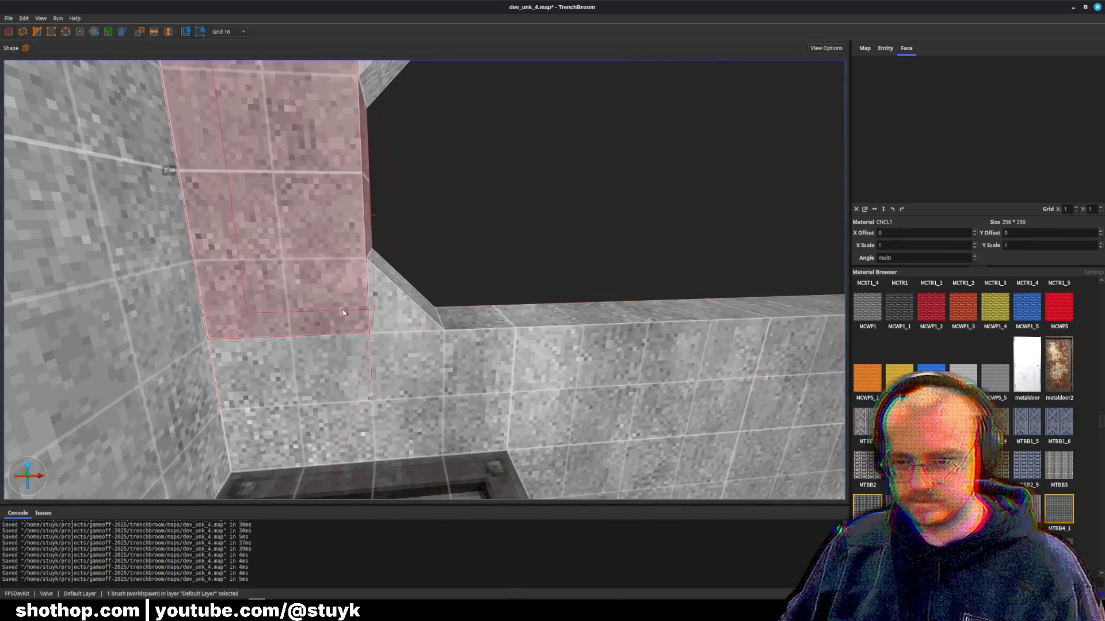
{"action": "left_click", "coordinate": [362, 378]}
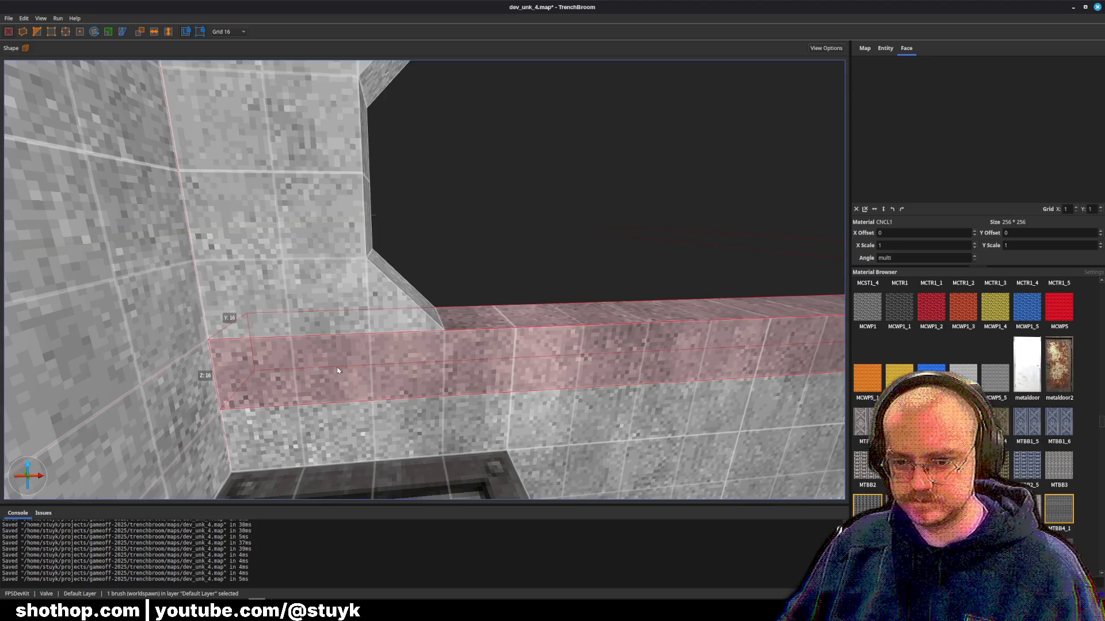
{"action": "left_click_drag", "start_coordinate": [338, 371], "coordinate": [384, 401]}
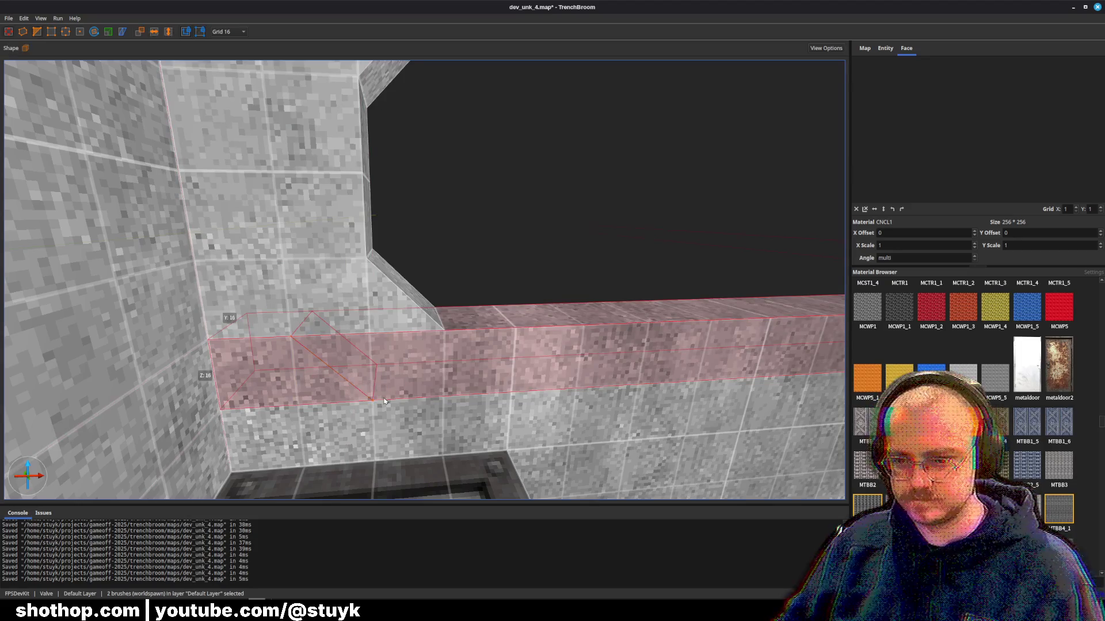
{"action": "key", "text": "ctrl+k"}
- Attempt to clip the right piece of the strip, then cancel the clip
{"action": "left_click", "coordinate": [424, 366]}
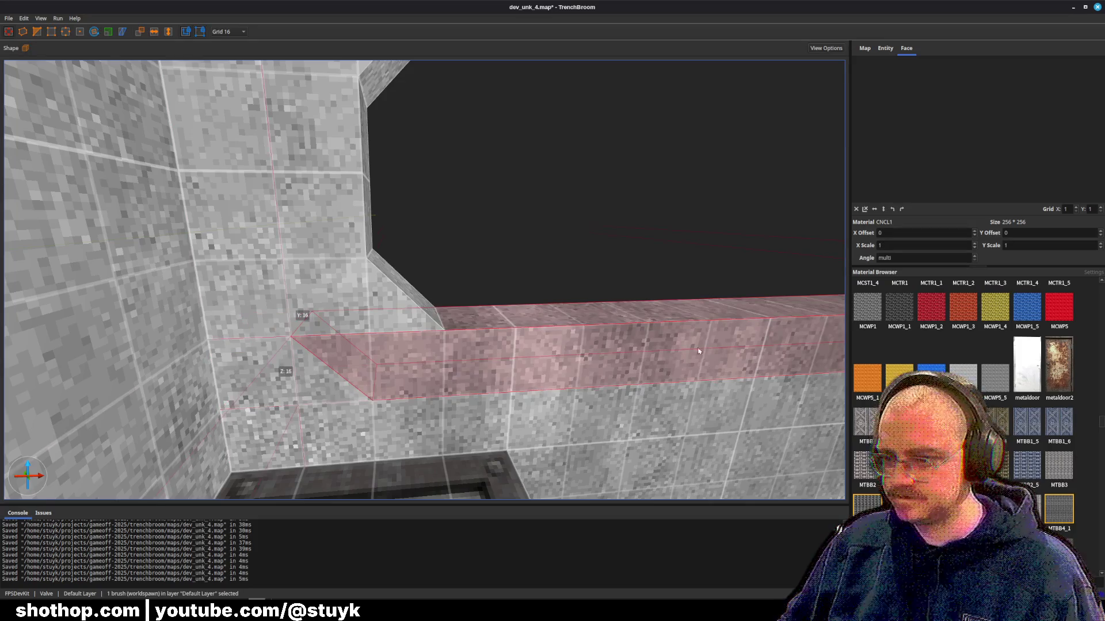
{"action": "key", "text": "c"}
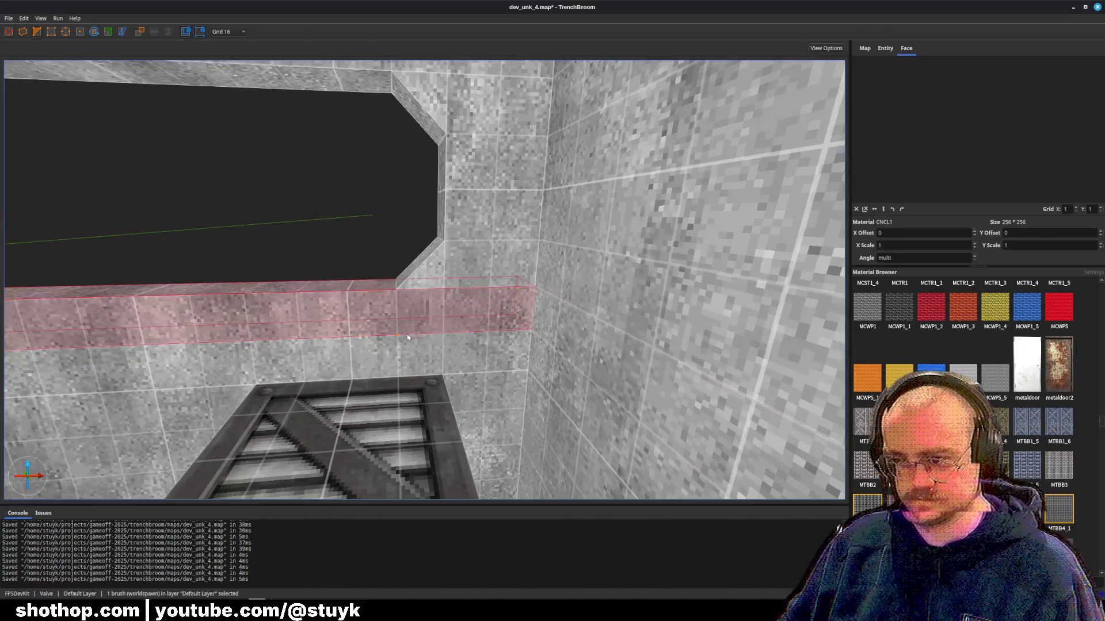
{"action": "left_click", "coordinate": [443, 288]}
{"action": "key", "text": "Return"}
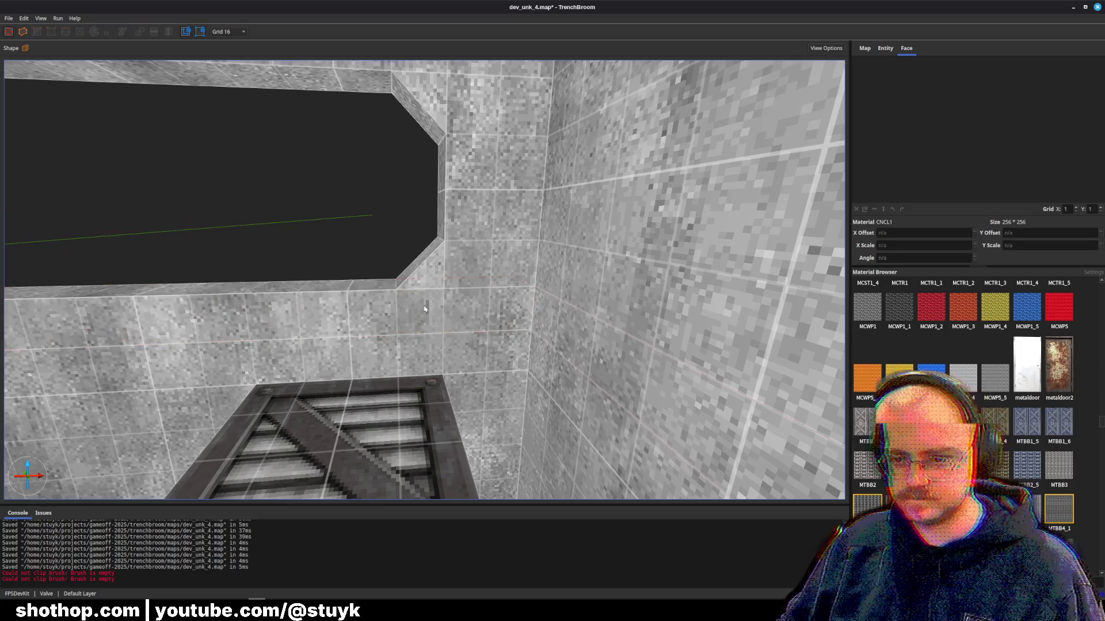
{"action": "key", "text": "Escape"}
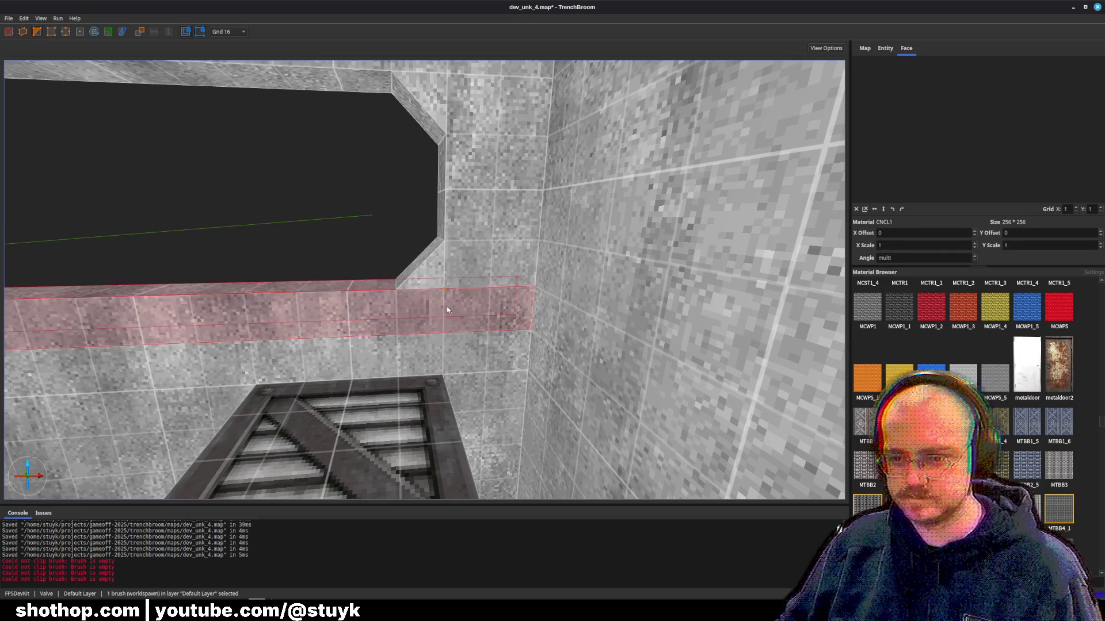
{"action": "key", "text": "Escape"}
- Reselect the strip below the wall opening for the riveted MTBC1 metal
{"action": "left_click", "coordinate": [430, 307]}
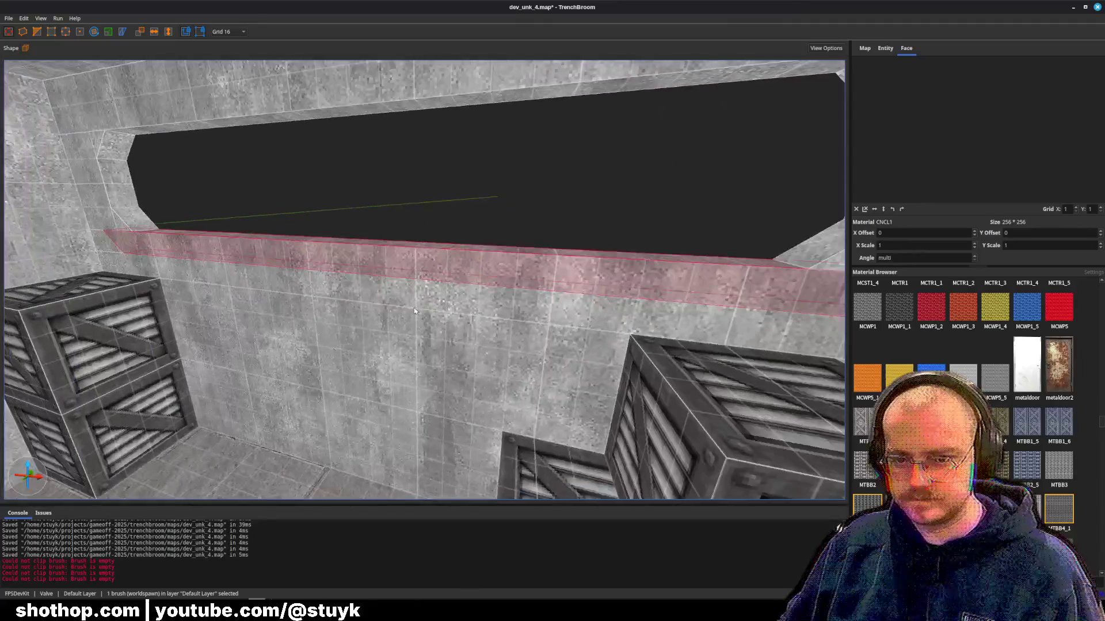
{"action": "scroll", "coordinate": [414, 311], "scroll_direction": "down", "scroll_amount": 4}
{"action": "key", "text": "c"}
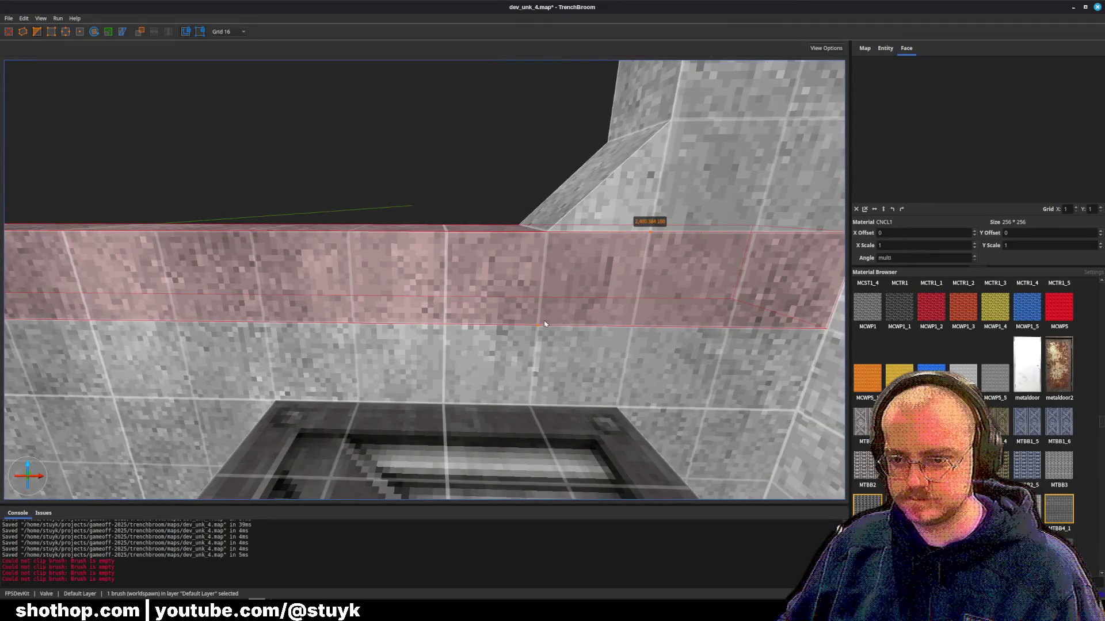
{"action": "key", "text": "Escape"}
{"action": "key", "text": "Escape"}
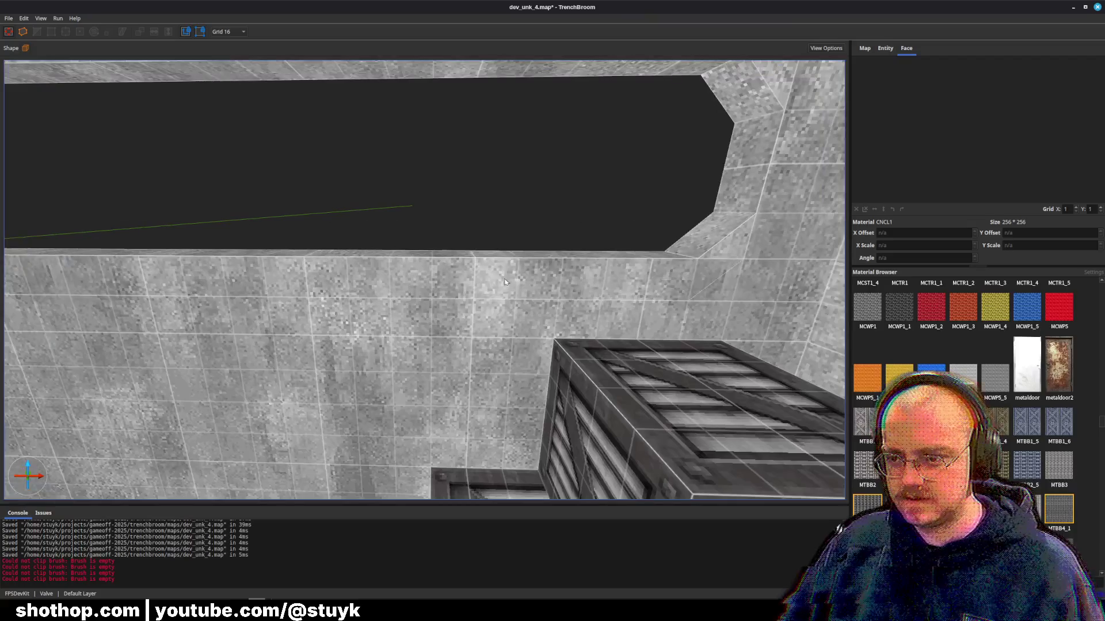
{"action": "left_click", "coordinate": [505, 282]}
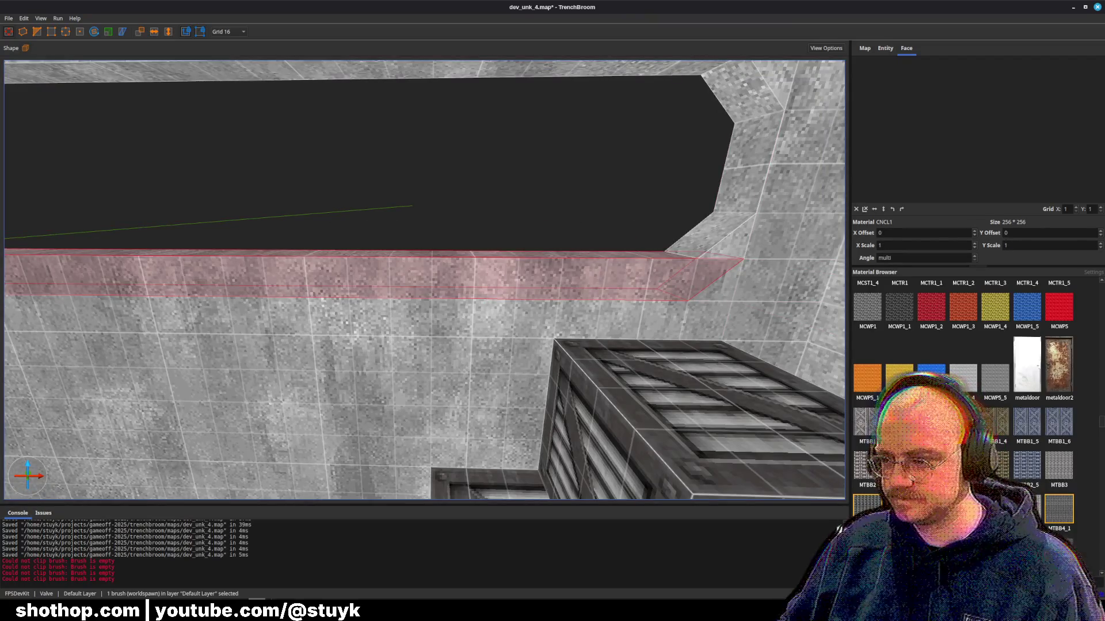
{"action": "key", "text": "ctrl+z"}
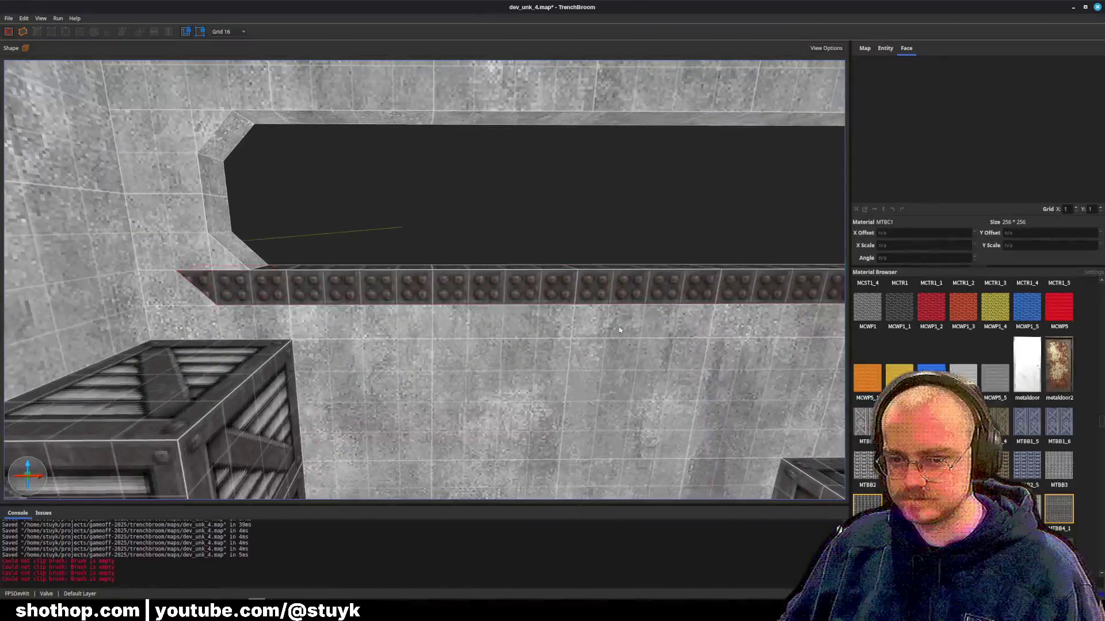
- Face the opening, select the rivet strip, and reveal the wall gap at its left end
{"action": "left_click_drag", "start_coordinate": [619, 329], "coordinate": [585, 170]}
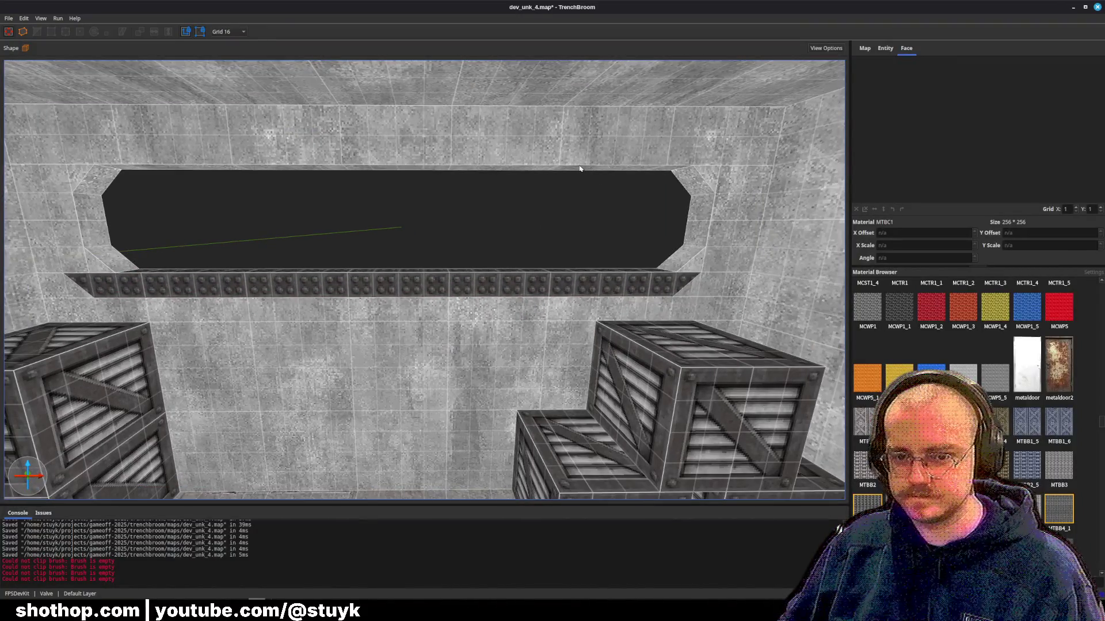
{"action": "left_click", "coordinate": [697, 289]}
{"action": "scroll", "coordinate": [662, 288], "scroll_direction": "up", "scroll_amount": 5}
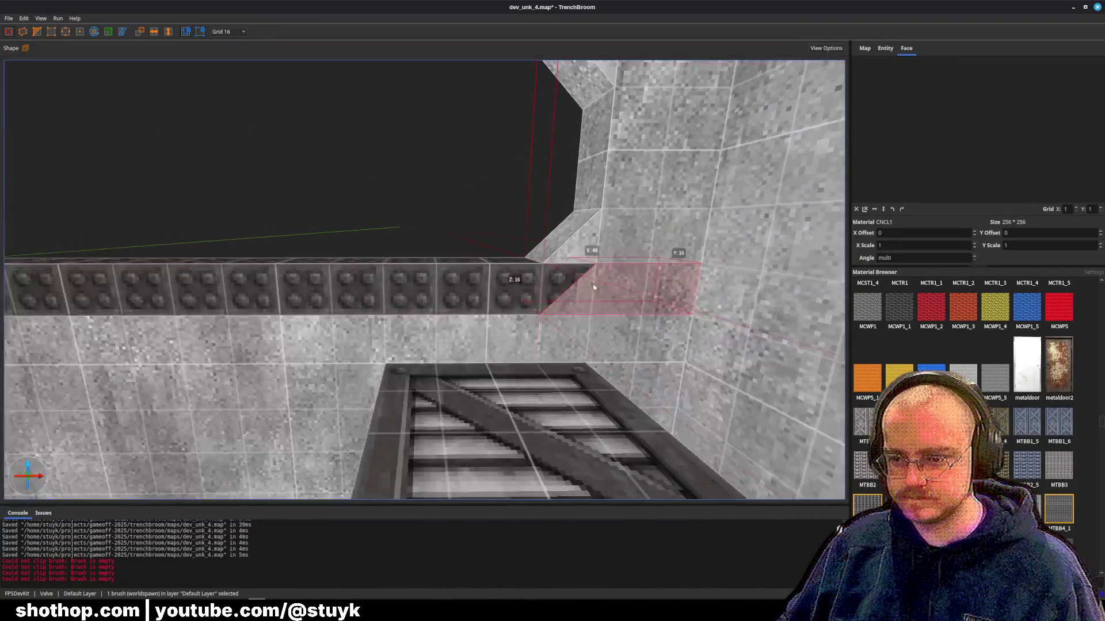
{"action": "left_click", "coordinate": [563, 289]}
{"action": "mouse_move", "coordinate": [563, 289]}
{"action": "left_mouse_down"}
{"action": "mouse_move", "coordinate": [247, 281]}
{"action": "mouse_move", "coordinate": [285, 299]}
{"action": "mouse_move", "coordinate": [265, 299]}
{"action": "left_mouse_up"}
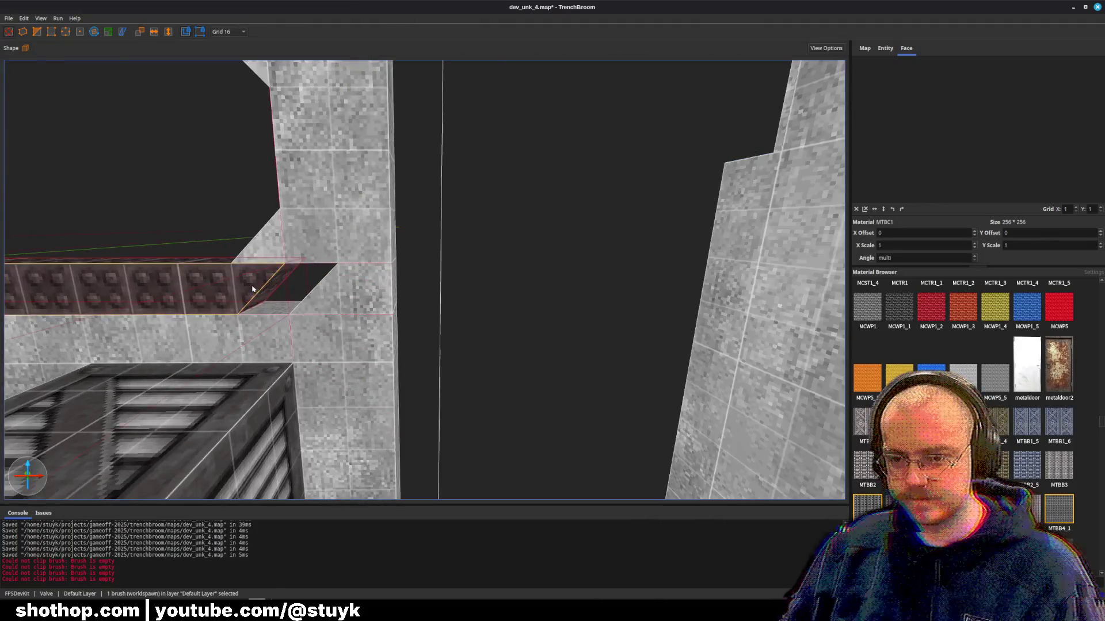
- Raise the corner brush onto the rivet strip, give it MTBC1, and rotate its texture 180°
{"action": "left_click", "coordinate": [330, 297]}
{"action": "key", "text": "ctrl+u"}
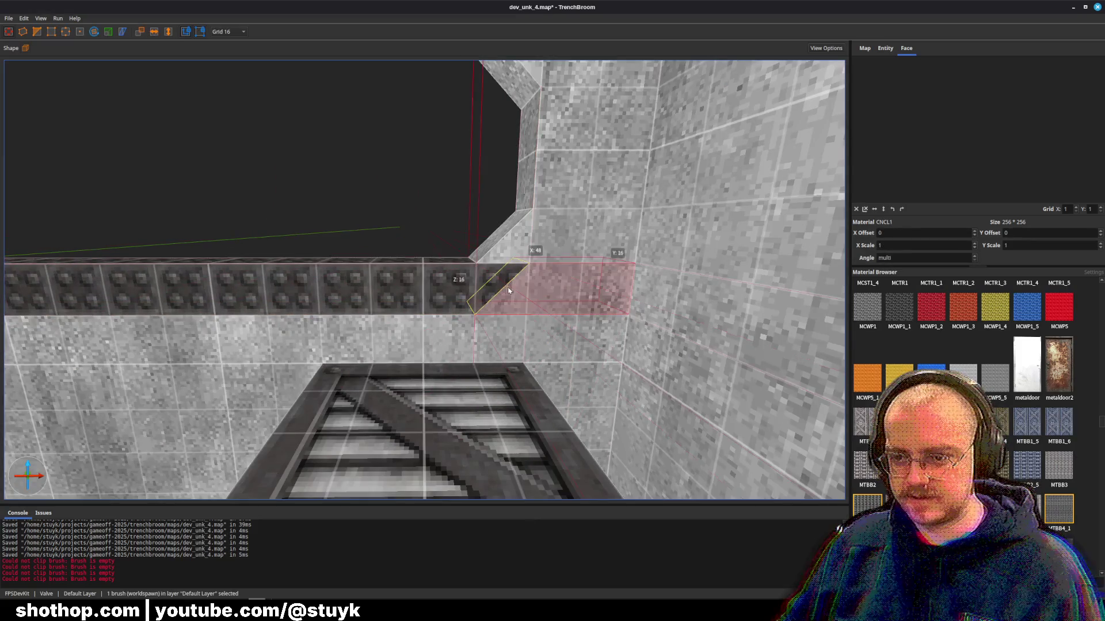
{"action": "key", "text": "Page_Up"}
{"action": "key", "text": "Page_Up"}
{"action": "key", "text": "ctrl+v"}
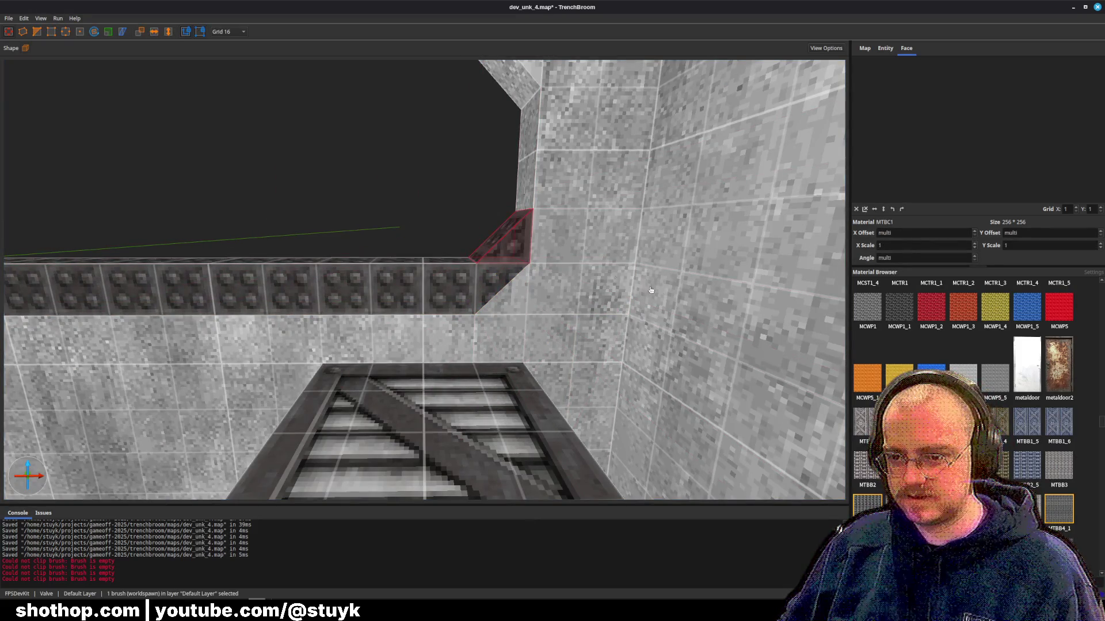
{"action": "key", "text": "ctrl+Page_Down"}
{"action": "key", "text": "ctrl+Page_Down"}
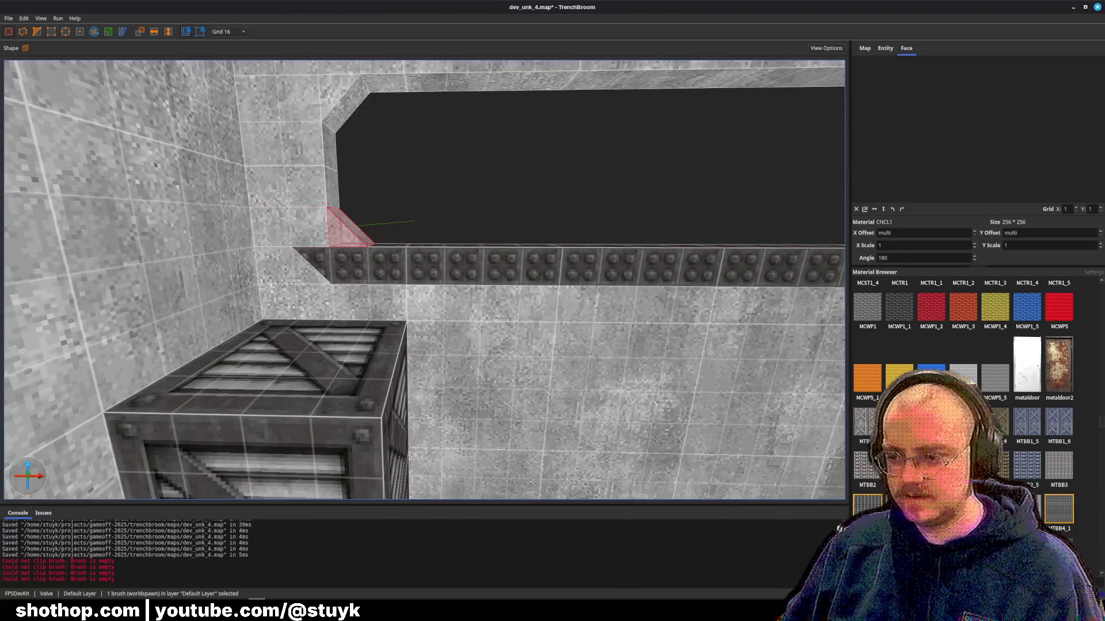
- Check the rivet strip, deselect it, and save the map
{"action": "left_click", "coordinate": [288, 261]}
{"action": "scroll", "coordinate": [288, 262], "scroll_direction": "up", "scroll_amount": 5}
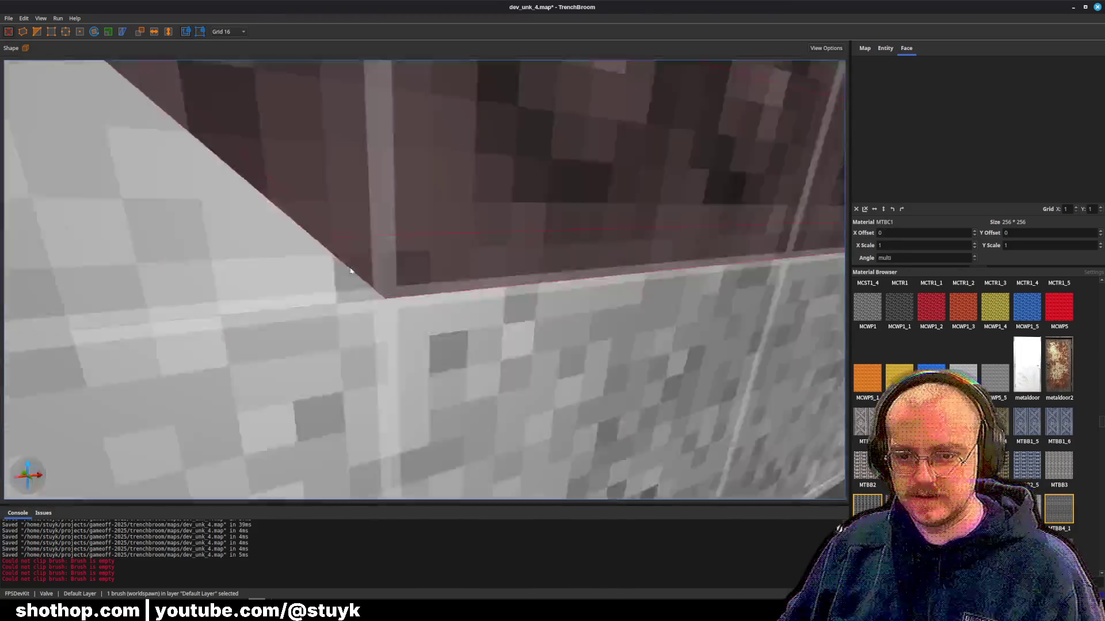
{"action": "scroll", "coordinate": [361, 258], "scroll_direction": "down", "scroll_amount": 5}
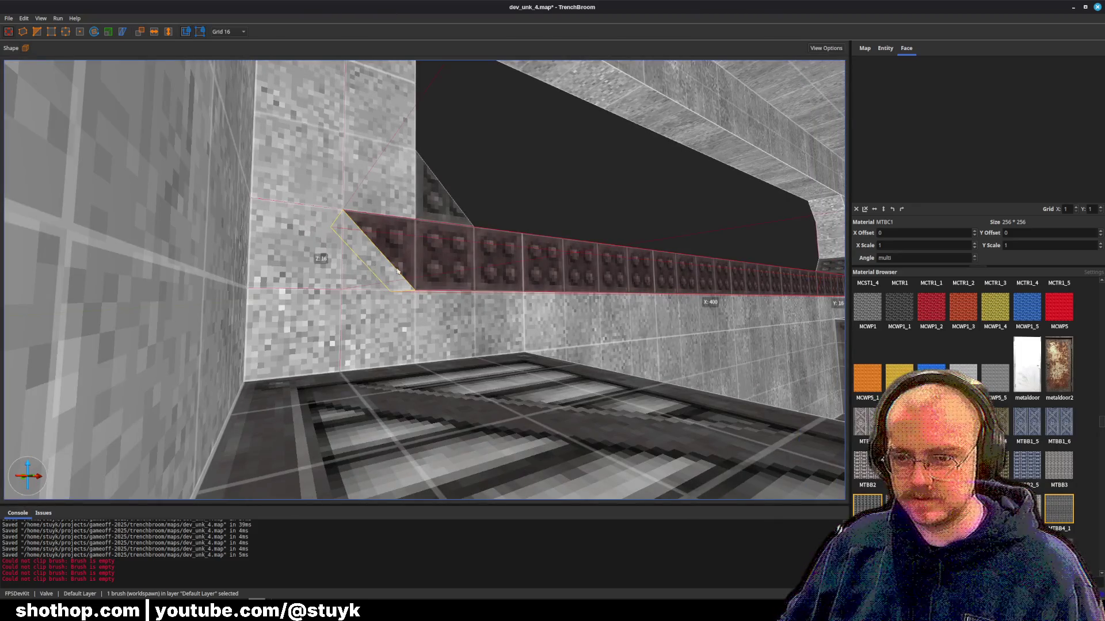
{"action": "scroll", "coordinate": [386, 269], "scroll_direction": "up", "scroll_amount": 3}
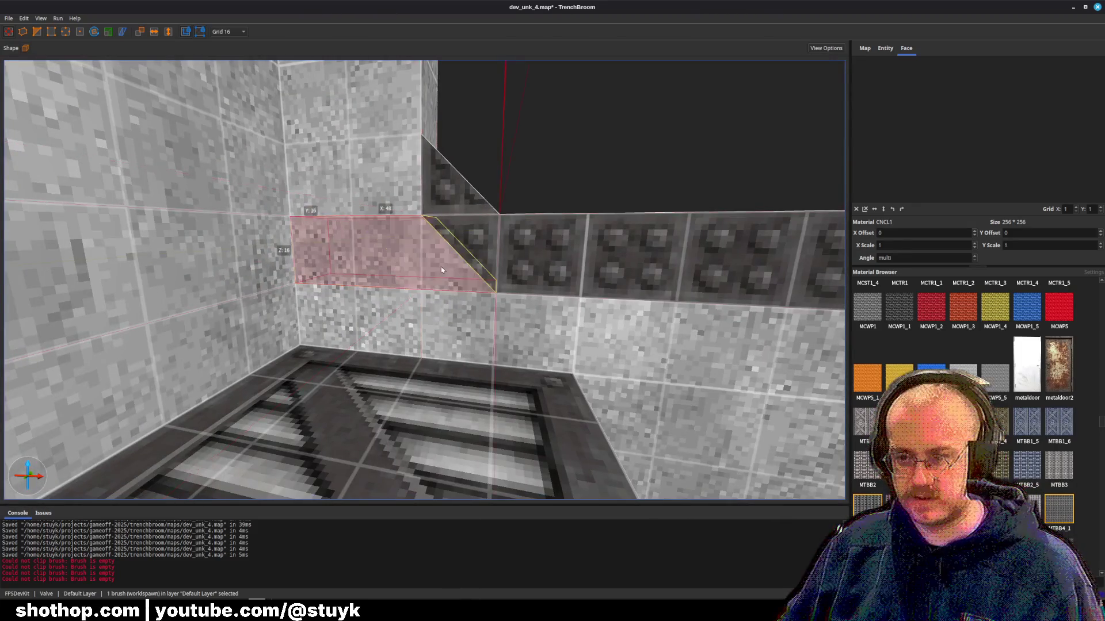
{"action": "key", "text": "Escape"}
{"action": "scroll", "coordinate": [455, 266], "scroll_direction": "down", "scroll_amount": 3}
{"action": "right_click", "coordinate": [469, 263]}
{"action": "key", "text": "d"}
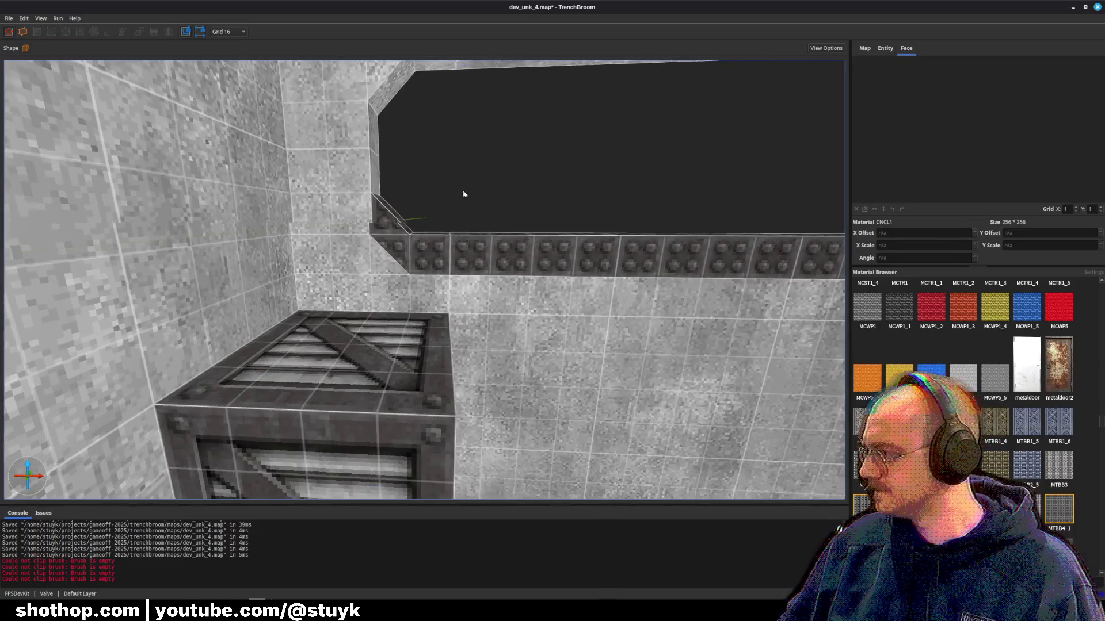
{"action": "key", "text": "ctrl+s"}
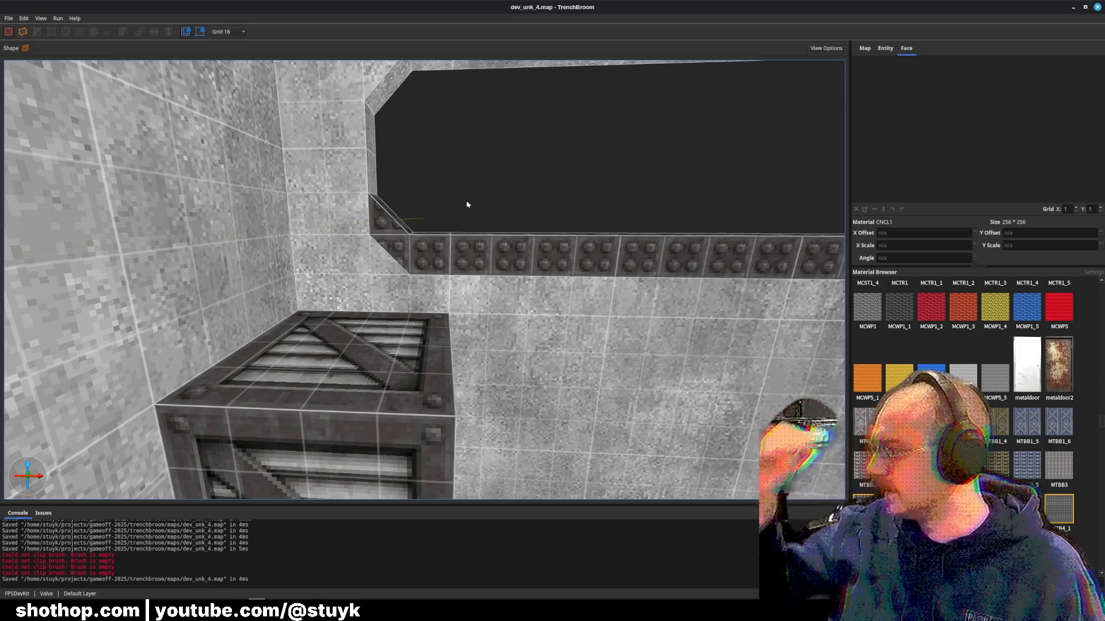
- Leave TrenchBroom for the Godot editor showing the dev_unk_4 scene
{"action": "scroll", "coordinate": [467, 204], "scroll_direction": "up", "scroll_amount": 5}
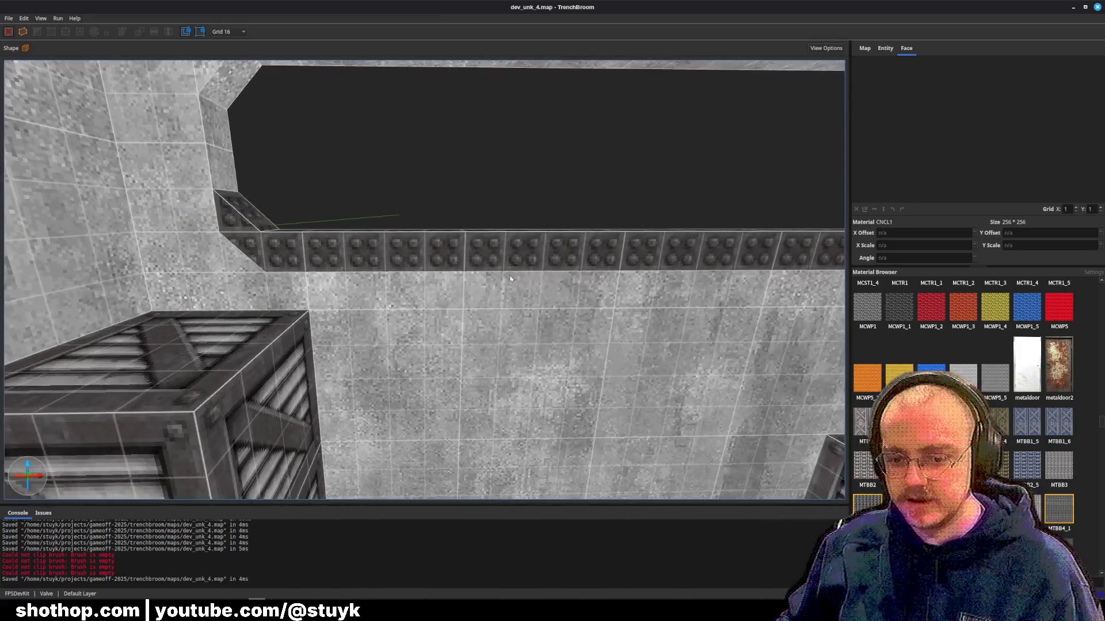
{"action": "left_click", "coordinate": [237, 567]}
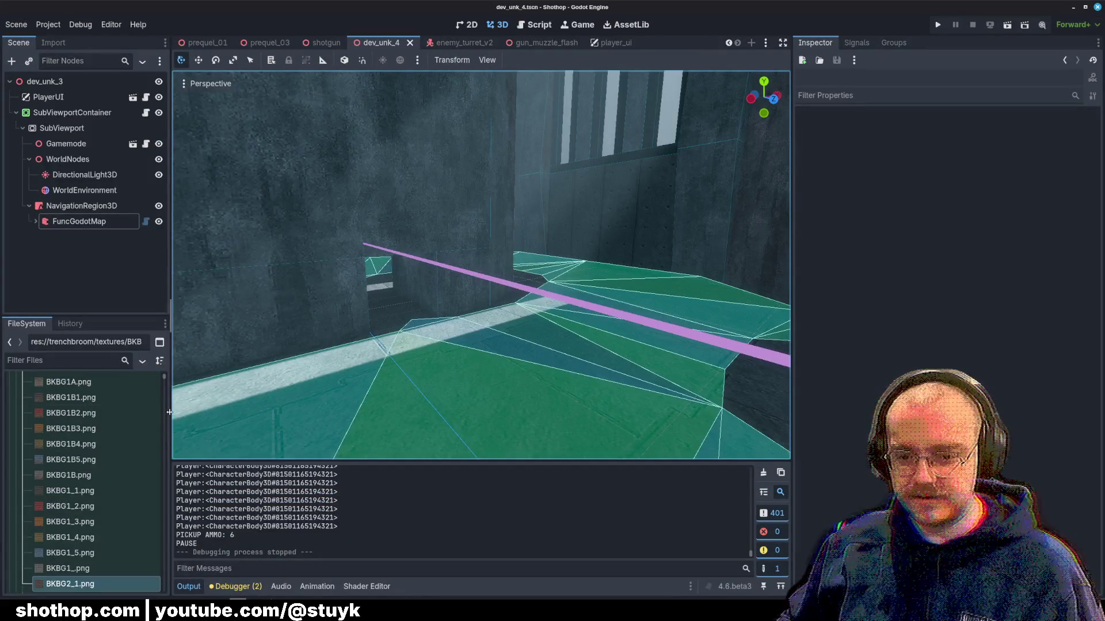
- Widen the scene and file docks and browse the trenchbroom textures folder in the FileSystem
{"action": "left_click_drag", "start_coordinate": [170, 415], "coordinate": [346, 414]}
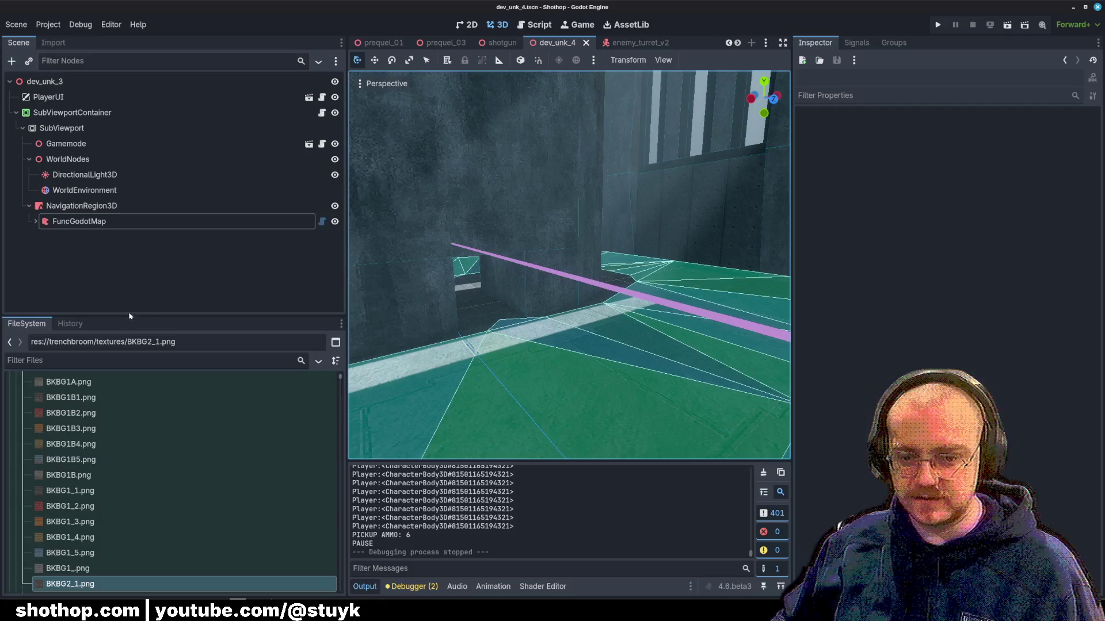
{"action": "left_click_drag", "start_coordinate": [130, 315], "coordinate": [129, 225]}
{"action": "scroll", "coordinate": [314, 446], "scroll_direction": "up", "scroll_amount": 10}
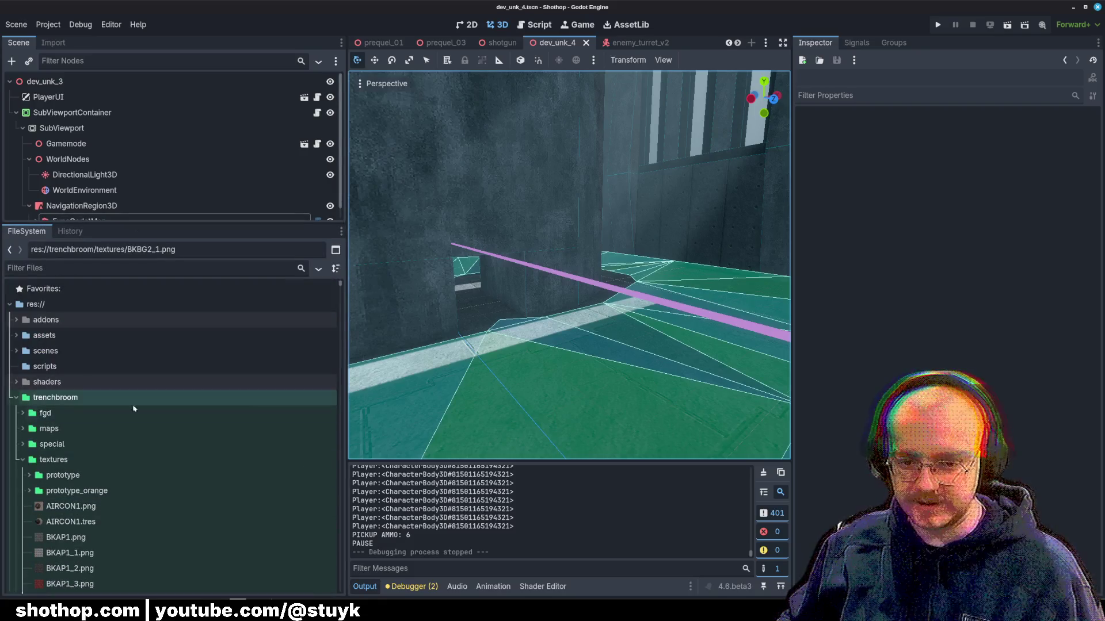
{"action": "left_click", "coordinate": [23, 459]}
{"action": "left_click", "coordinate": [56, 398]}
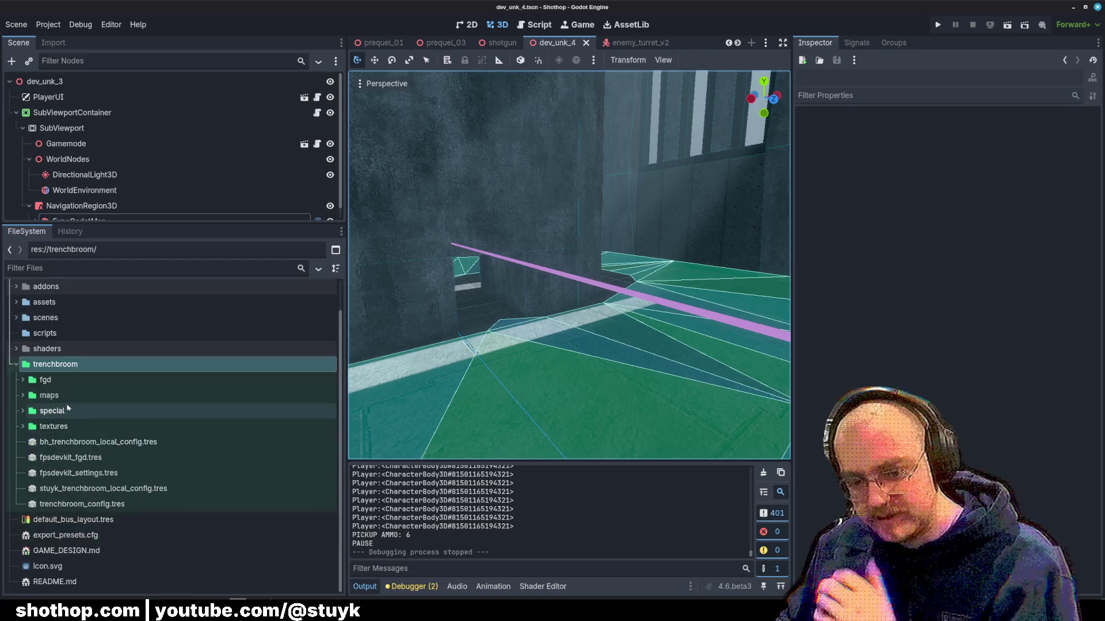
{"action": "left_click", "coordinate": [23, 459]}
{"action": "scroll", "coordinate": [100, 435], "scroll_direction": "down", "scroll_amount": 3}
{"action": "scroll", "coordinate": [100, 435], "scroll_direction": "down", "scroll_amount": 5}
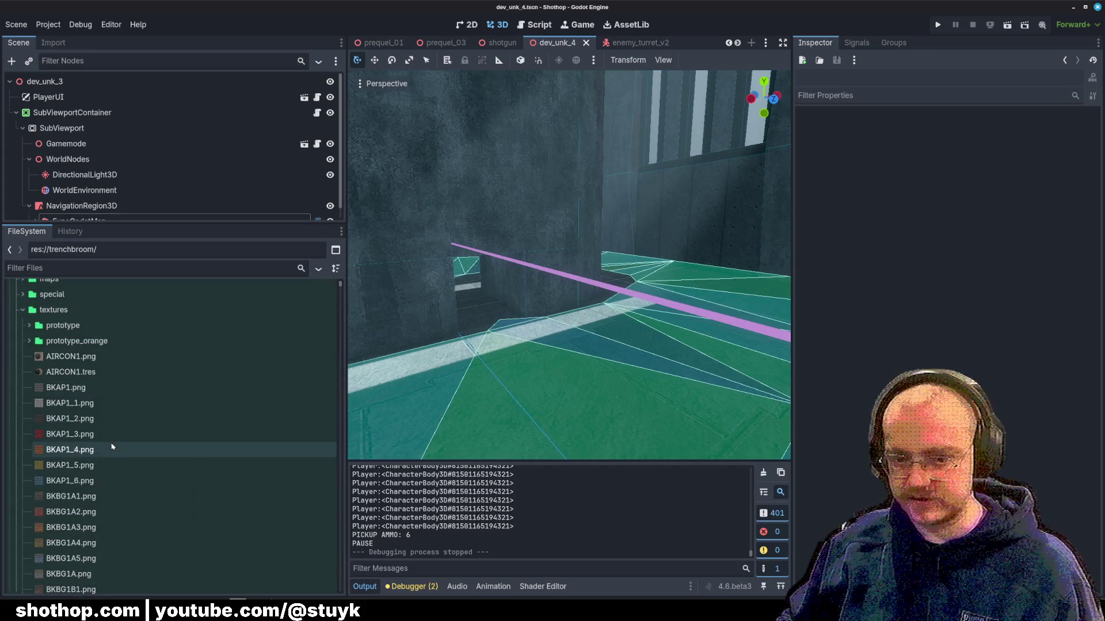
{"action": "scroll", "coordinate": [121, 439], "scroll_direction": "down", "scroll_amount": 15}
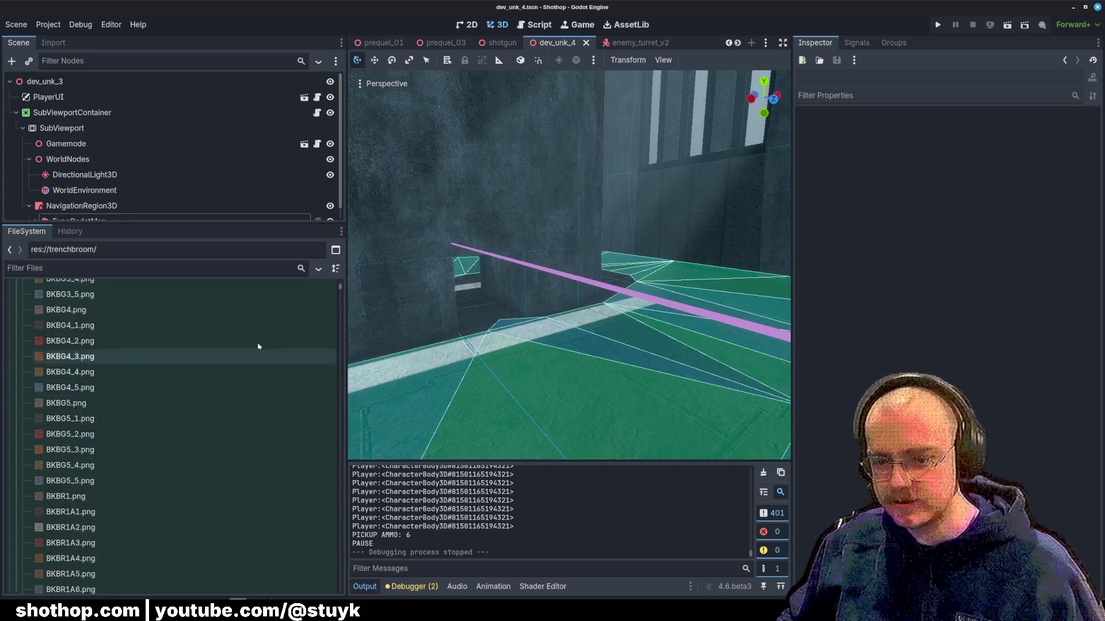
{"action": "mouse_move", "coordinate": [340, 377]}
{"action": "left_mouse_down"}
{"action": "mouse_move", "coordinate": [328, 467]}
{"action": "mouse_move", "coordinate": [340, 546]}
{"action": "left_mouse_up"}
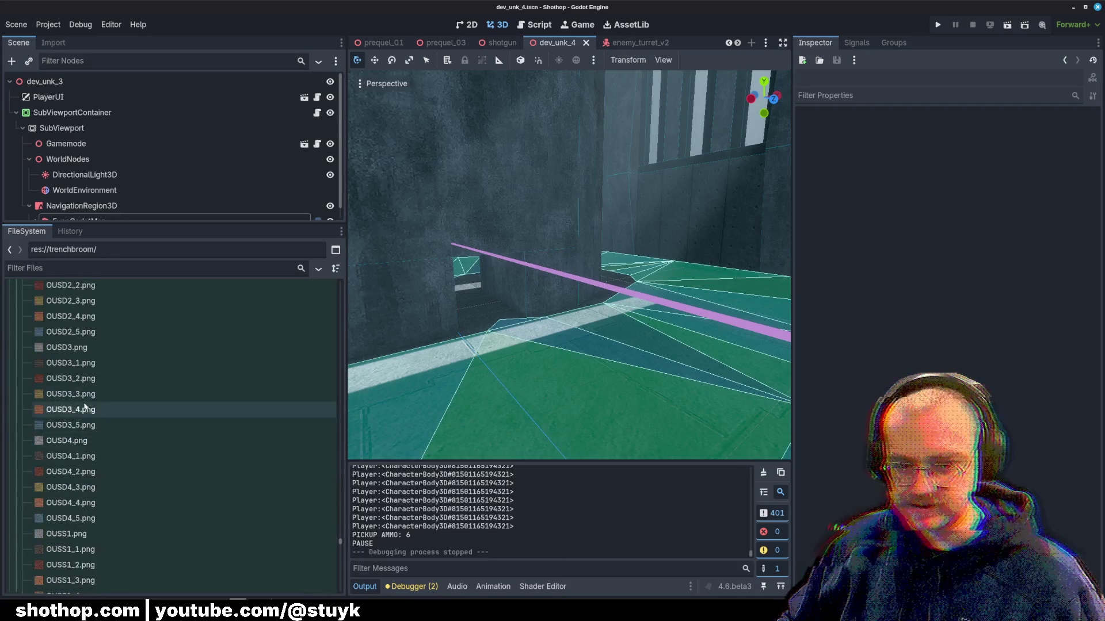
{"action": "scroll", "coordinate": [93, 446], "scroll_direction": "up", "scroll_amount": 5}
{"action": "scroll", "coordinate": [94, 449], "scroll_direction": "up", "scroll_amount": 8}
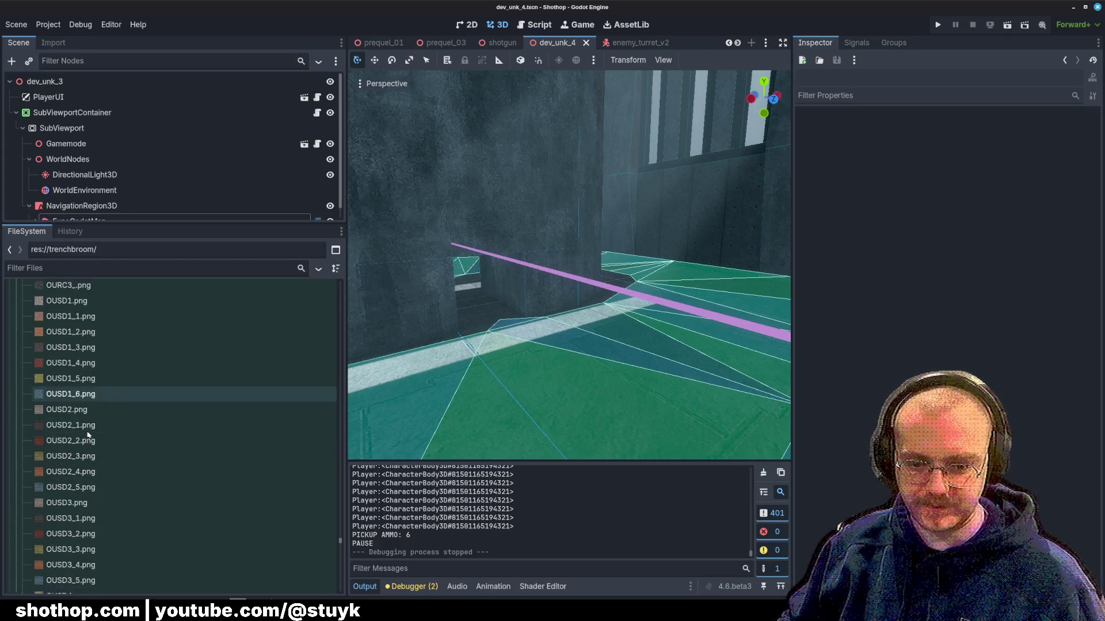
{"action": "scroll", "coordinate": [95, 453], "scroll_direction": "up", "scroll_amount": 10}
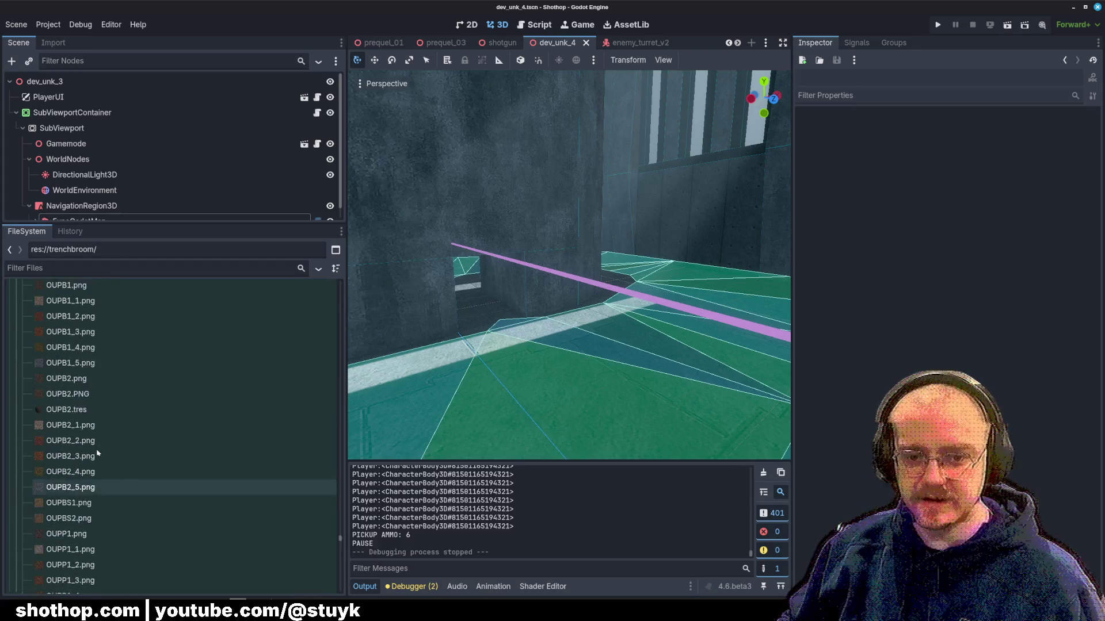
{"action": "mouse_move", "coordinate": [93, 453]}
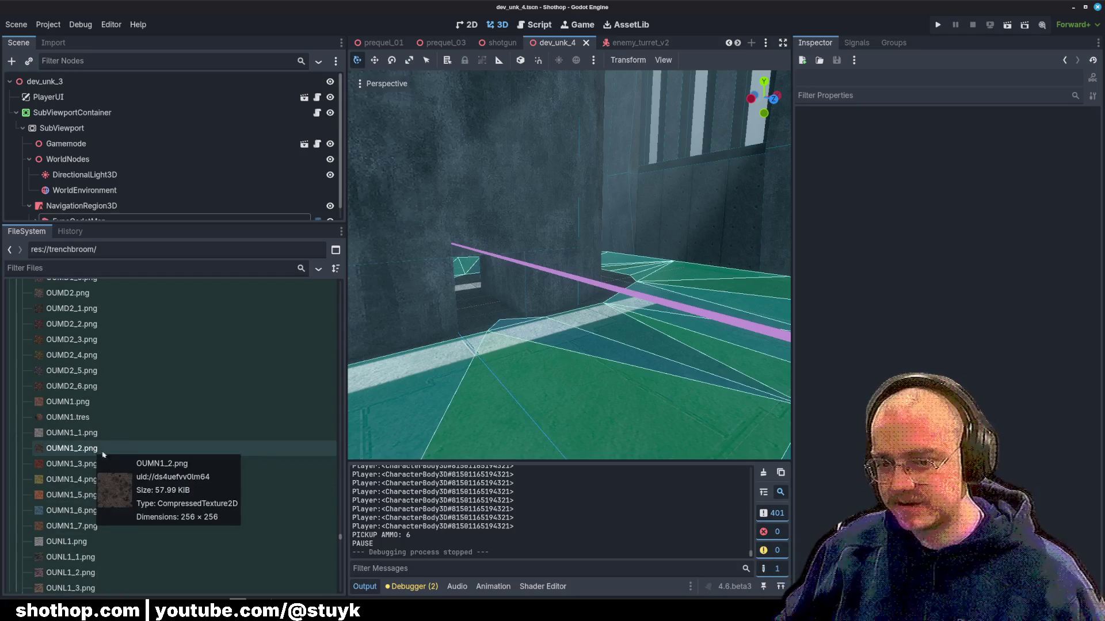
{"action": "left_click_drag", "start_coordinate": [338, 542], "coordinate": [340, 282]}
- Open decor_plant_bush_1.tres from fgd/model_point/decor in the Inspector, then return to TrenchBroom
{"action": "left_click", "coordinate": [23, 460]}
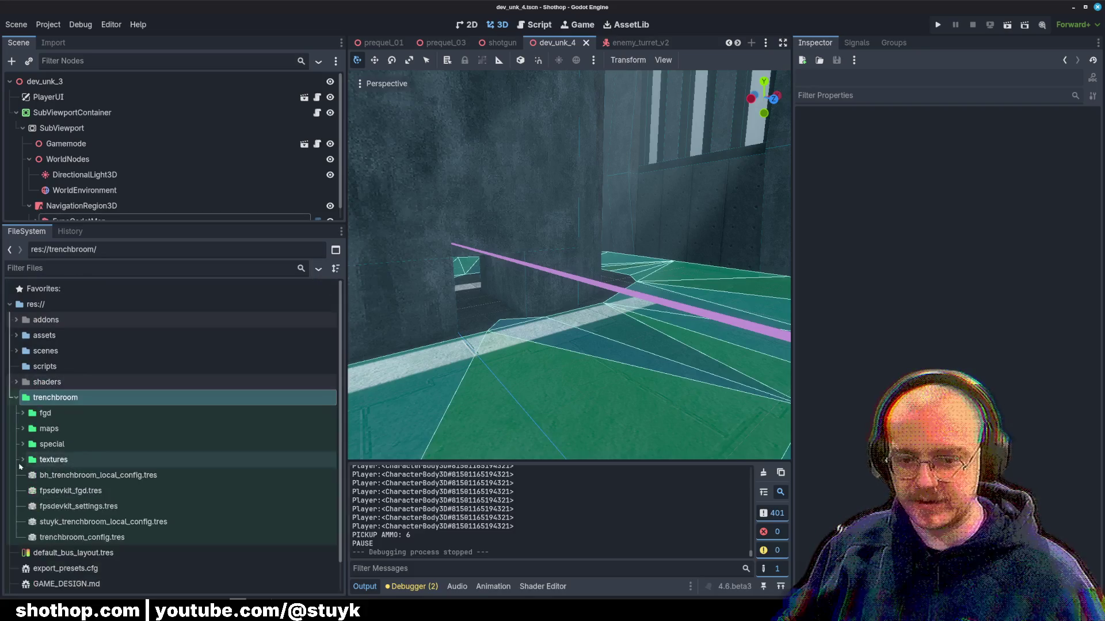
{"action": "left_click", "coordinate": [23, 413]}
{"action": "left_click", "coordinate": [30, 429]}
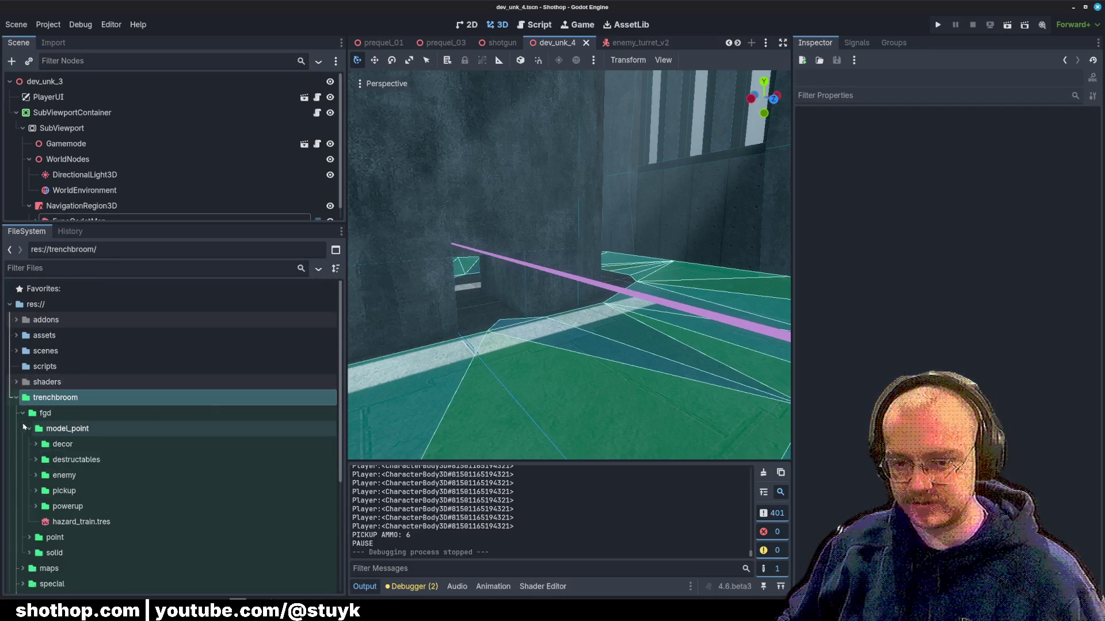
{"action": "left_click", "coordinate": [36, 444]}
{"action": "scroll", "coordinate": [225, 434], "scroll_direction": "down", "scroll_amount": 5}
{"action": "scroll", "coordinate": [225, 434], "scroll_direction": "up", "scroll_amount": 5}
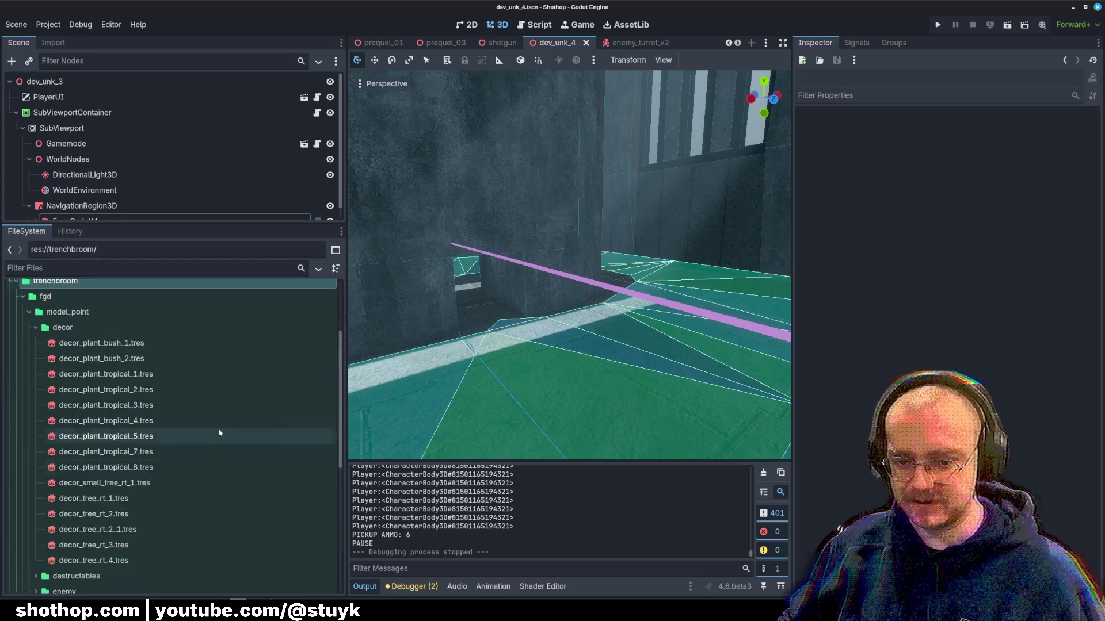
{"action": "left_click", "coordinate": [104, 344]}
{"action": "double_click", "coordinate": [104, 349]}
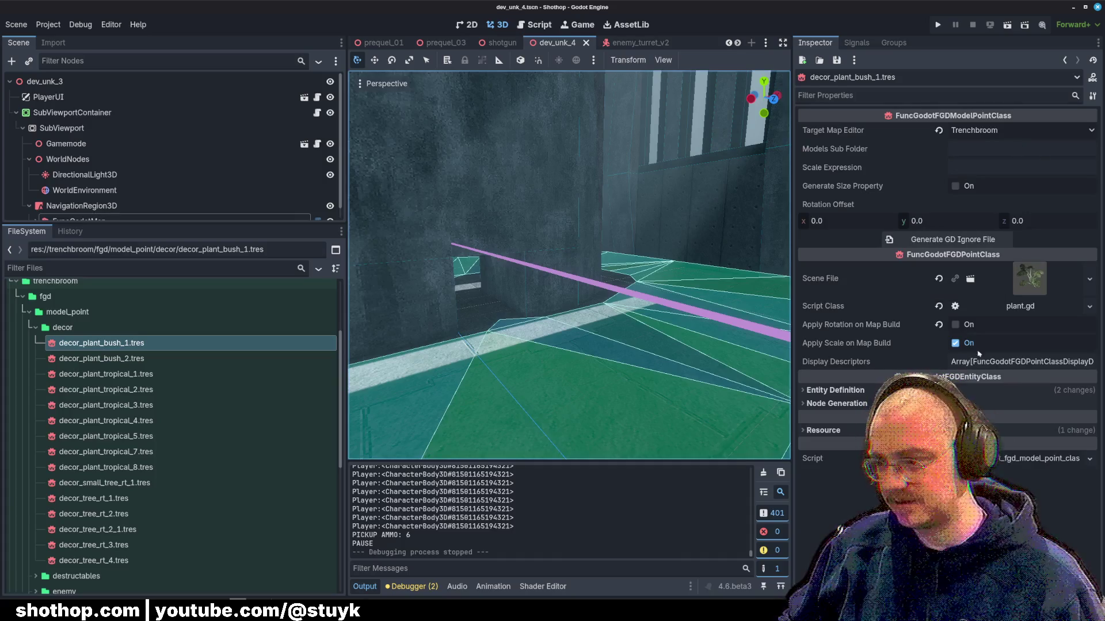
{"action": "key", "text": "alt+Tab"}
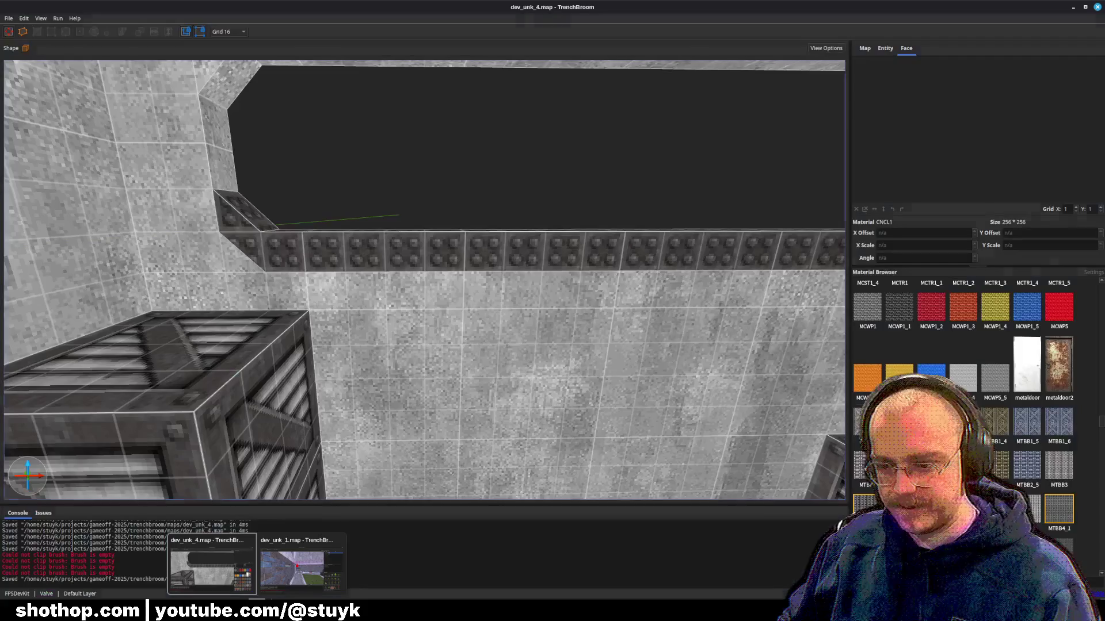
- Place a decor_plant_bush_2 in the room, delete it again, and save dev_unk_4.map
{"action": "left_click", "coordinate": [885, 48]}
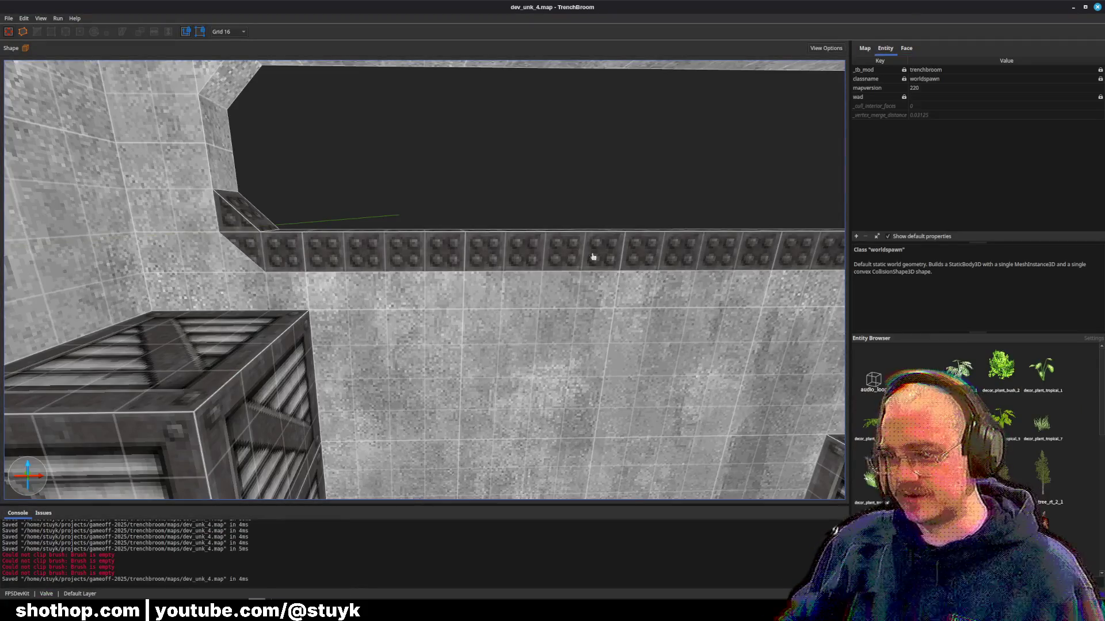
{"action": "mouse_move", "coordinate": [1002, 369]}
{"action": "left_mouse_down"}
{"action": "mouse_move", "coordinate": [387, 397]}
{"action": "mouse_move", "coordinate": [551, 391]}
{"action": "left_mouse_up"}
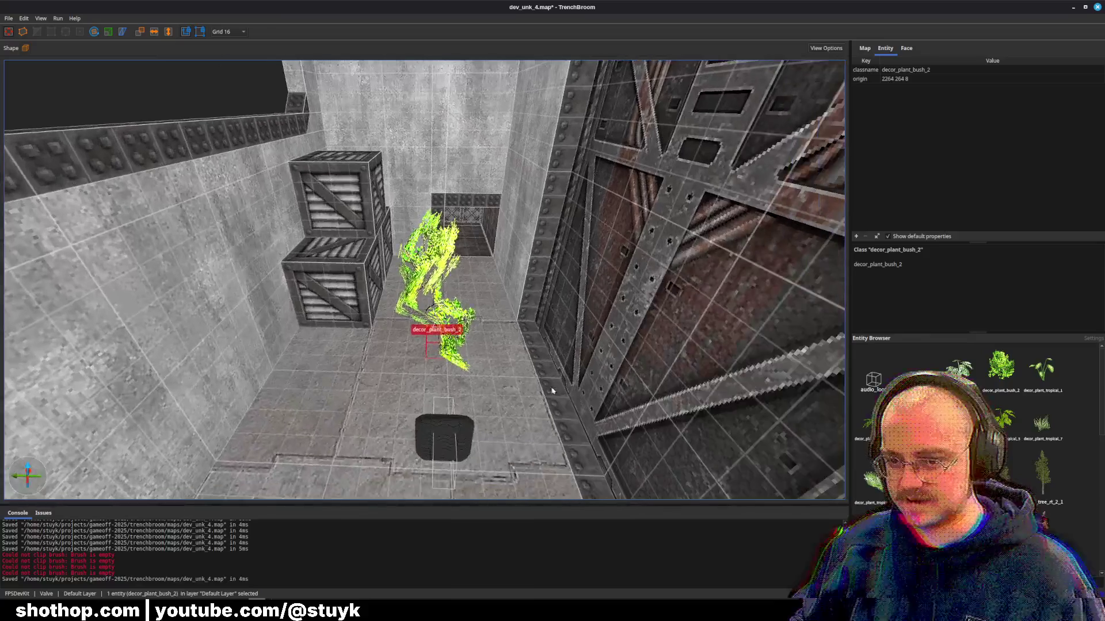
{"action": "key", "text": "Delete"}
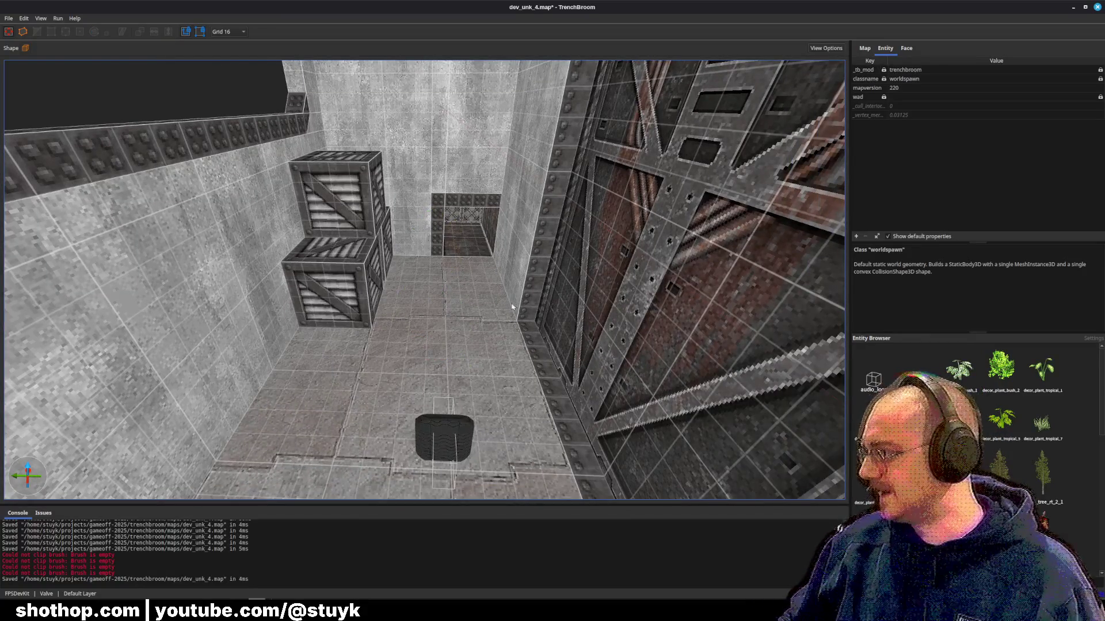
{"action": "key", "text": "ctrl+s"}
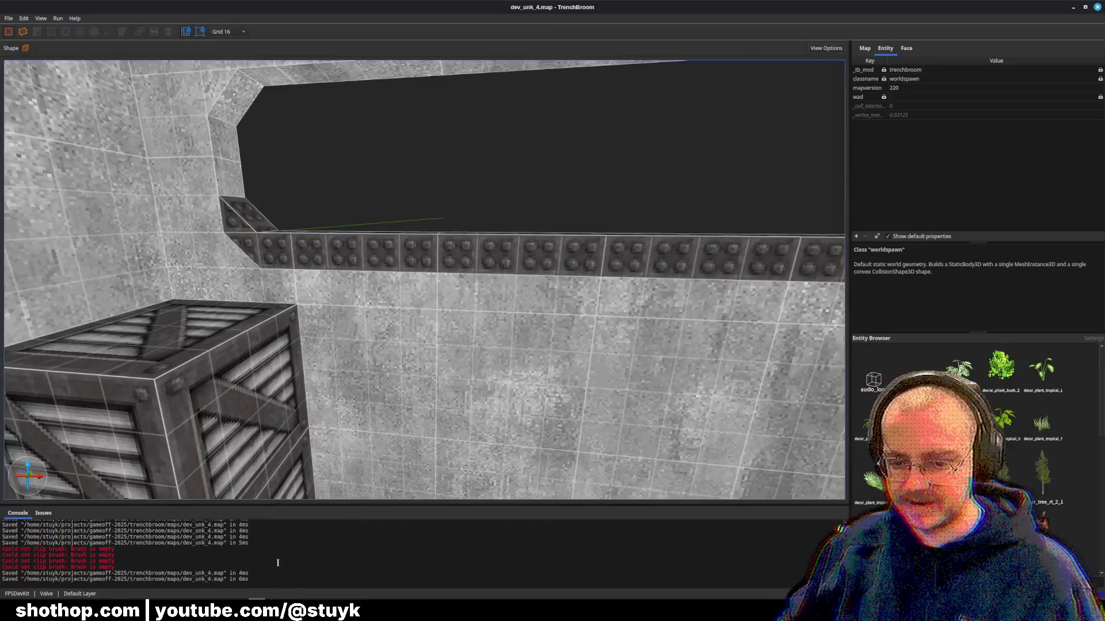
{"action": "key", "text": "alt+Tab"}
{"action": "key", "text": "Left"}
{"action": "key", "text": "Left"}
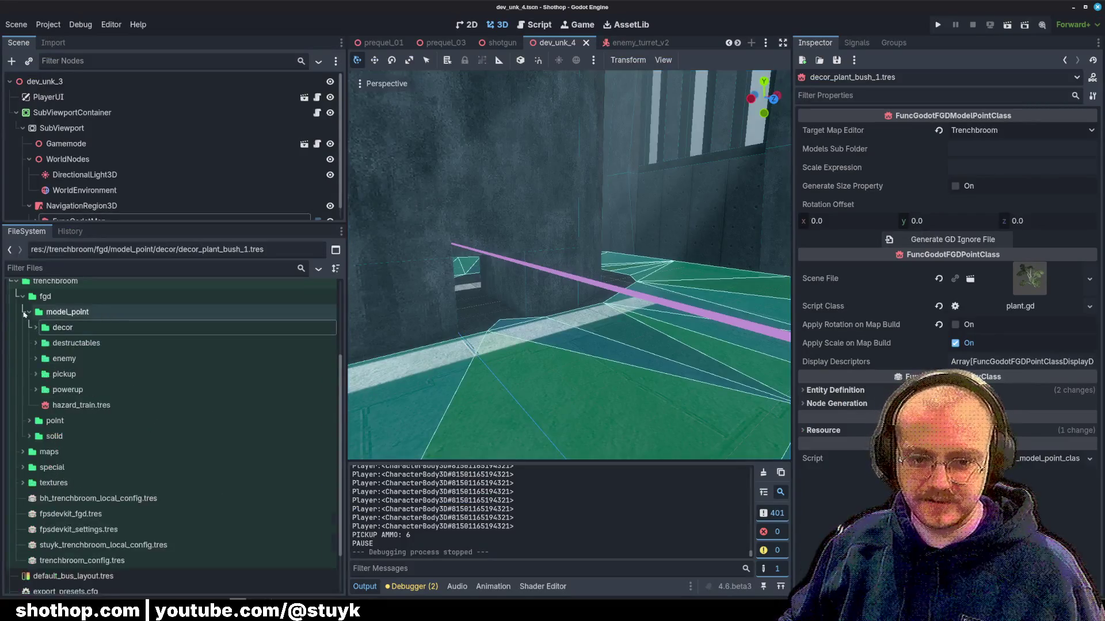
- Inspect fpsdevkit_fgd.tres, expanding its FGD settings to scroll through the 91 entity definitions
{"action": "left_click", "coordinate": [28, 312]}
{"action": "left_click", "coordinate": [70, 457]}
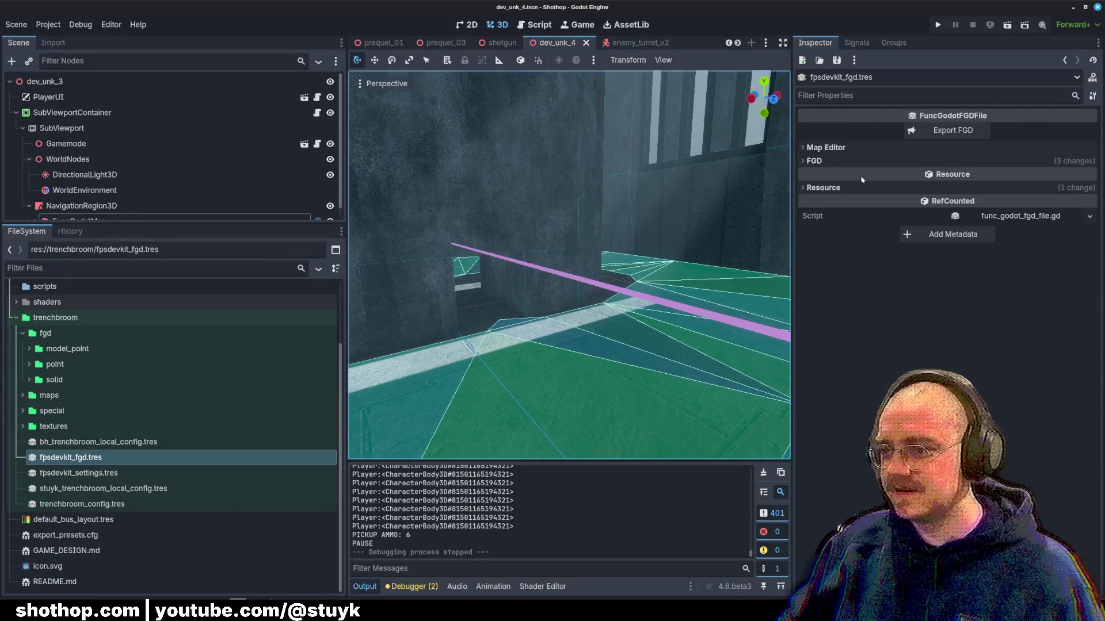
{"action": "left_click", "coordinate": [852, 148]}
{"action": "left_click", "coordinate": [852, 147]}
{"action": "left_click", "coordinate": [851, 161]}
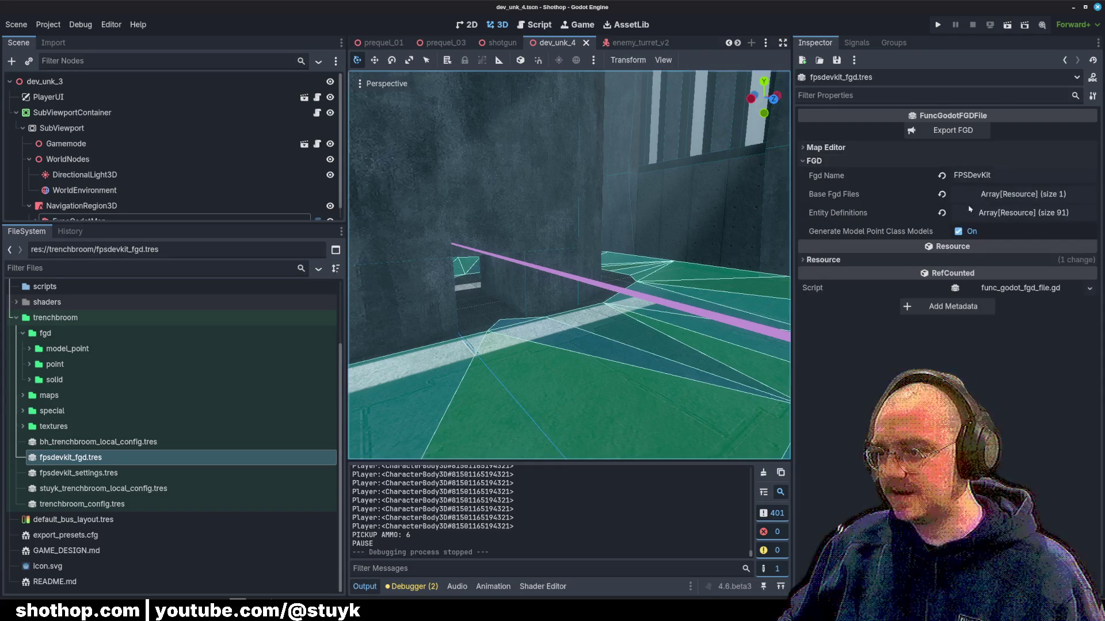
{"action": "left_click", "coordinate": [970, 211]}
{"action": "left_click_drag", "start_coordinate": [791, 226], "coordinate": [717, 227]}
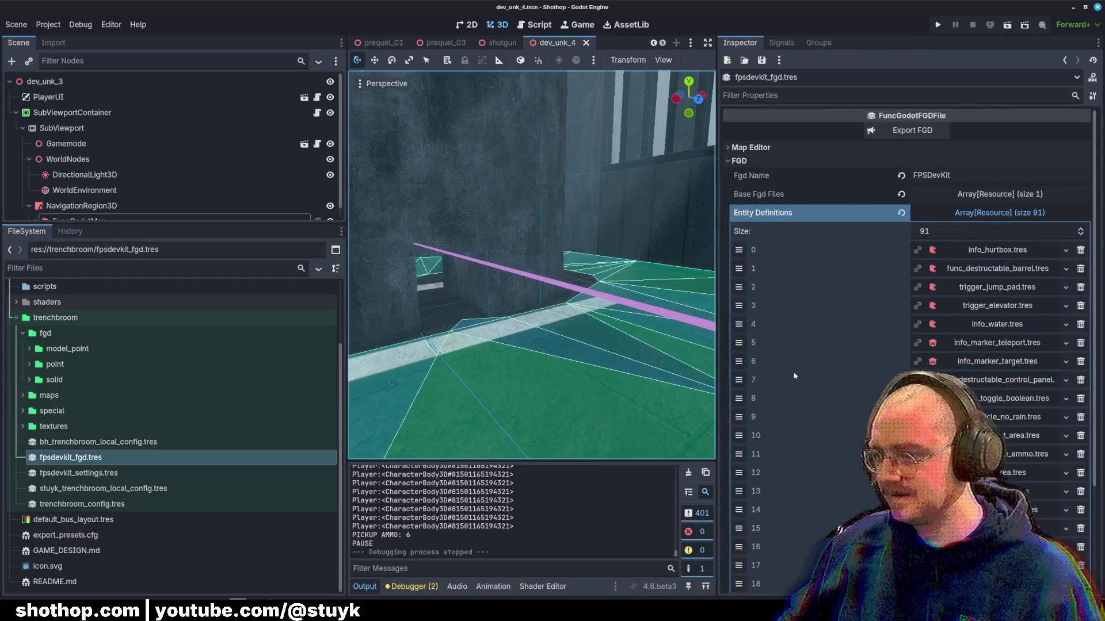
{"action": "scroll", "coordinate": [786, 366], "scroll_direction": "down", "scroll_amount": 3}
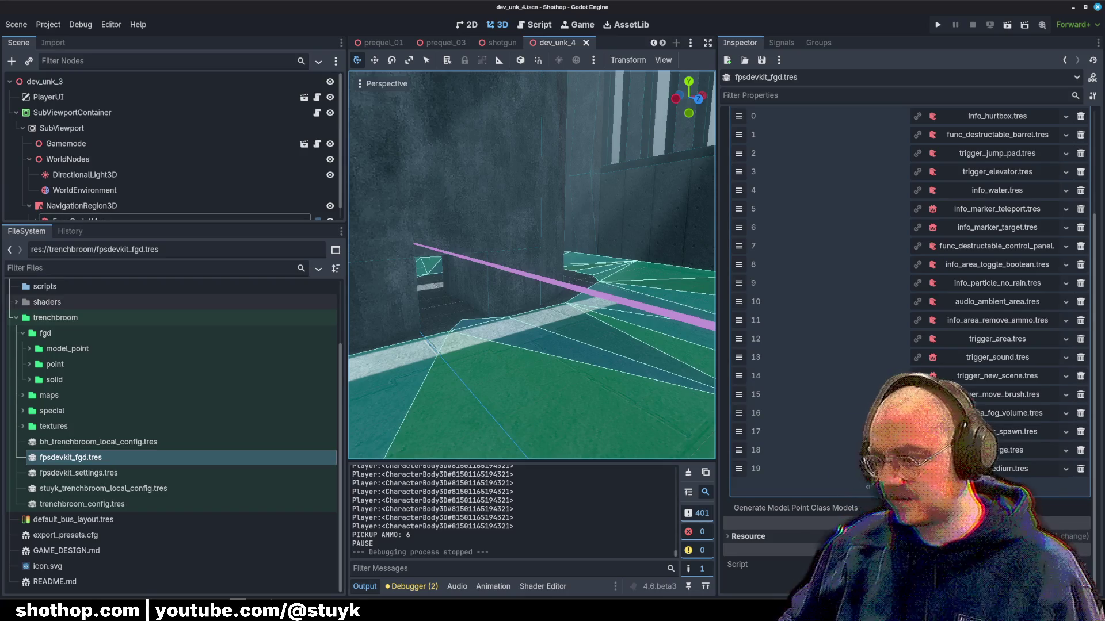
{"action": "scroll", "coordinate": [909, 292], "scroll_direction": "down", "scroll_amount": 15}
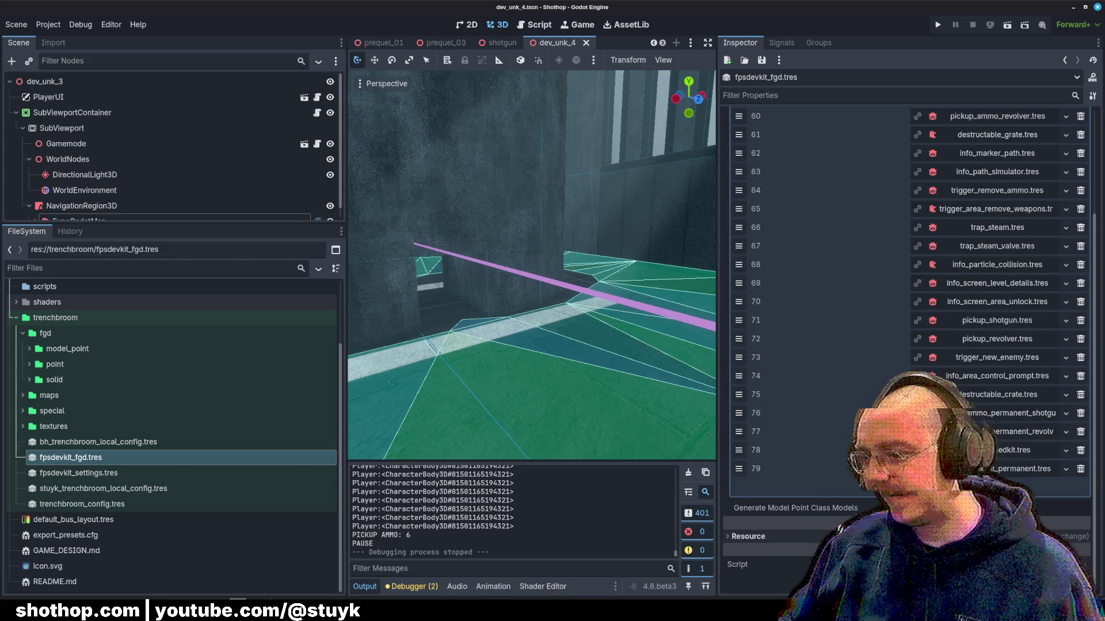
{"action": "scroll", "coordinate": [909, 292], "scroll_direction": "down", "scroll_amount": 5}
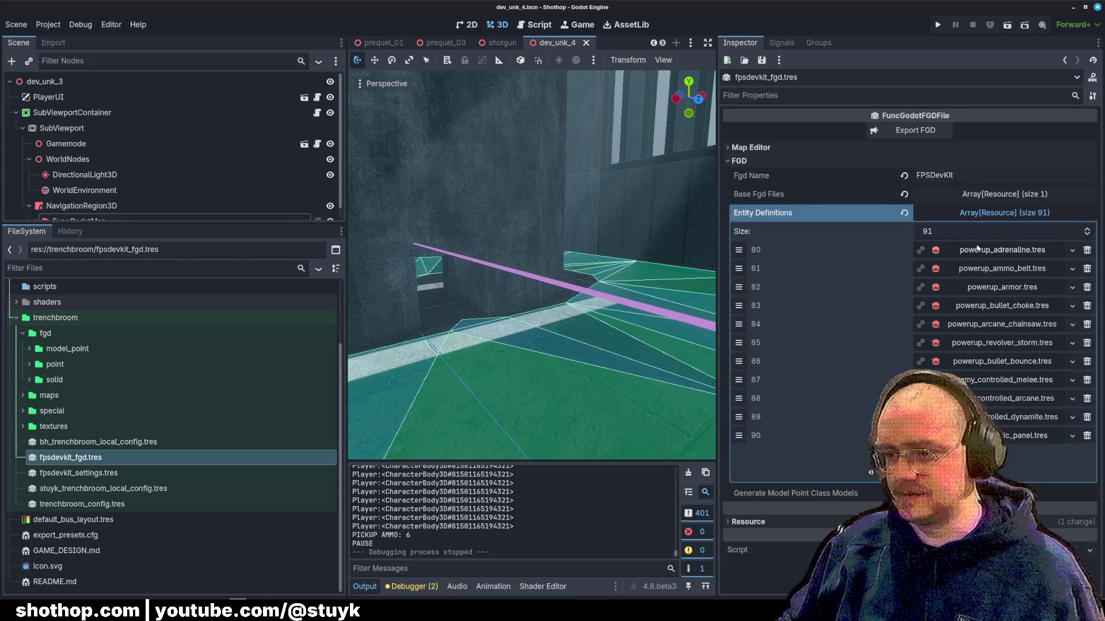
{"action": "left_click", "coordinate": [1004, 212]}
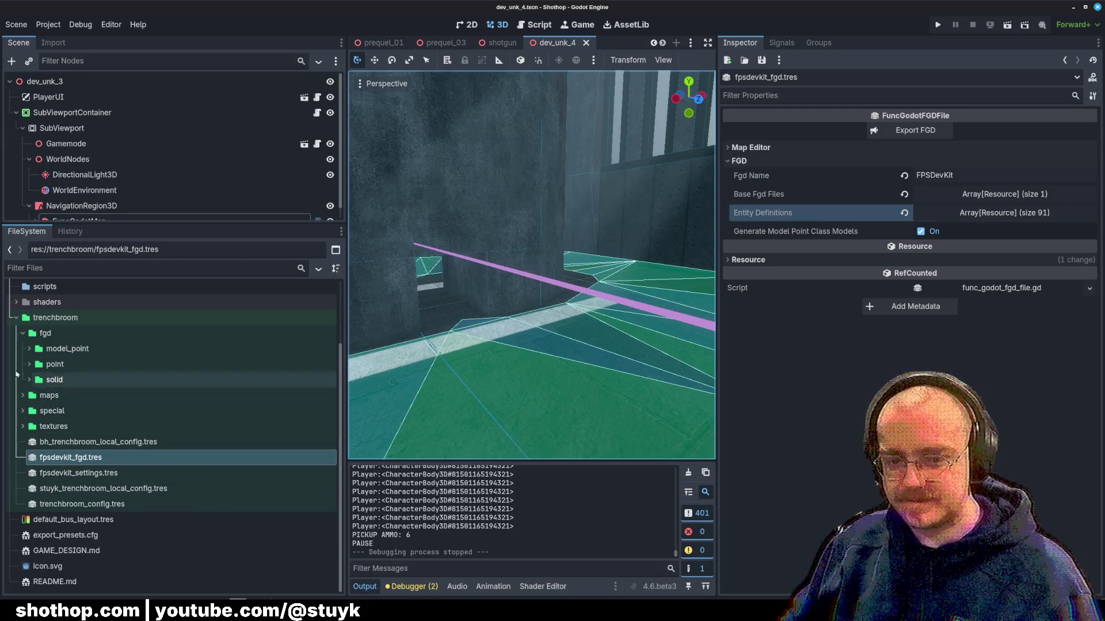
- Collapse the fgd folder in the FileSystem and switch back to TrenchBroom
{"action": "left_click", "coordinate": [53, 380]}
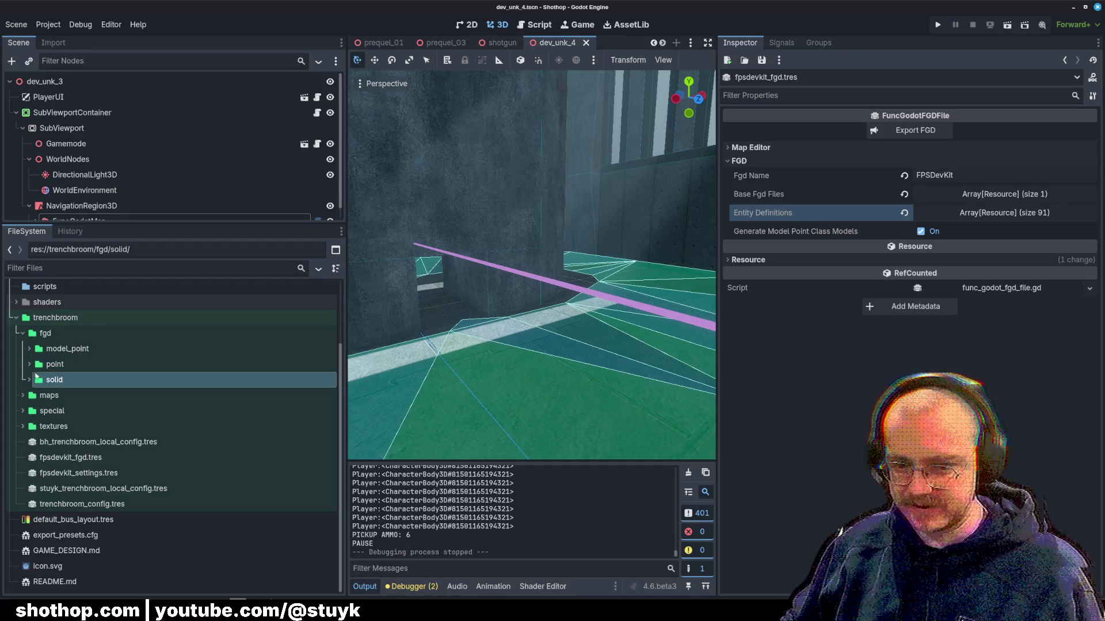
{"action": "left_click", "coordinate": [22, 334]}
{"action": "scroll", "coordinate": [86, 385], "scroll_direction": "up", "scroll_amount": 2}
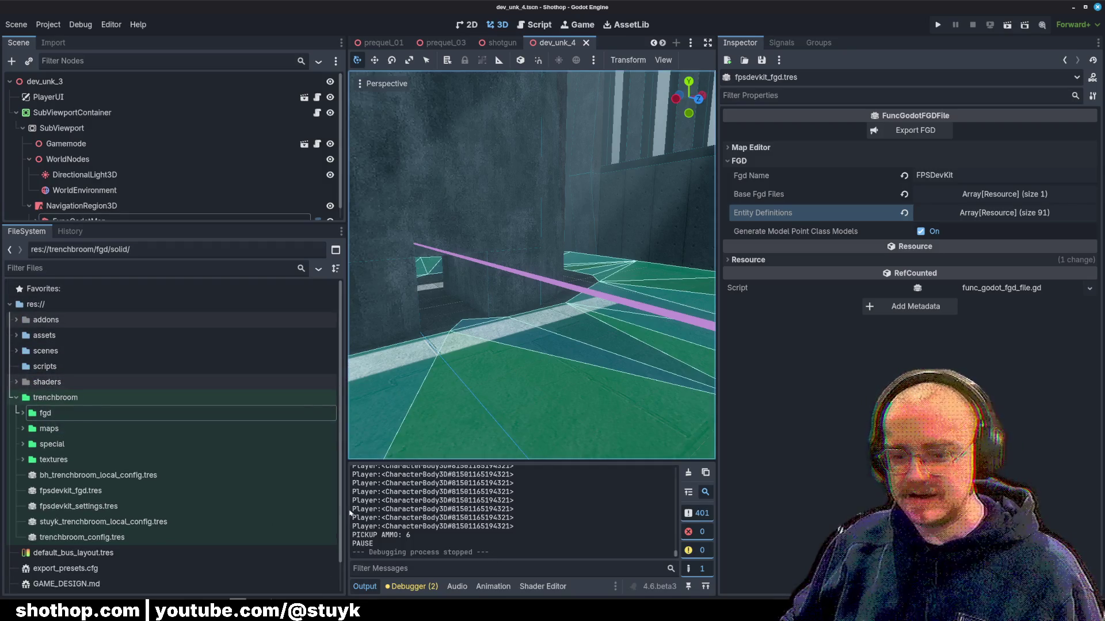
{"action": "key", "text": "alt+Tab"}
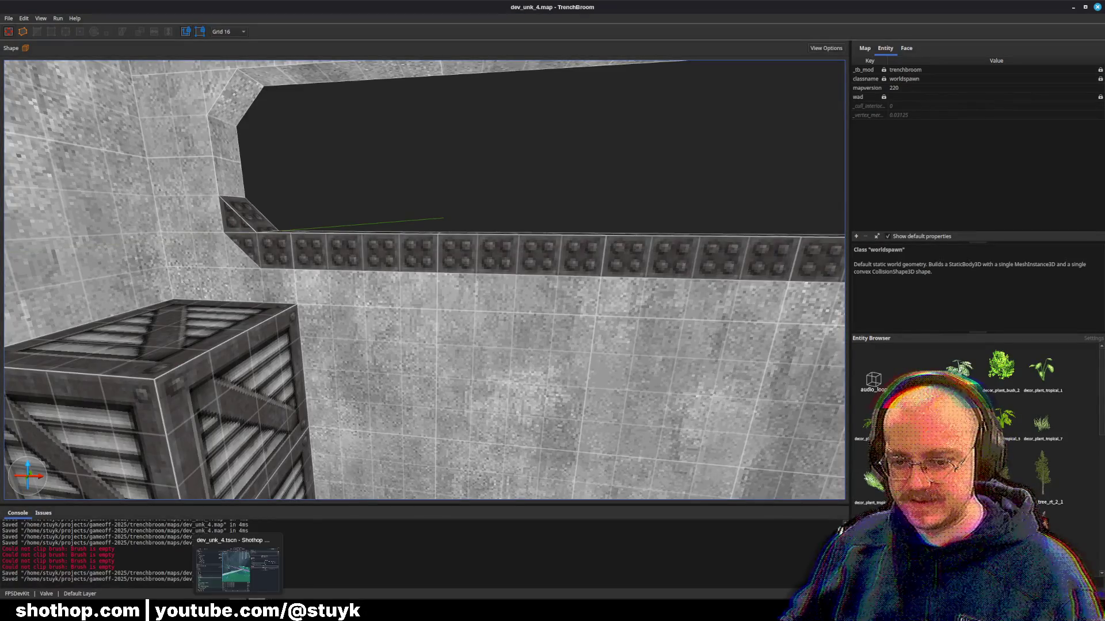
- Stretch the trigger_area brush by the wall button out from the wall and make it much taller
{"action": "key", "text": "w"}
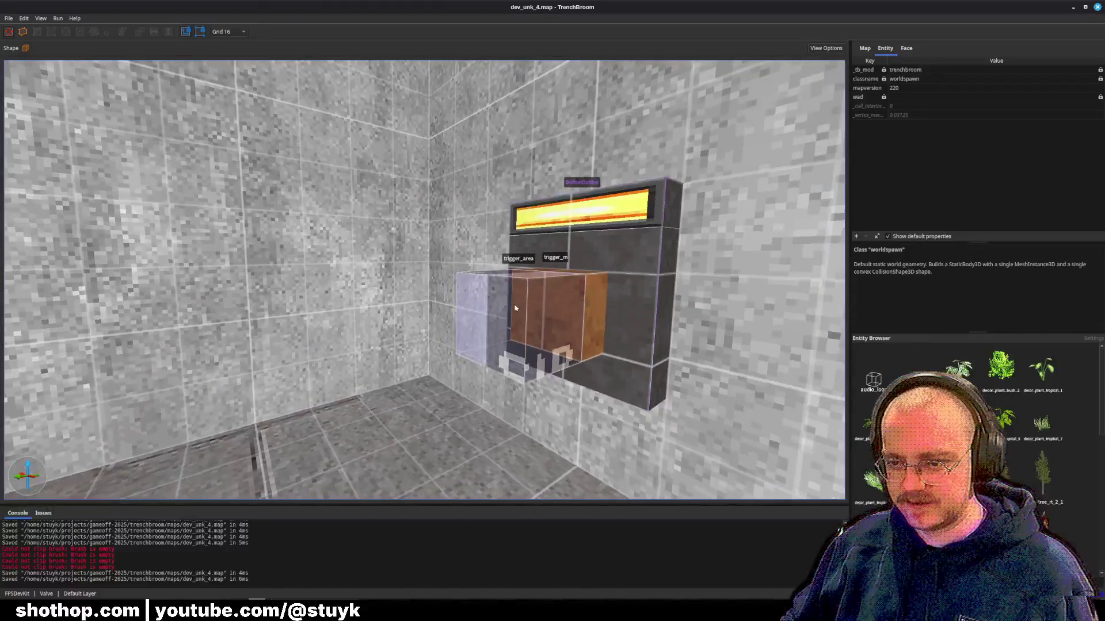
{"action": "left_click", "coordinate": [585, 349]}
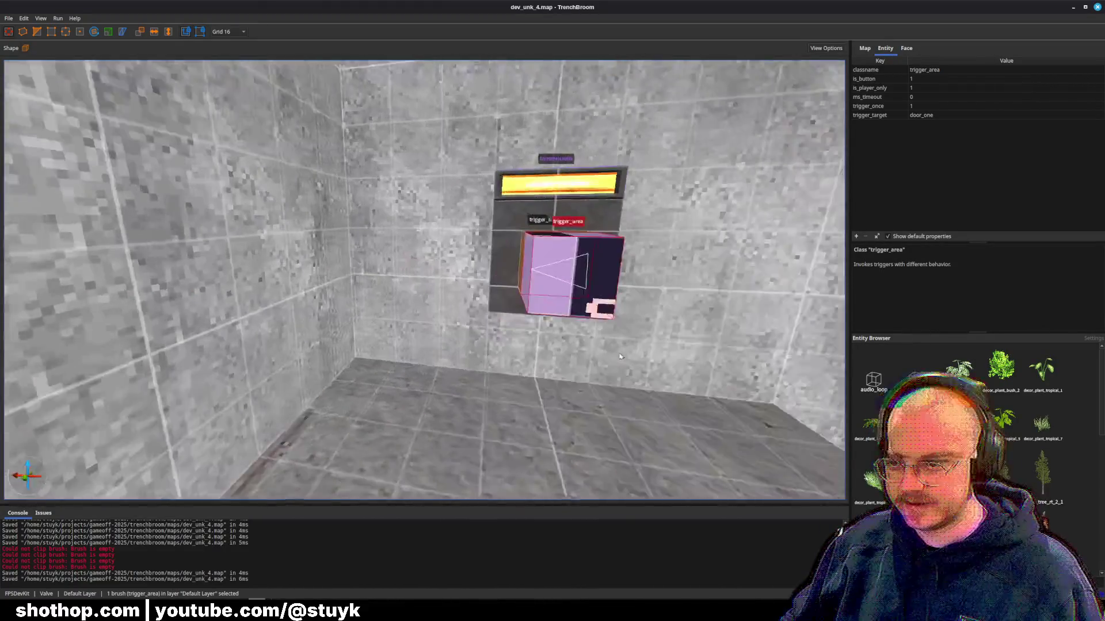
{"action": "left_click_drag", "start_coordinate": [585, 349], "coordinate": [456, 291]}
{"action": "key", "text": "s"}
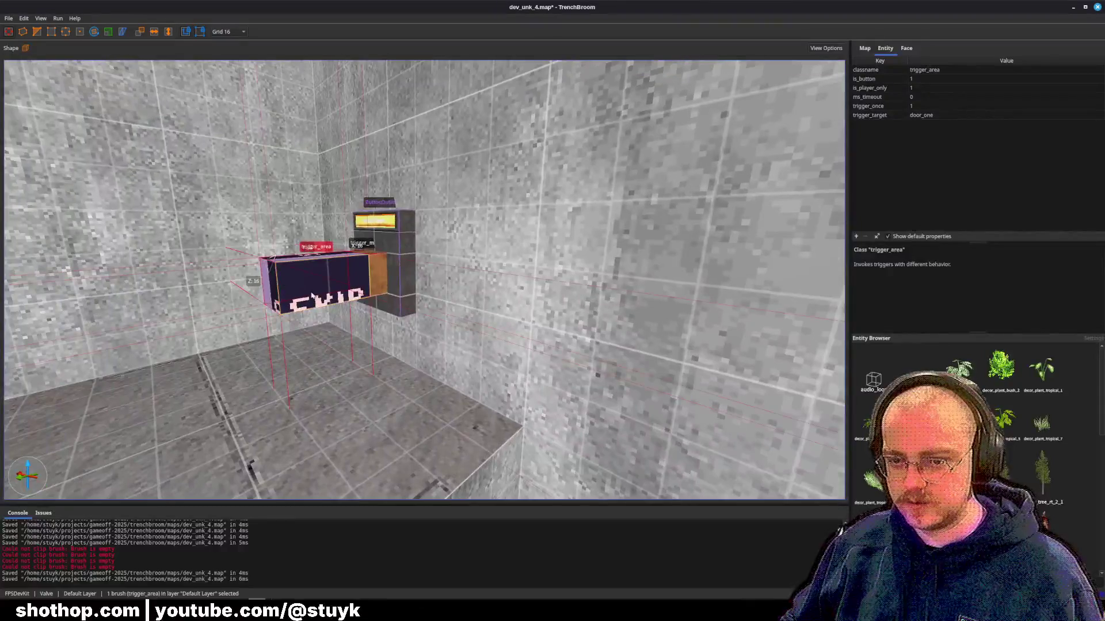
{"action": "left_click_drag", "start_coordinate": [305, 299], "coordinate": [322, 322]}
{"action": "key", "text": "w"}
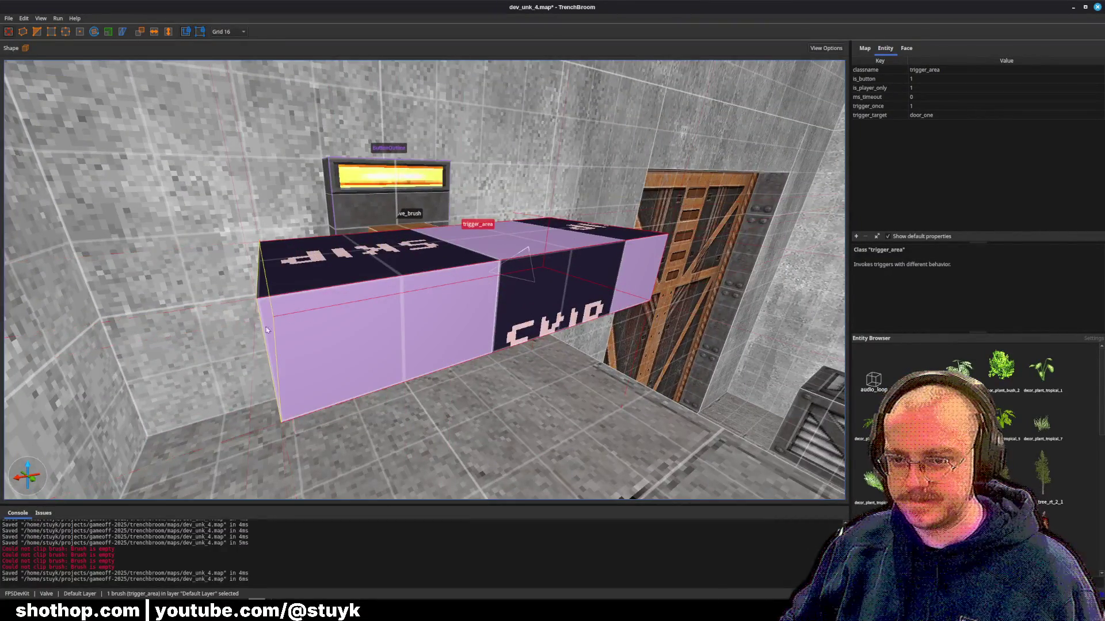
{"action": "key", "text": "s"}
{"action": "key", "text": "a"}
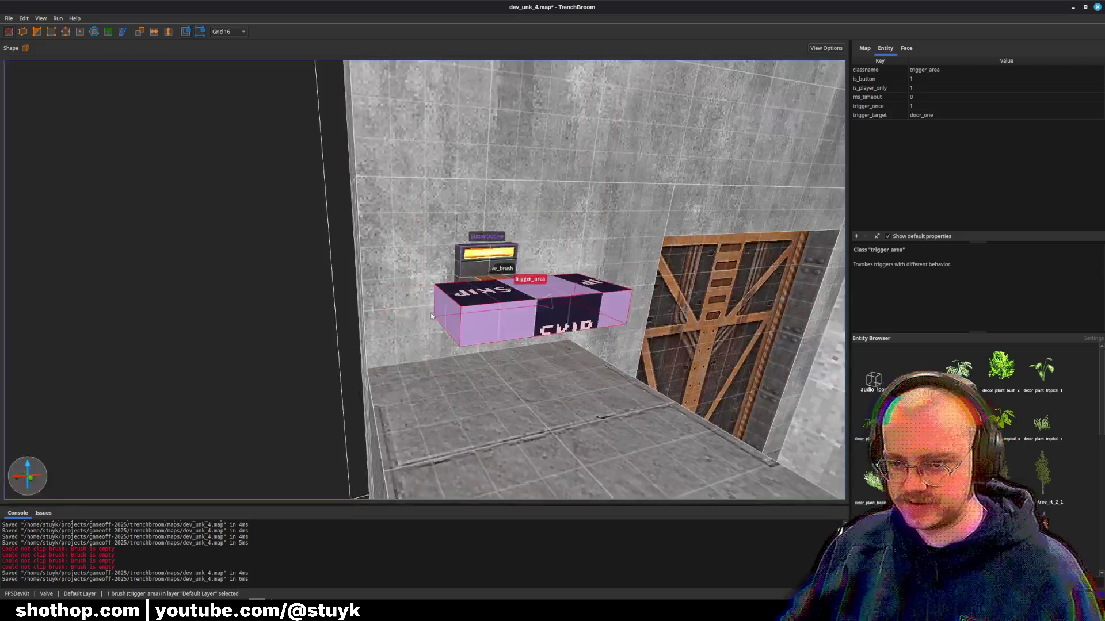
{"action": "key", "text": "d"}
{"action": "left_click_drag", "start_coordinate": [492, 271], "coordinate": [495, 127]}
{"action": "key", "text": "s"}
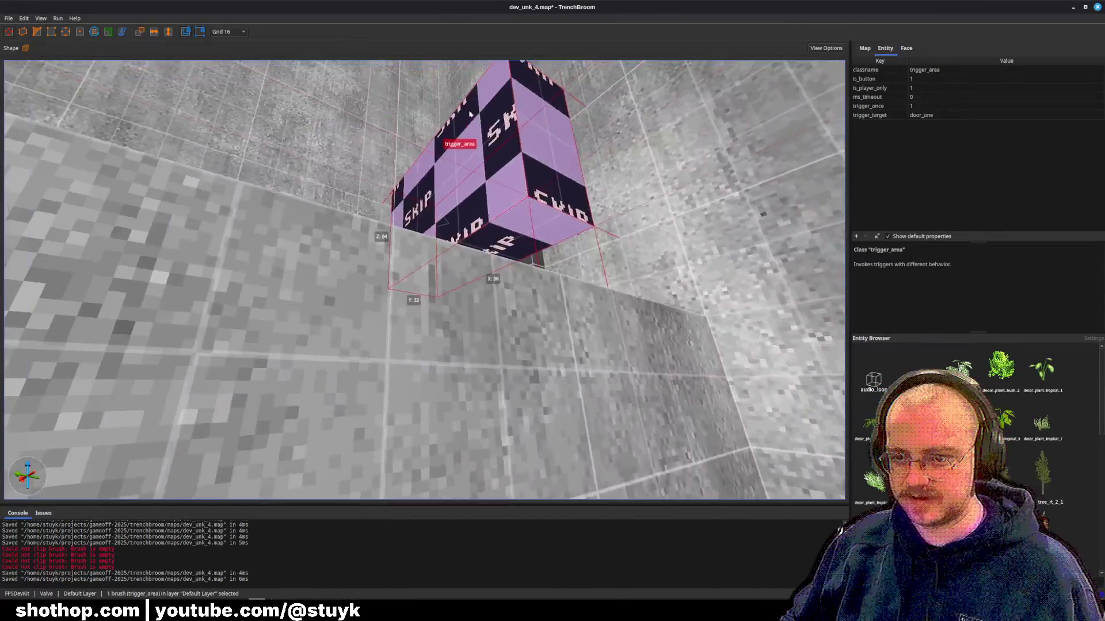
{"action": "key", "text": "s"}
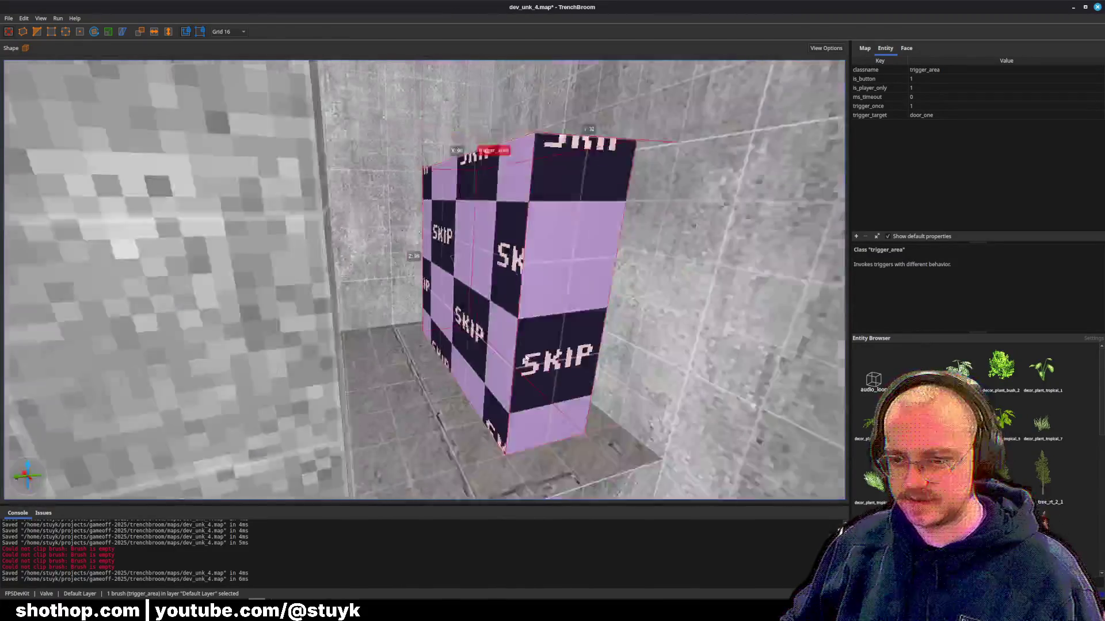
{"action": "key", "text": "Escape"}
- Inspect the door's trigger_move_brush, then fly the camera onto the orange door
{"action": "key", "text": "w"}
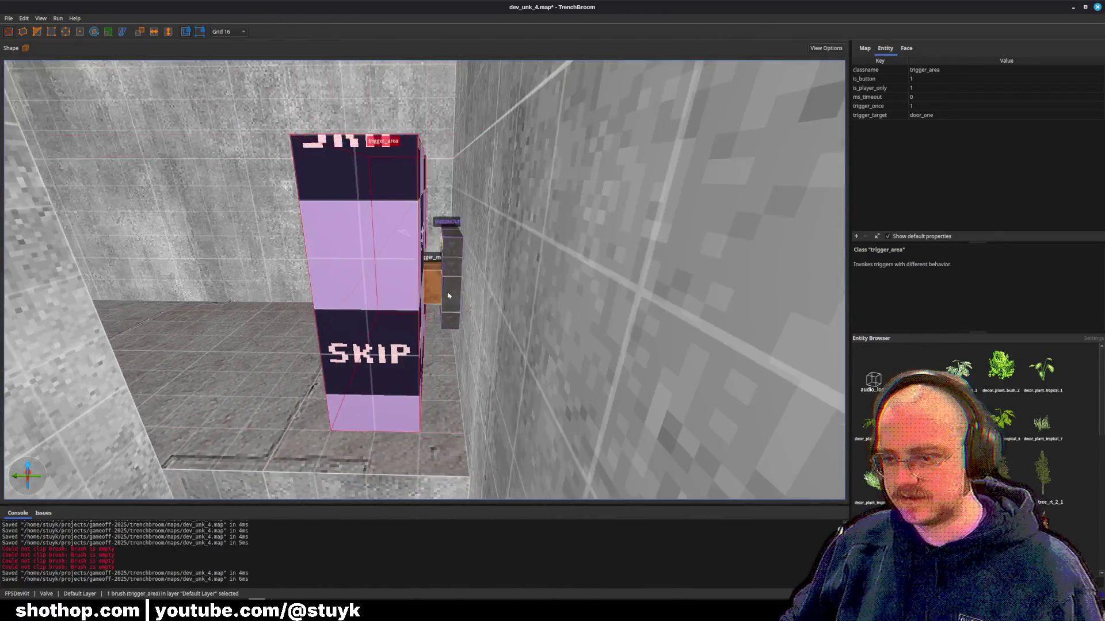
{"action": "left_click", "coordinate": [441, 272]}
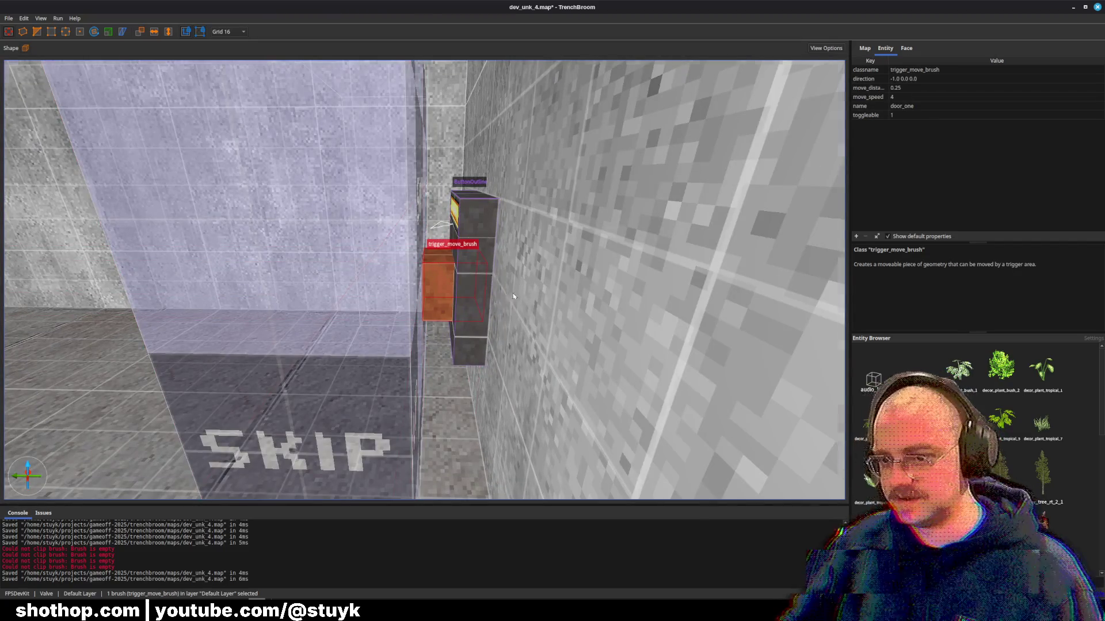
{"action": "key", "text": "Escape"}
{"action": "key", "text": "s"}
{"action": "key", "text": "w"}
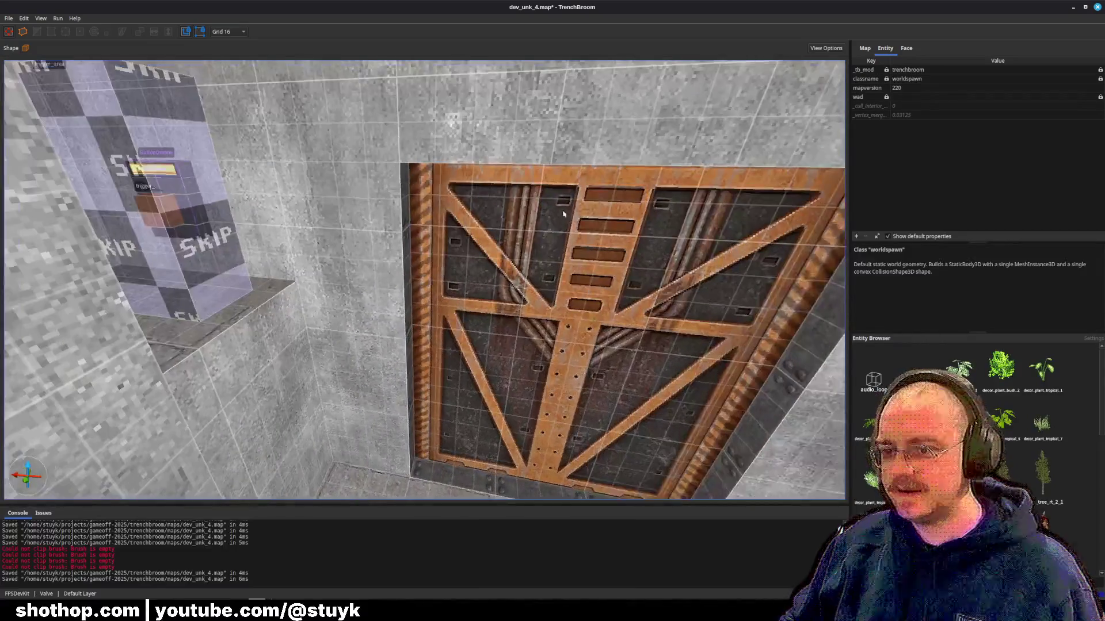
{"action": "left_click", "coordinate": [567, 263]}
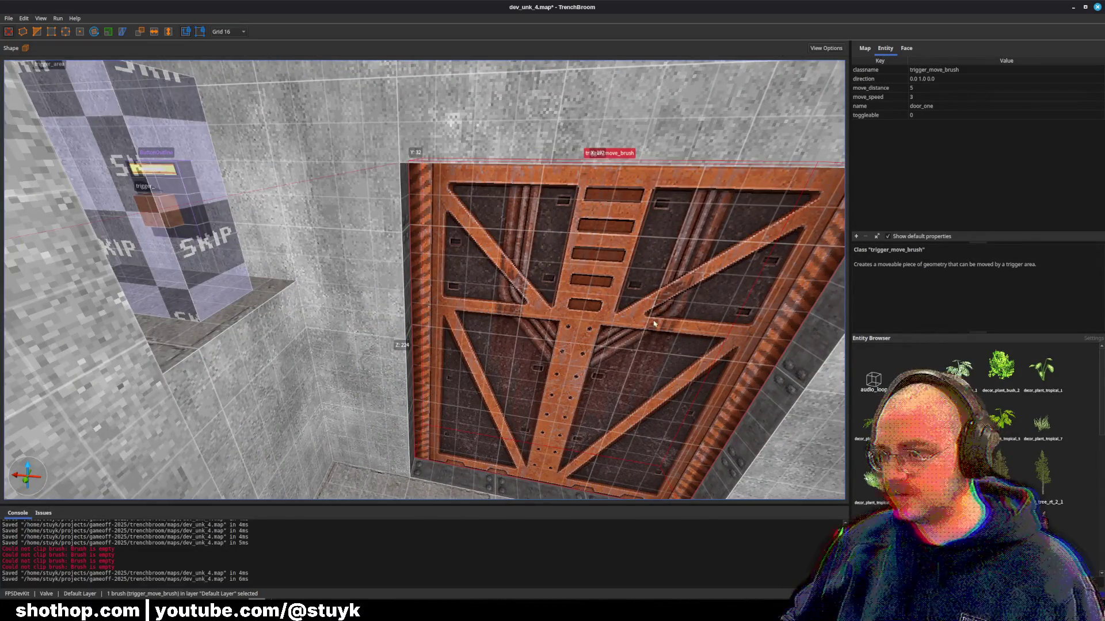
{"action": "scroll", "coordinate": [634, 254], "scroll_direction": "down", "scroll_amount": 2}
{"action": "scroll", "coordinate": [629, 256], "scroll_direction": "up", "scroll_amount": 2}
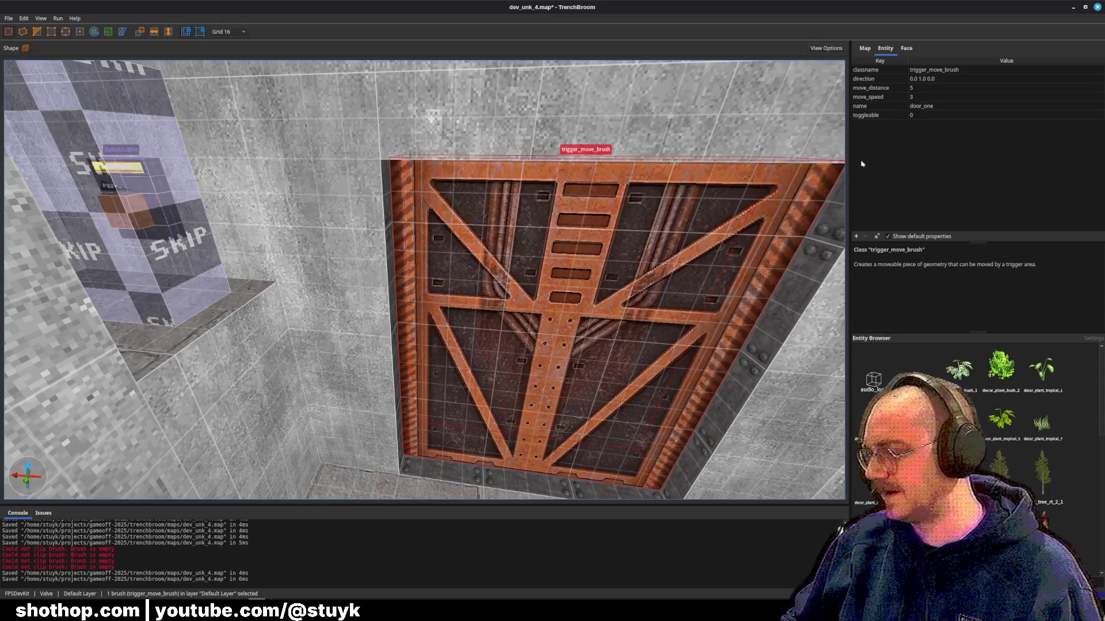
{"action": "scroll", "coordinate": [543, 188], "scroll_direction": "up", "scroll_amount": 2}
{"action": "key", "text": "Escape"}
{"action": "key", "text": "ctrl+s"}
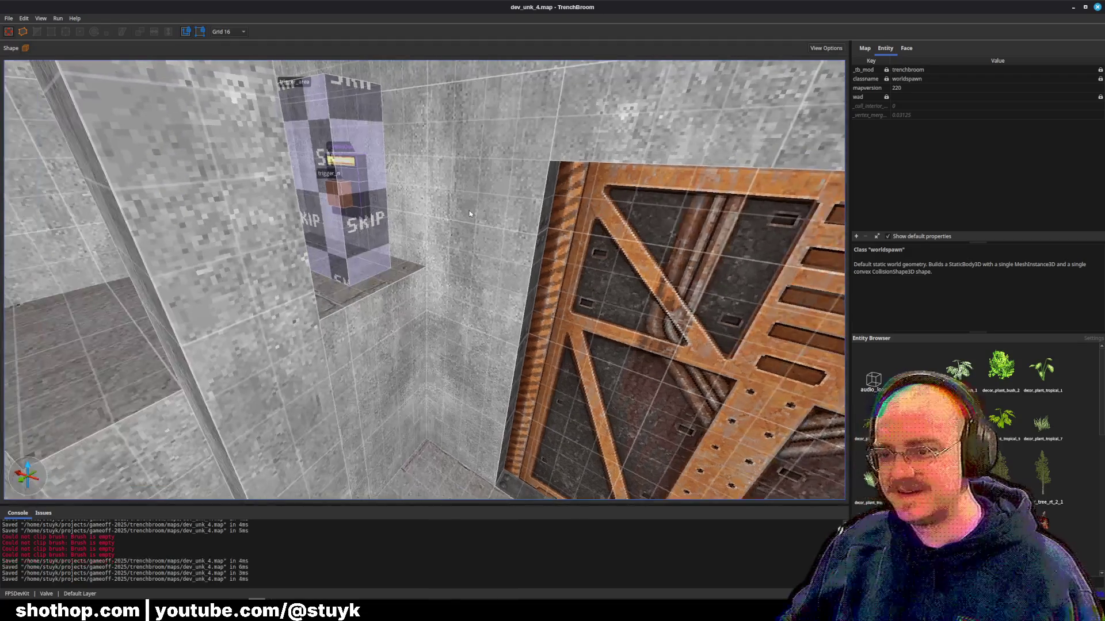
{"action": "key", "text": "ctrl+s"}
{"action": "key", "text": "s"}
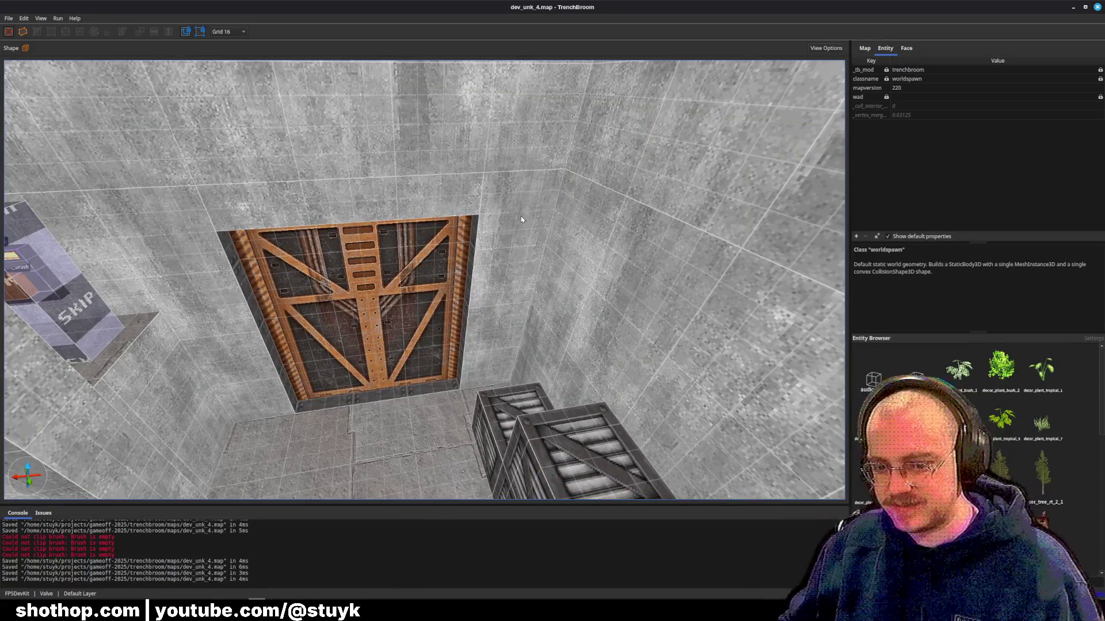
{"action": "left_click_drag", "start_coordinate": [482, 328], "coordinate": [516, 317]}
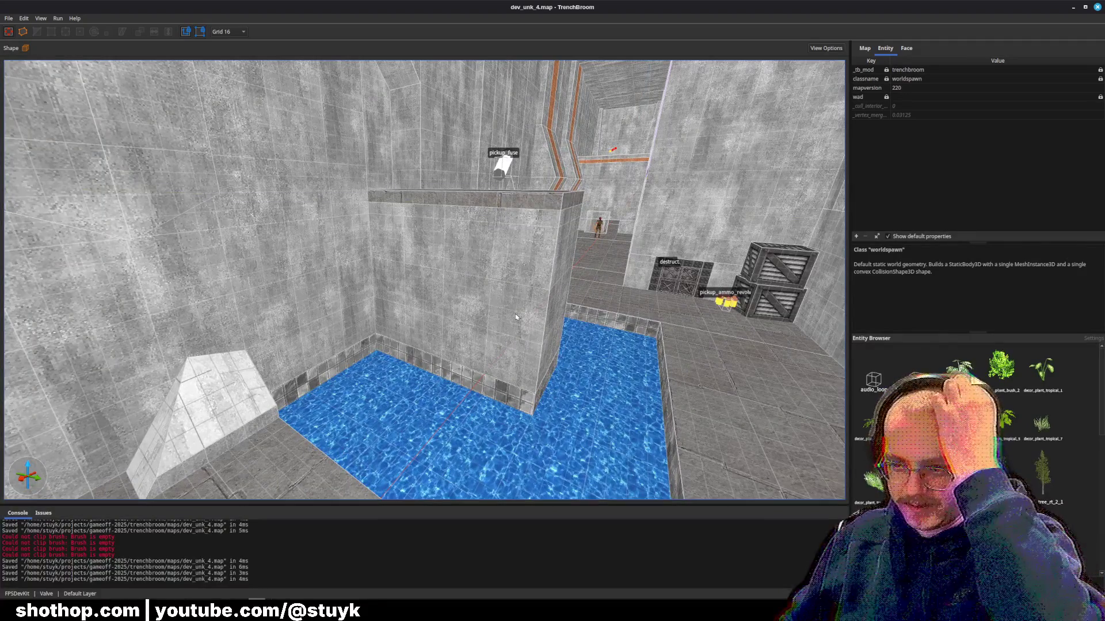
{"action": "left_click", "coordinate": [661, 281]}
{"action": "key", "text": "ctrl+u"}
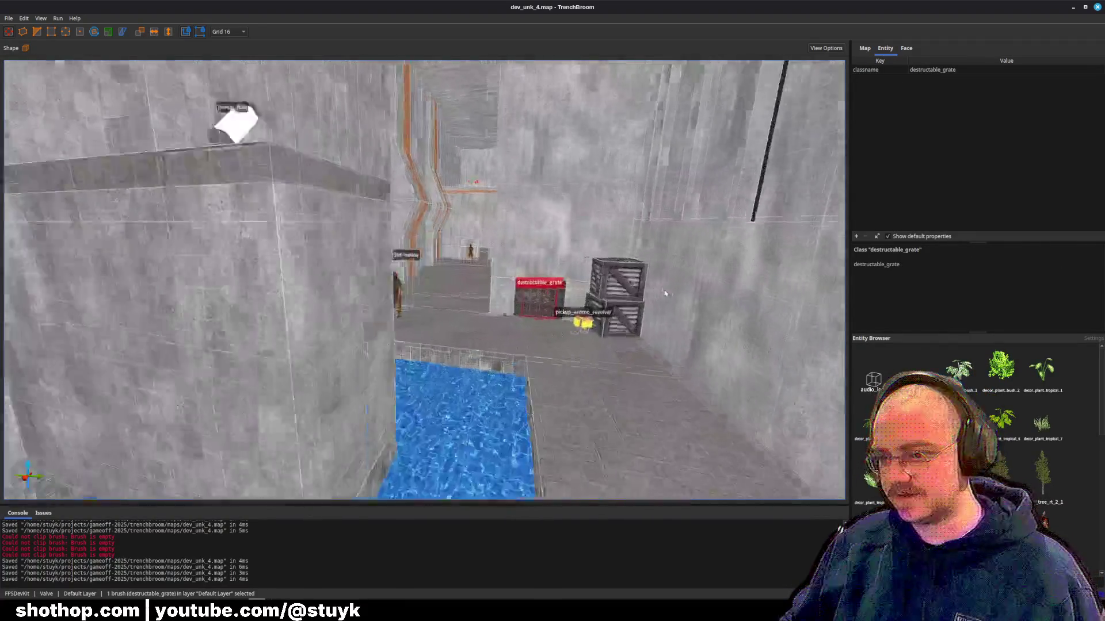
{"action": "key", "text": "Escape"}
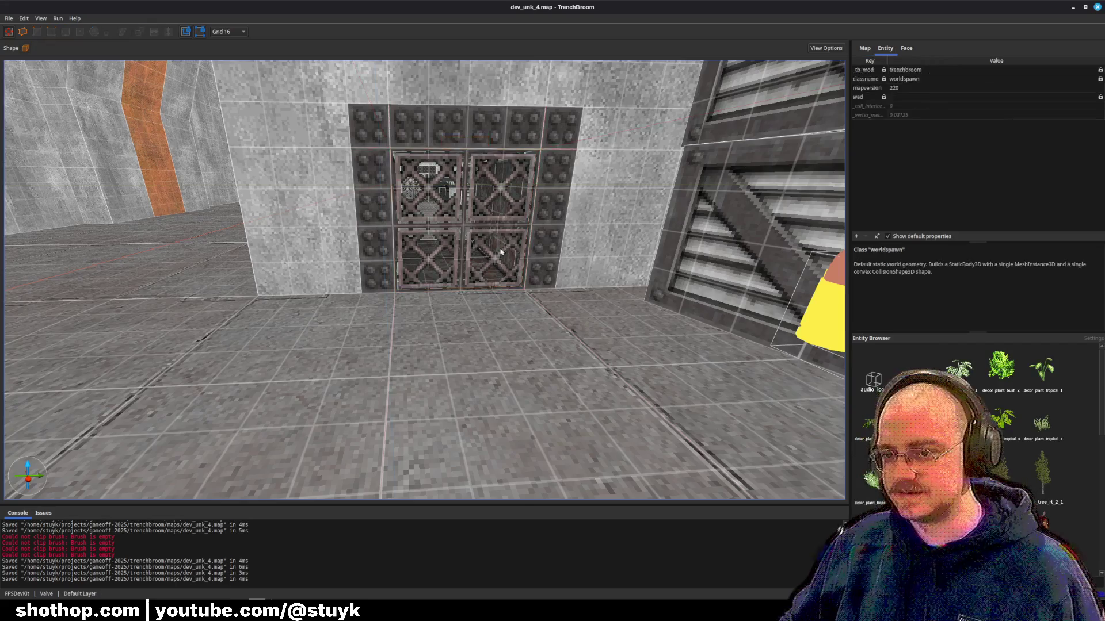
{"action": "scroll", "coordinate": [538, 231], "scroll_direction": "up", "scroll_amount": 10}
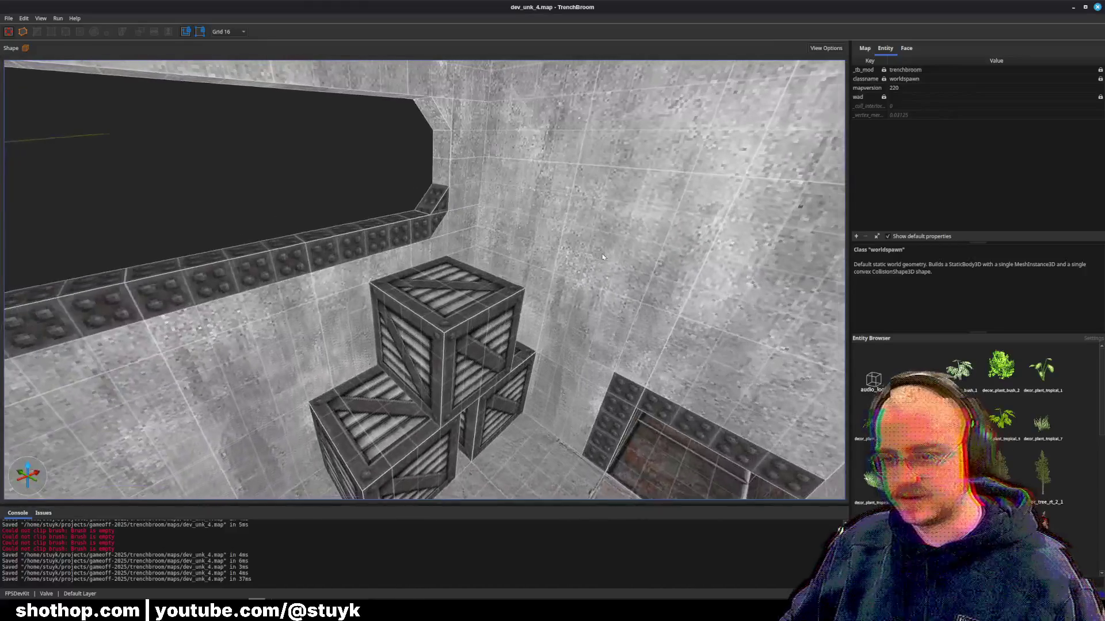
{"action": "left_click", "coordinate": [464, 176]}
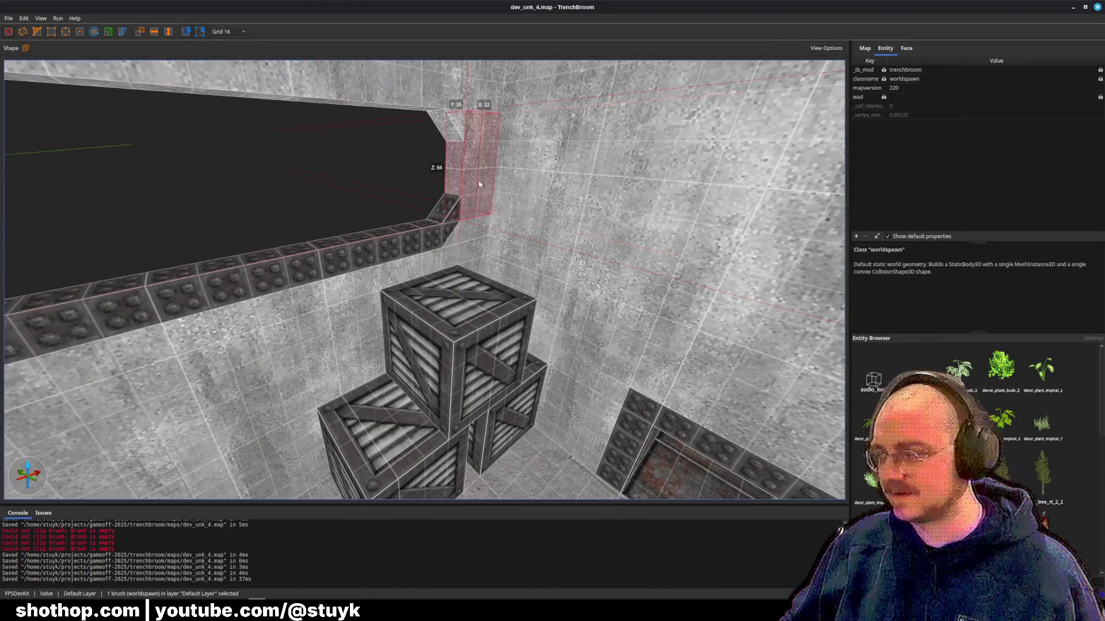
{"action": "key", "text": "Escape"}
{"action": "right_click", "coordinate": [361, 358]}
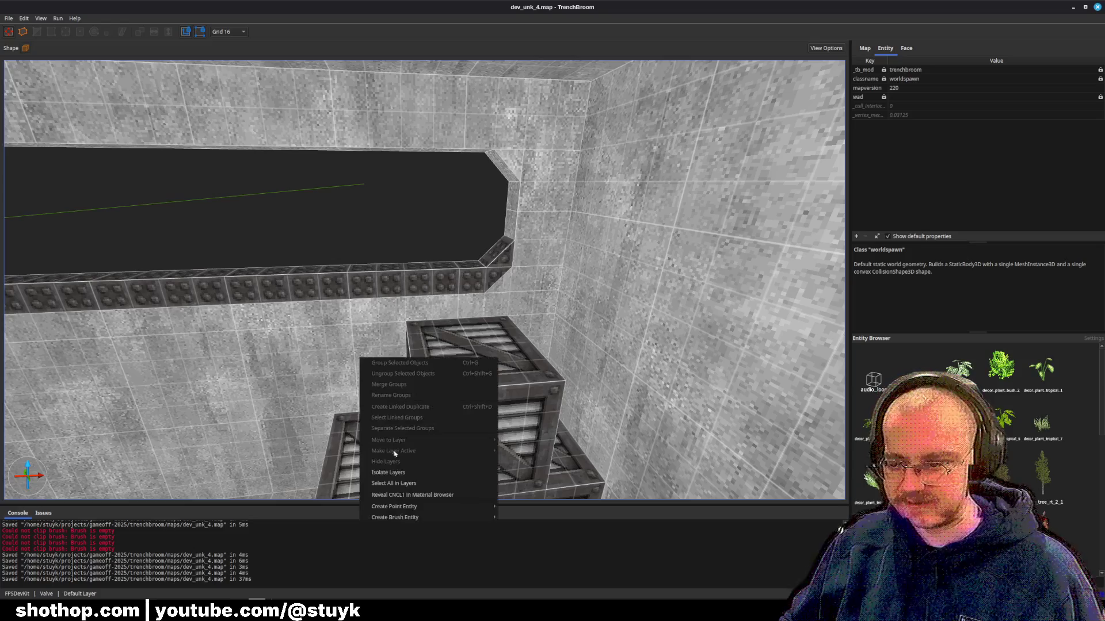
{"action": "mouse_move", "coordinate": [438, 517]}
{"action": "mouse_move", "coordinate": [529, 539]}
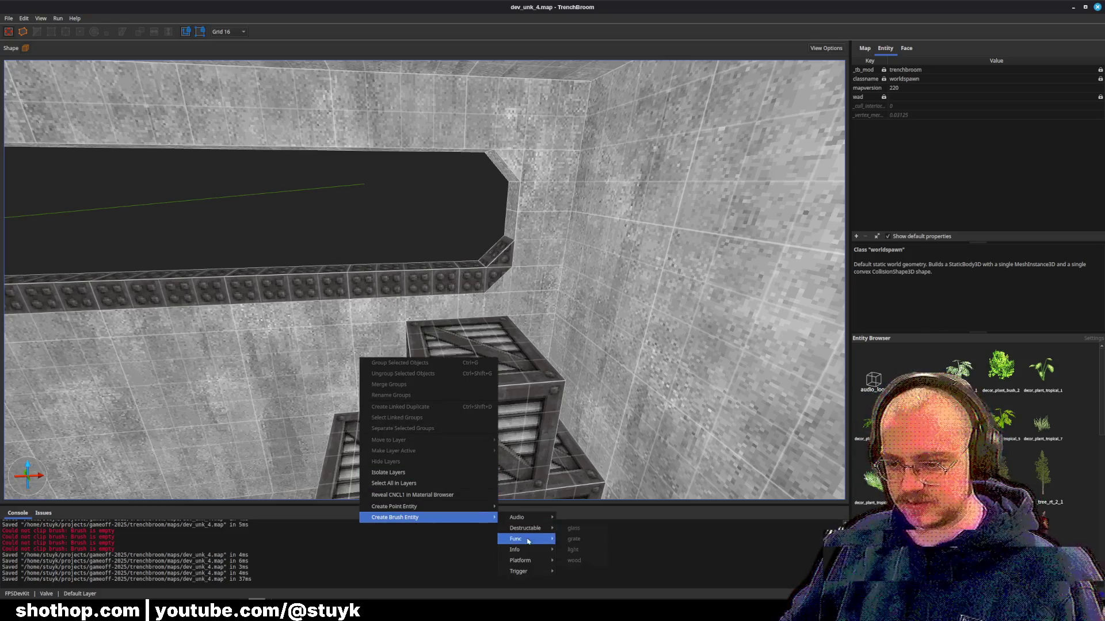
{"action": "mouse_move", "coordinate": [532, 573]}
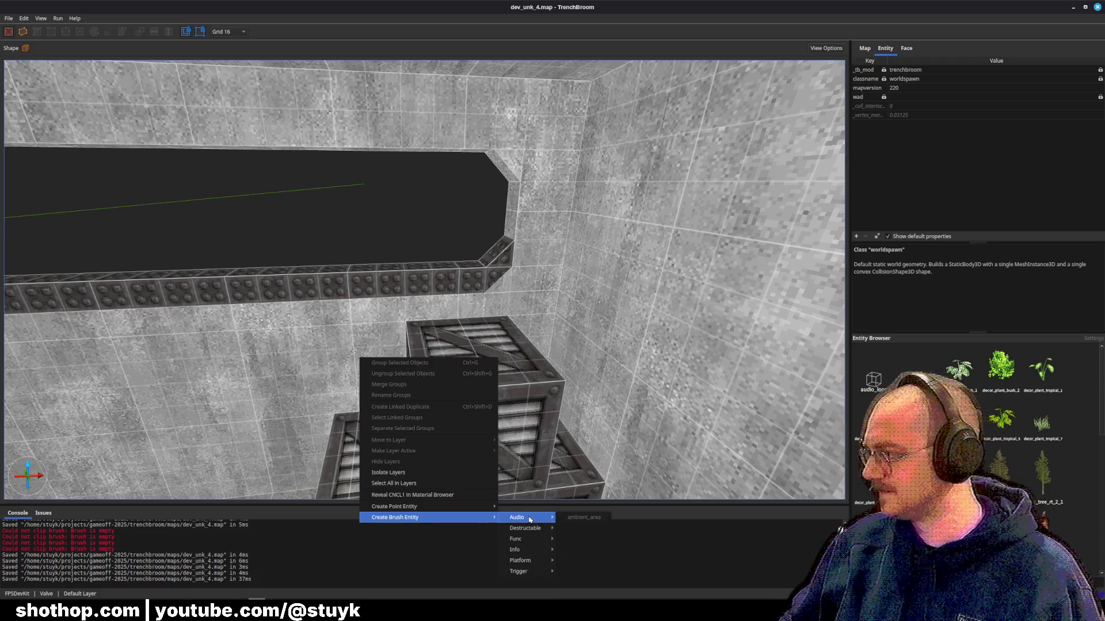
{"action": "left_click", "coordinate": [535, 466]}
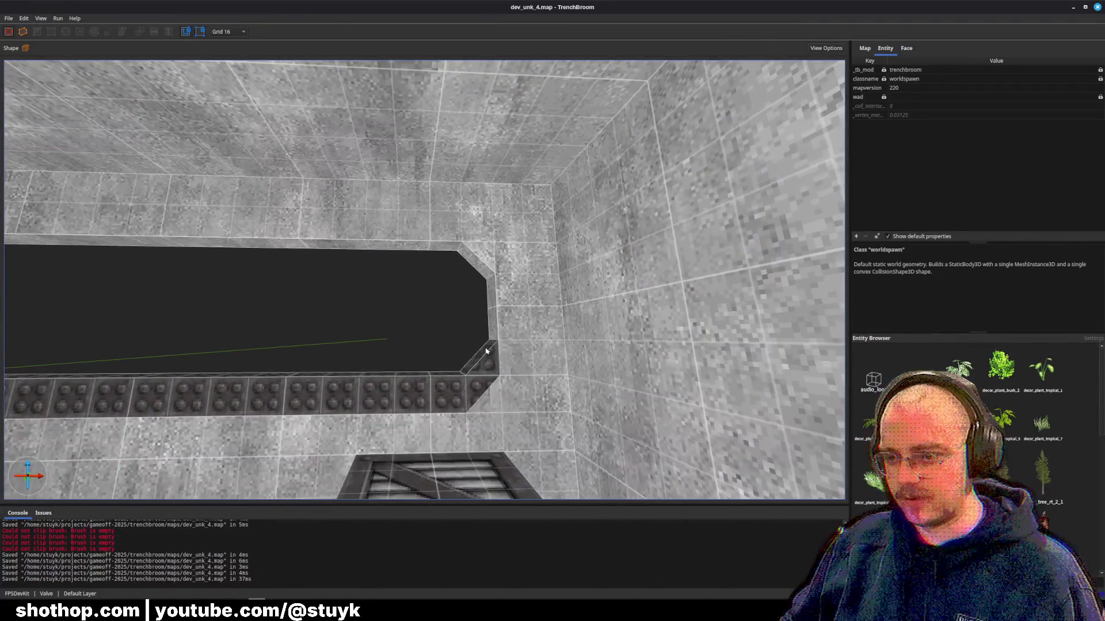
{"action": "left_click", "coordinate": [484, 347]}
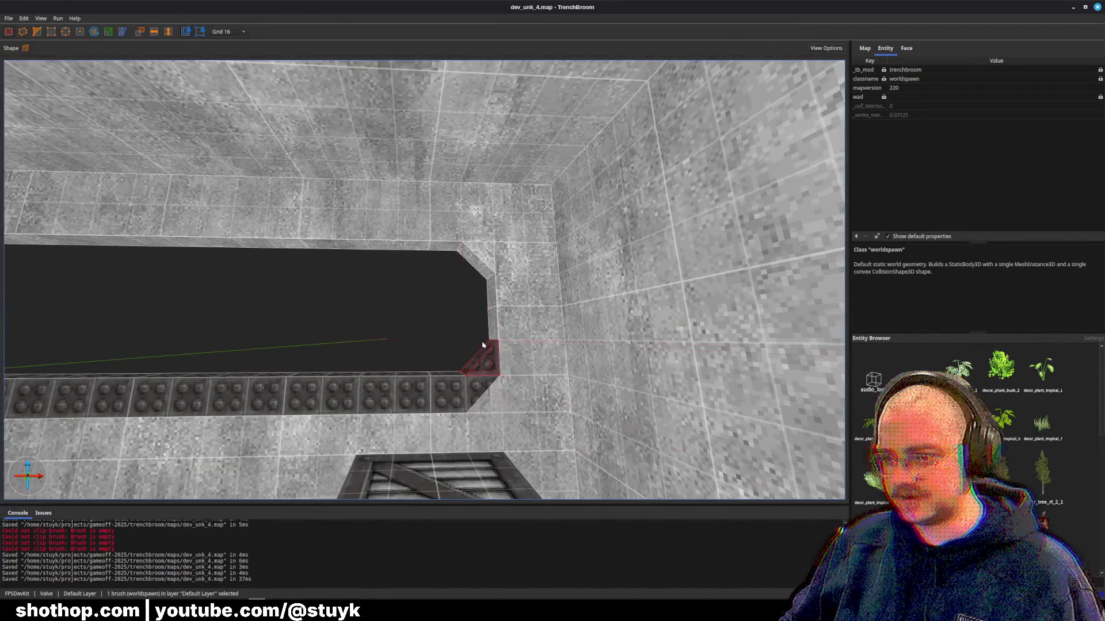
{"action": "left_click", "coordinate": [483, 251]}
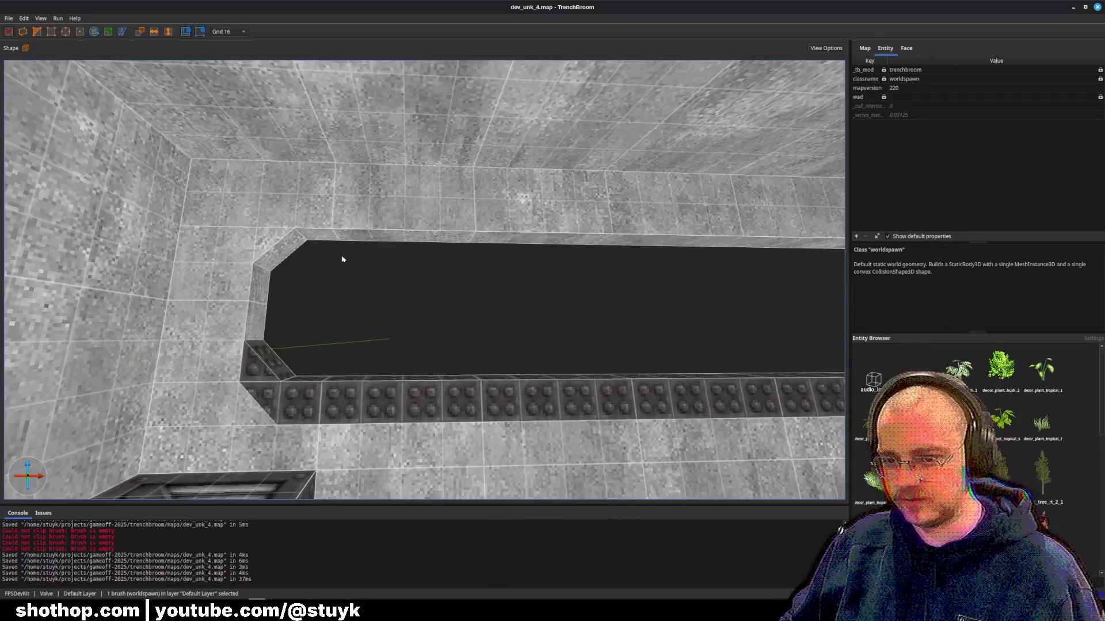
{"action": "left_click", "coordinate": [268, 258]}
{"action": "left_click", "coordinate": [374, 240]}
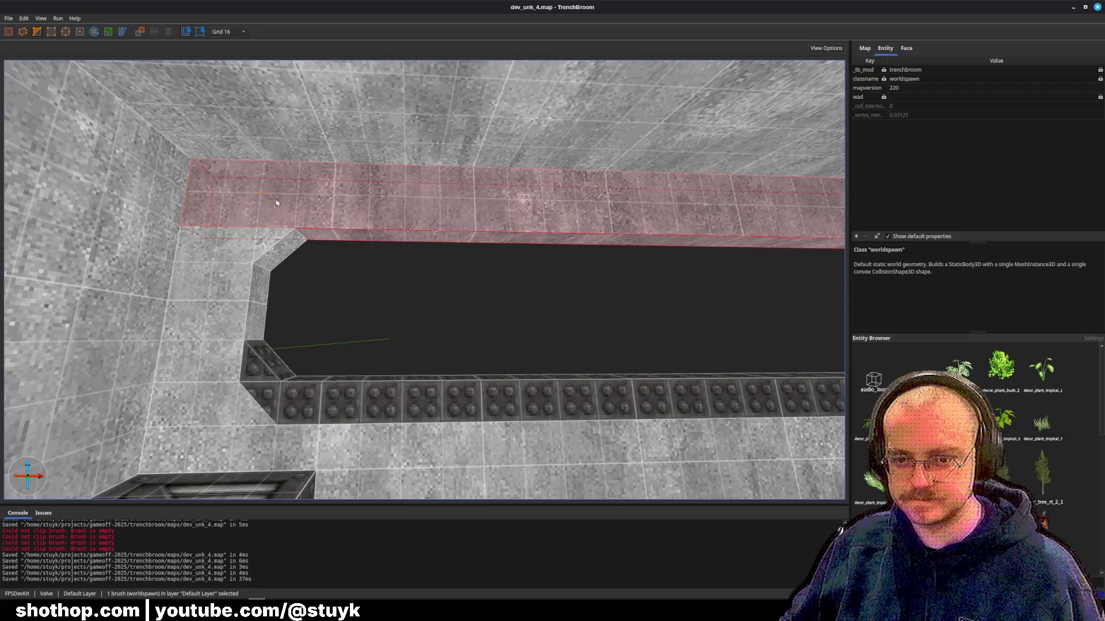
- Trim the upper wall brush above the opening thinner and check the adjacent corner brushes
{"action": "left_click_drag", "start_coordinate": [317, 200], "coordinate": [332, 210]}
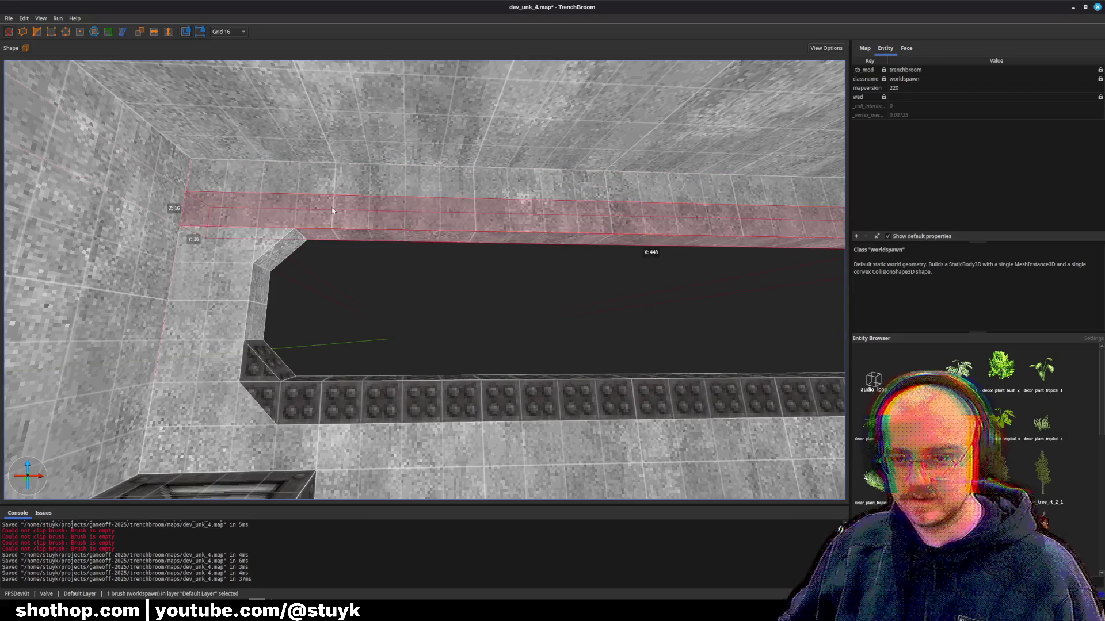
{"action": "left_click_drag", "start_coordinate": [259, 230], "coordinate": [299, 205]}
{"action": "key", "text": "Escape"}
{"action": "left_click", "coordinate": [340, 209]}
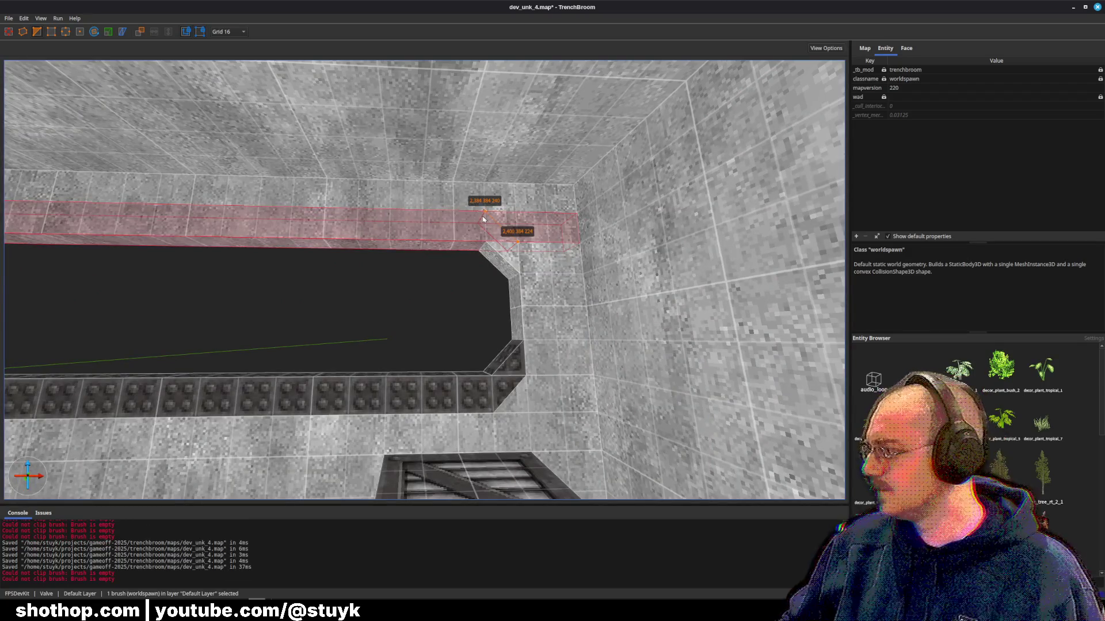
{"action": "left_click", "coordinate": [484, 219], "text": "ctrl"}
{"action": "key", "text": "Escape"}
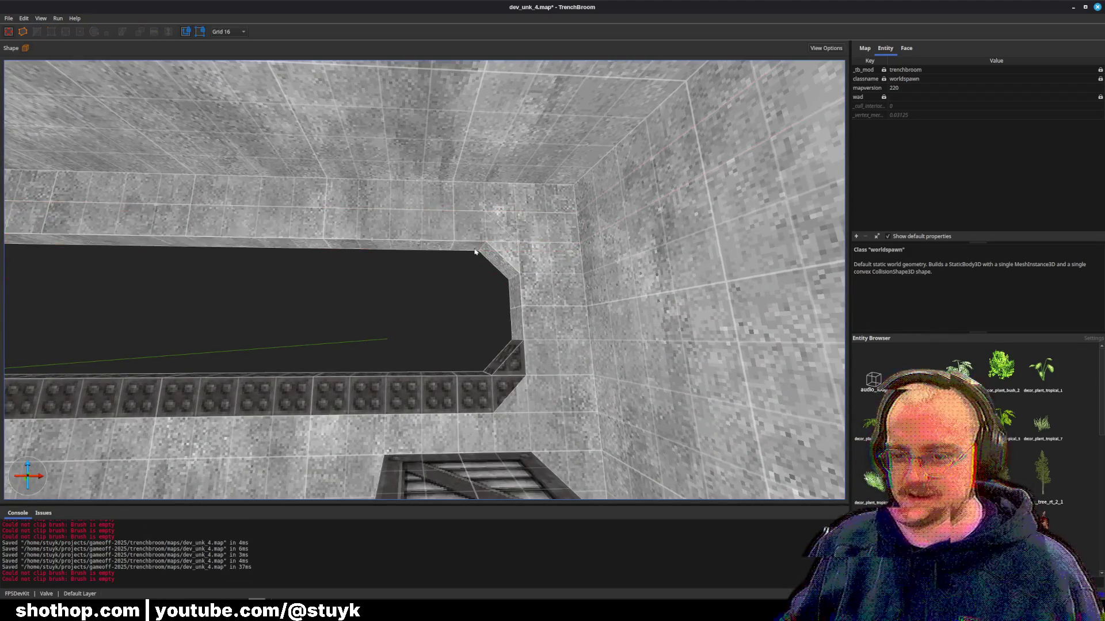
{"action": "left_click", "coordinate": [484, 253]}
{"action": "left_click", "coordinate": [442, 232], "text": "ctrl"}
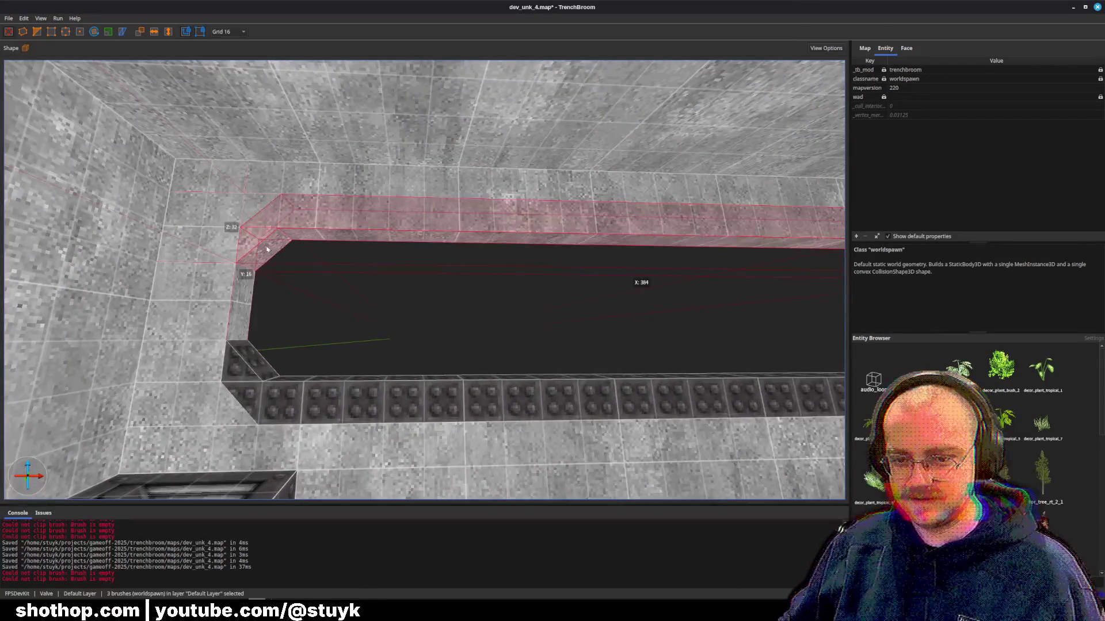
{"action": "key", "text": "Escape"}
- Duplicate the studded trim row and bevelled corner trims and flip the copy onto the top edge
{"action": "left_click", "coordinate": [362, 409], "text": "shift"}
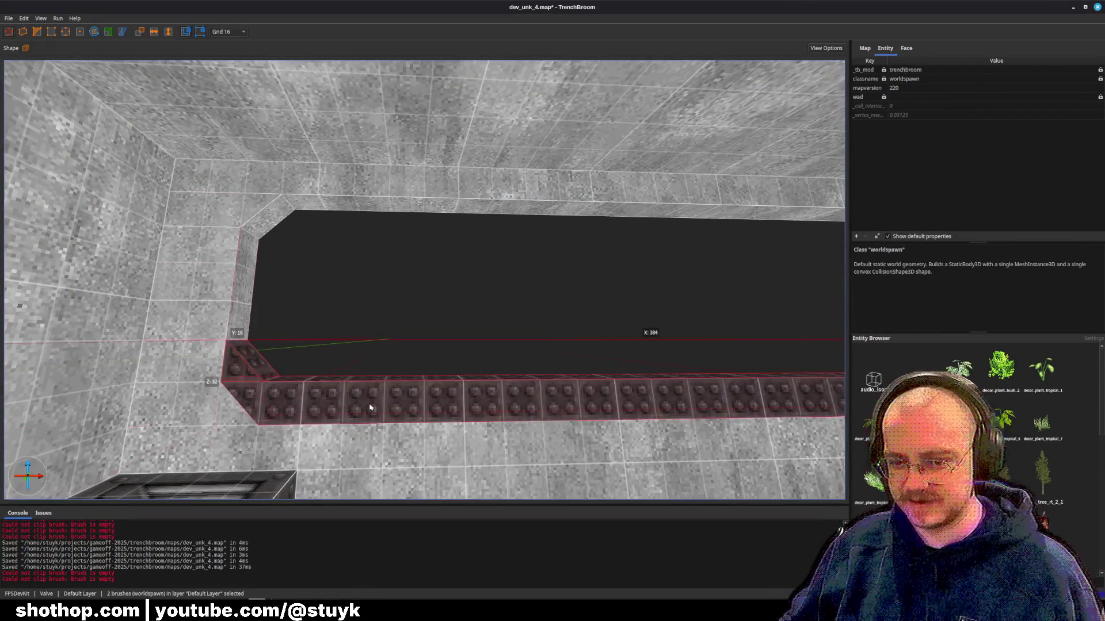
{"action": "key", "text": "d"}
{"action": "left_click", "coordinate": [594, 356], "text": "shift"}
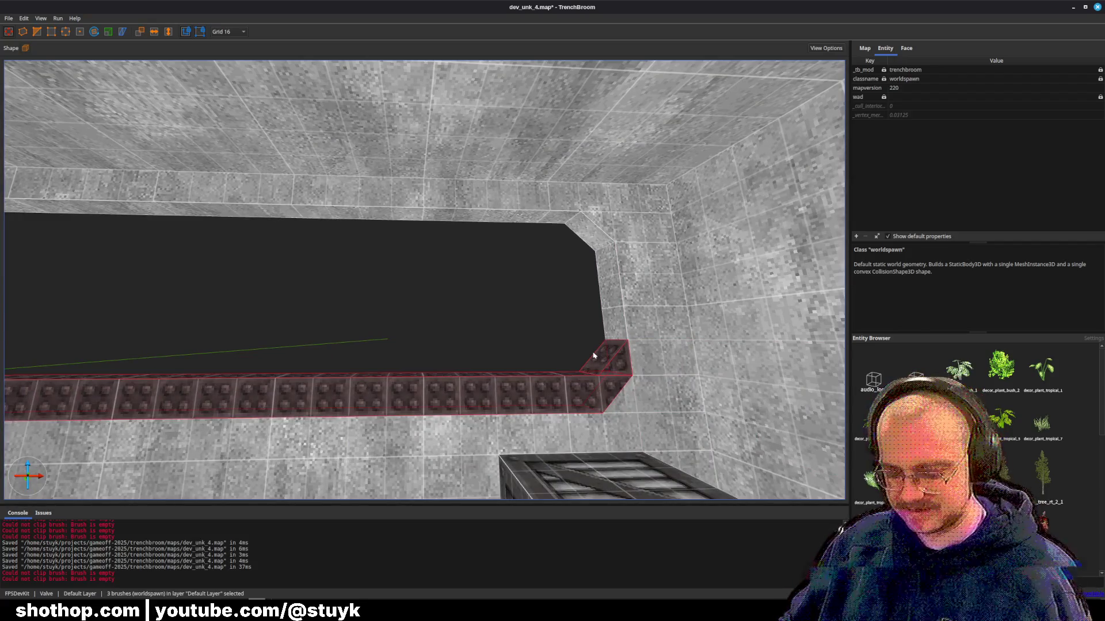
{"action": "scroll", "coordinate": [570, 352], "scroll_direction": "down", "scroll_amount": 5}
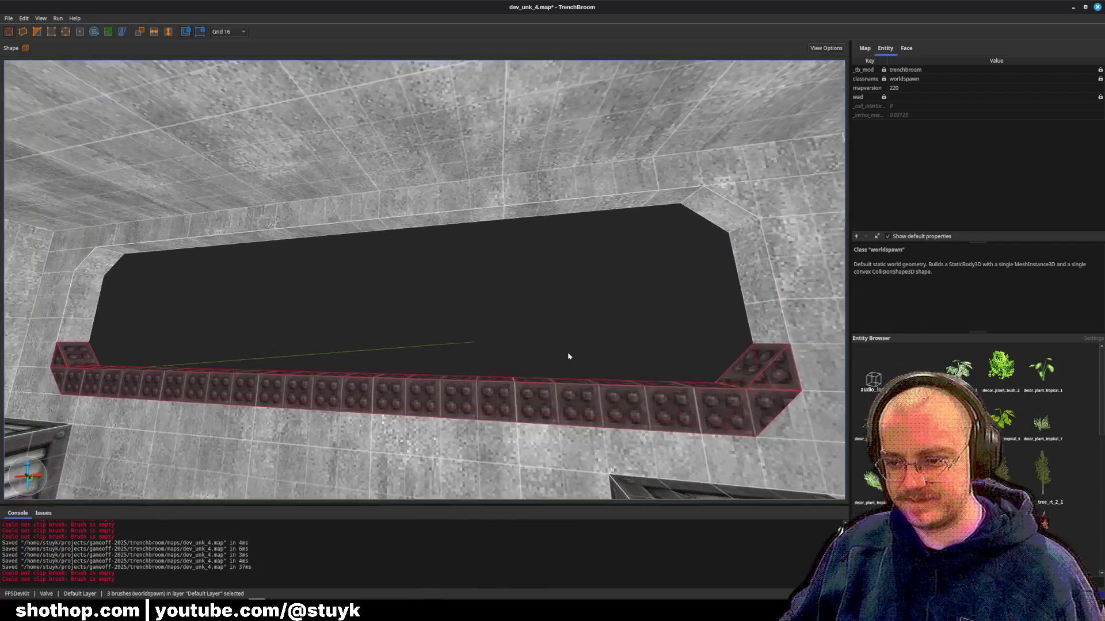
{"action": "key", "text": "ctrl+d"}
{"action": "key", "text": "Escape"}
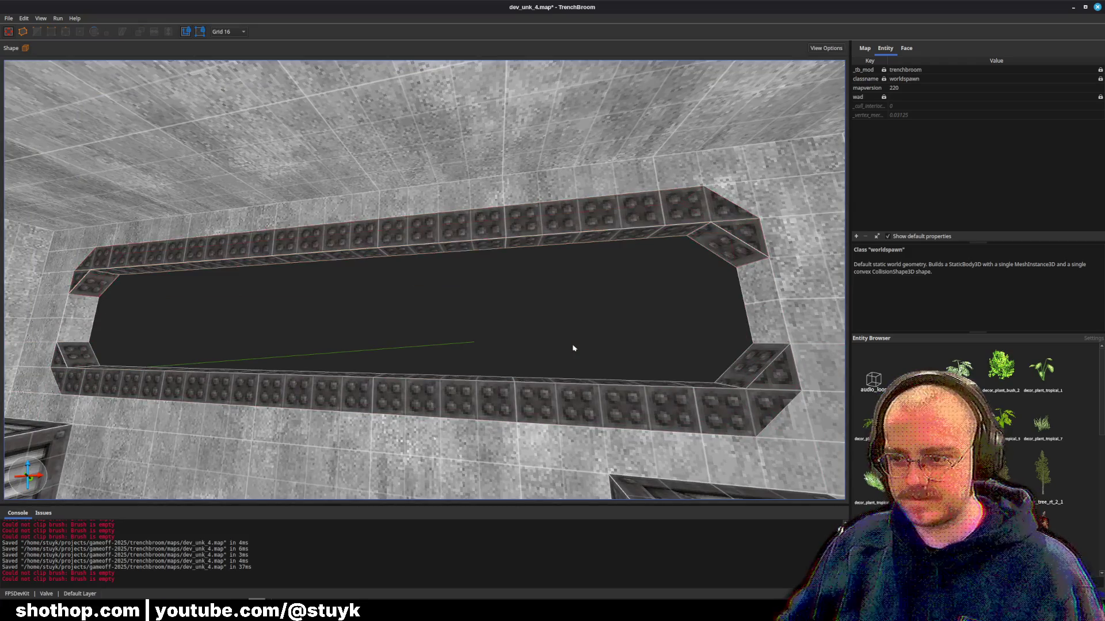
- Cut the wall brush at the opening's end down to 16 units wide
{"action": "key", "text": "d"}
{"action": "left_click", "coordinate": [583, 314]}
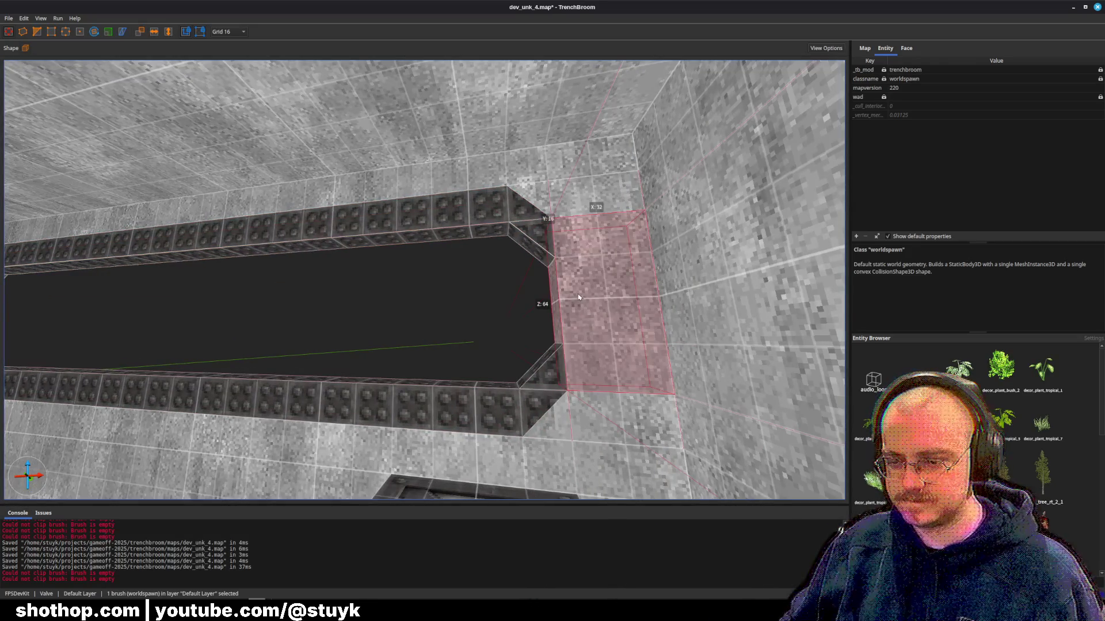
{"action": "key", "text": "ctrl+u"}
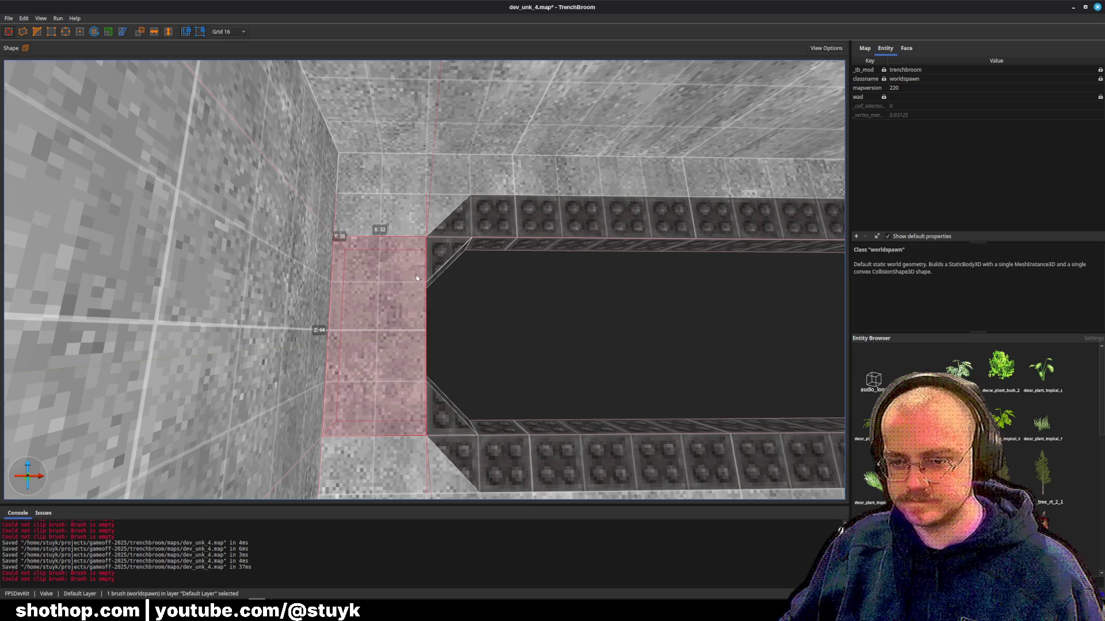
{"action": "key", "text": "c"}
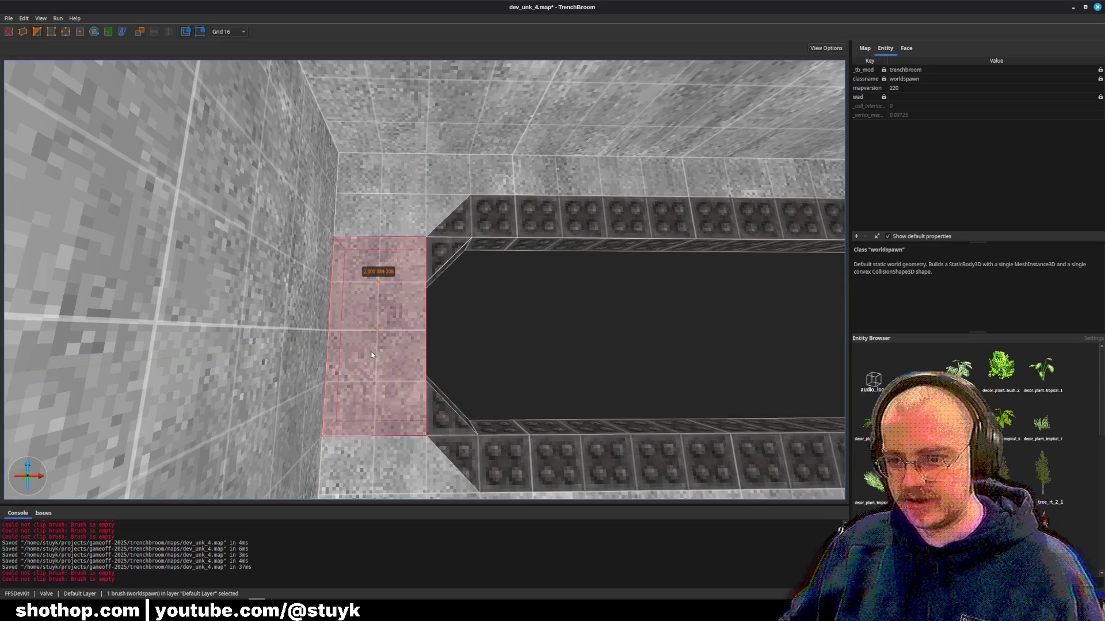
{"action": "left_click", "coordinate": [371, 354]}
{"action": "key", "text": "Escape"}
{"action": "key", "text": "Escape"}
{"action": "left_click", "coordinate": [383, 353]}
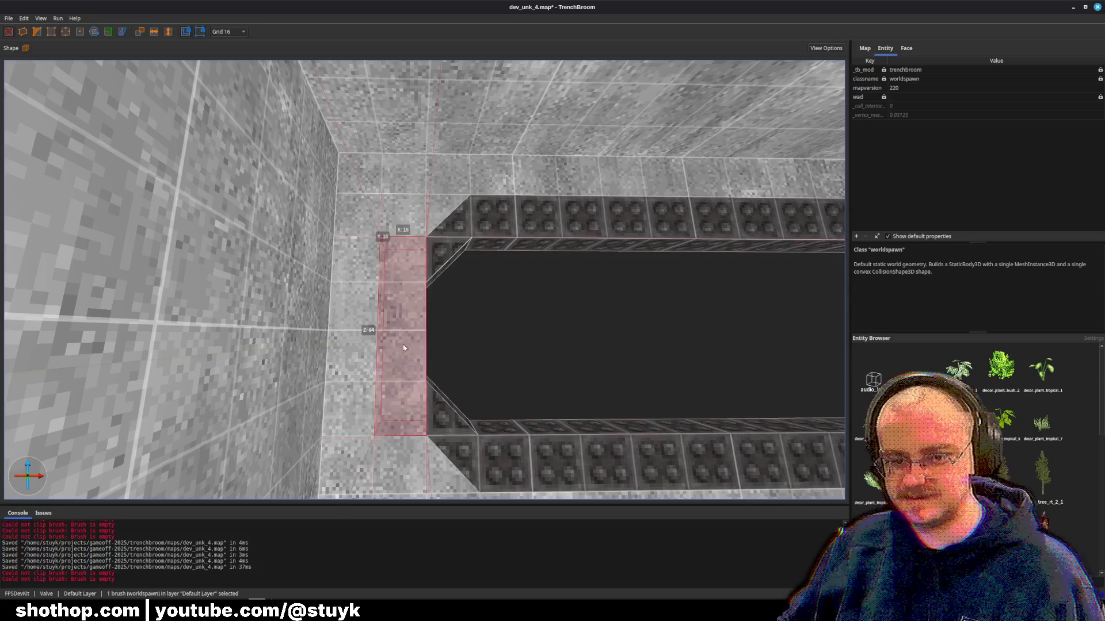
{"action": "key", "text": "ctrl+u"}
{"action": "left_click", "coordinate": [407, 279]}
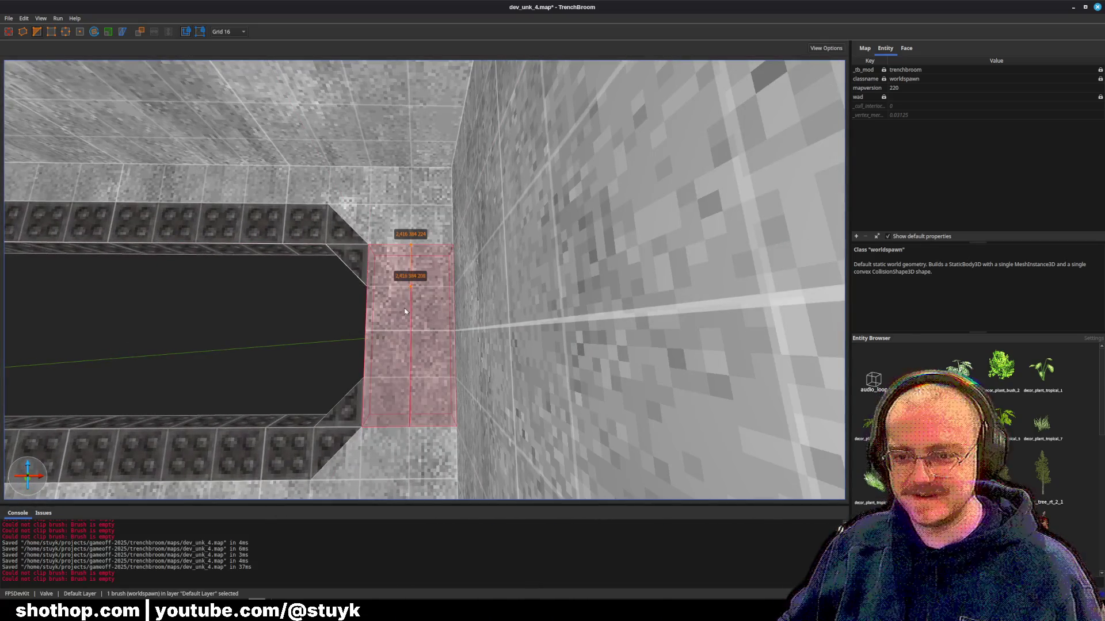
{"action": "key", "text": "Return"}
- Cut diagonals off the top and bottom of the narrow end brush to angle it
{"action": "key", "text": "c"}
{"action": "left_click", "coordinate": [370, 247]}
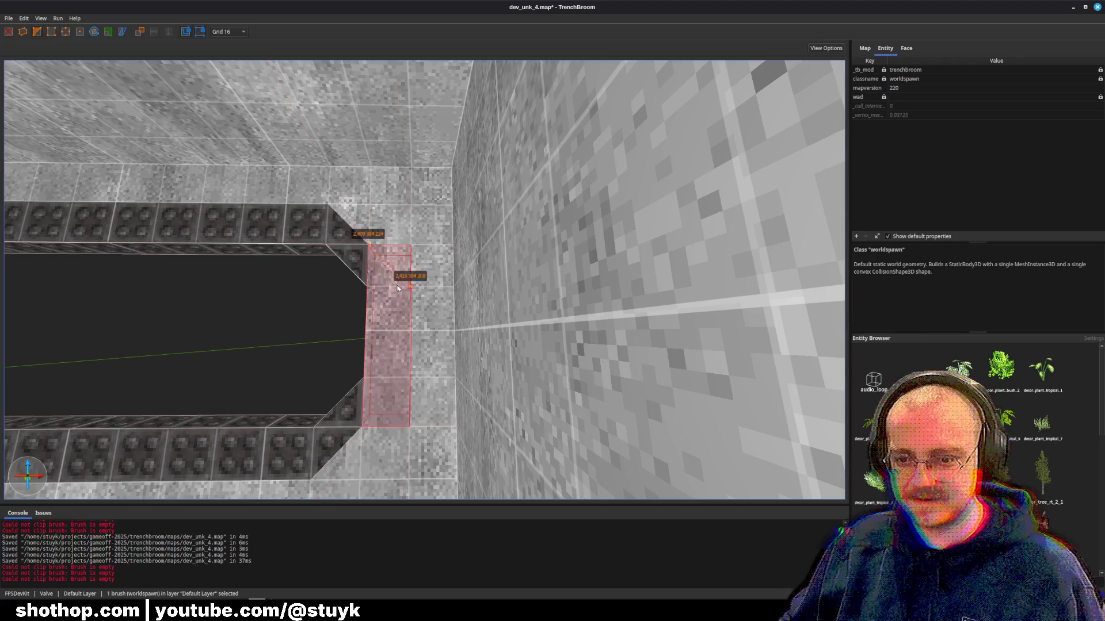
{"action": "left_click", "coordinate": [401, 289]}
{"action": "key", "text": "Return"}
{"action": "left_click", "coordinate": [367, 427]}
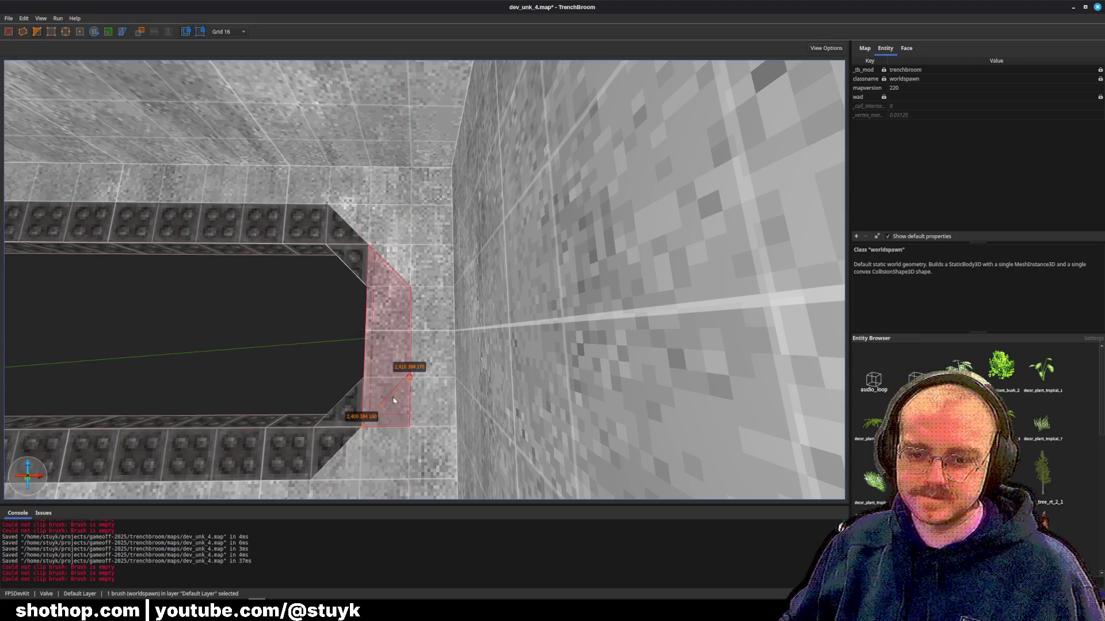
{"action": "key", "text": "Return"}
{"action": "mouse_move", "coordinate": [398, 400]}
{"action": "left_mouse_down"}
{"action": "mouse_move", "coordinate": [395, 370]}
{"action": "mouse_move", "coordinate": [464, 382]}
{"action": "left_mouse_up"}
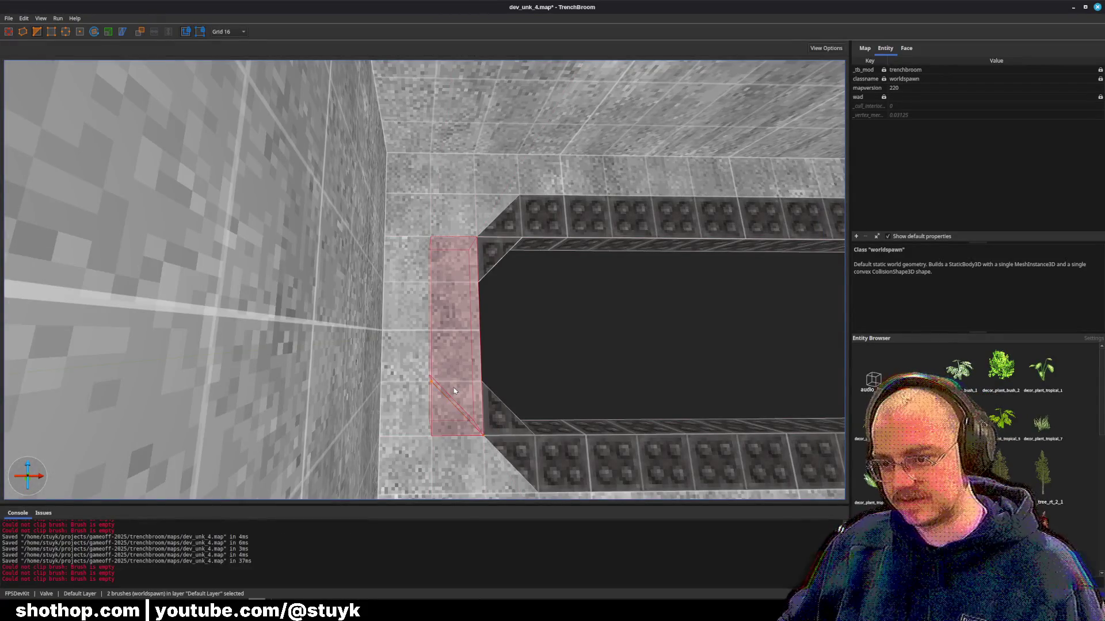
{"action": "key", "text": "Escape"}
- Apply the rusty MTBB4_1 metal material to the angled brush at the opening's end
{"action": "left_click", "coordinate": [438, 263]}
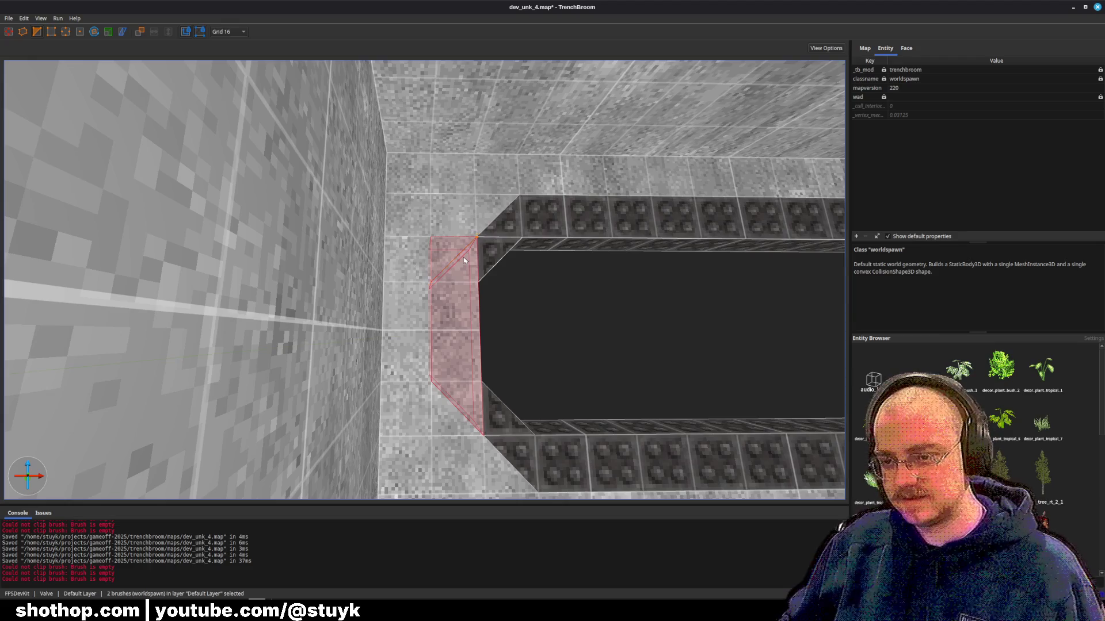
{"action": "key", "text": "Escape"}
{"action": "left_click", "coordinate": [434, 355]}
{"action": "left_click", "coordinate": [907, 48]}
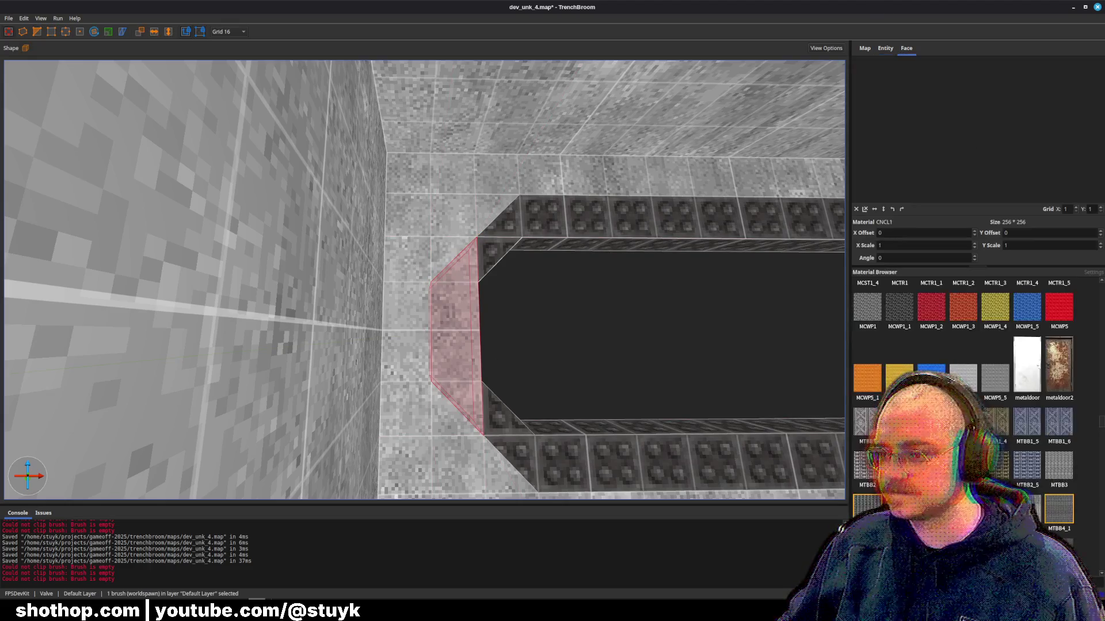
{"action": "left_click", "coordinate": [1058, 510]}
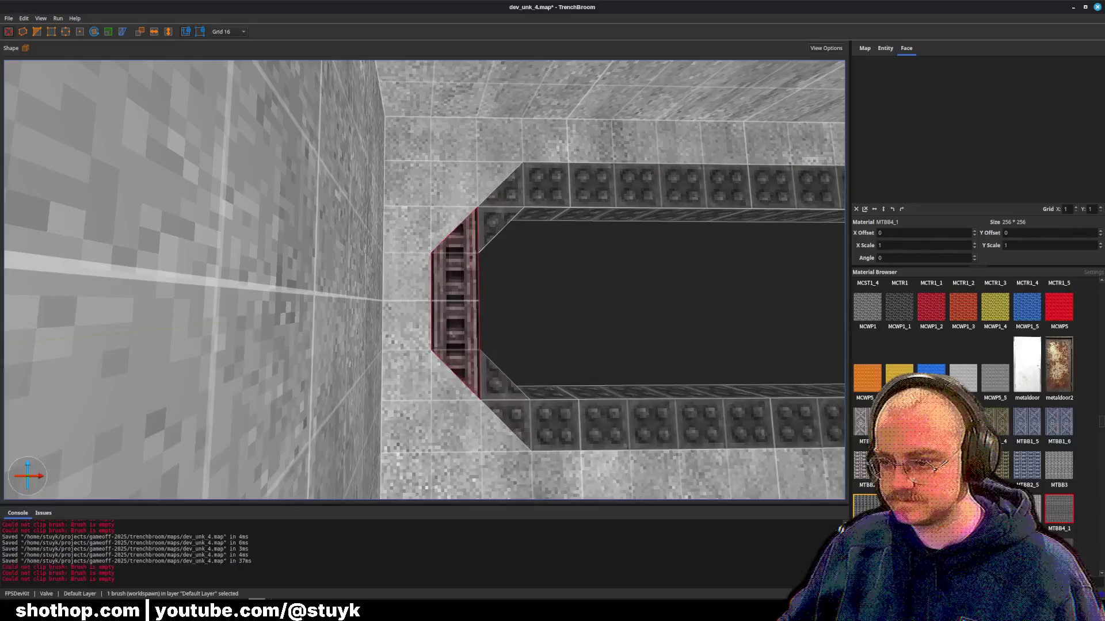
{"action": "key", "text": "Escape"}
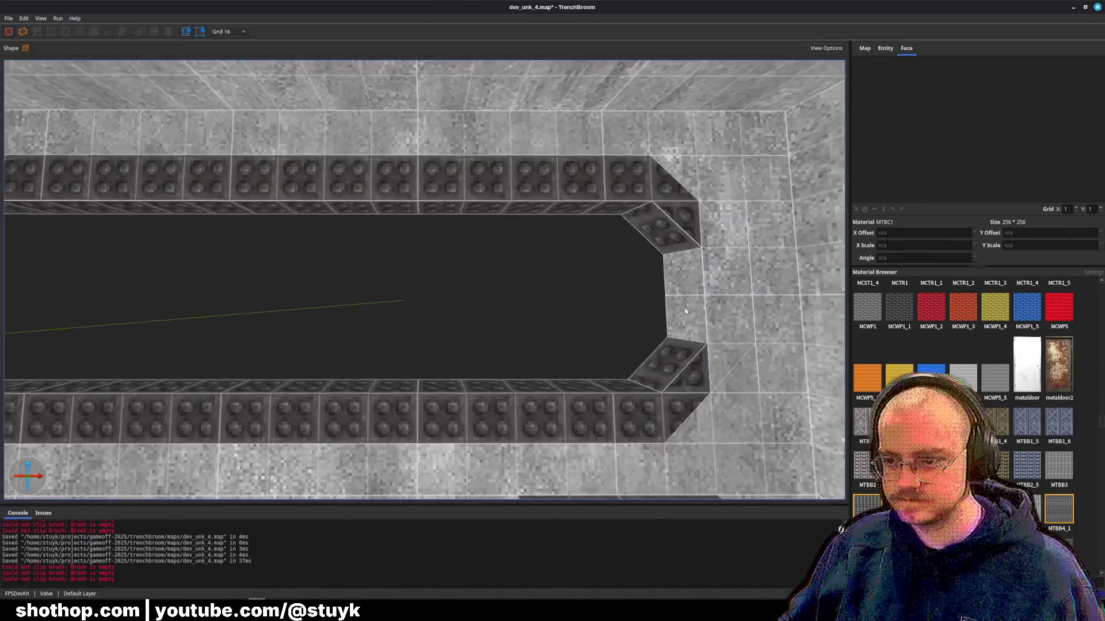
{"action": "left_click", "coordinate": [684, 311]}
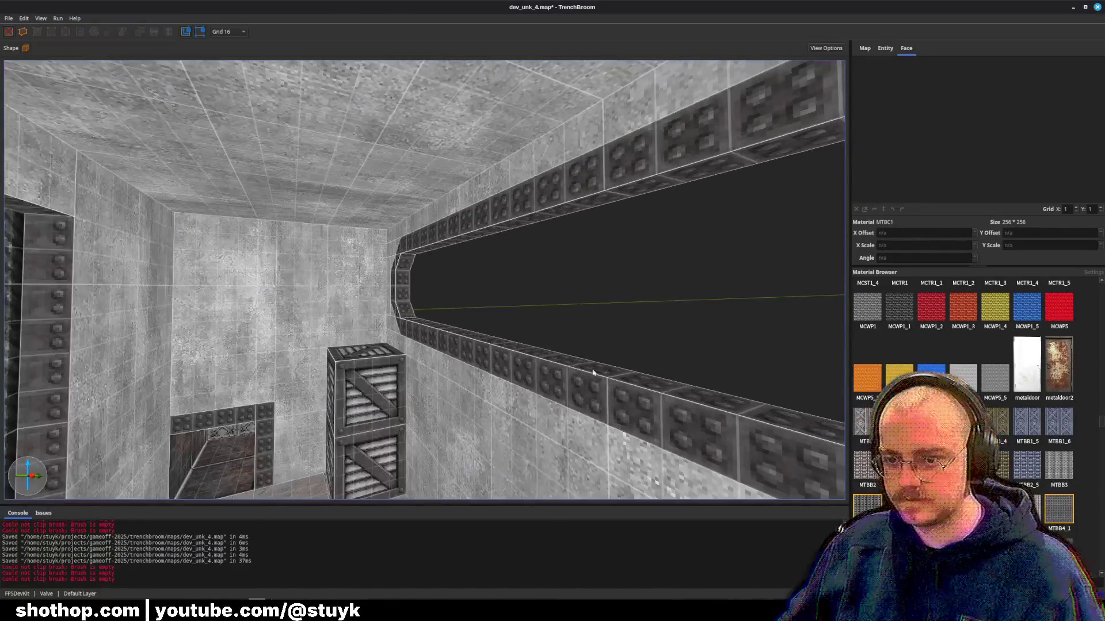
- Save dev_unk_4.map and switch over to the Godot editor
{"action": "key", "text": "ctrl+s"}
{"action": "key", "text": "ctrl+s"}
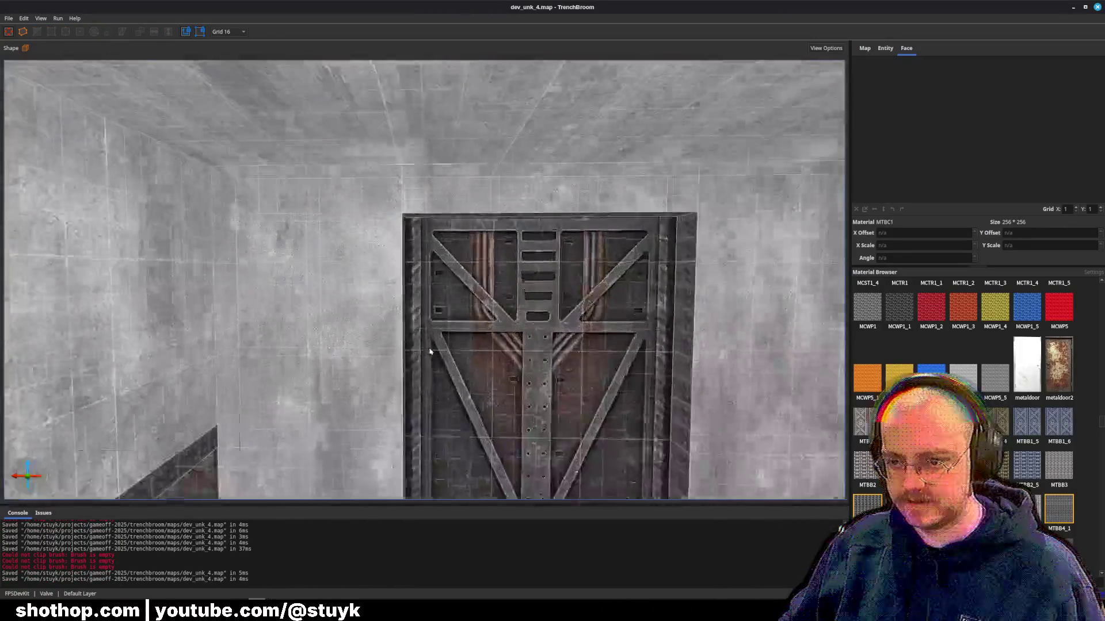
{"action": "left_click_drag", "start_coordinate": [430, 351], "coordinate": [325, 359]}
{"action": "key", "text": "alt+Tab"}
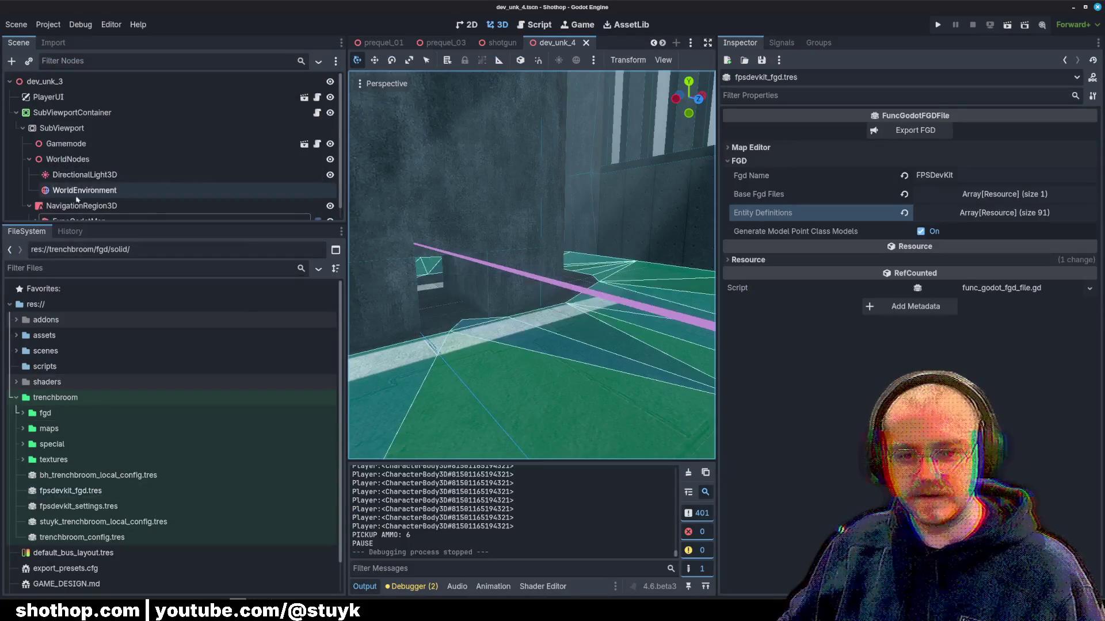
- Build the FuncGodotMap from the saved map, narrow the side docks, and run the current scene
{"action": "left_click", "coordinate": [915, 130]}
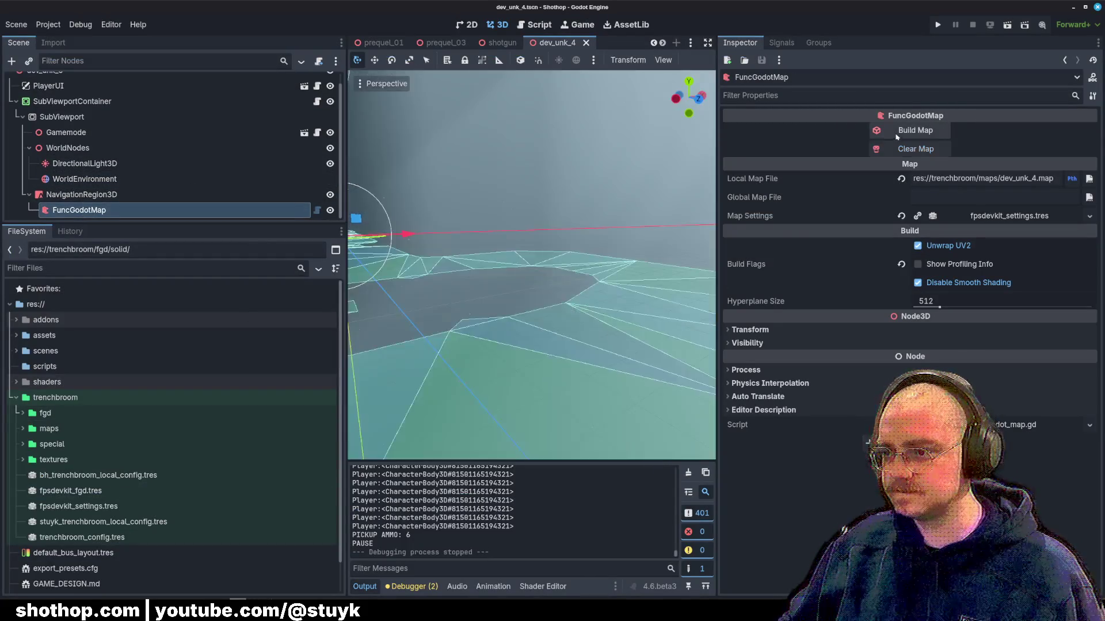
{"action": "left_click_drag", "start_coordinate": [348, 256], "coordinate": [166, 255]}
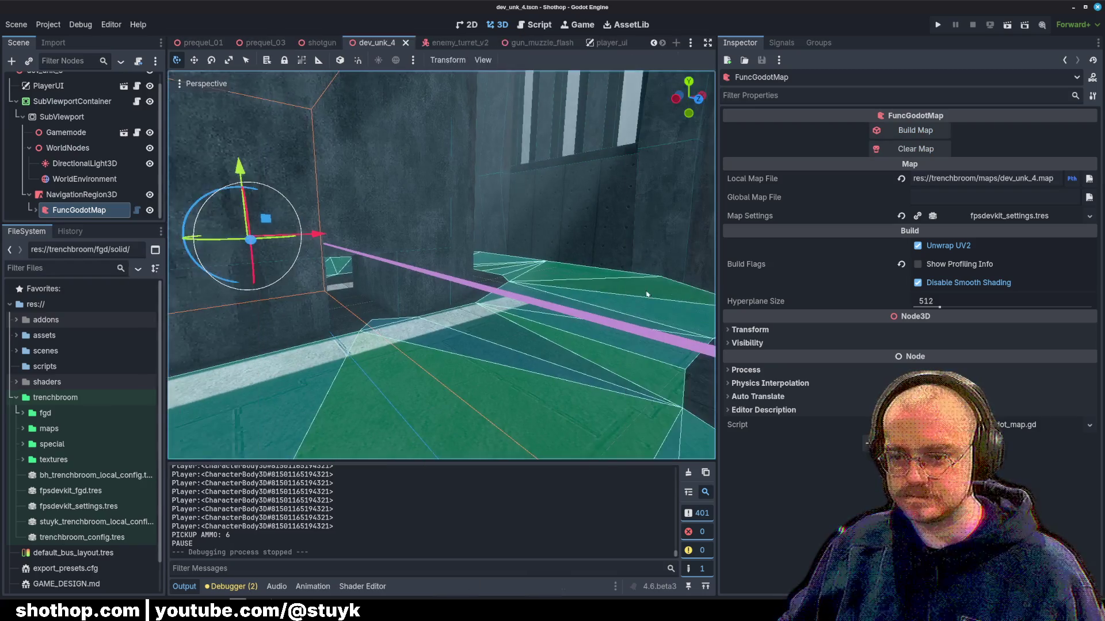
{"action": "left_click_drag", "start_coordinate": [719, 292], "coordinate": [910, 291]}
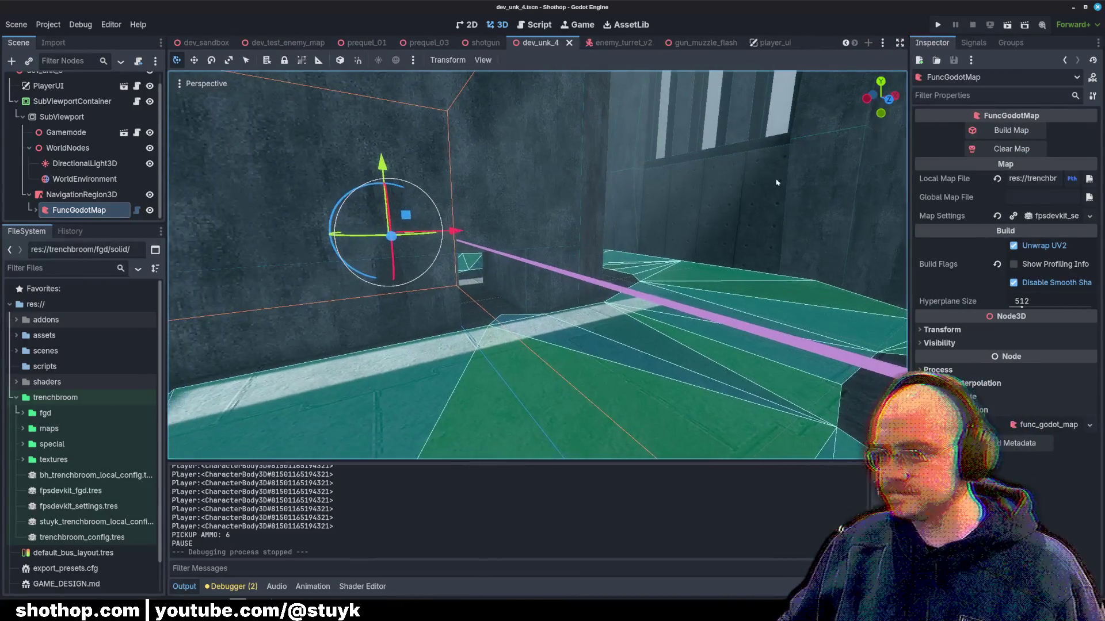
{"action": "left_click", "coordinate": [1007, 25]}
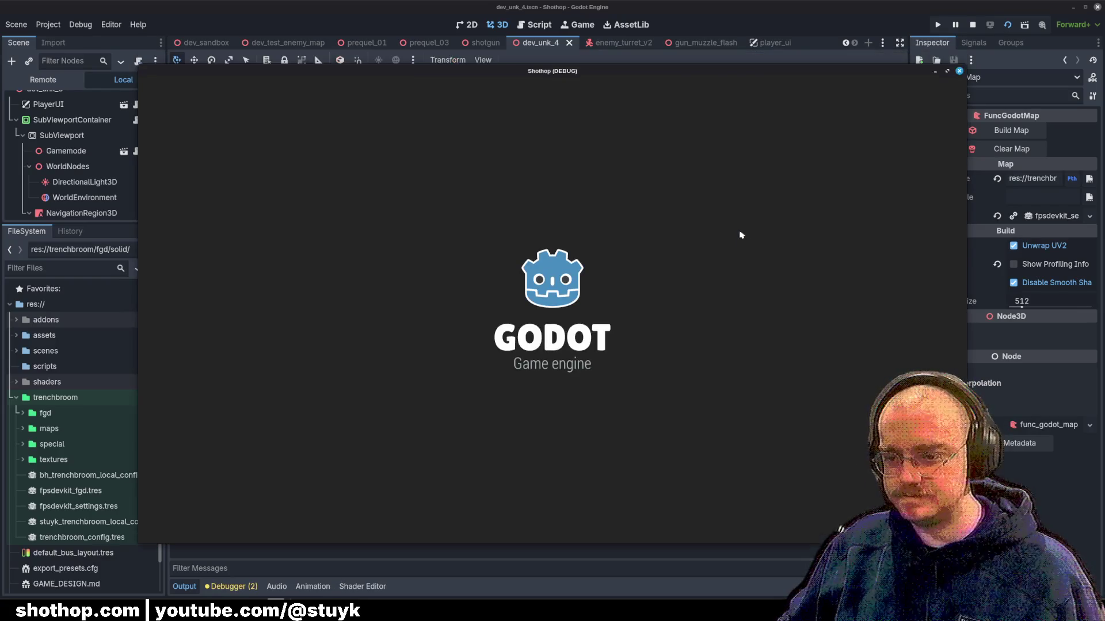
{"action": "key", "text": "shift"}
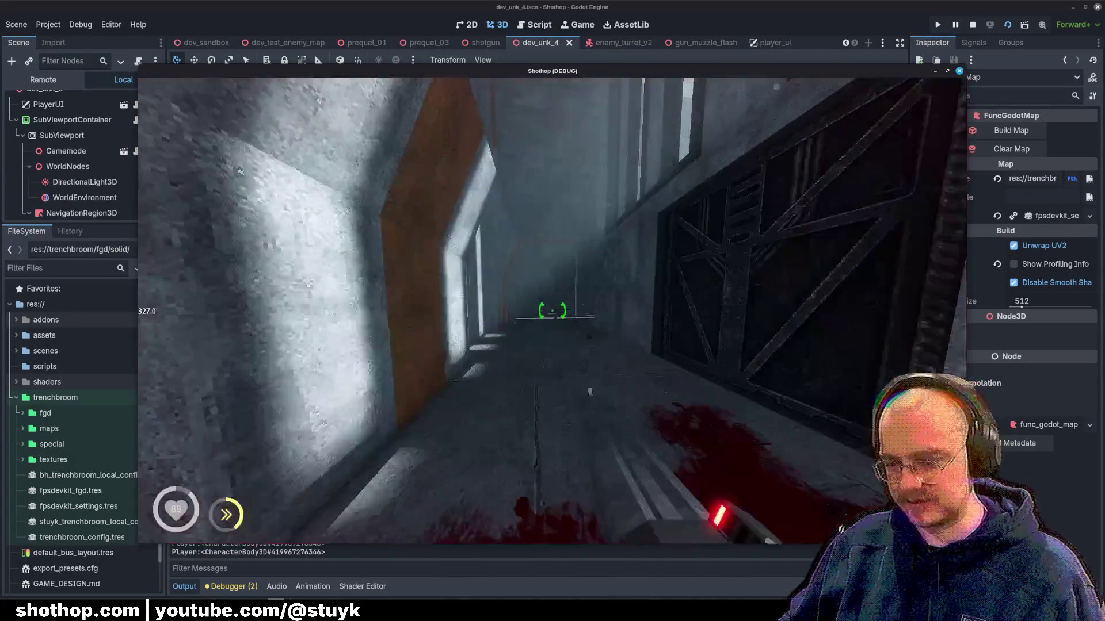
- Pause the running playtest and stop the game to return to the editor
{"action": "key", "text": "Escape"}
{"action": "left_click", "coordinate": [973, 24]}
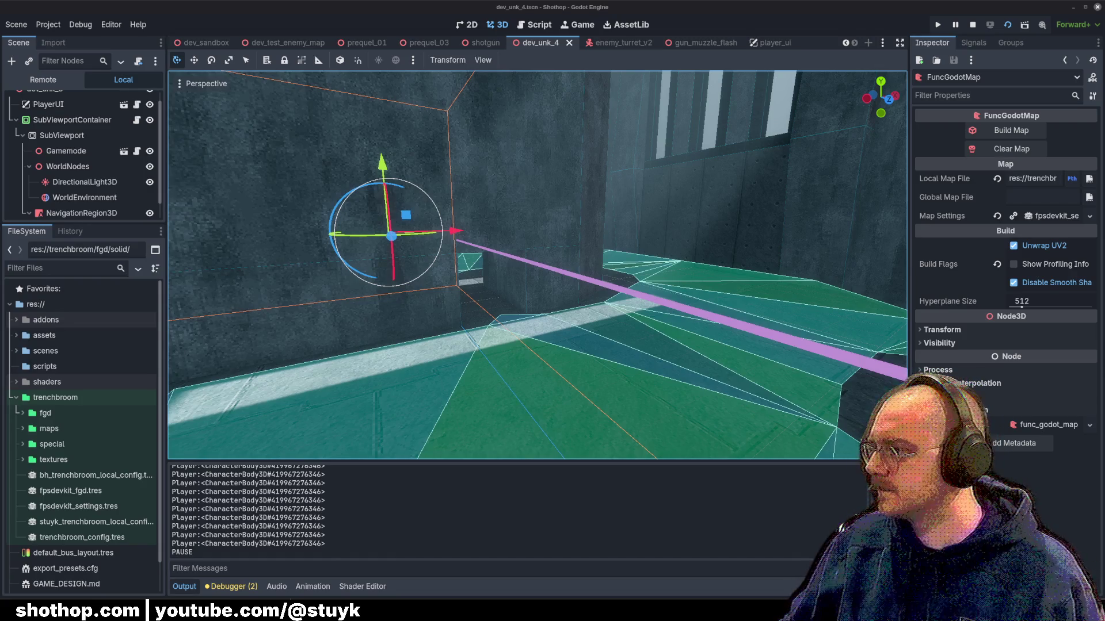
- Zoom and orbit the 3D viewport around the built corridor wall, then return to TrenchBroom
{"action": "scroll", "coordinate": [538, 265], "scroll_direction": "up", "scroll_amount": 10}
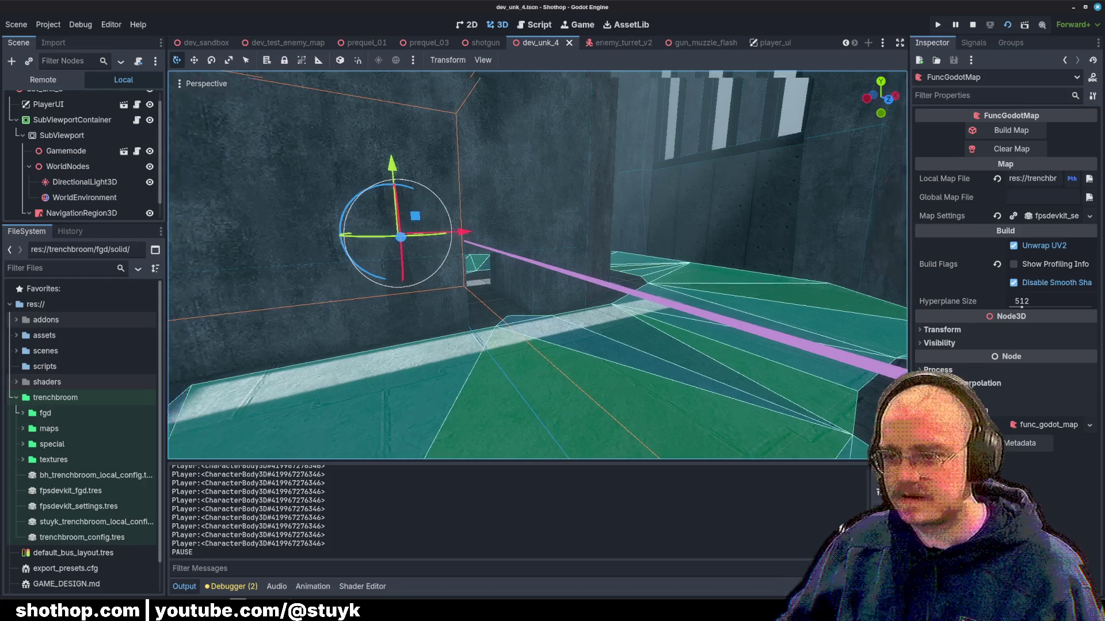
{"action": "scroll", "coordinate": [537, 265], "scroll_direction": "down", "scroll_amount": 10}
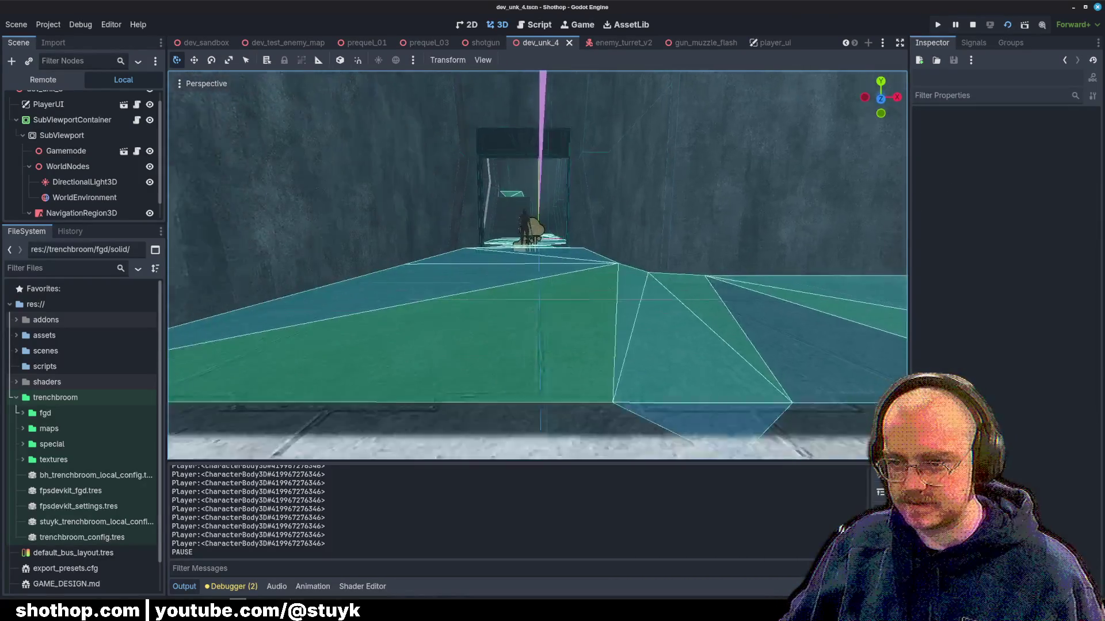
{"action": "left_click_drag", "start_coordinate": [545, 308], "coordinate": [544, 308]}
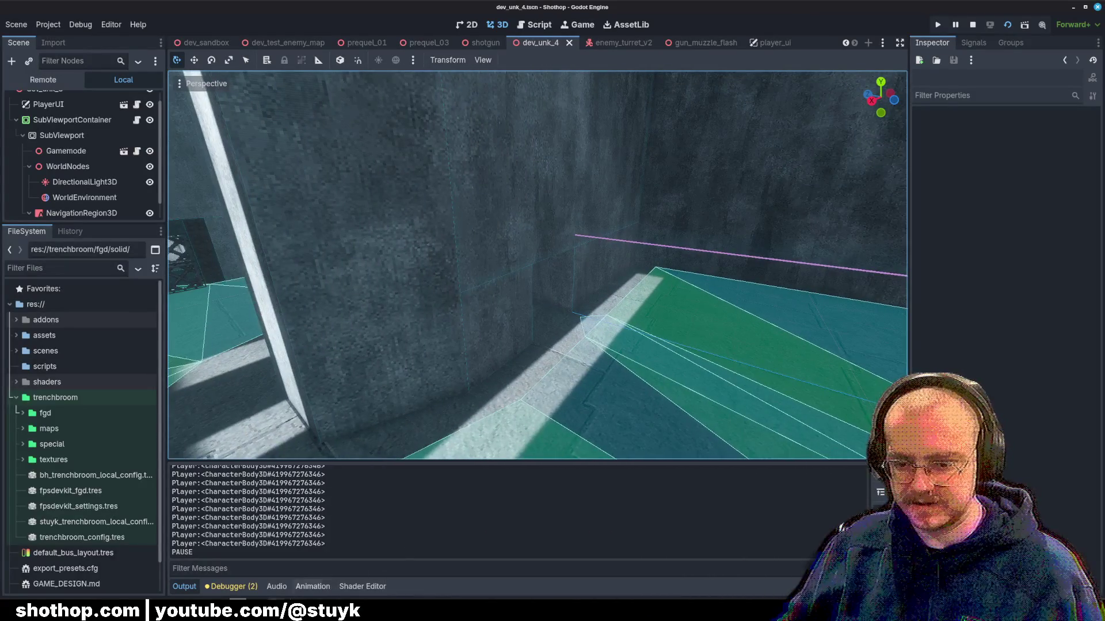
{"action": "key", "text": "alt+Tab"}
- Select the door frame's top, left and right pieces and push them deeper into the room
{"action": "key", "text": "w"}
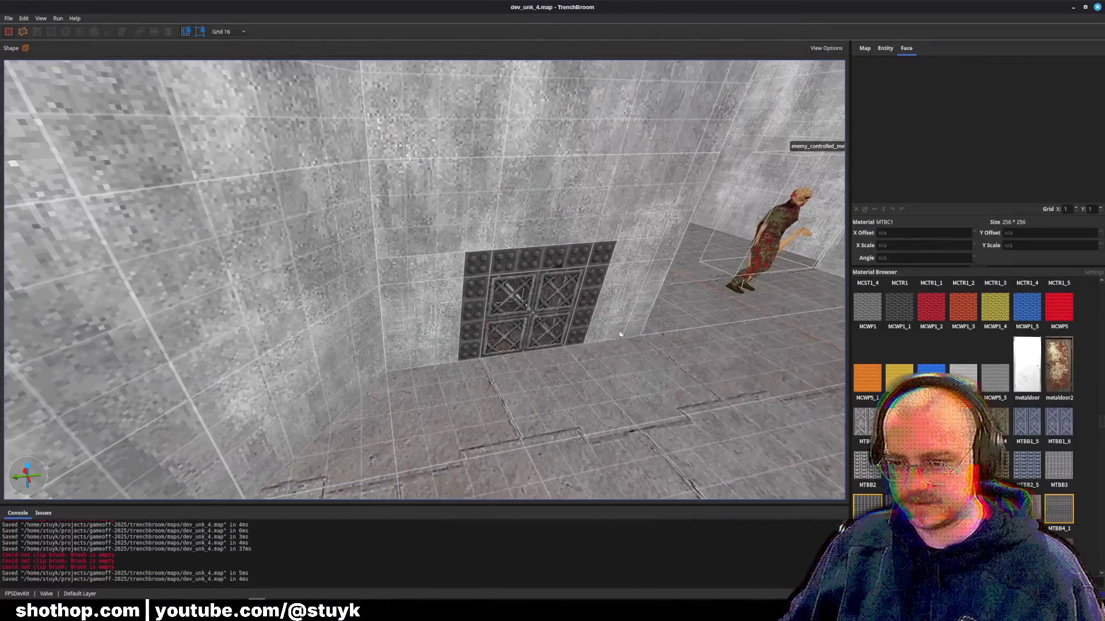
{"action": "left_click", "coordinate": [530, 305]}
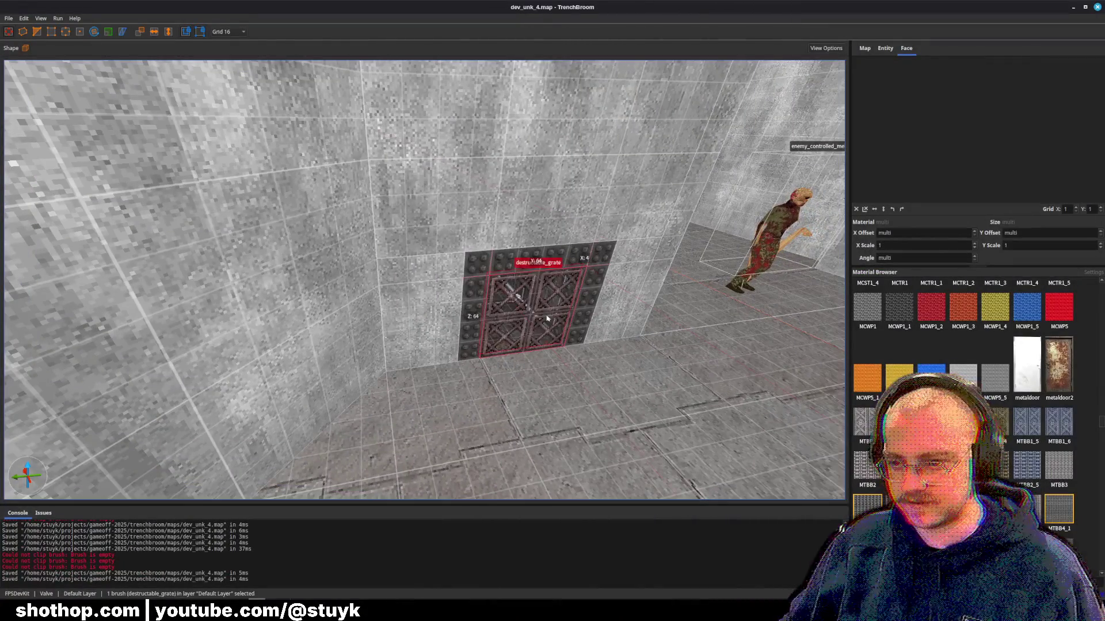
{"action": "left_click", "coordinate": [529, 256]}
{"action": "left_click", "coordinate": [470, 305], "text": "ctrl"}
{"action": "left_click", "coordinate": [601, 285], "text": "ctrl"}
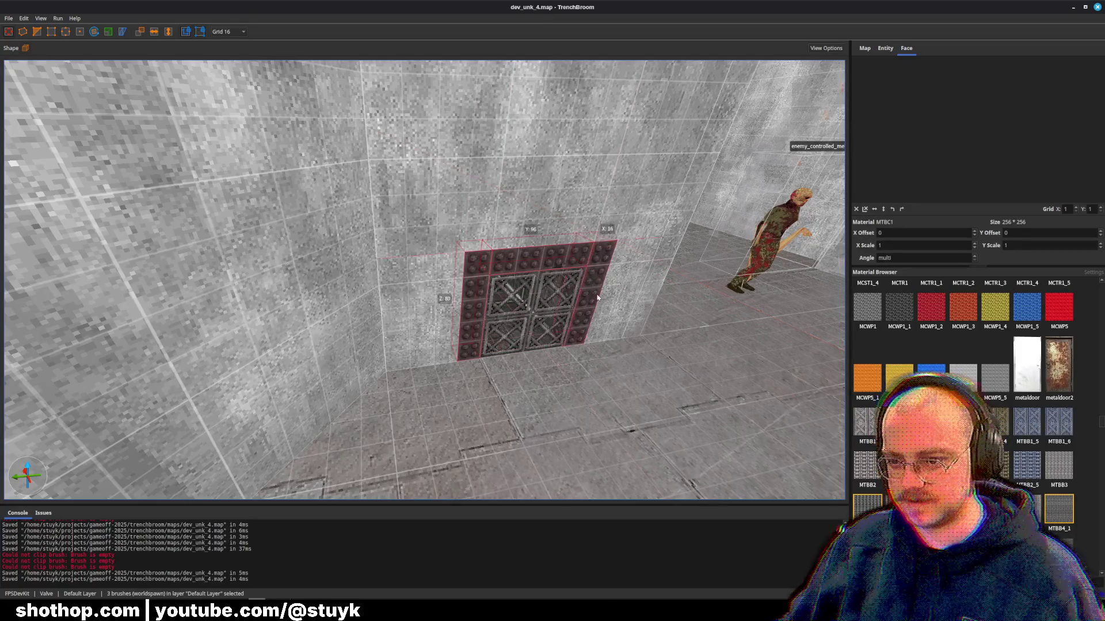
{"action": "key", "text": "w"}
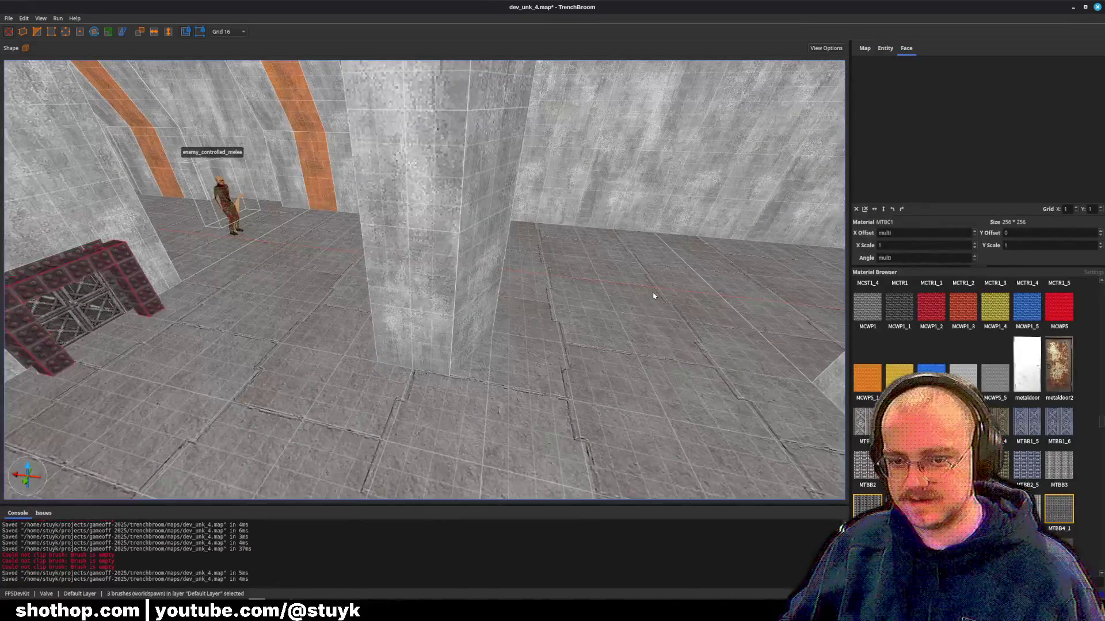
{"action": "key", "text": "Up"}
{"action": "key", "text": "Up"}
{"action": "key", "text": "Up"}
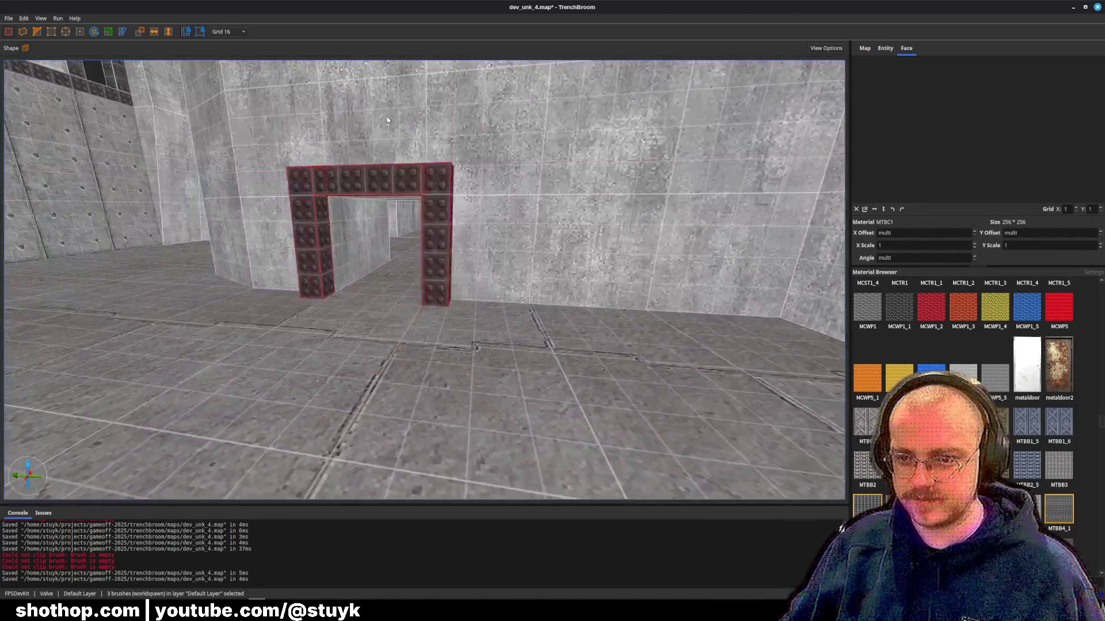
- Inspect the back wall and the strip above the frame in vertex editing, then deselect
{"action": "left_click", "coordinate": [421, 123]}
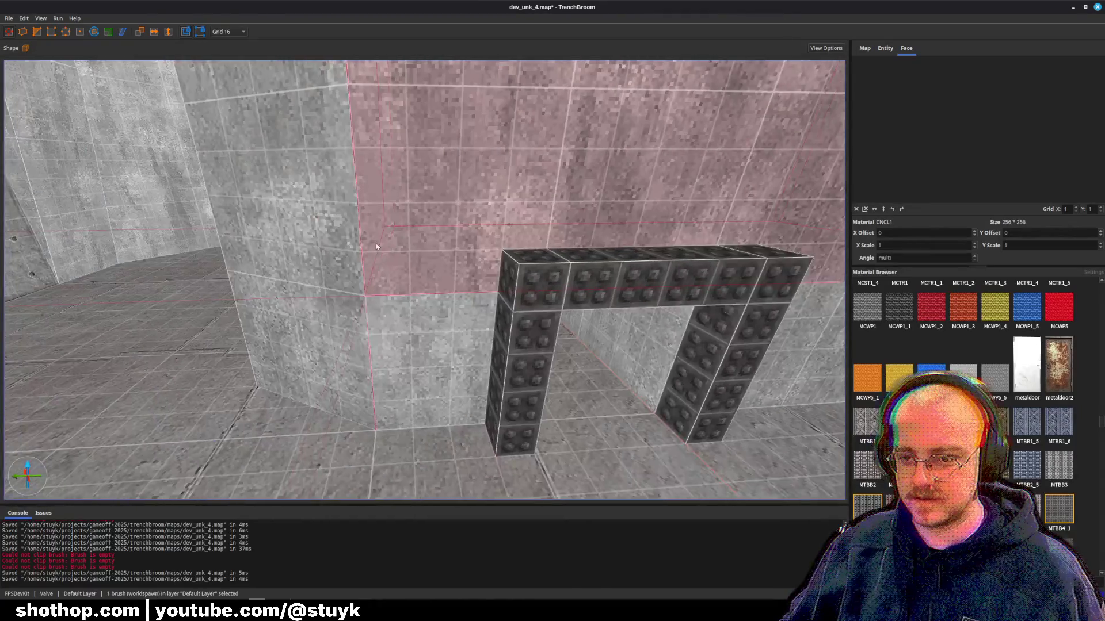
{"action": "key", "text": "v"}
{"action": "left_click", "coordinate": [431, 254], "text": "ctrl"}
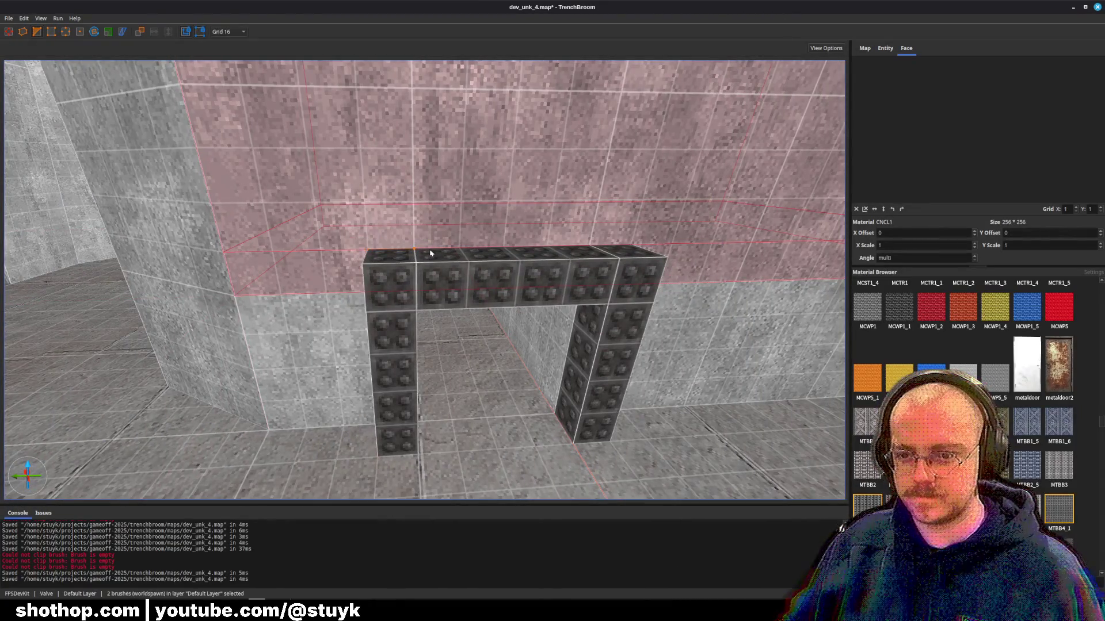
{"action": "key", "text": "Escape"}
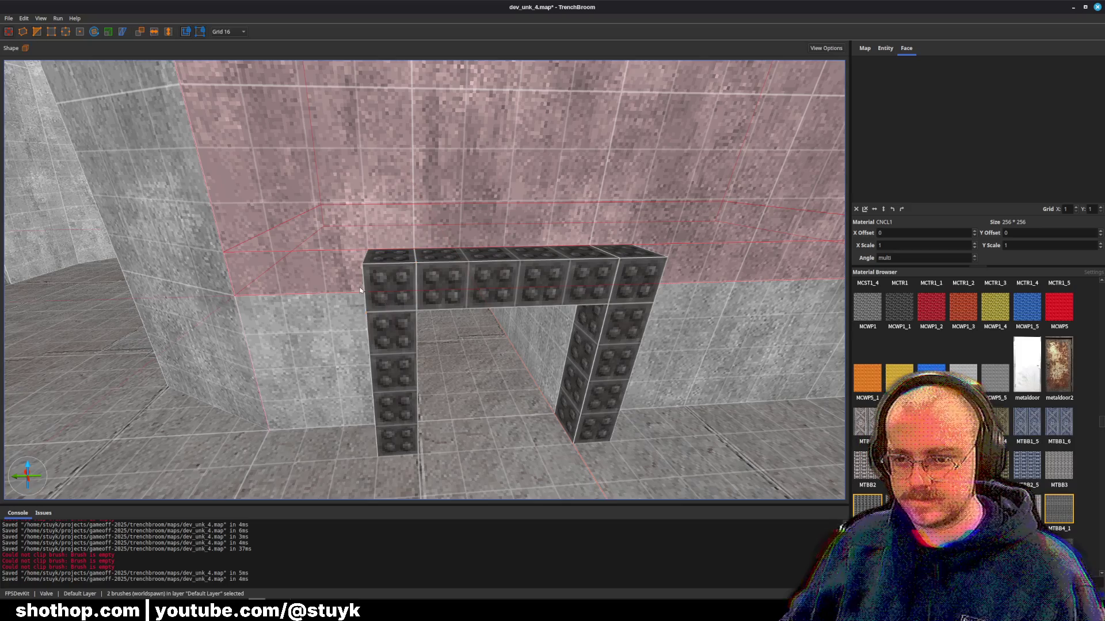
{"action": "key", "text": "Escape"}
{"action": "left_click", "coordinate": [347, 270]}
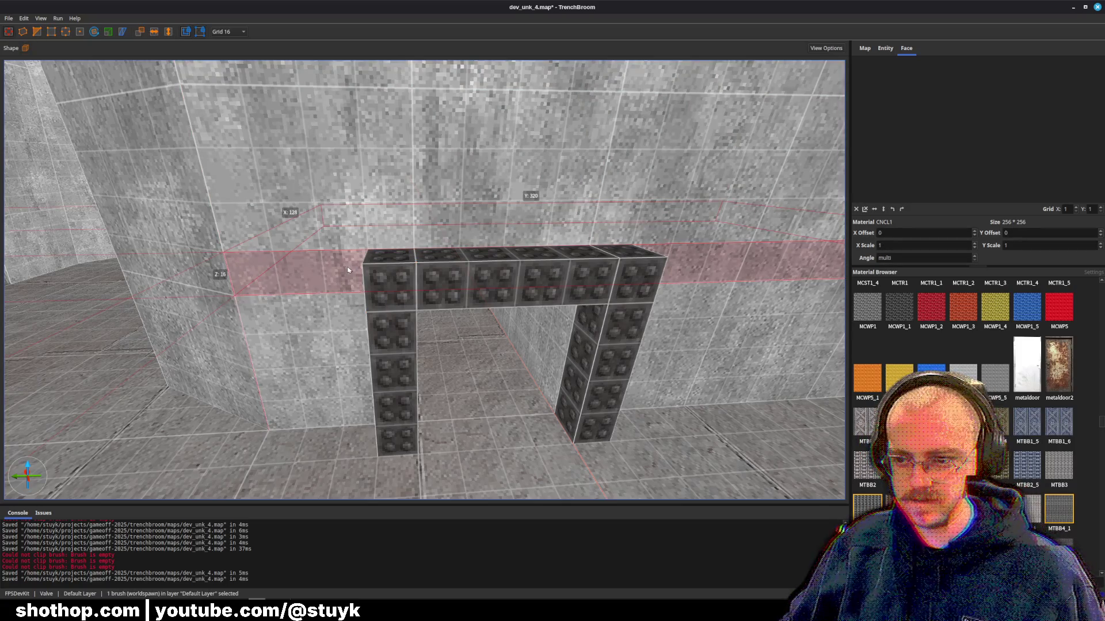
{"action": "key", "text": "s"}
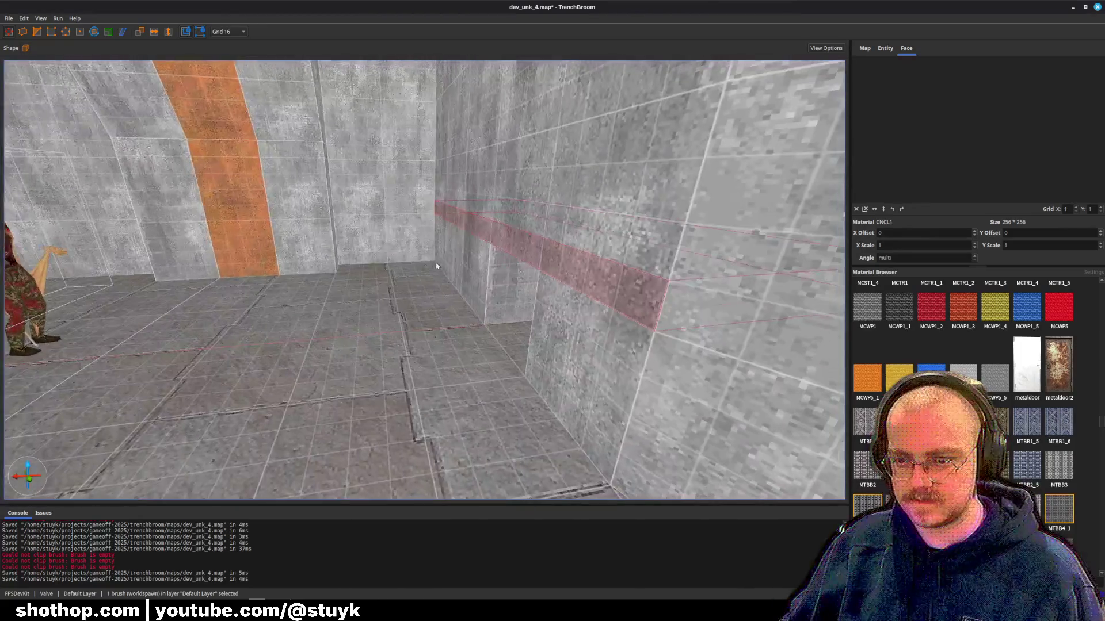
{"action": "key", "text": "Escape"}
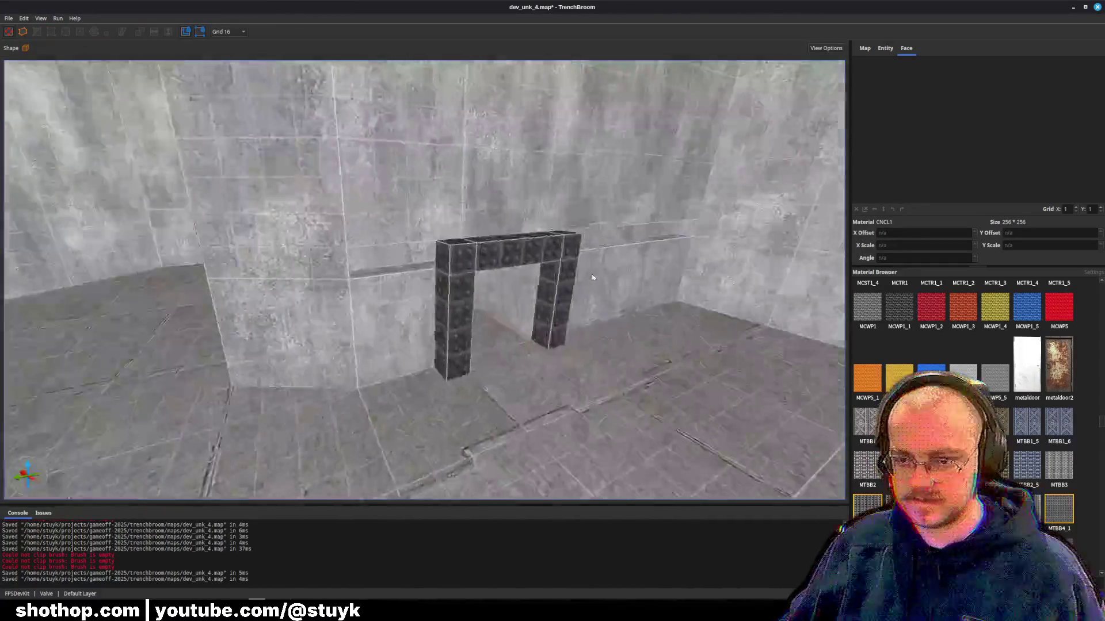
- Try clipping the wall beside the door frame with two clip points, then cancel
{"action": "left_click", "coordinate": [397, 323]}
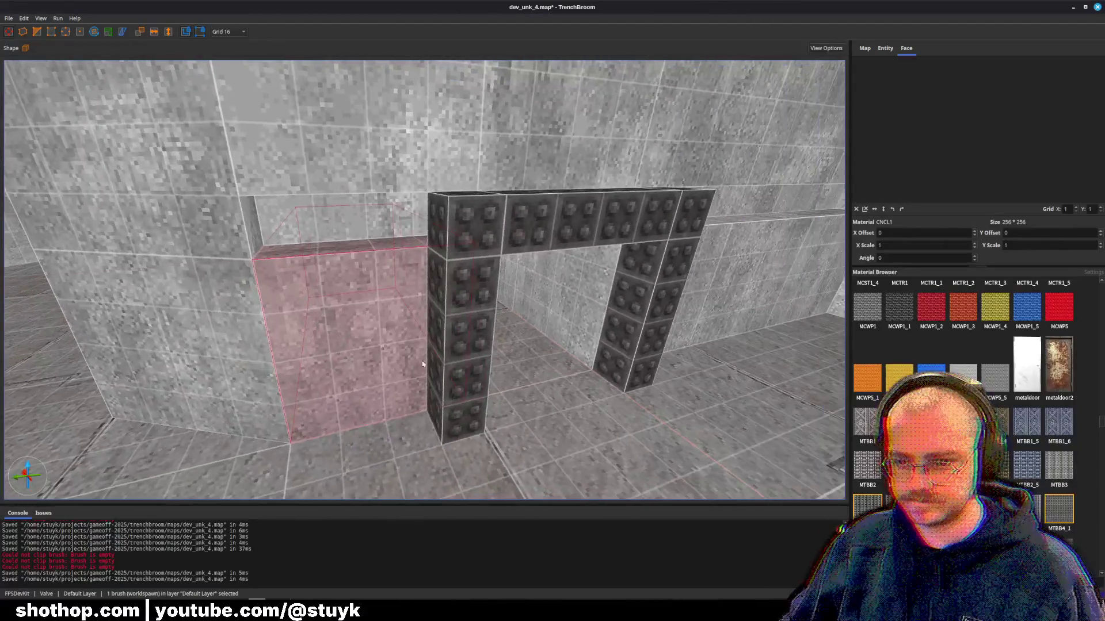
{"action": "key", "text": "w"}
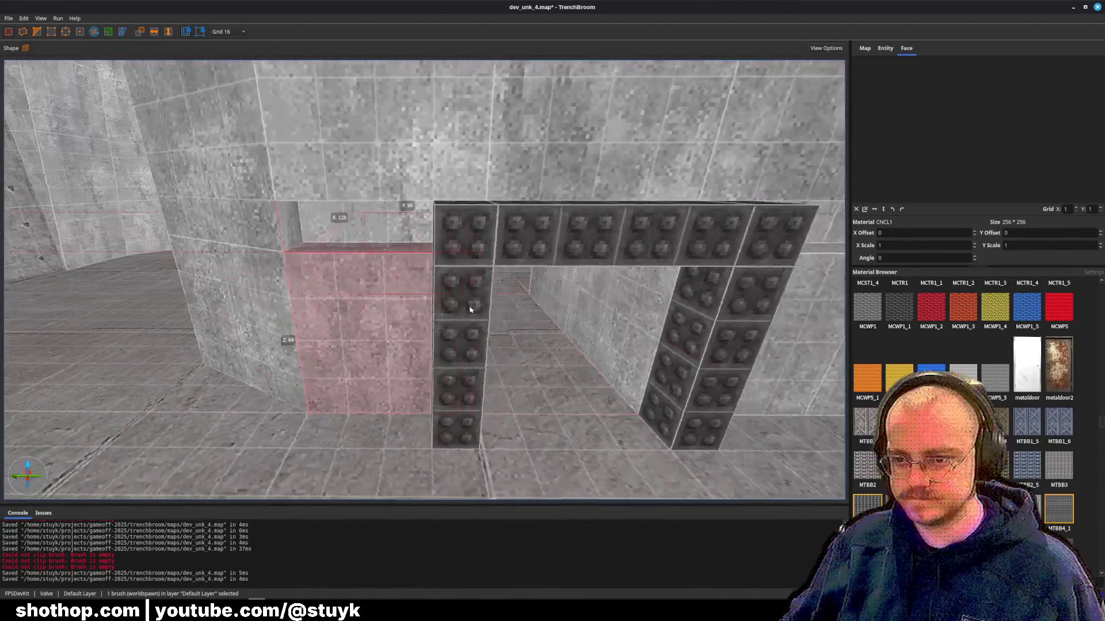
{"action": "left_click", "coordinate": [372, 309], "text": "ctrl"}
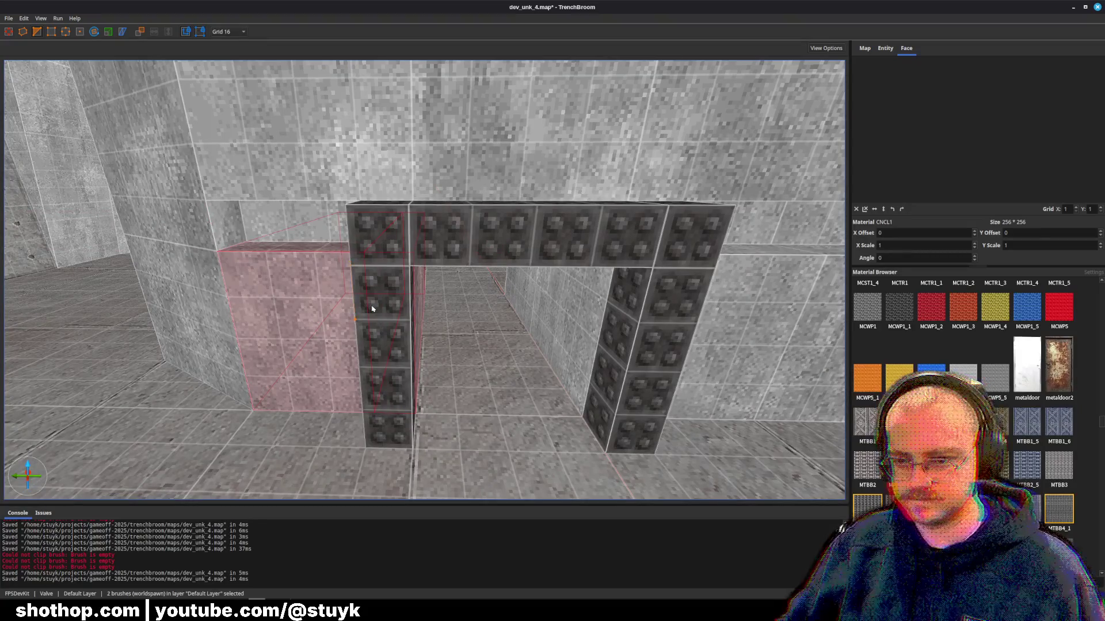
{"action": "left_click", "coordinate": [553, 322]}
{"action": "key", "text": "c"}
{"action": "left_click", "coordinate": [653, 258]}
{"action": "left_click", "coordinate": [638, 312]}
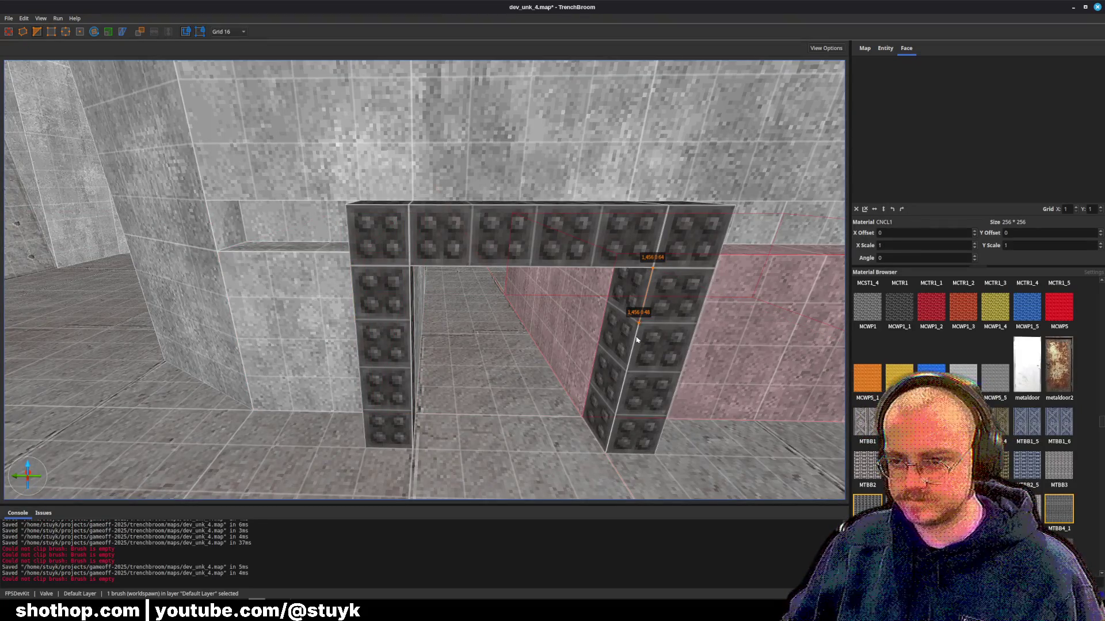
{"action": "key", "text": "Escape"}
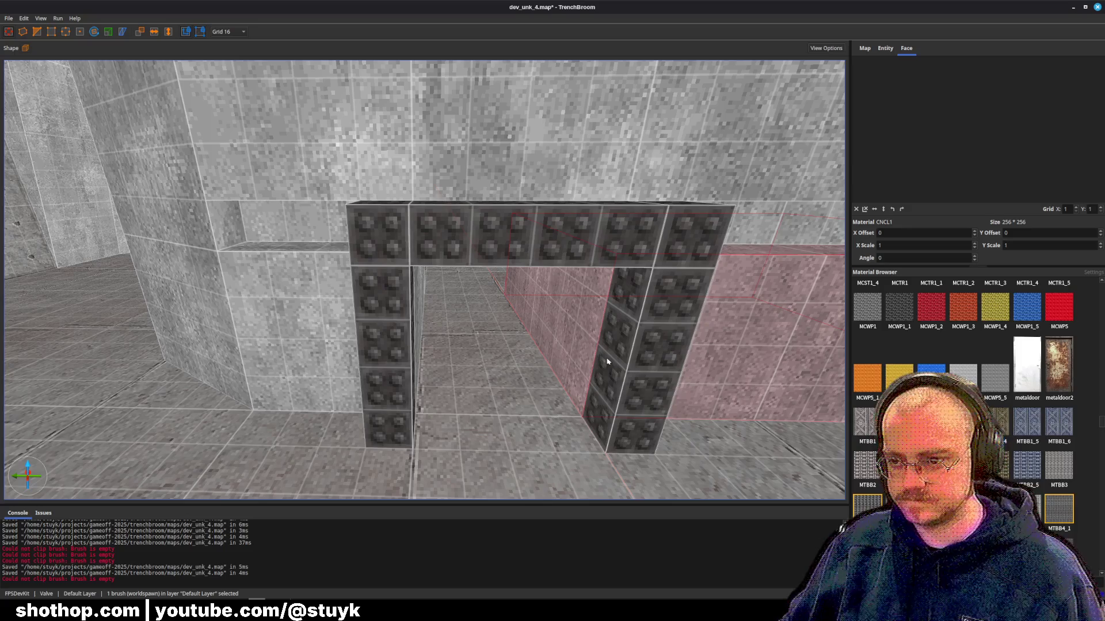
{"action": "key", "text": "c"}
{"action": "key", "text": "Escape"}
- Retry clipping the wall beside the right pillar at the pillar edge; the clip fails
{"action": "key", "text": "Escape"}
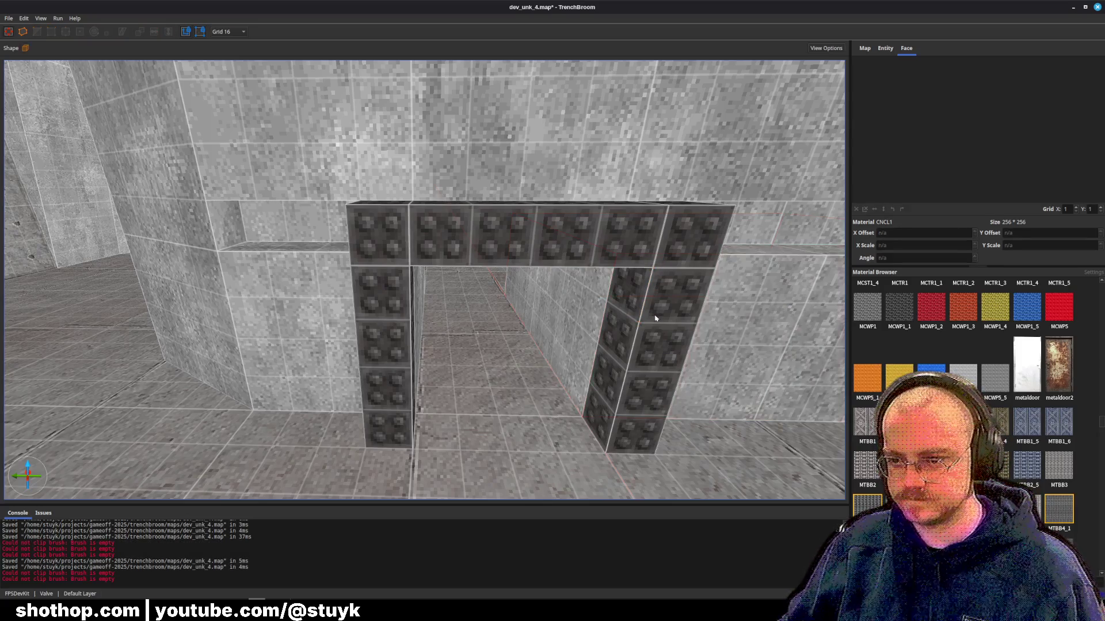
{"action": "key", "text": "d"}
{"action": "left_click", "coordinate": [563, 332]}
{"action": "key", "text": "c"}
{"action": "left_click", "coordinate": [466, 254]}
{"action": "left_click", "coordinate": [466, 308]}
{"action": "key", "text": "Escape"}
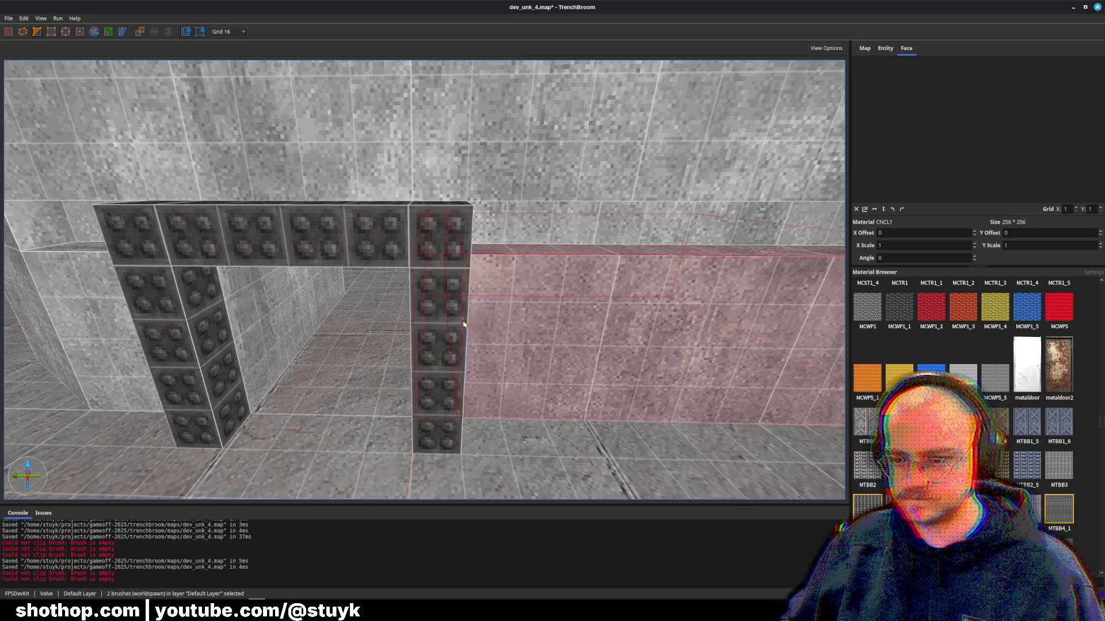
{"action": "key", "text": "Escape"}
- Select the inner doorway walls, the left studded MTBC1 pillar and the studded lintel
{"action": "key", "text": "a"}
{"action": "left_click", "coordinate": [696, 323]}
{"action": "key", "text": "w"}
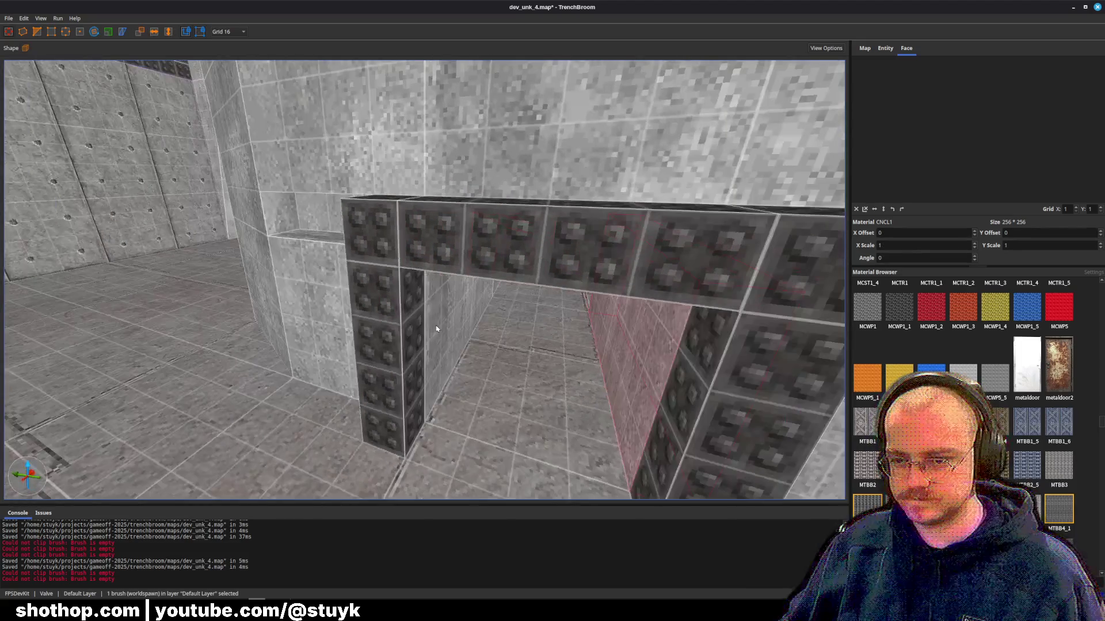
{"action": "left_click", "coordinate": [437, 318], "text": "ctrl"}
{"action": "left_click", "coordinate": [412, 362]}
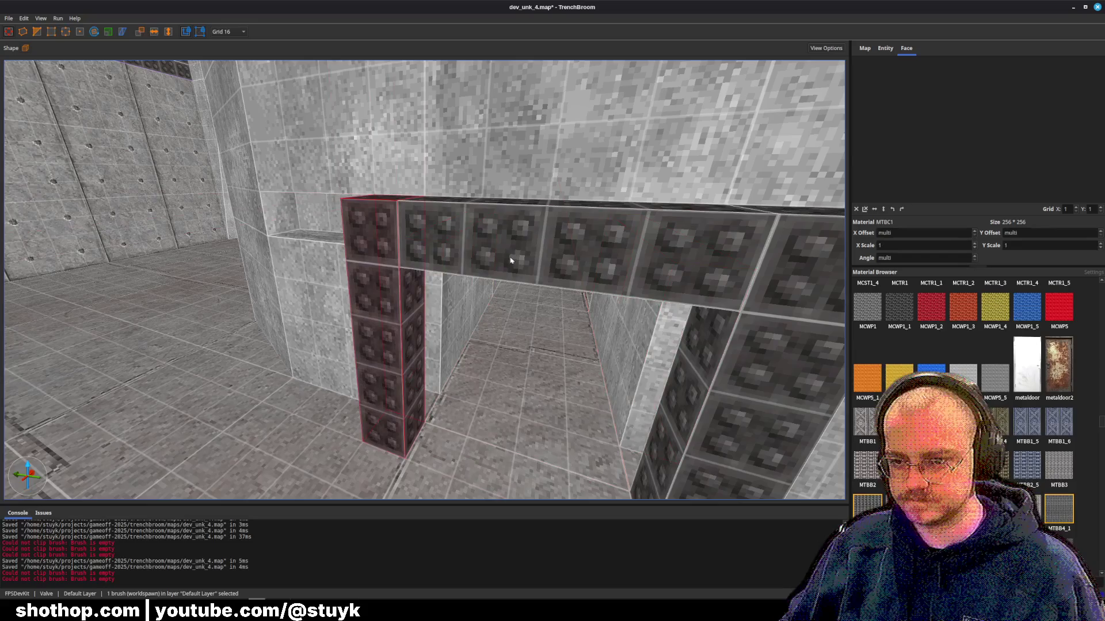
{"action": "left_click", "coordinate": [512, 253], "text": "ctrl"}
{"action": "scroll", "coordinate": [741, 335], "scroll_direction": "down", "scroll_amount": 3}
{"action": "key", "text": "Escape"}
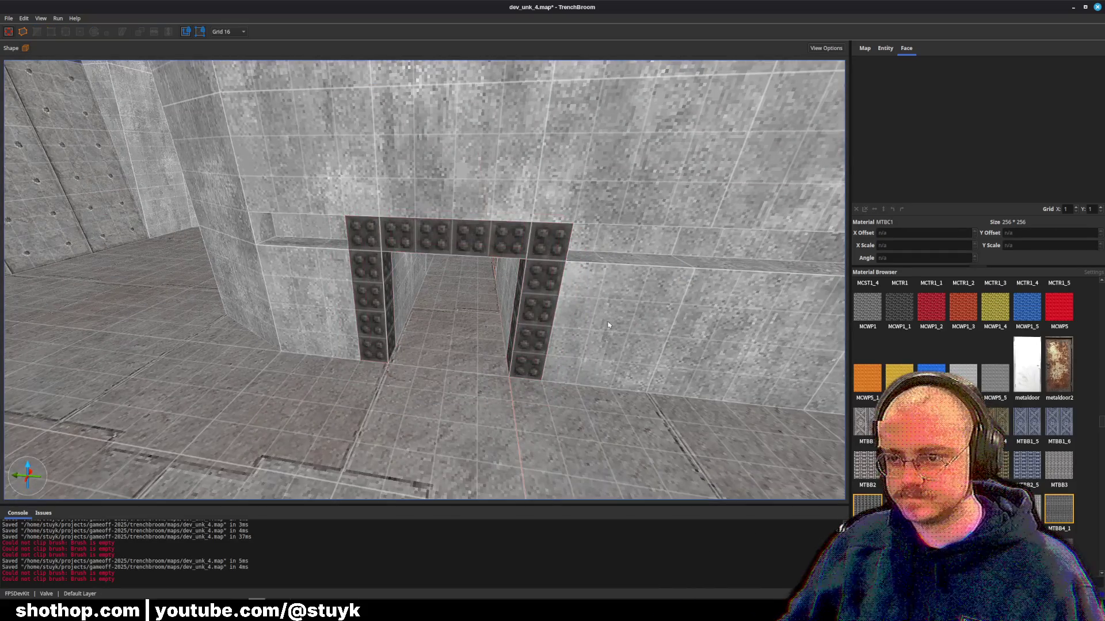
- Delete the thin strip brush above the doorway
{"action": "scroll", "coordinate": [696, 353], "scroll_direction": "up", "scroll_amount": 3}
{"action": "left_click", "coordinate": [605, 324]}
{"action": "left_click", "coordinate": [495, 268]}
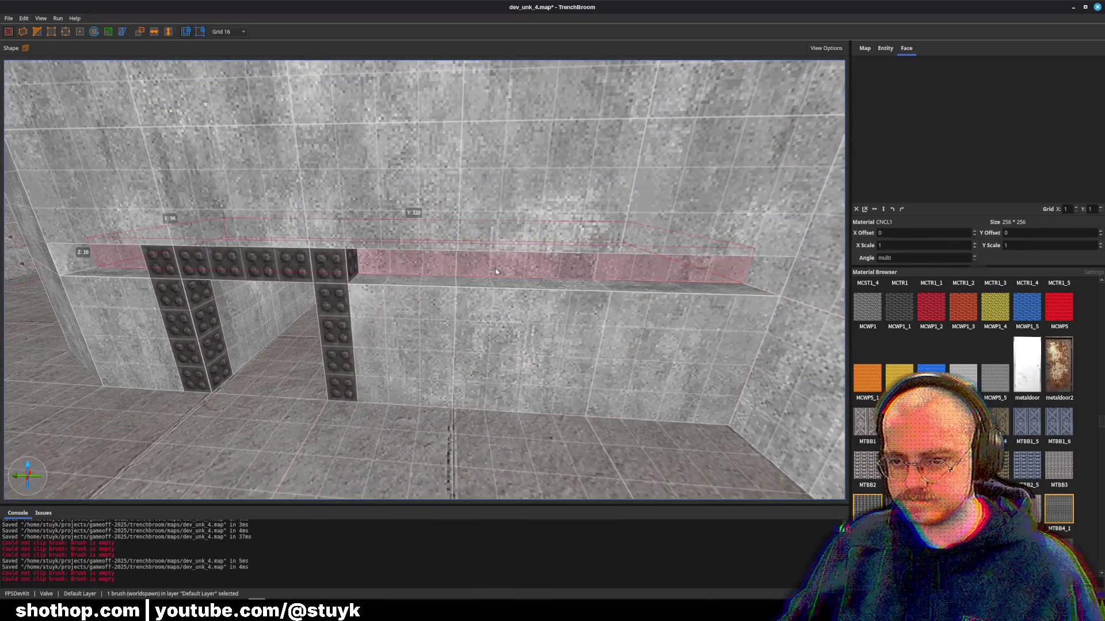
{"action": "scroll", "coordinate": [460, 272], "scroll_direction": "up", "scroll_amount": 2}
{"action": "key", "text": "w"}
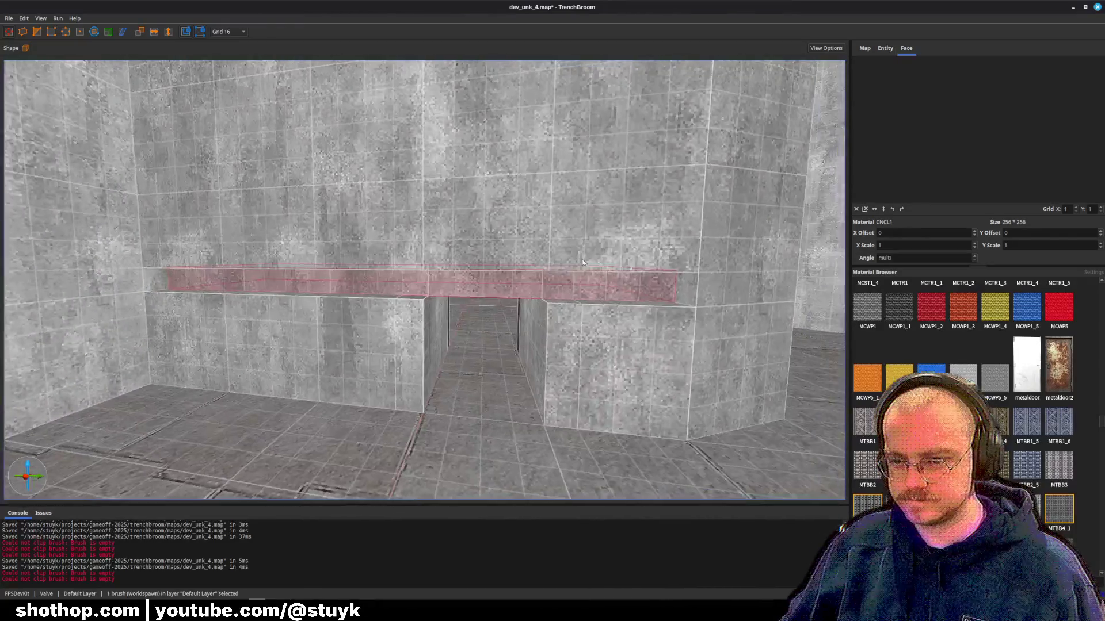
{"action": "key", "text": "Delete"}
{"action": "scroll", "coordinate": [579, 262], "scroll_direction": "down", "scroll_amount": 3}
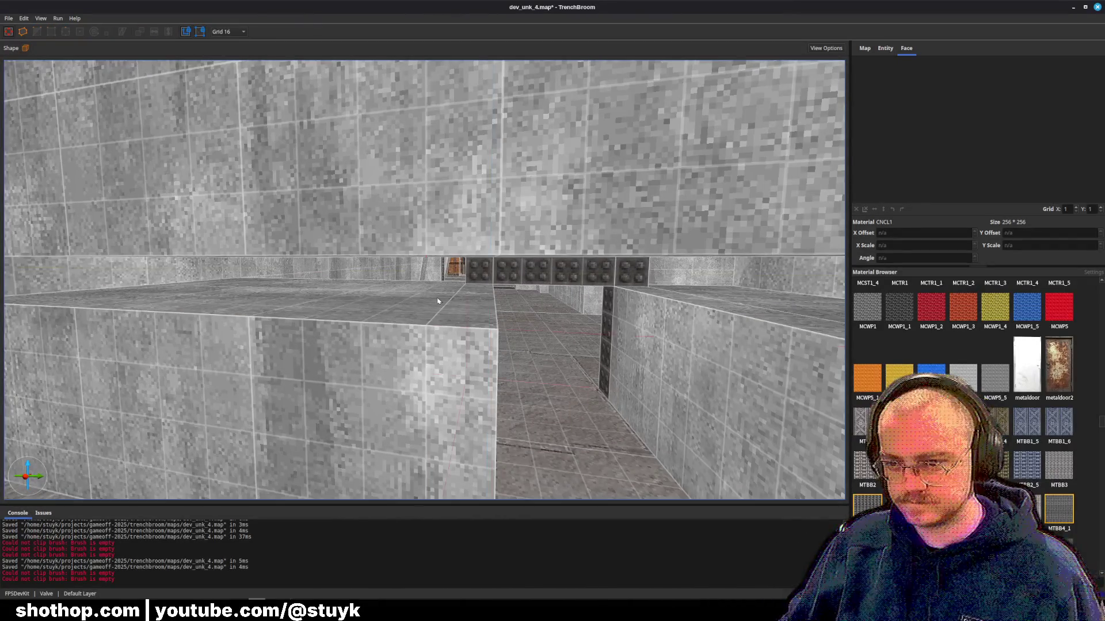
- Check the corridor walls, clear the selection and save dev_unk_4.map
{"action": "left_click", "coordinate": [438, 301]}
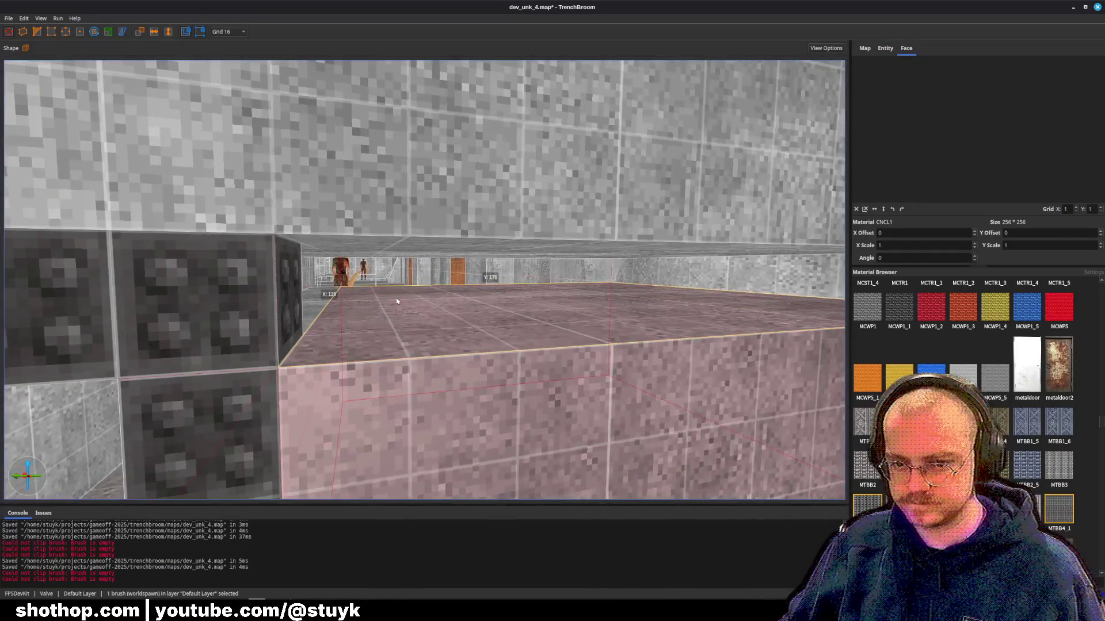
{"action": "key", "text": "Escape"}
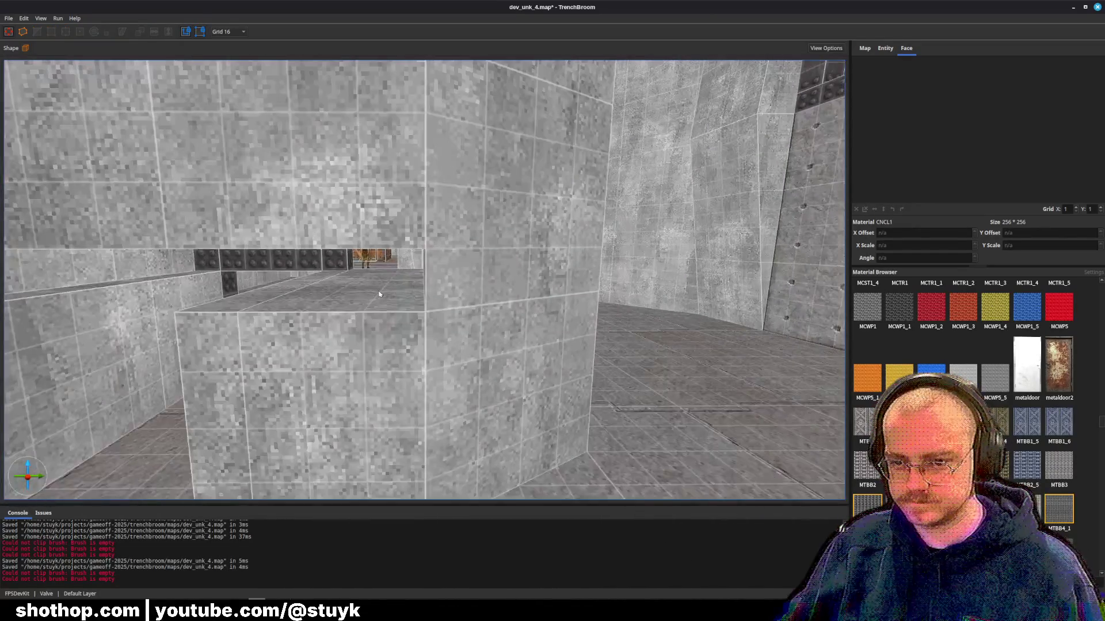
{"action": "left_click", "coordinate": [378, 294]}
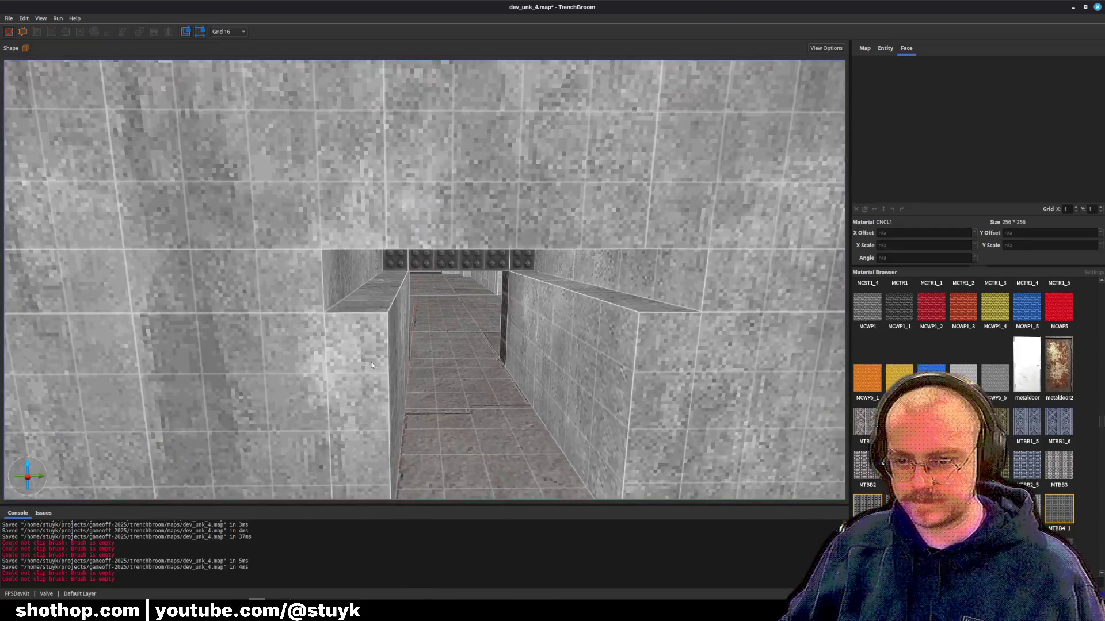
{"action": "left_click", "coordinate": [590, 377], "text": "ctrl"}
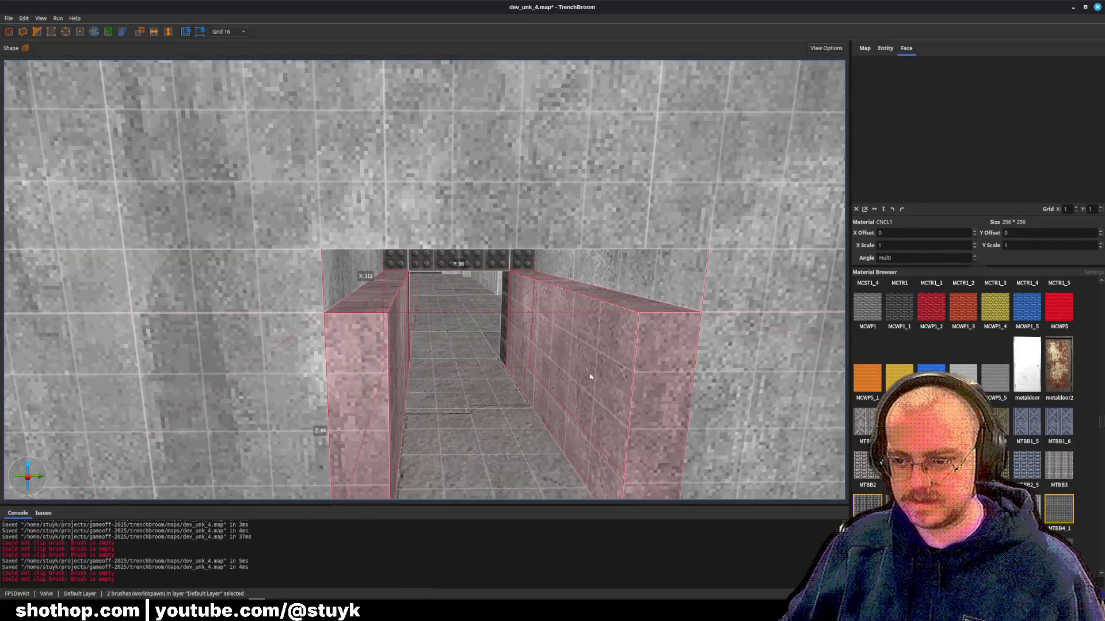
{"action": "scroll", "coordinate": [434, 368], "scroll_direction": "down", "scroll_amount": 3}
{"action": "key", "text": "Escape"}
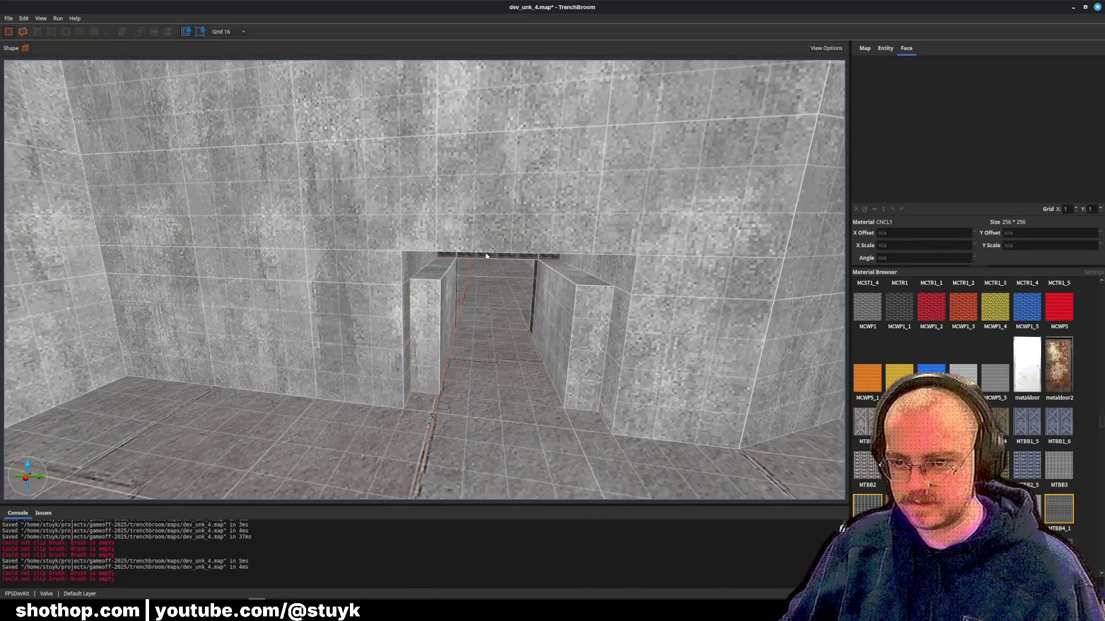
{"action": "scroll", "coordinate": [450, 337], "scroll_direction": "up", "scroll_amount": 5}
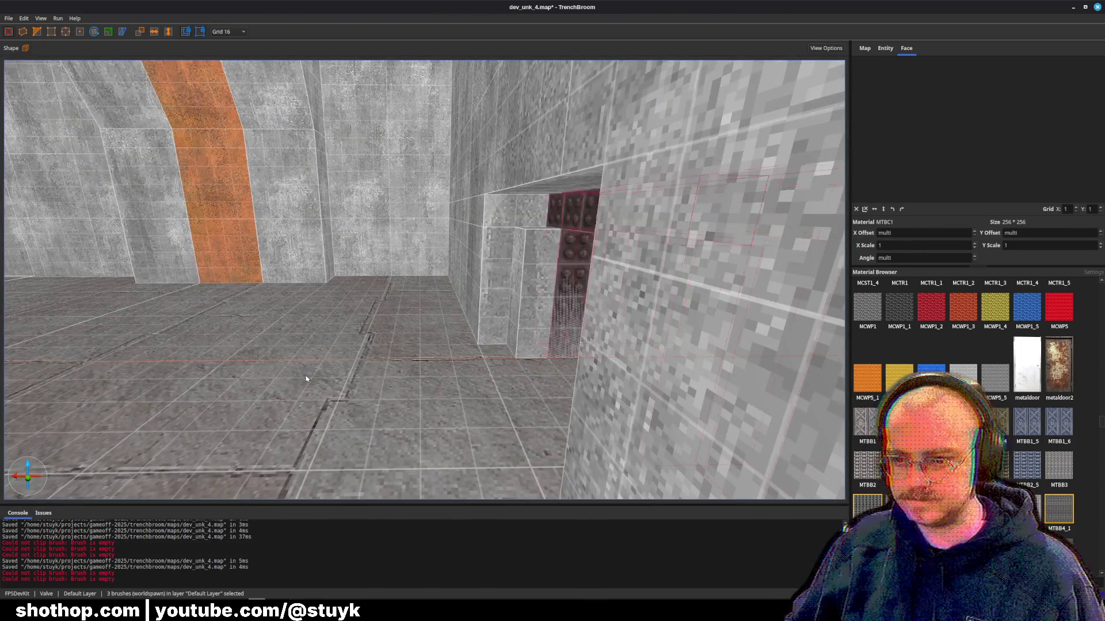
{"action": "key", "text": "Escape"}
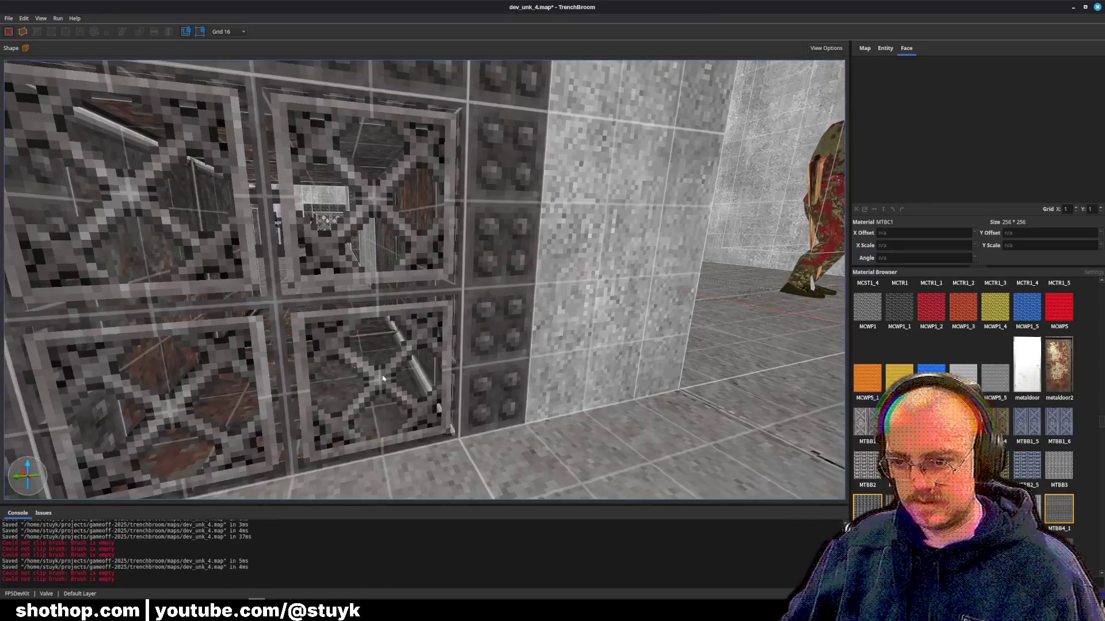
{"action": "key", "text": "ctrl+s"}
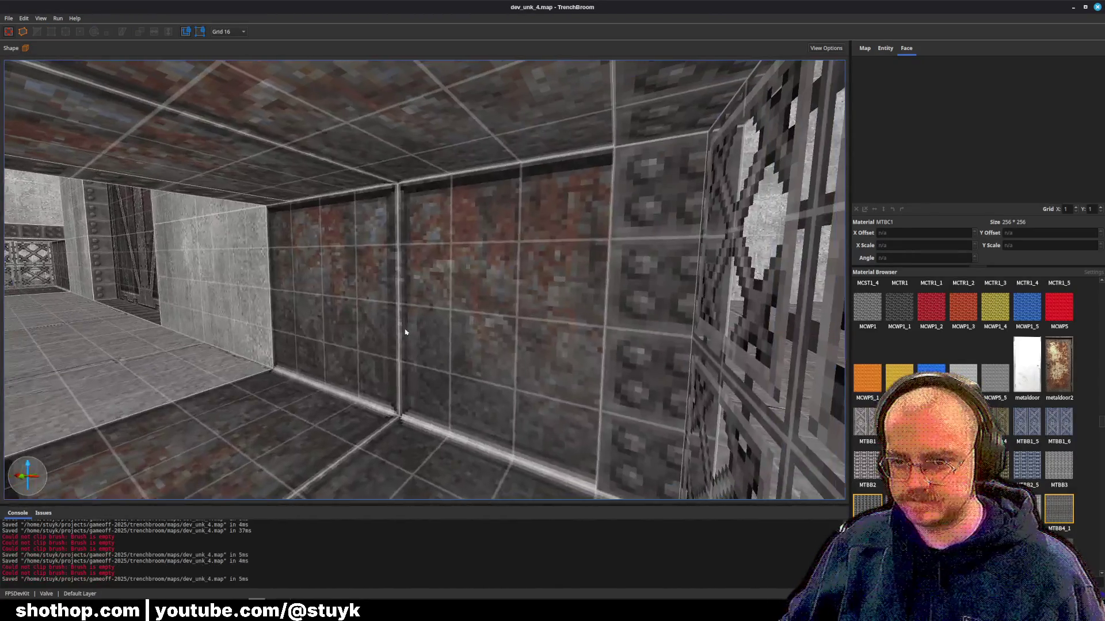
{"action": "left_click", "coordinate": [407, 328], "text": "shift"}
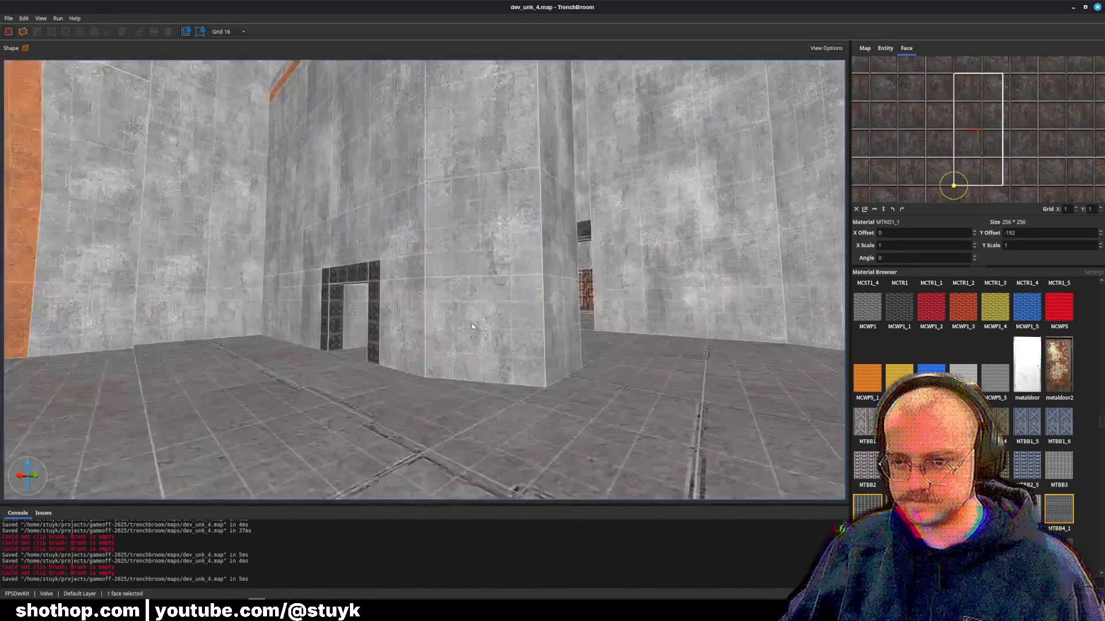
- Clear the face selection and save dev_unk_4.map
{"action": "scroll", "coordinate": [439, 347], "scroll_direction": "up", "scroll_amount": 3}
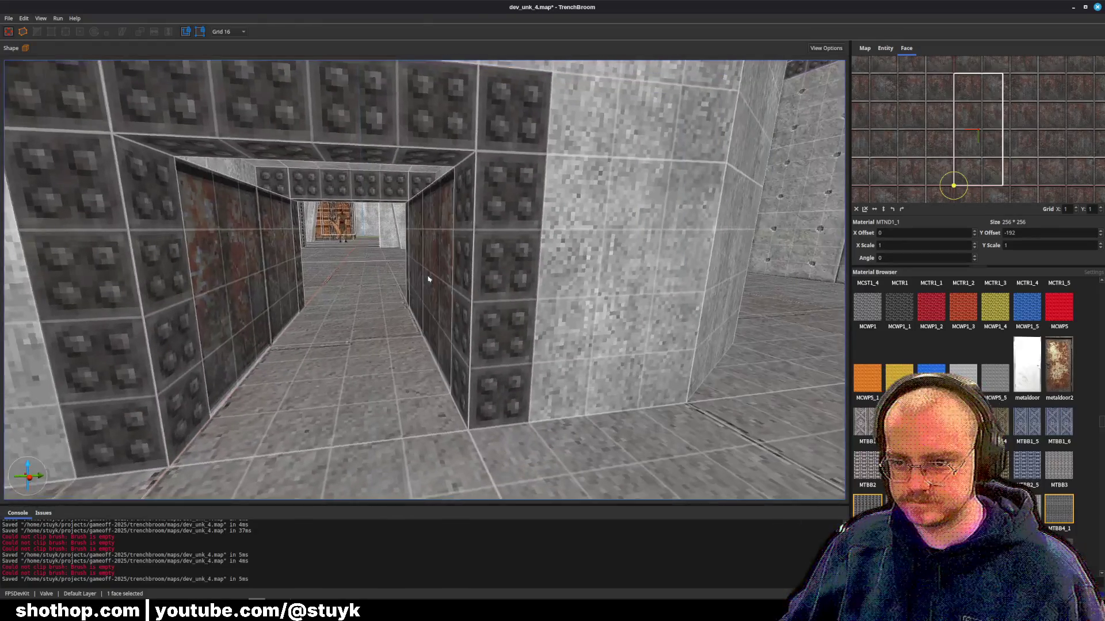
{"action": "key", "text": "Escape"}
{"action": "key", "text": "s"}
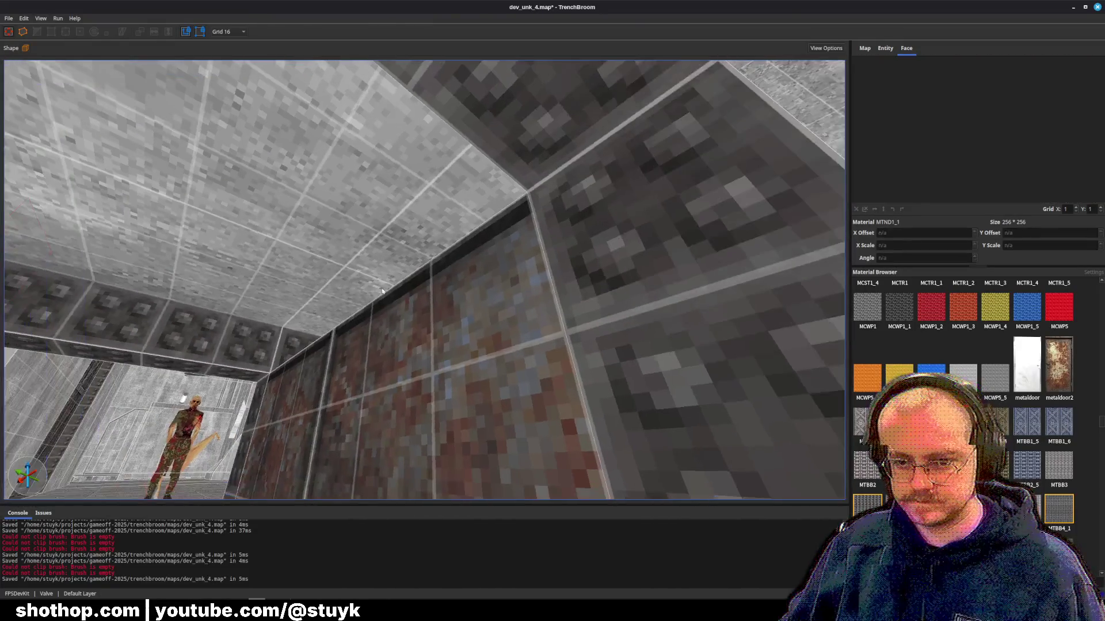
{"action": "key", "text": "ctrl+s"}
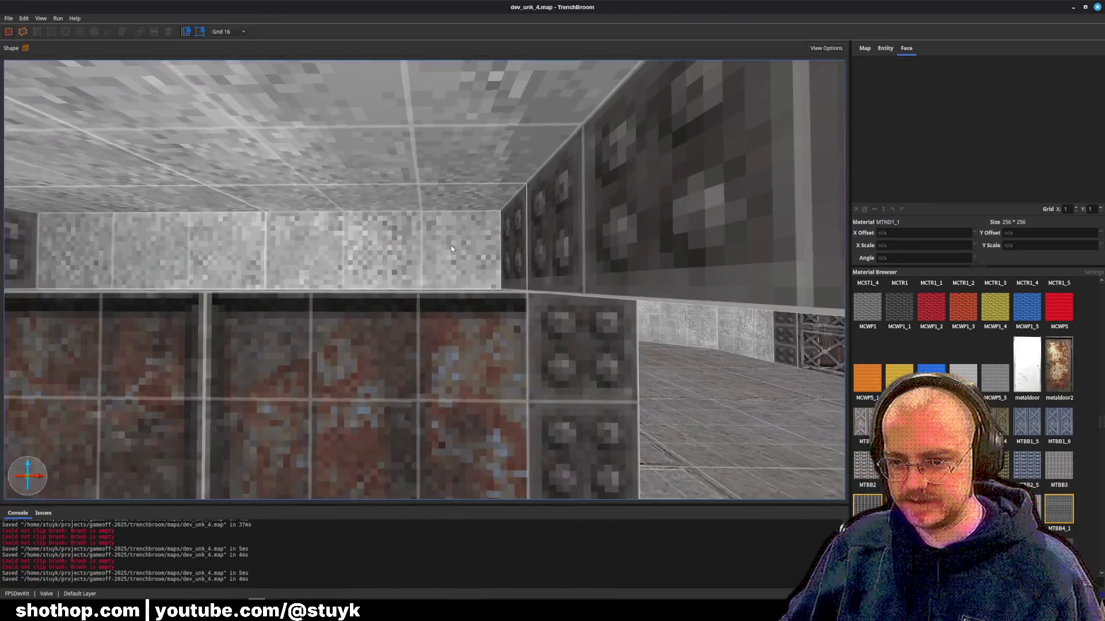
- Draw a new ceiling brush across the top of the rusty passage and save
{"action": "left_click_drag", "start_coordinate": [393, 253], "coordinate": [459, 296]}
{"action": "key", "text": "ctrl+z"}
{"action": "key", "text": "s"}
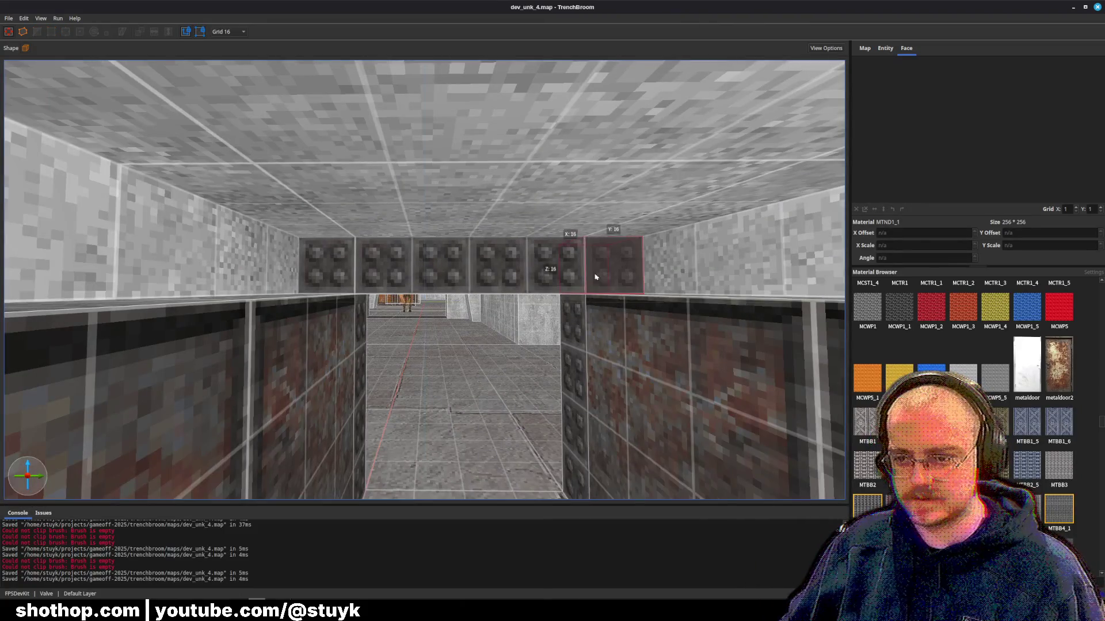
{"action": "left_click_drag", "start_coordinate": [403, 284], "coordinate": [396, 299]}
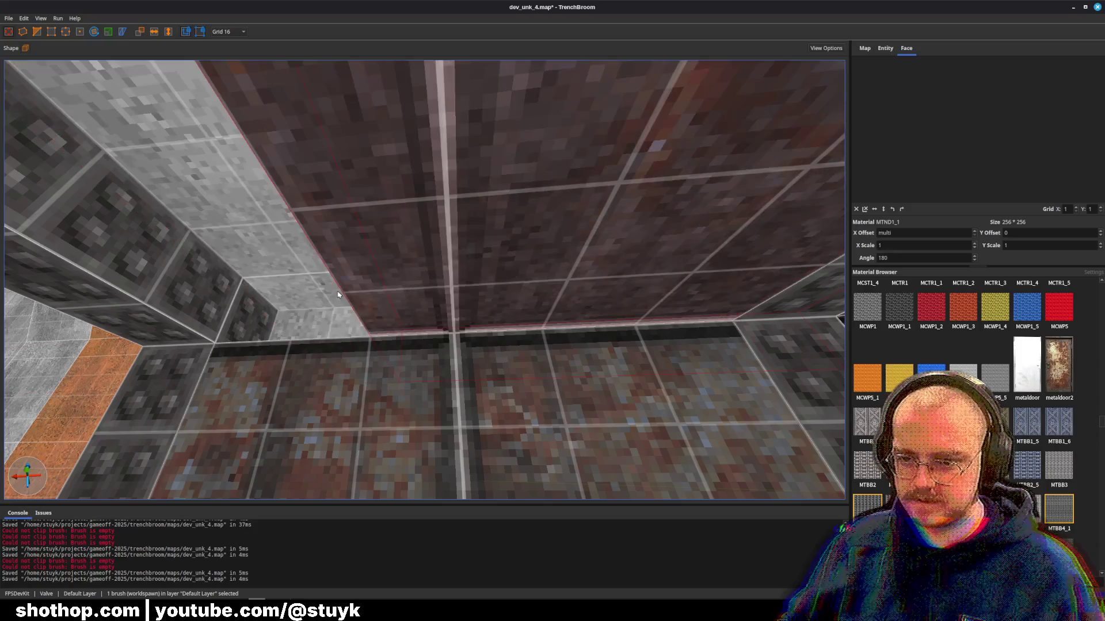
{"action": "left_click_drag", "start_coordinate": [337, 295], "coordinate": [639, 306]}
{"action": "key", "text": "Escape"}
{"action": "mouse_move", "coordinate": [522, 287]}
{"action": "left_mouse_down"}
{"action": "mouse_move", "coordinate": [517, 297]}
{"action": "mouse_move", "coordinate": [424, 212]}
{"action": "mouse_move", "coordinate": [392, 247]}
{"action": "mouse_move", "coordinate": [247, 266]}
{"action": "left_mouse_up"}
{"action": "left_click", "coordinate": [386, 251]}
{"action": "key", "text": "Escape"}
{"action": "key", "text": "ctrl+s"}
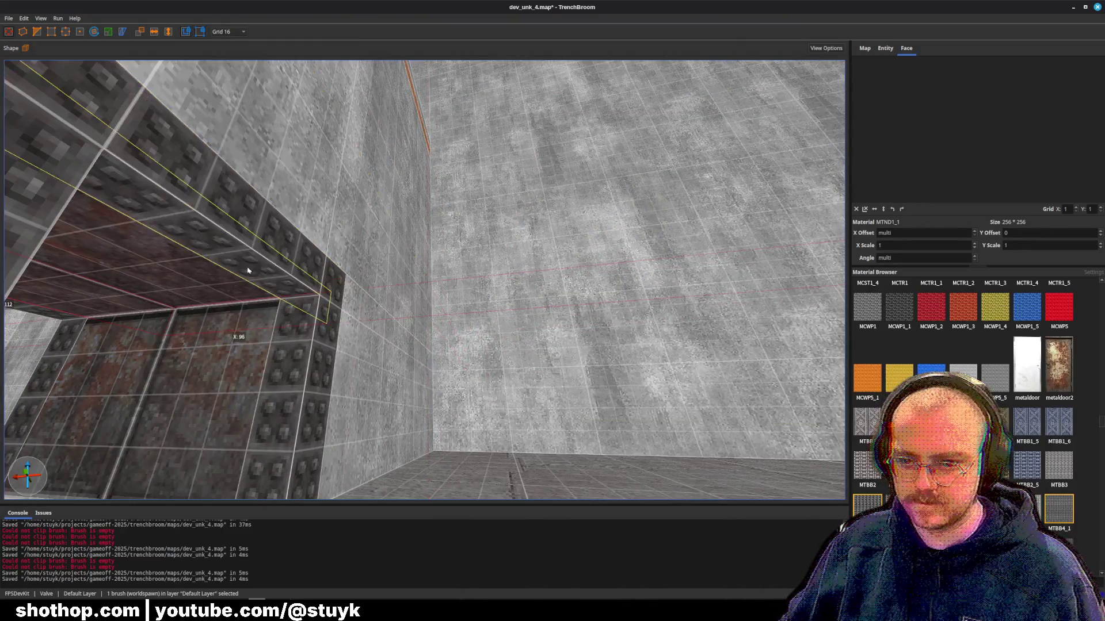
- Split the passage floor brush in two at the doorway with the Clip tool
{"action": "left_click_drag", "start_coordinate": [304, 299], "coordinate": [335, 329]}
{"action": "key", "text": "w"}
{"action": "key", "text": "w"}
{"action": "key", "text": "w"}
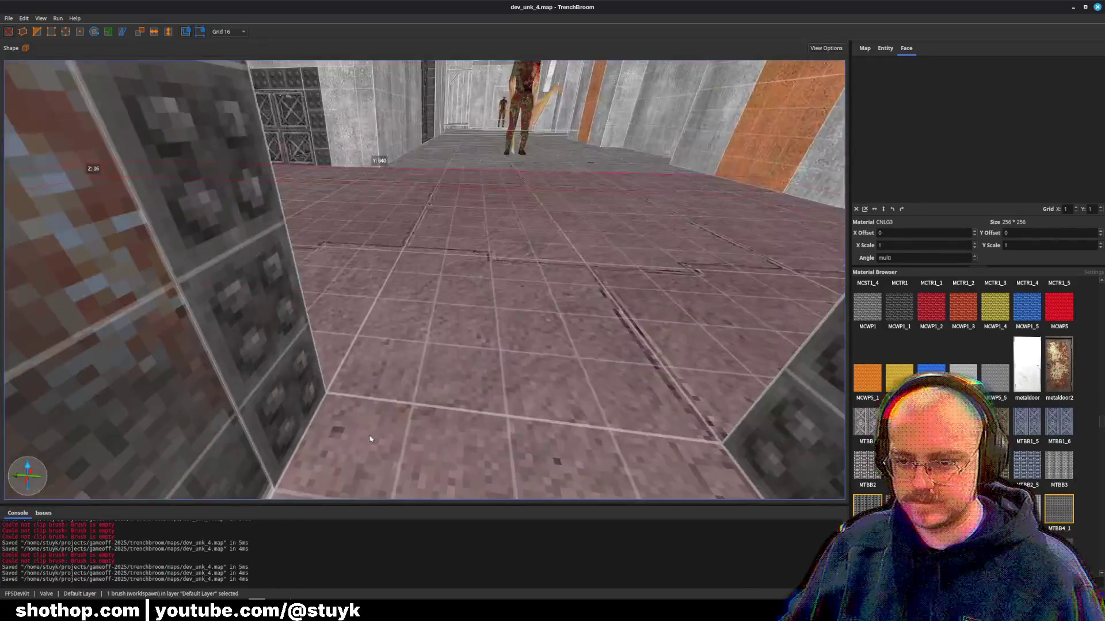
{"action": "left_click", "coordinate": [402, 373]}
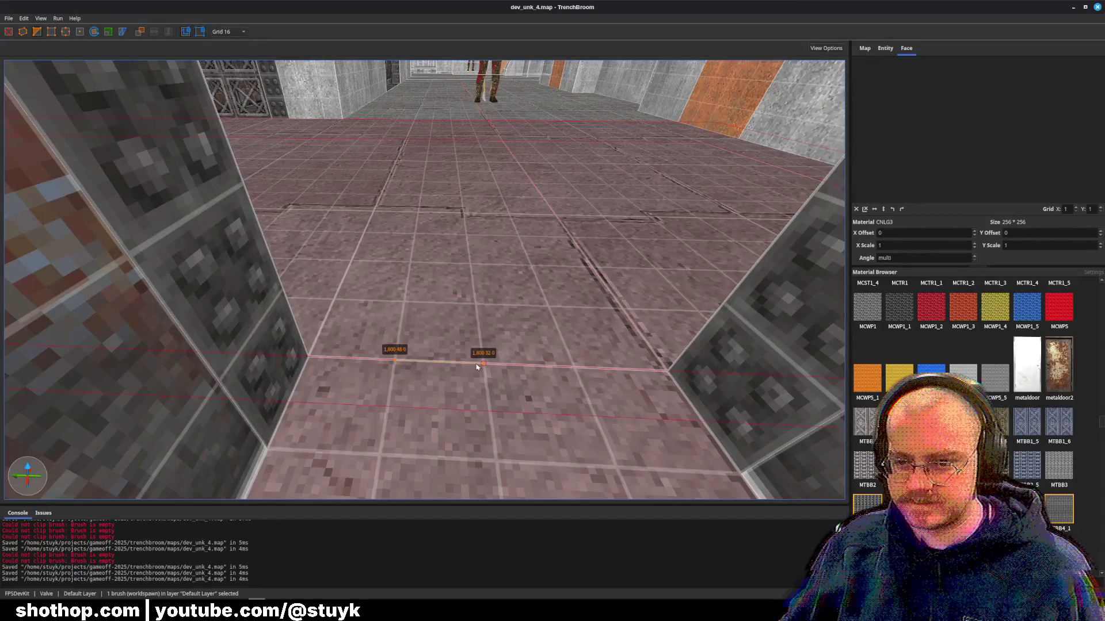
{"action": "key", "text": "Return"}
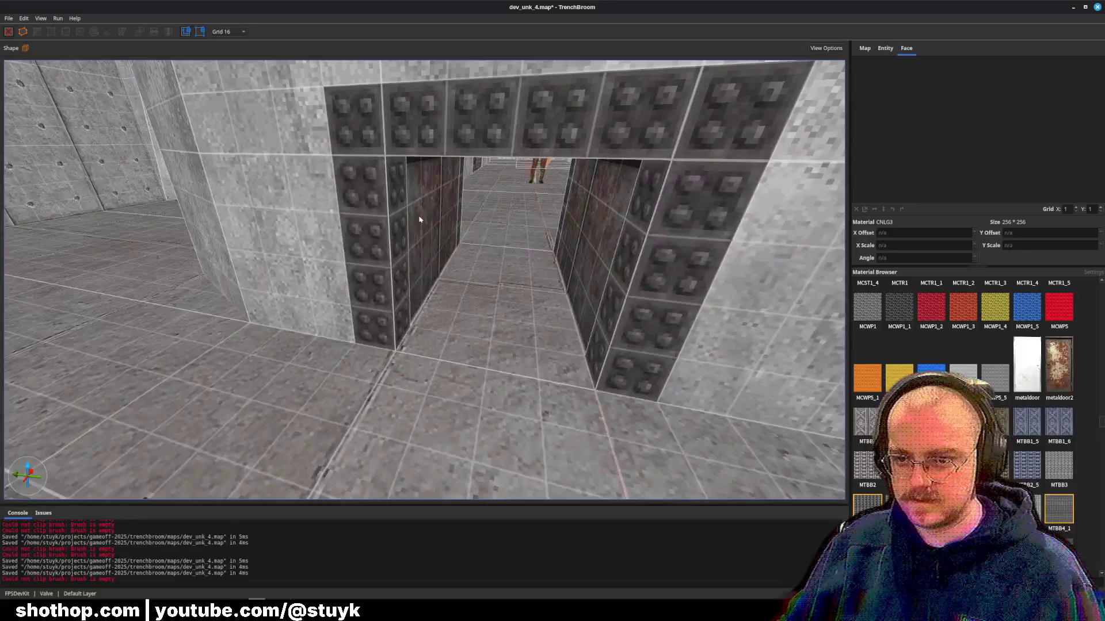
{"action": "left_click", "coordinate": [464, 310], "text": "alt+shift"}
{"action": "key", "text": "ctrl+s"}
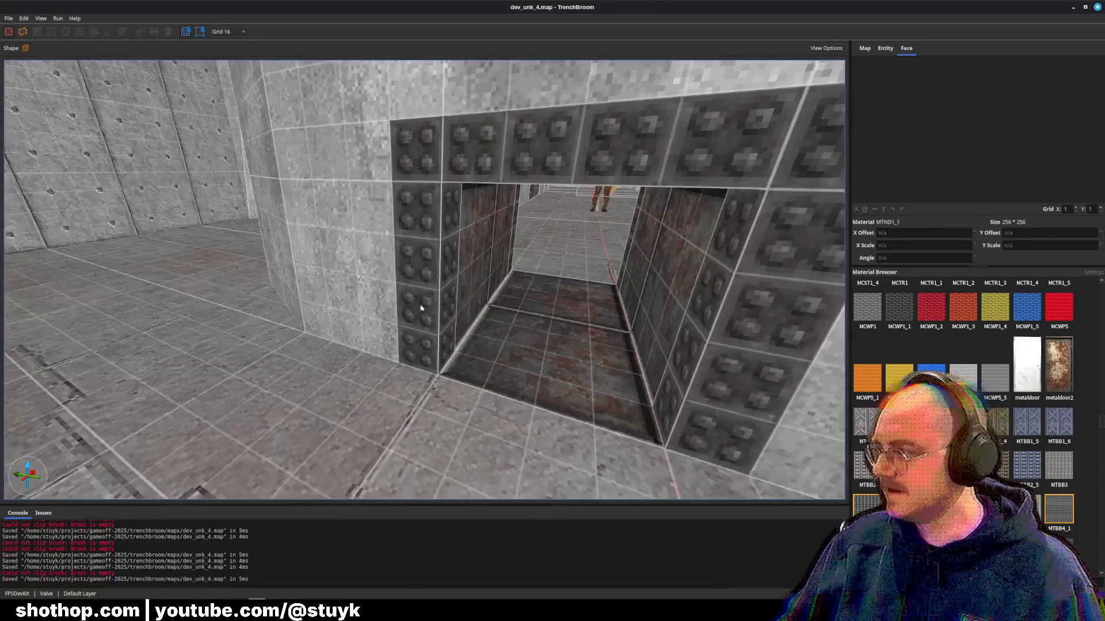
{"action": "key", "text": "ctrl+s"}
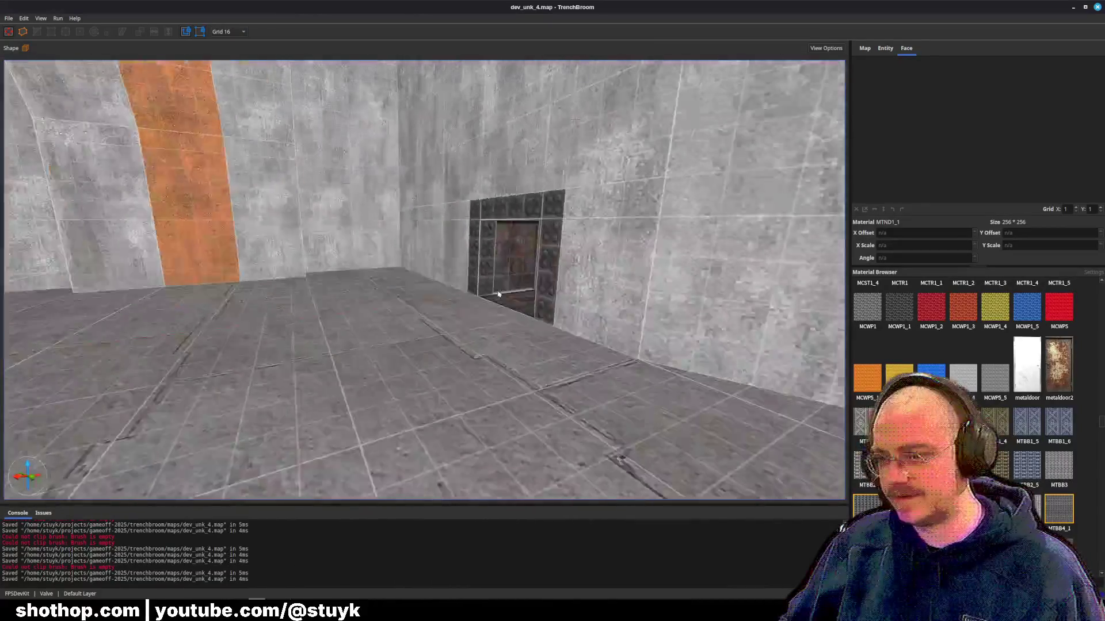
{"action": "key", "text": "ctrl+s"}
{"action": "key", "text": "w"}
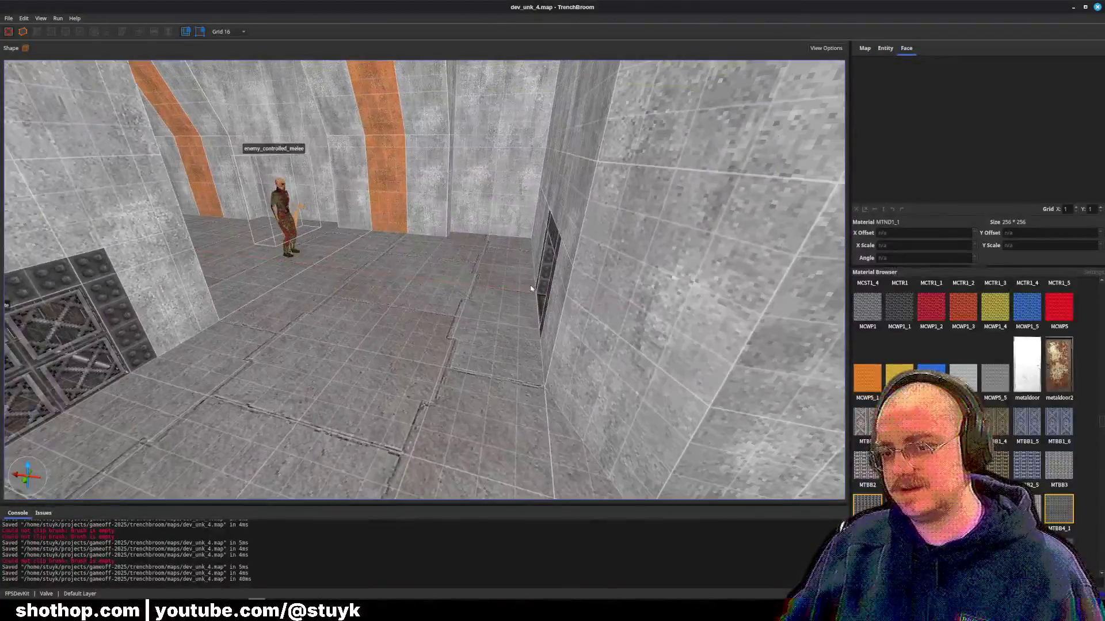
{"action": "key", "text": "w"}
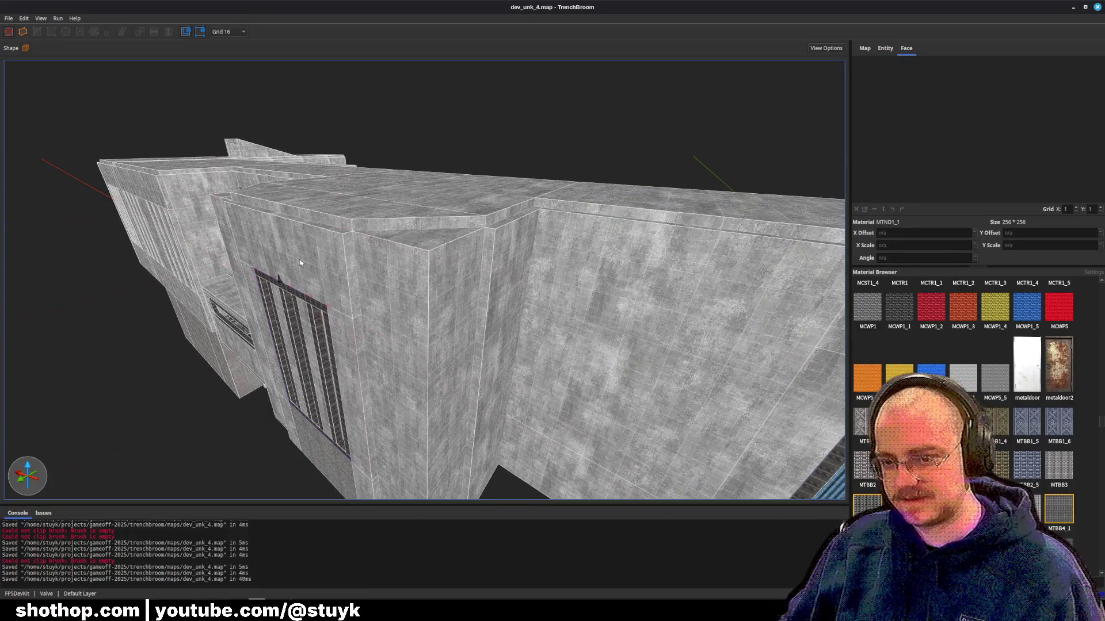
{"action": "left_click", "coordinate": [300, 263]}
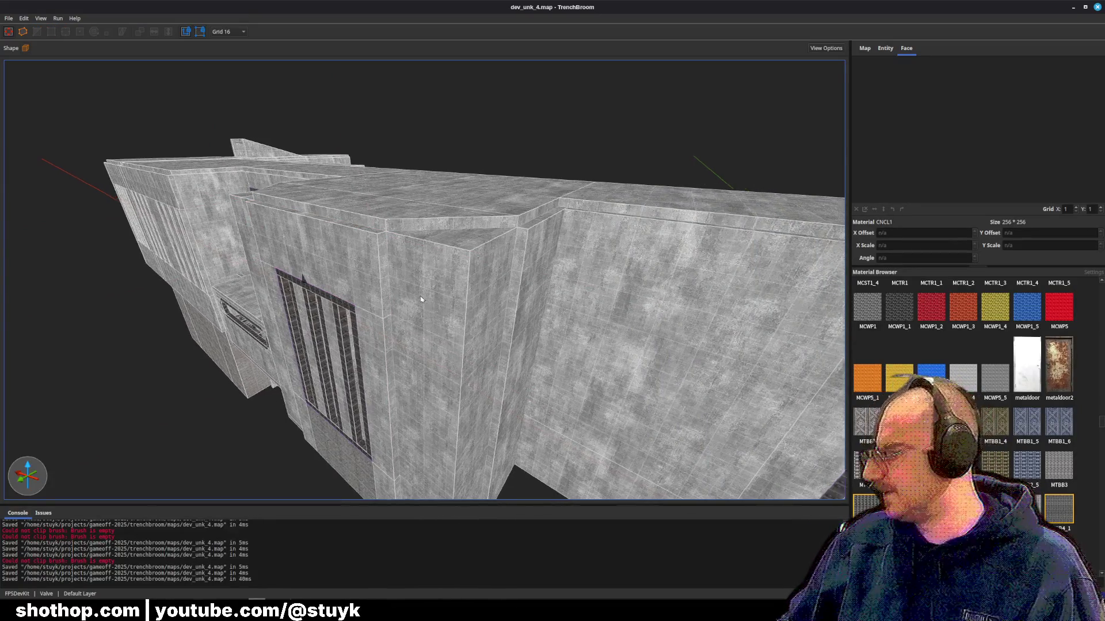
{"action": "left_click", "coordinate": [436, 234], "text": "shift"}
{"action": "key", "text": "Escape"}
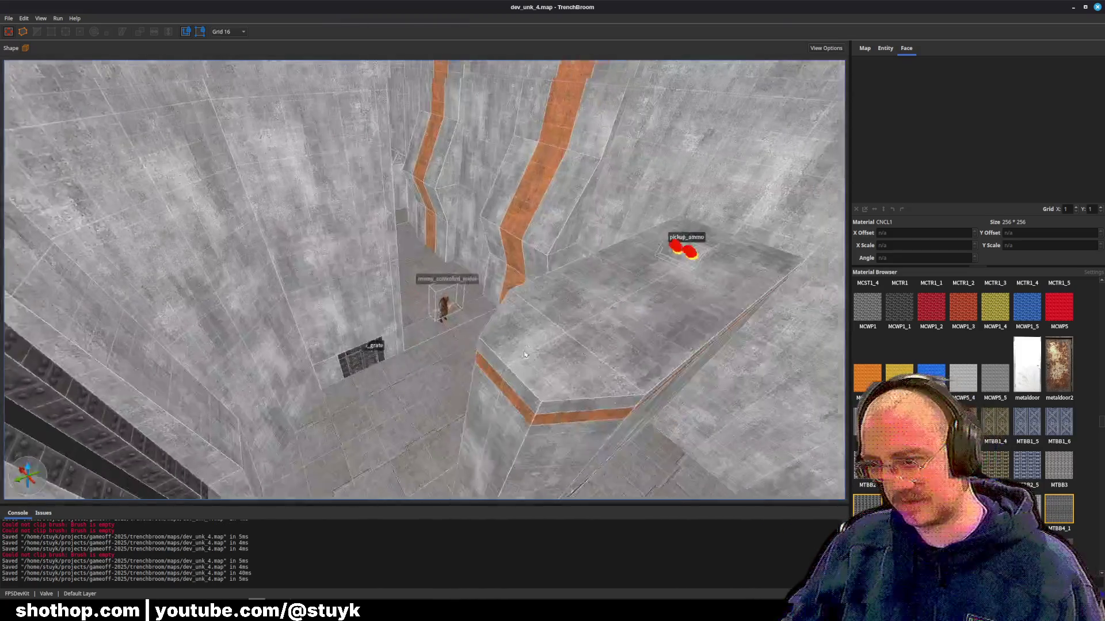
{"action": "key", "text": "w"}
{"action": "key", "text": "w"}
{"action": "key", "text": "w"}
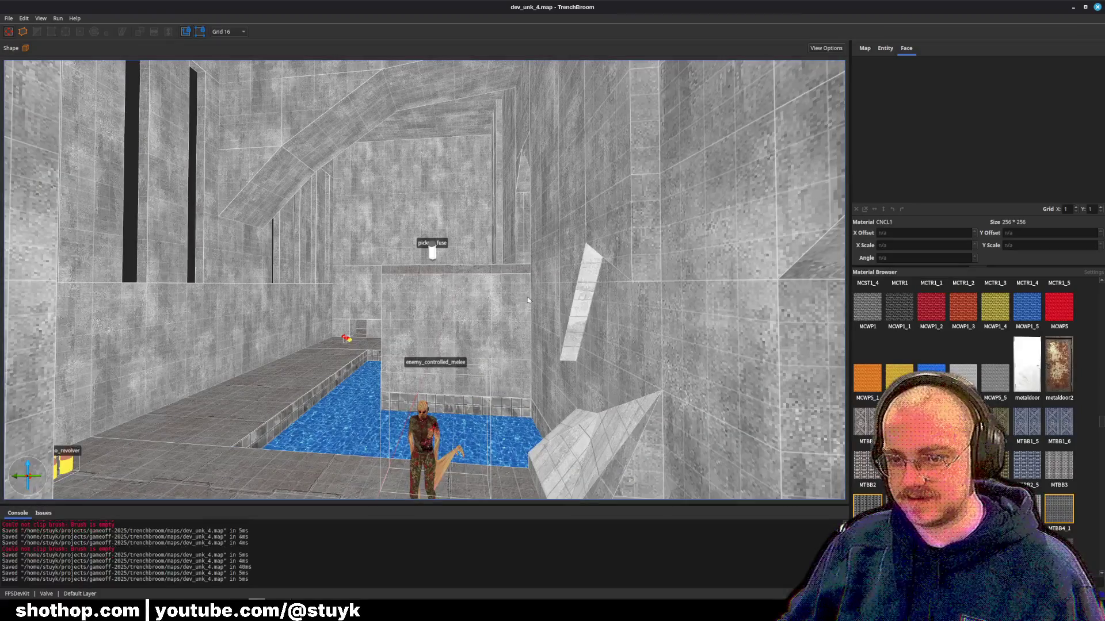
{"action": "mouse_move", "coordinate": [483, 310]}
{"action": "left_mouse_down"}
{"action": "mouse_move", "coordinate": [341, 307]}
{"action": "mouse_move", "coordinate": [405, 302]}
{"action": "left_mouse_up"}
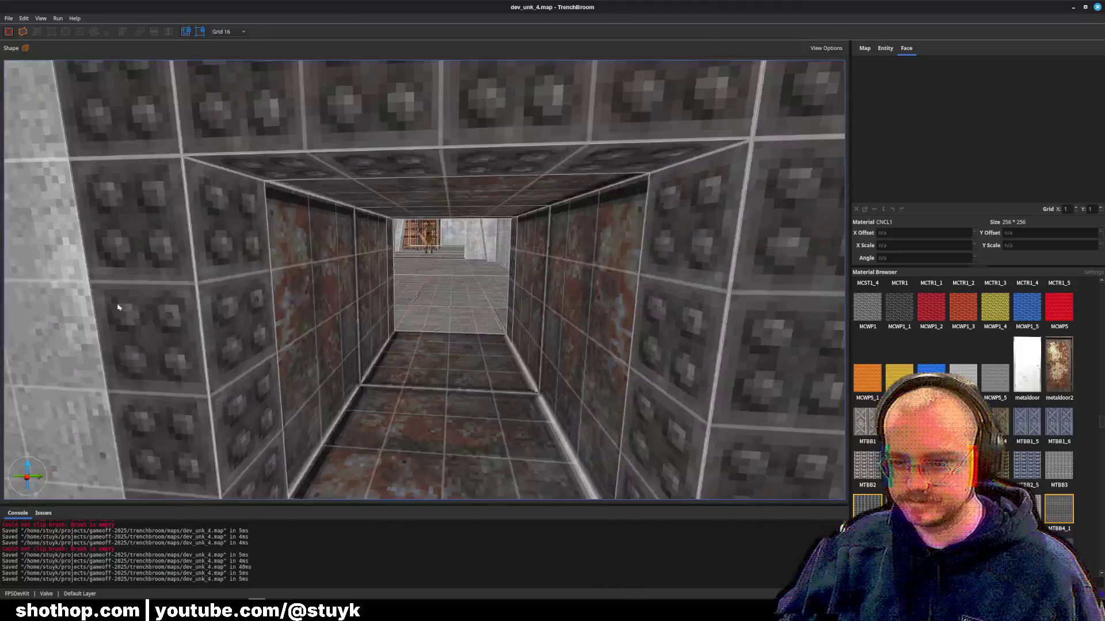
{"action": "left_click", "coordinate": [320, 332]}
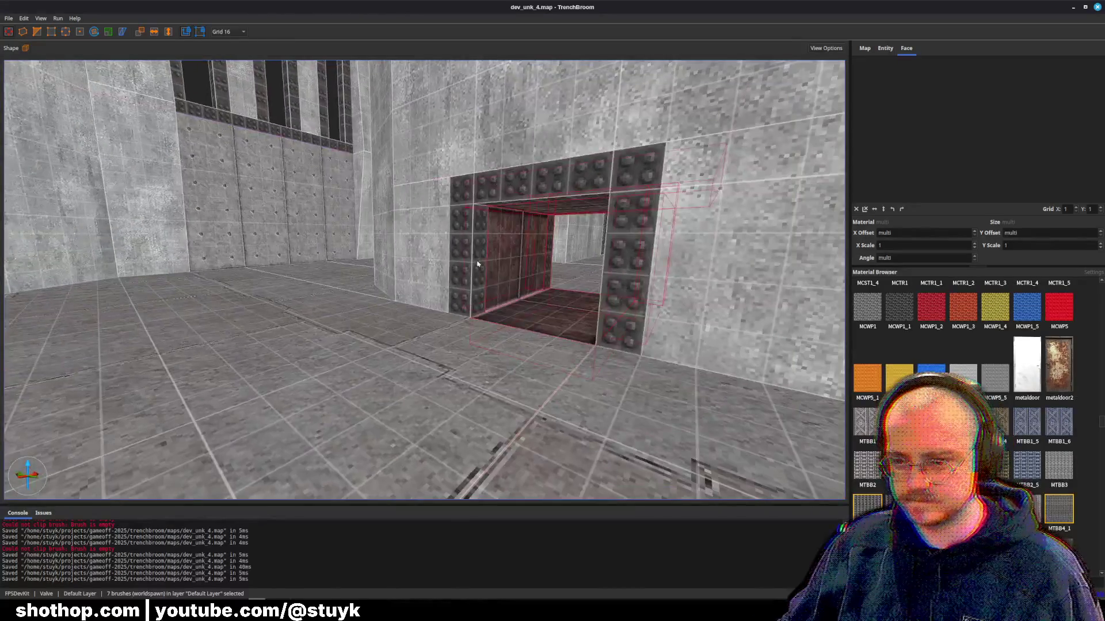
{"action": "key", "text": "Escape"}
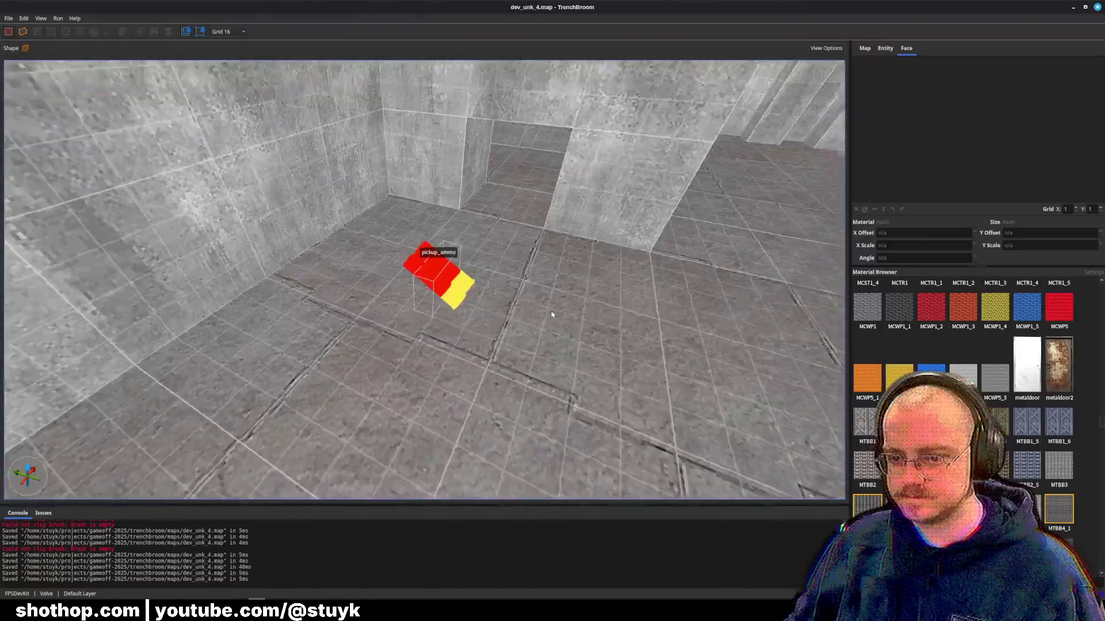
- Paste the copied doorway trim, rotate it and move it into the small wall opening
{"action": "key", "text": "ctrl+v"}
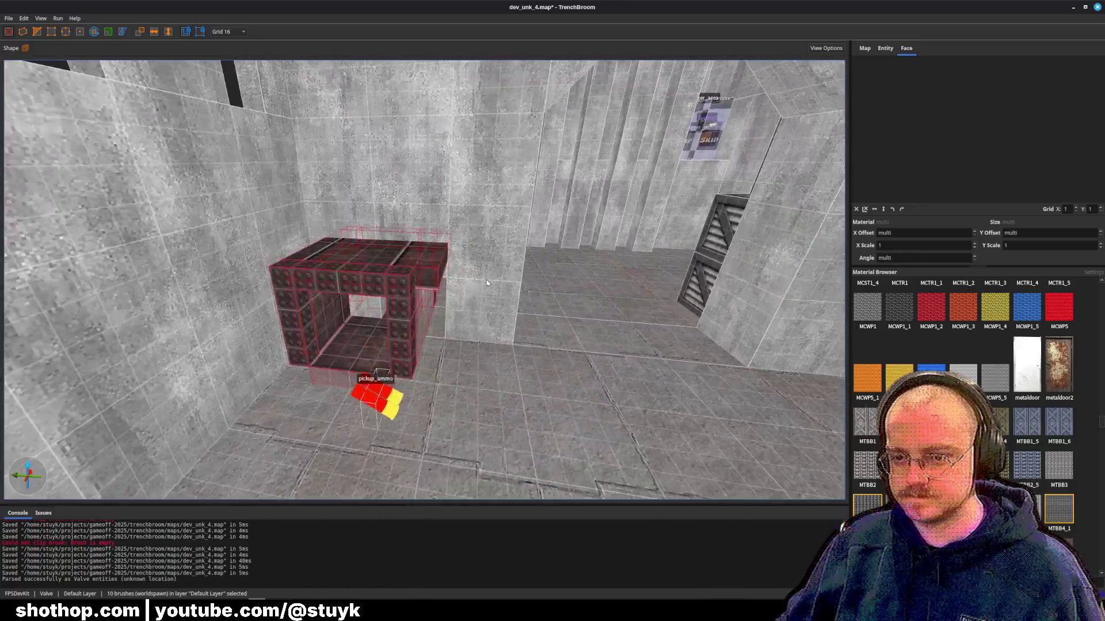
{"action": "left_click_drag", "start_coordinate": [416, 282], "coordinate": [487, 283]}
{"action": "key", "text": "Right"}
{"action": "key", "text": "Right"}
{"action": "key", "text": "Right"}
{"action": "key", "text": "Up"}
{"action": "key", "text": "Up"}
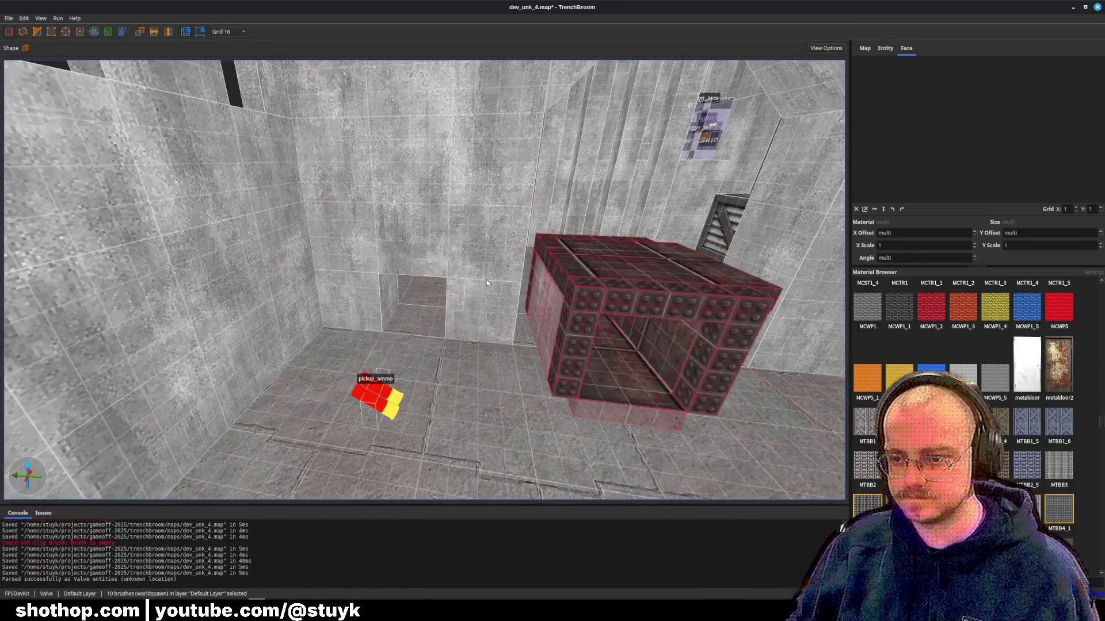
{"action": "key", "text": "alt+Right"}
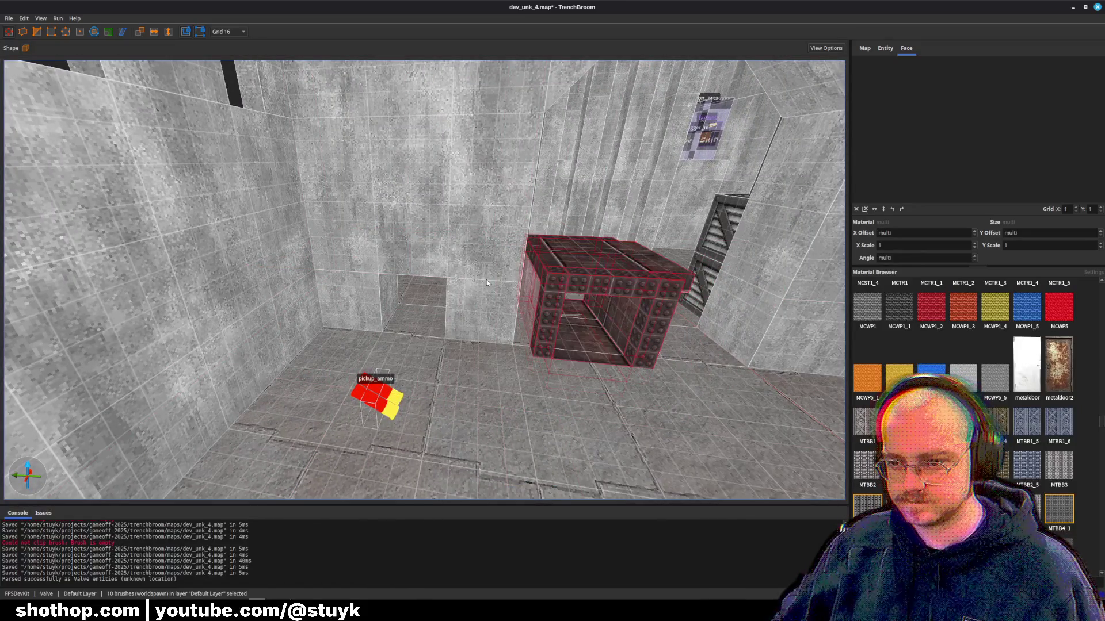
{"action": "key", "text": "alt+Right"}
{"action": "key", "text": "Left"}
{"action": "key", "text": "Left"}
{"action": "key", "text": "Left"}
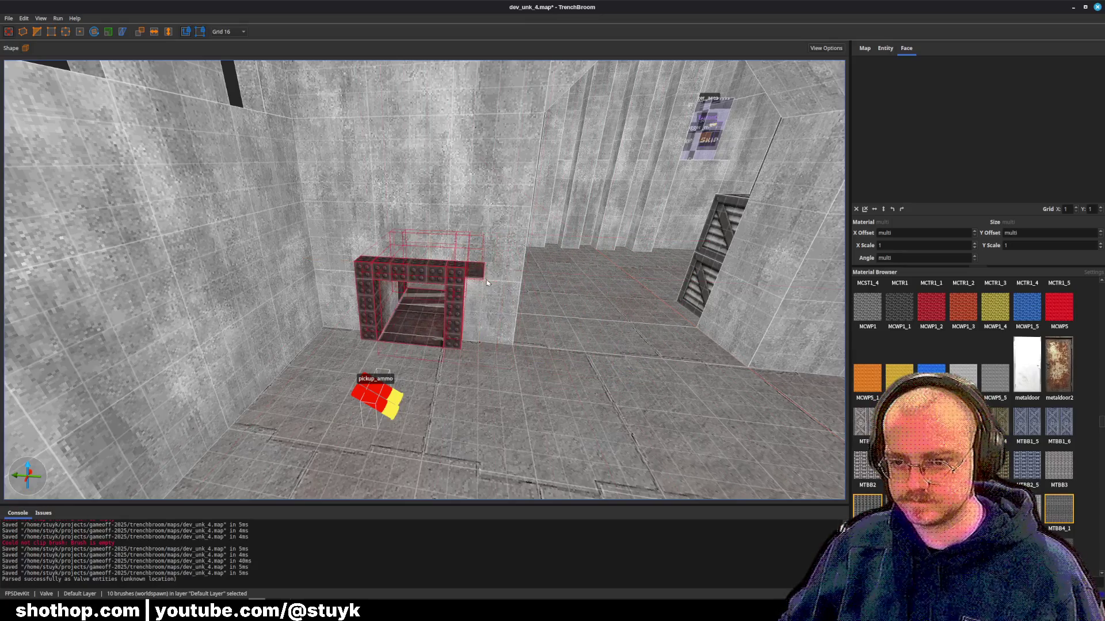
{"action": "scroll", "coordinate": [487, 283], "scroll_direction": "up", "scroll_amount": 5}
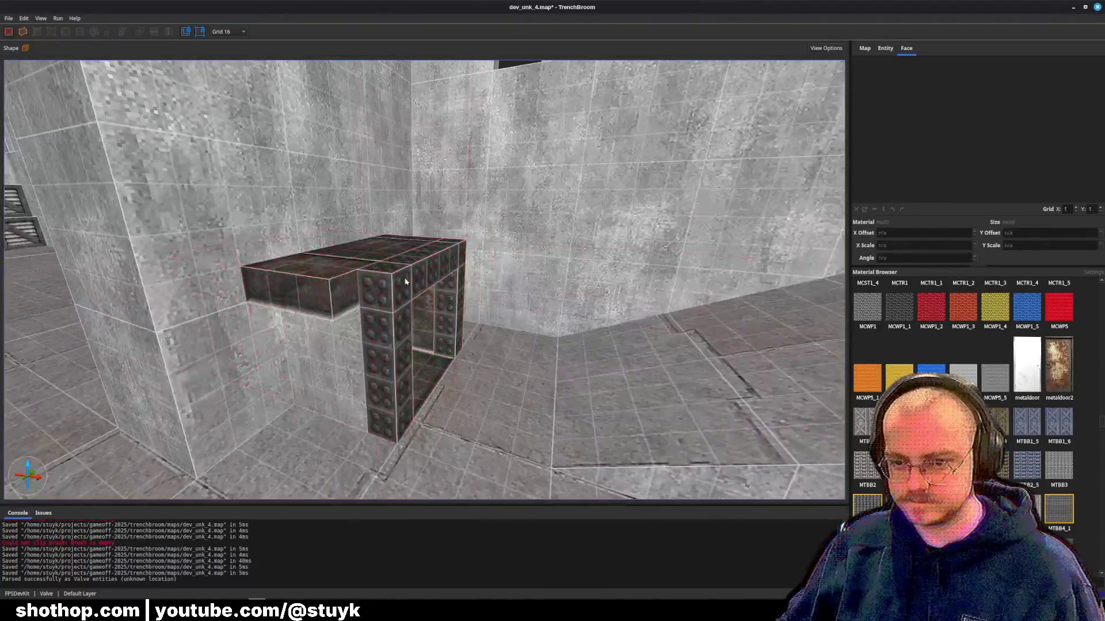
- Resize the top beam and pillars, then move the whole frame back into the opening
{"action": "left_click", "coordinate": [374, 270]}
{"action": "left_click_drag", "start_coordinate": [374, 270], "coordinate": [270, 262]}
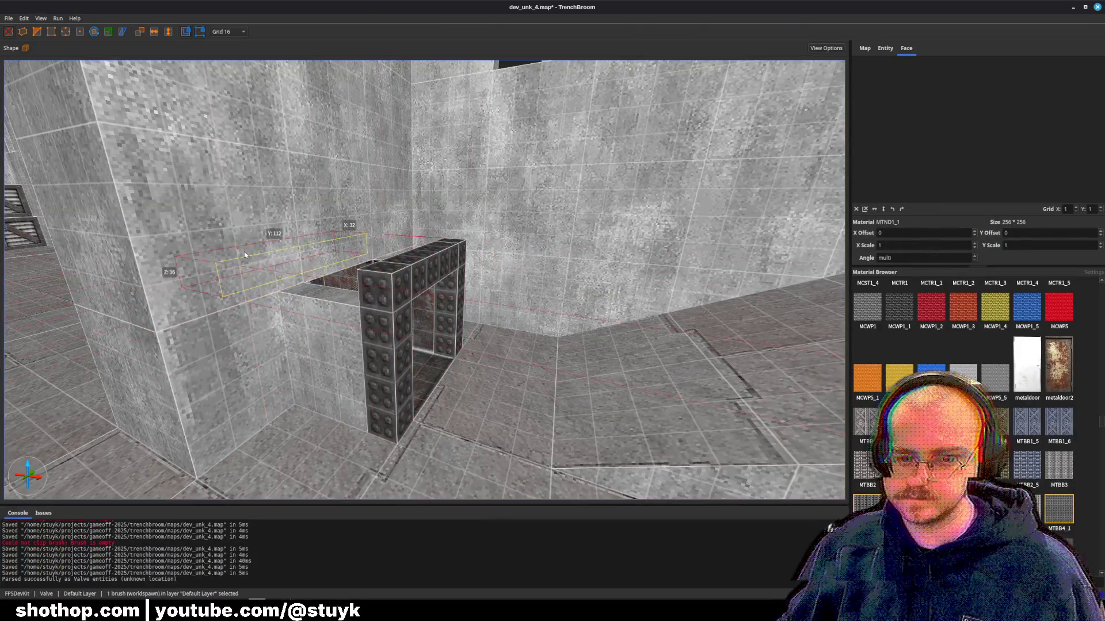
{"action": "left_click", "coordinate": [380, 346]}
{"action": "left_click", "coordinate": [441, 364]}
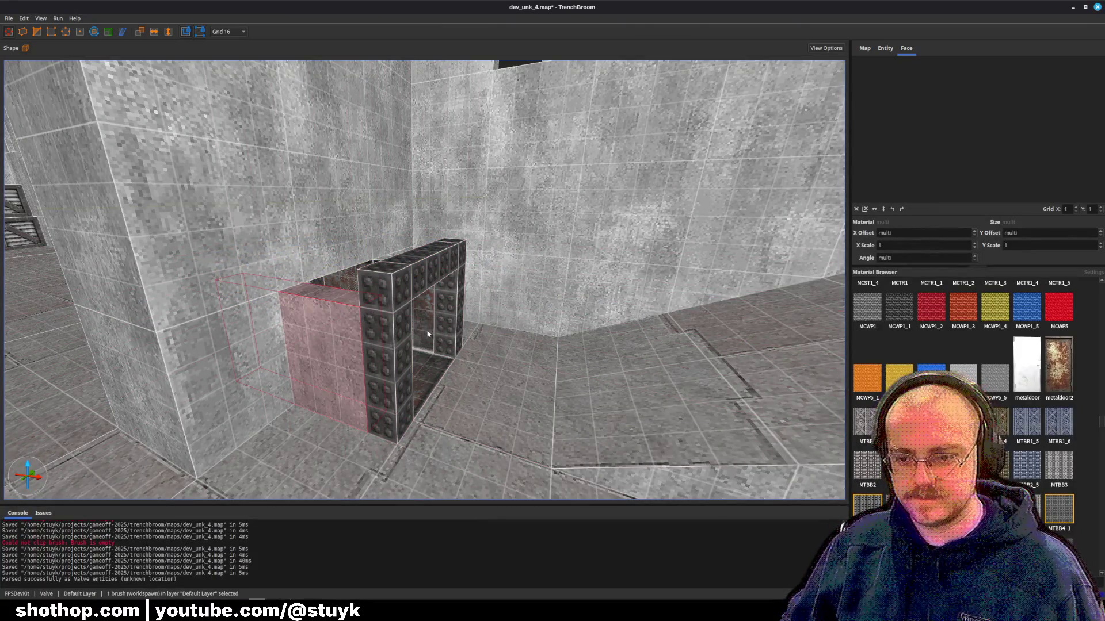
{"action": "left_click", "coordinate": [429, 339], "text": "ctrl"}
{"action": "left_click_drag", "start_coordinate": [368, 334], "coordinate": [299, 340]}
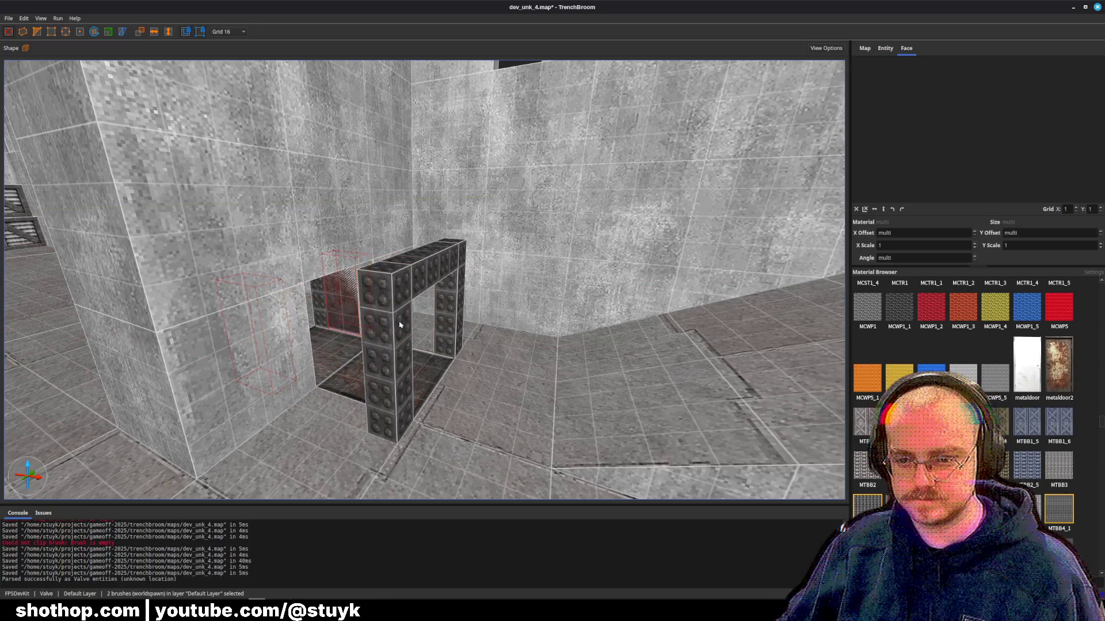
{"action": "left_click", "coordinate": [391, 345]}
{"action": "left_click", "coordinate": [426, 253], "text": "ctrl"}
{"action": "left_click", "coordinate": [446, 323], "text": "ctrl"}
{"action": "left_click_drag", "start_coordinate": [397, 373], "coordinate": [317, 345]}
- Slide the rusty floor slab deeper into the opening
{"action": "left_click", "coordinate": [413, 380]}
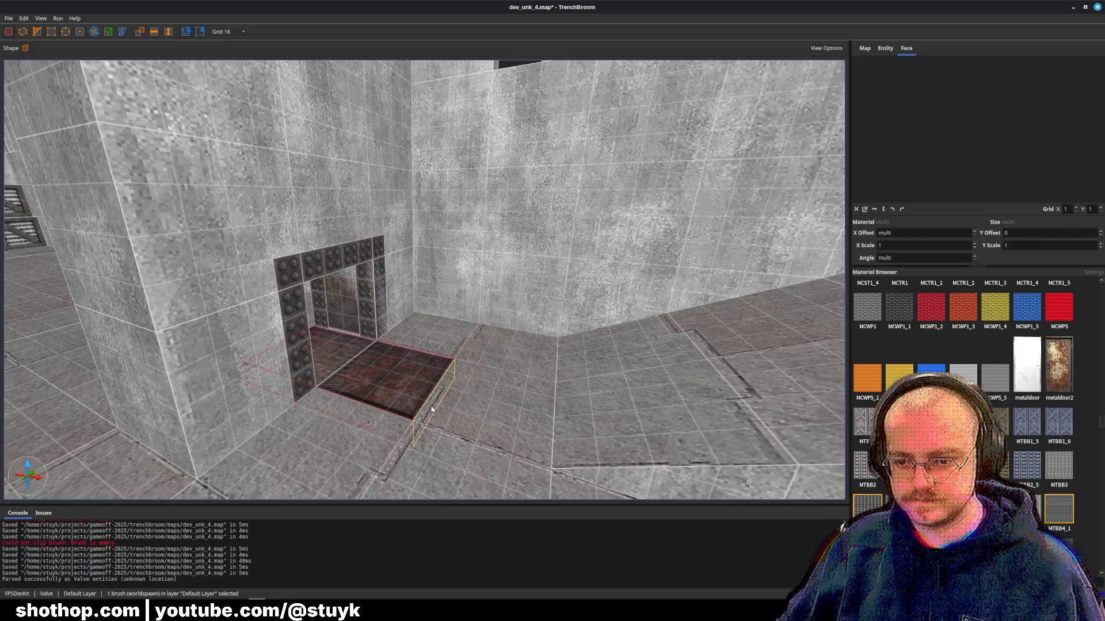
{"action": "left_click_drag", "start_coordinate": [416, 406], "coordinate": [368, 374]}
{"action": "key", "text": "Escape"}
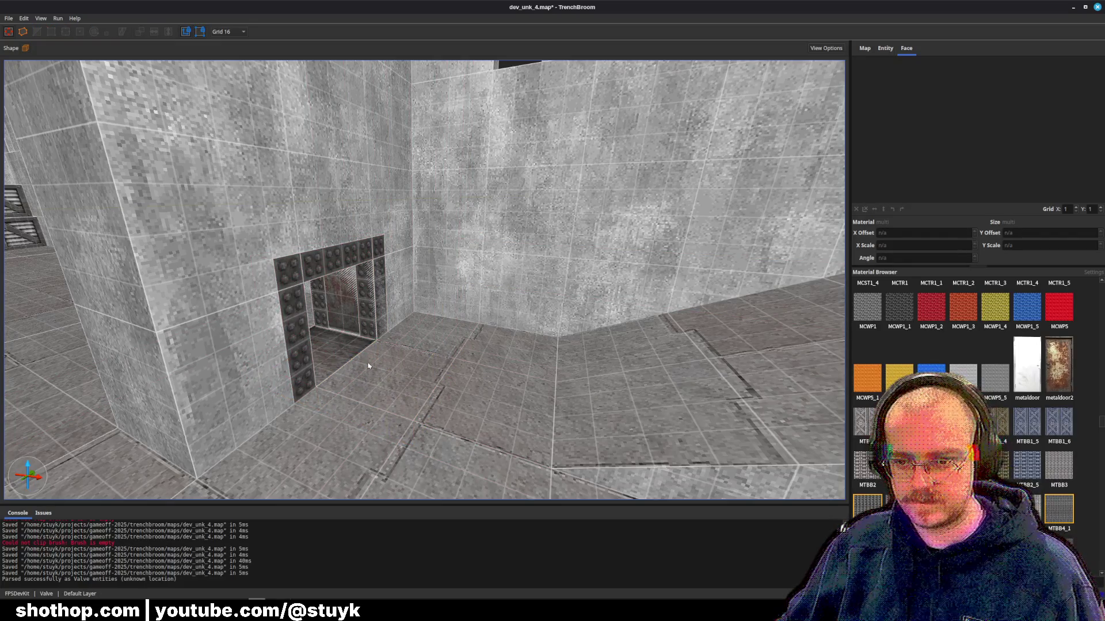
{"action": "left_click", "coordinate": [368, 366]}
{"action": "key", "text": "ctrl+u"}
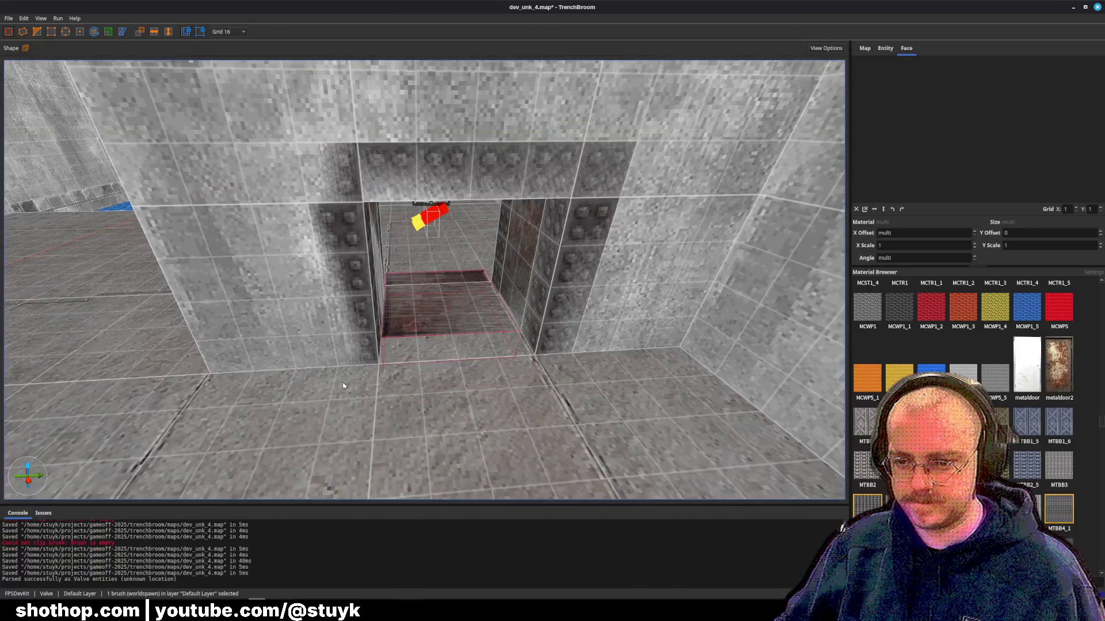
{"action": "left_click_drag", "start_coordinate": [397, 365], "coordinate": [438, 345]}
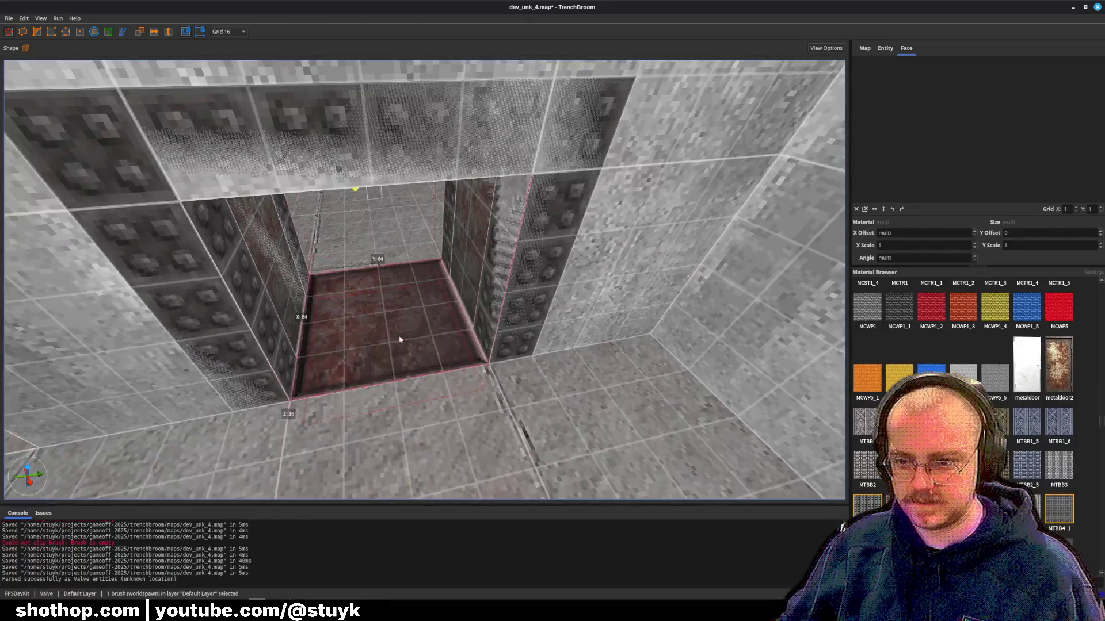
- Fly through the new riveted doorway to check it, then deselect and save dev_unk_4.map
{"action": "key", "text": "w"}
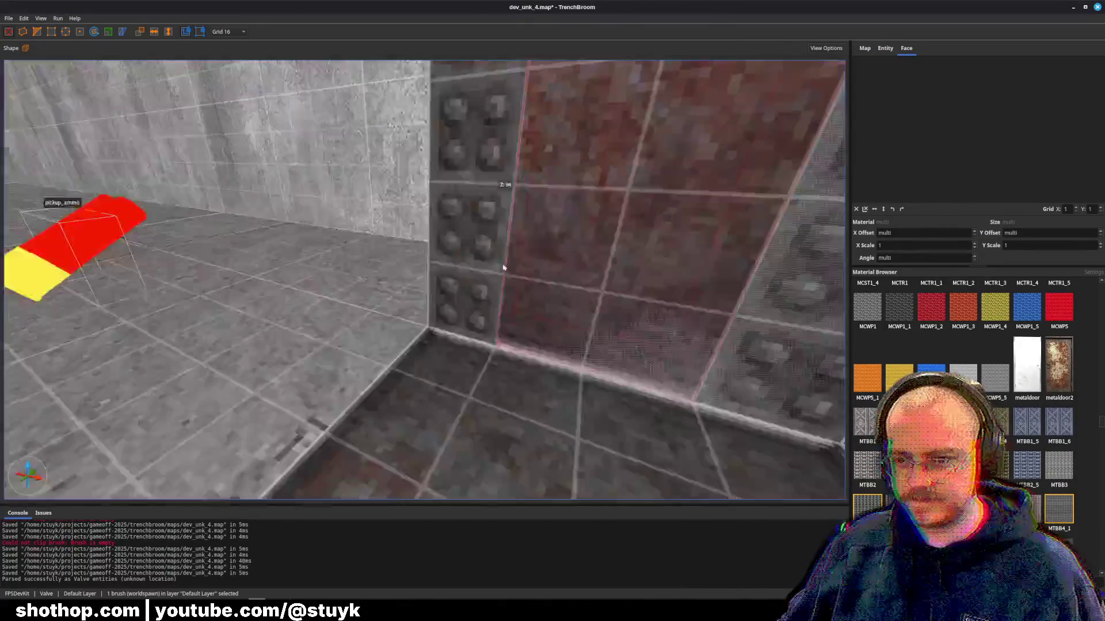
{"action": "key", "text": "s"}
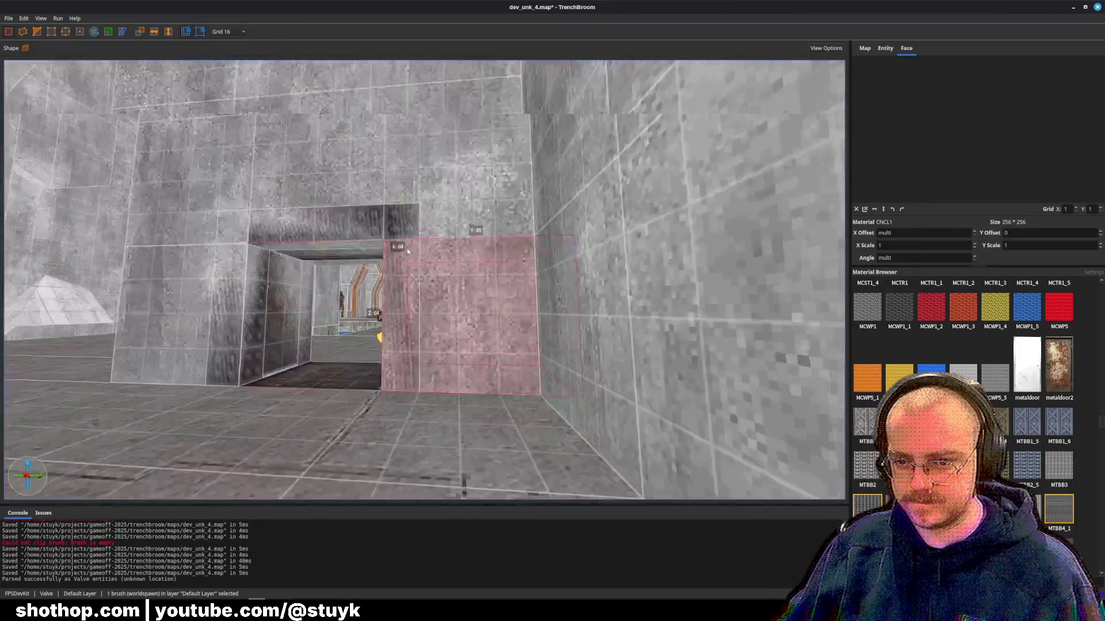
{"action": "key", "text": "s"}
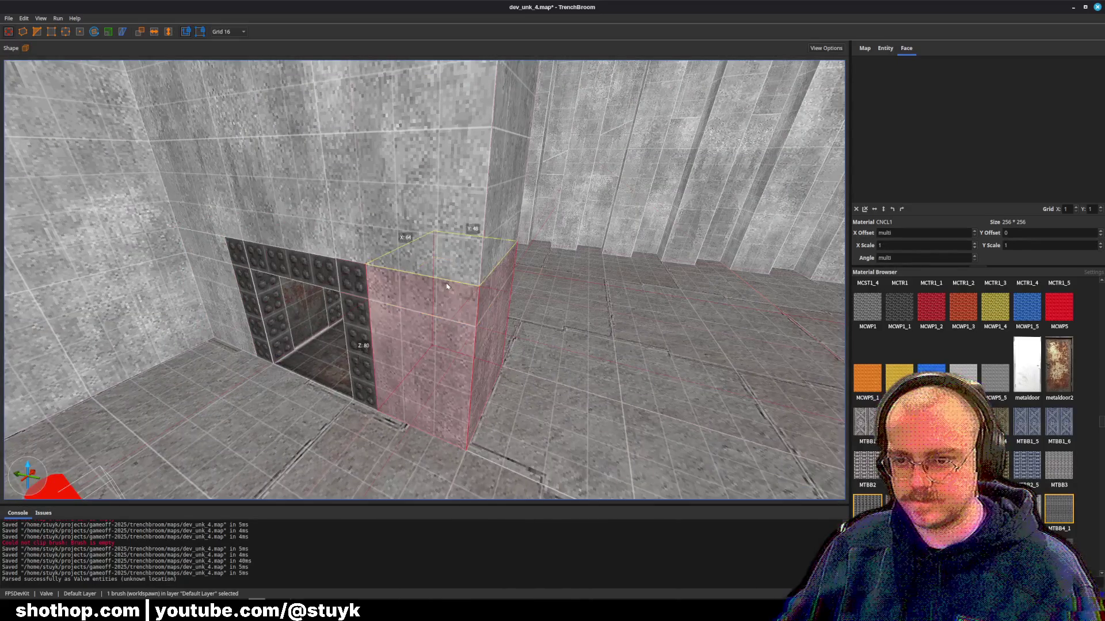
{"action": "key", "text": "Escape"}
{"action": "key", "text": "ctrl+s"}
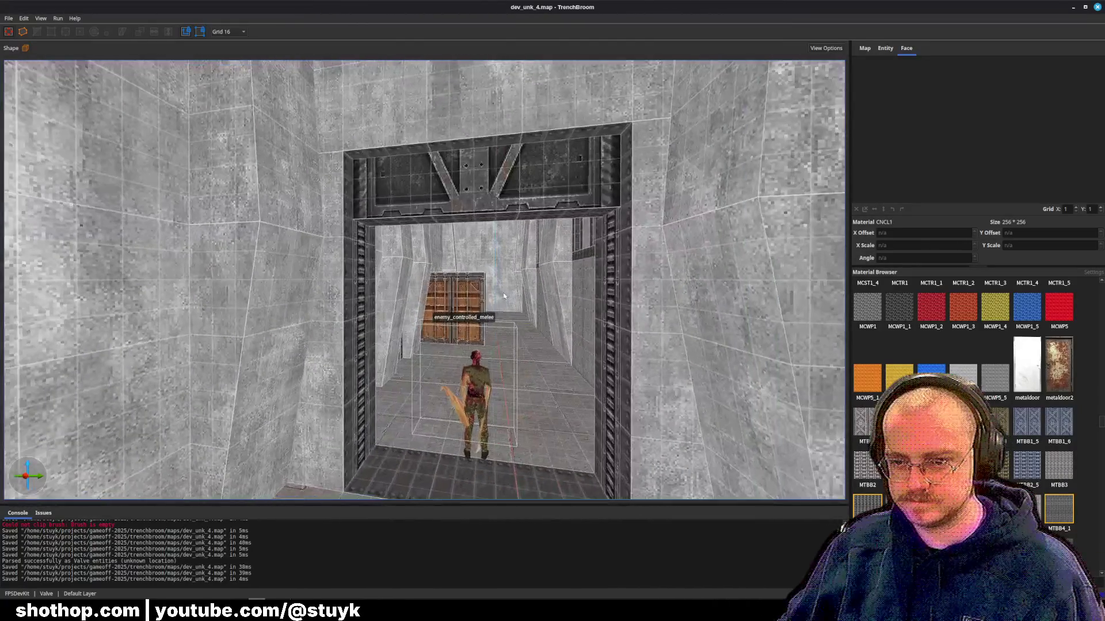
- Select and copy the metal truss header above the big doorway
{"action": "left_click", "coordinate": [393, 229]}
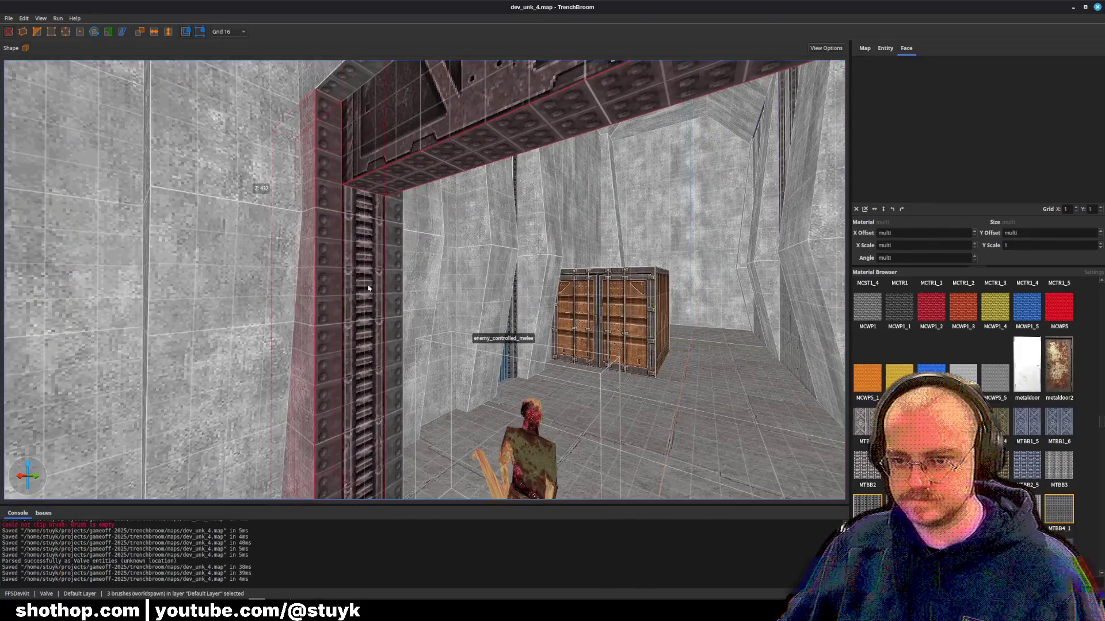
{"action": "key", "text": "ctrl+u"}
{"action": "left_click", "coordinate": [377, 264]}
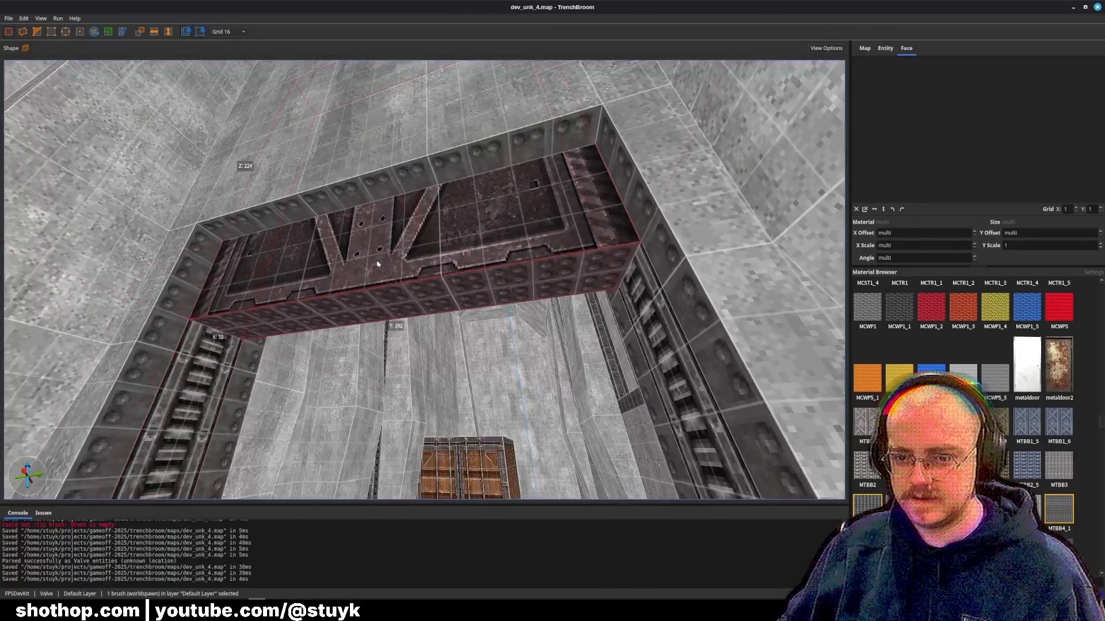
{"action": "key", "text": "Escape"}
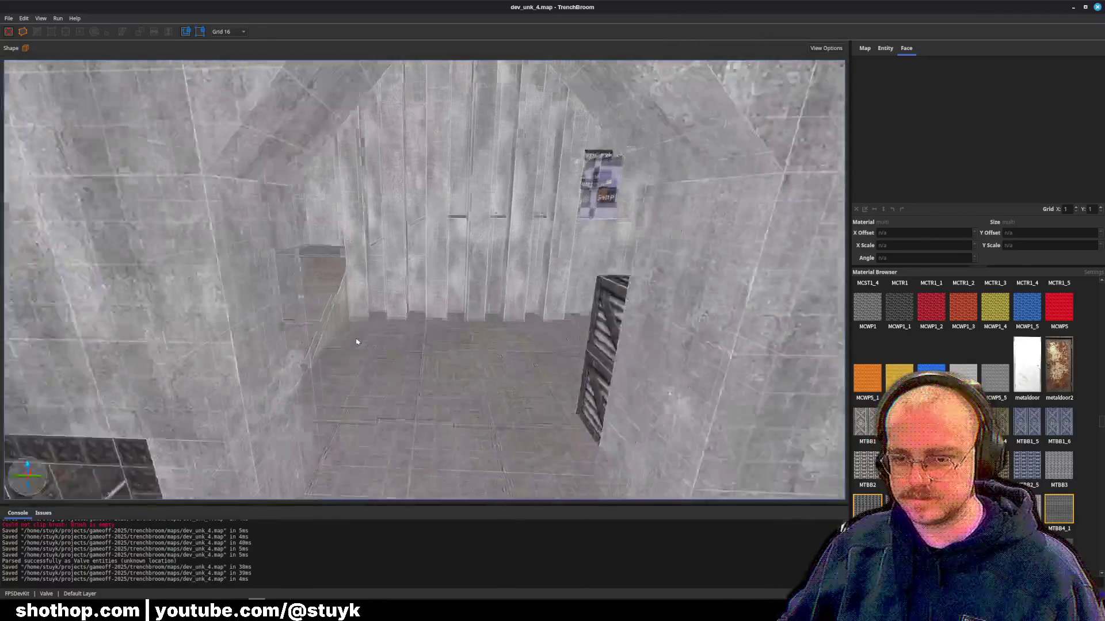
- Paste the truss header into the other room's wide opening and save the map
{"action": "key", "text": "ctrl+v"}
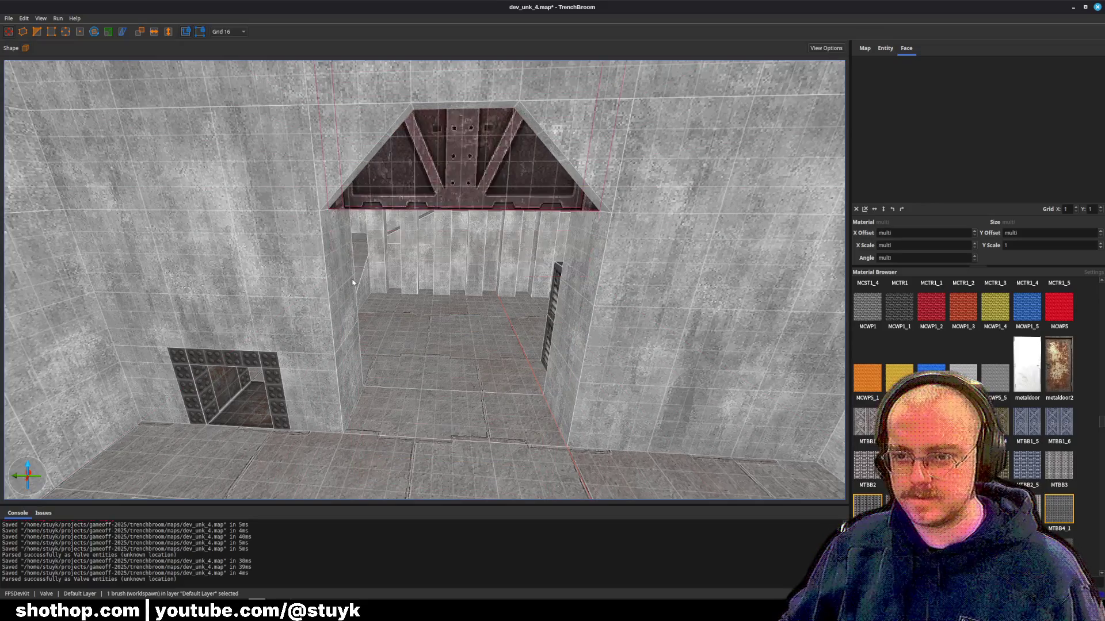
{"action": "key", "text": "Escape"}
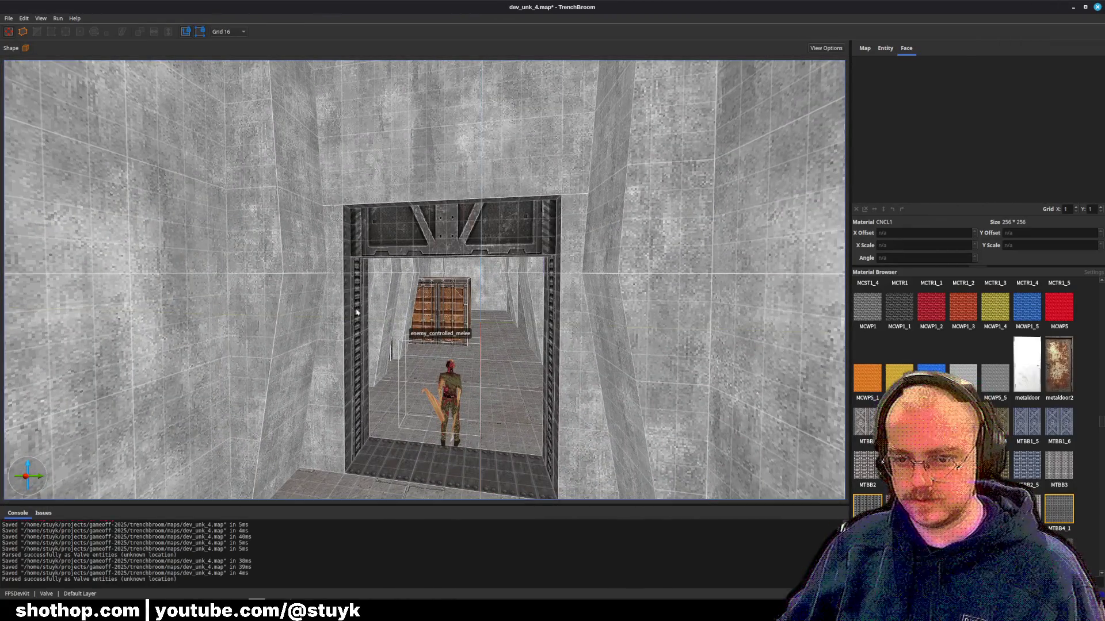
{"action": "key", "text": "s"}
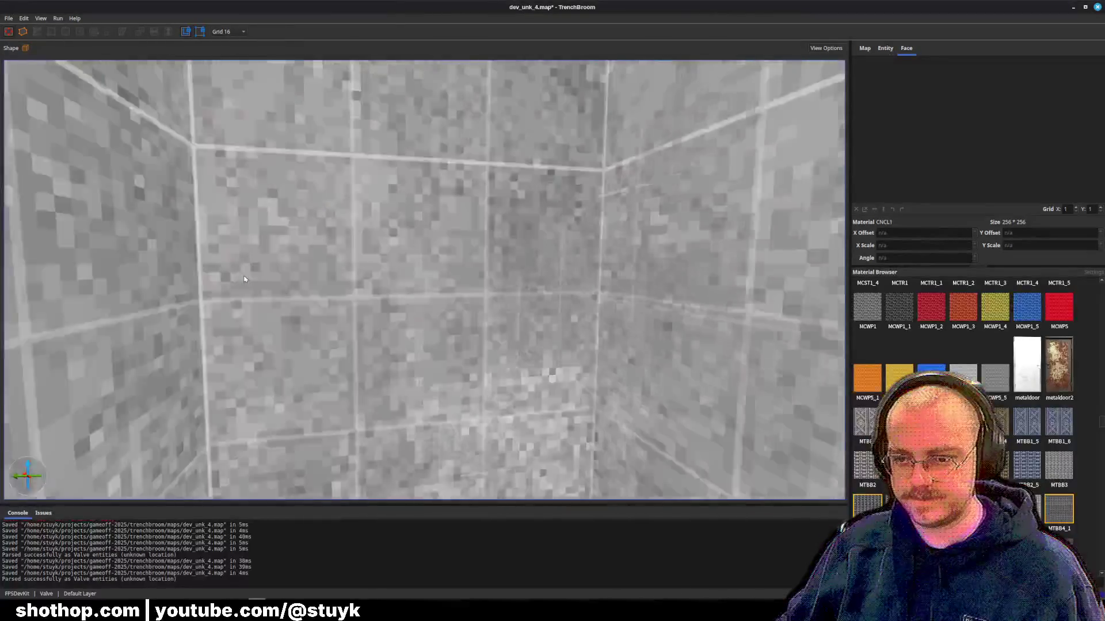
{"action": "key", "text": "w"}
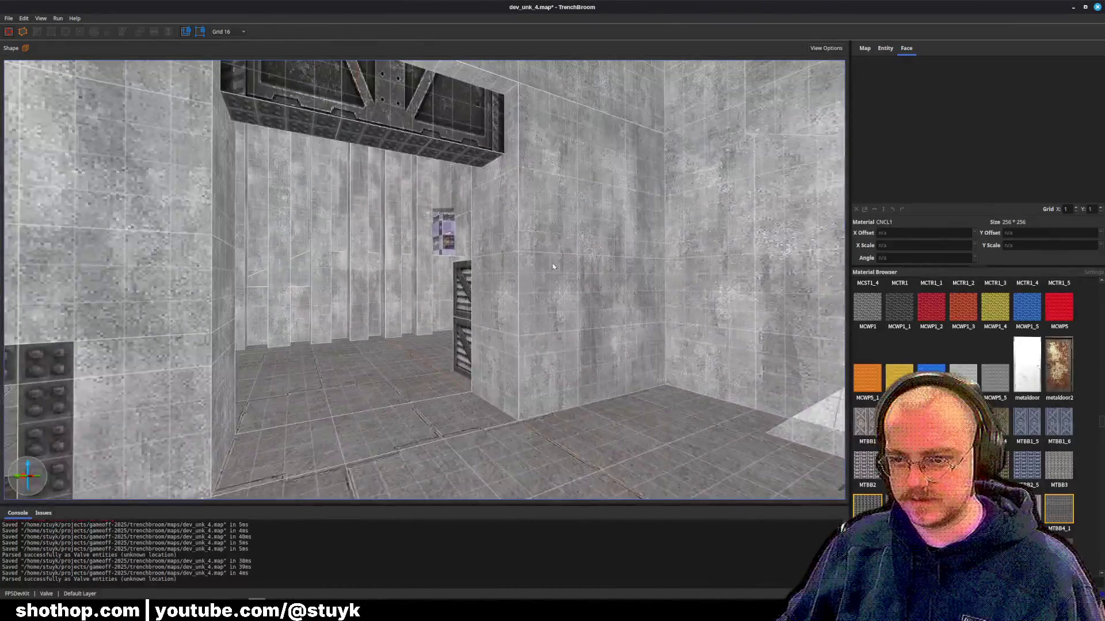
{"action": "key", "text": "s"}
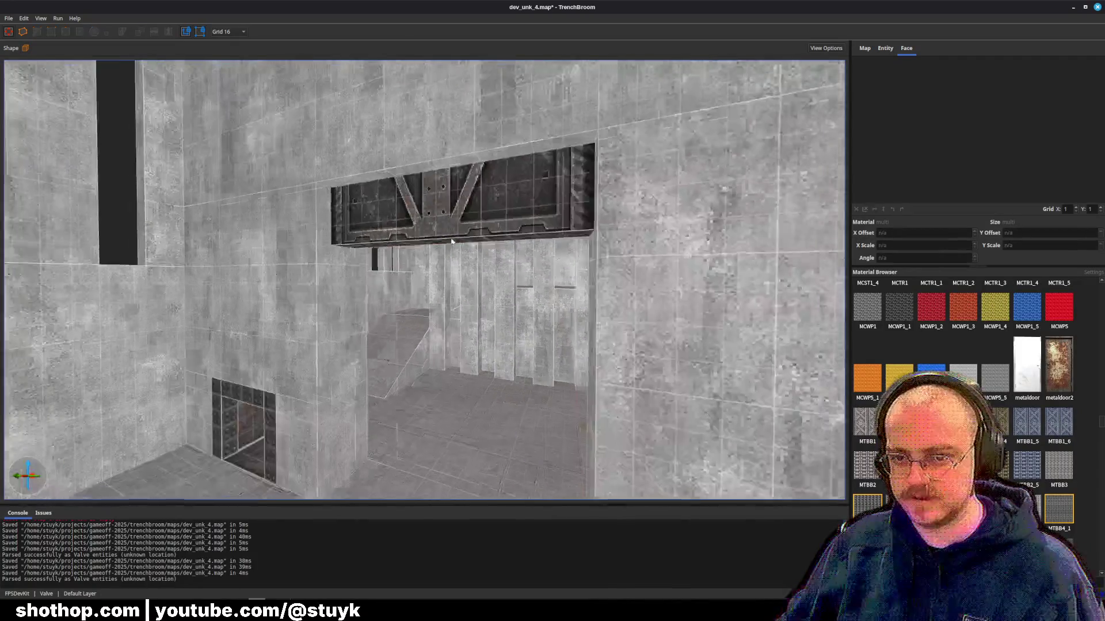
{"action": "key", "text": "ctrl+s"}
- Fly to the orange door and crate and select a face there
{"action": "key", "text": "s"}
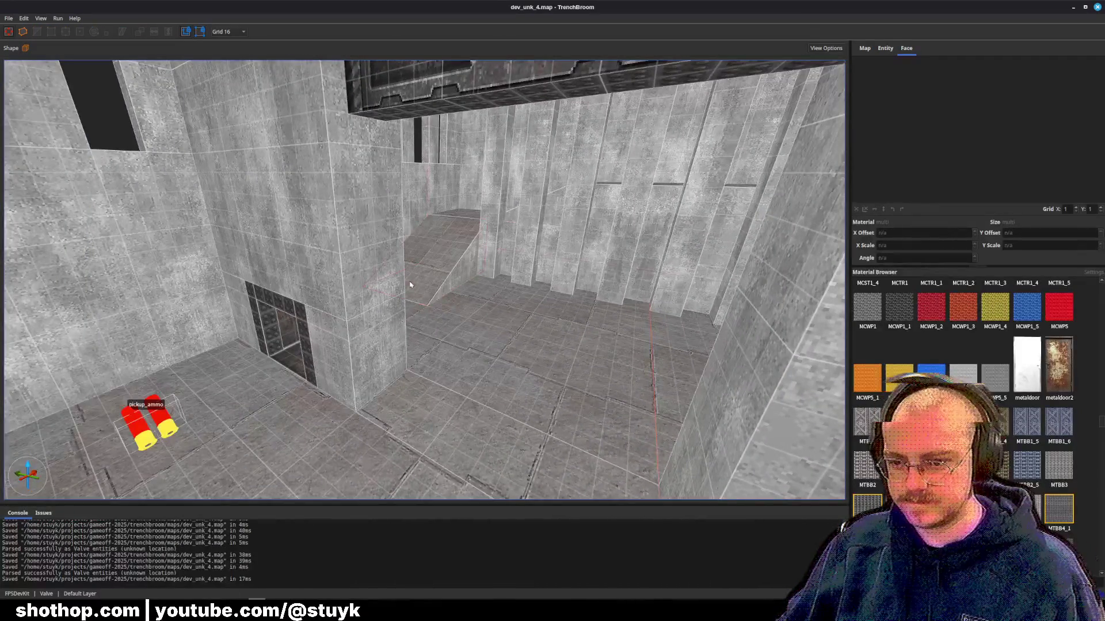
{"action": "key", "text": "w"}
{"action": "left_click", "coordinate": [414, 338], "text": "shift"}
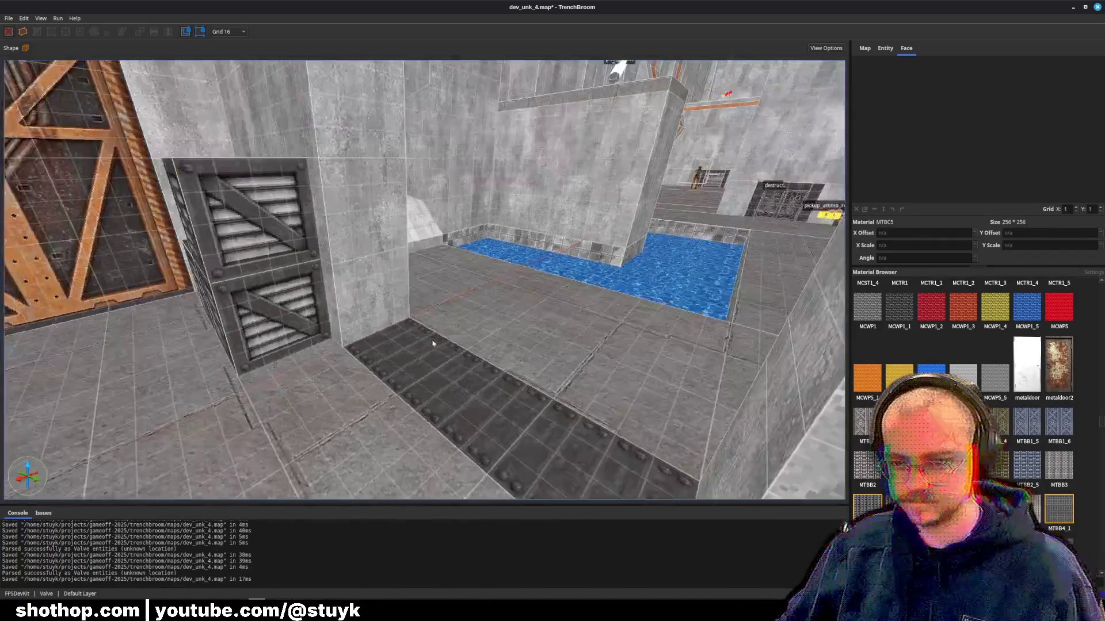
- Inspect the riveted floor face, ceiling frame and right-wall brushes near the crates
{"action": "key", "text": "Escape"}
{"action": "key", "text": "w"}
{"action": "left_click", "coordinate": [418, 368], "text": "shift"}
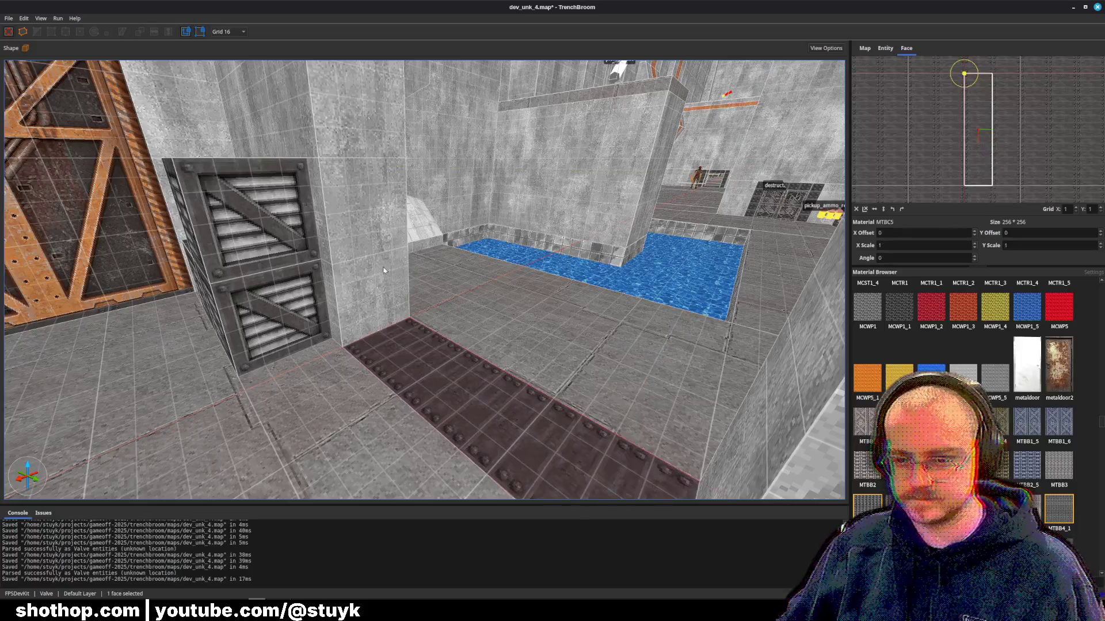
{"action": "key", "text": "w"}
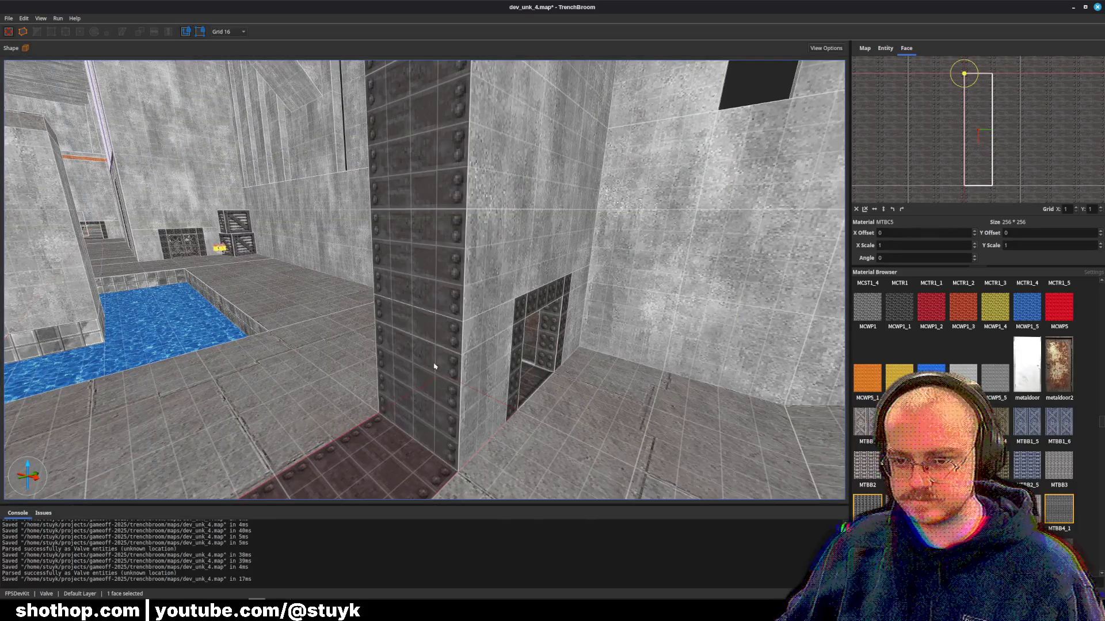
{"action": "key", "text": "w"}
{"action": "key", "text": "w"}
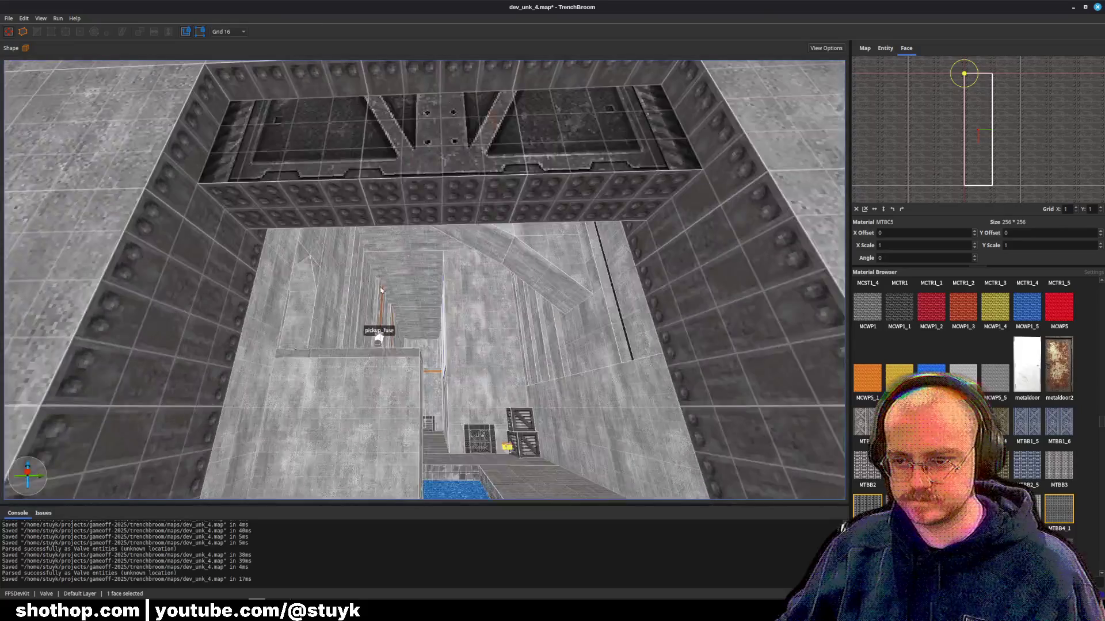
{"action": "key", "text": "Escape"}
{"action": "left_click", "coordinate": [594, 345]}
{"action": "key", "text": "w"}
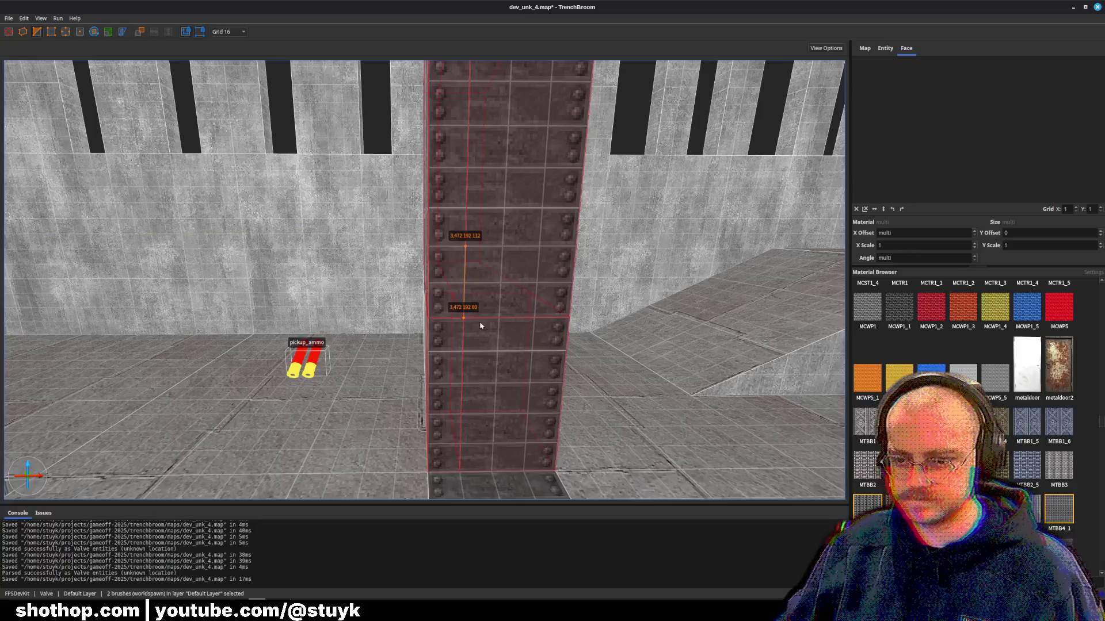
- Try clipping the riveted pillar brush, then cancel the clip points
{"action": "key", "text": "d"}
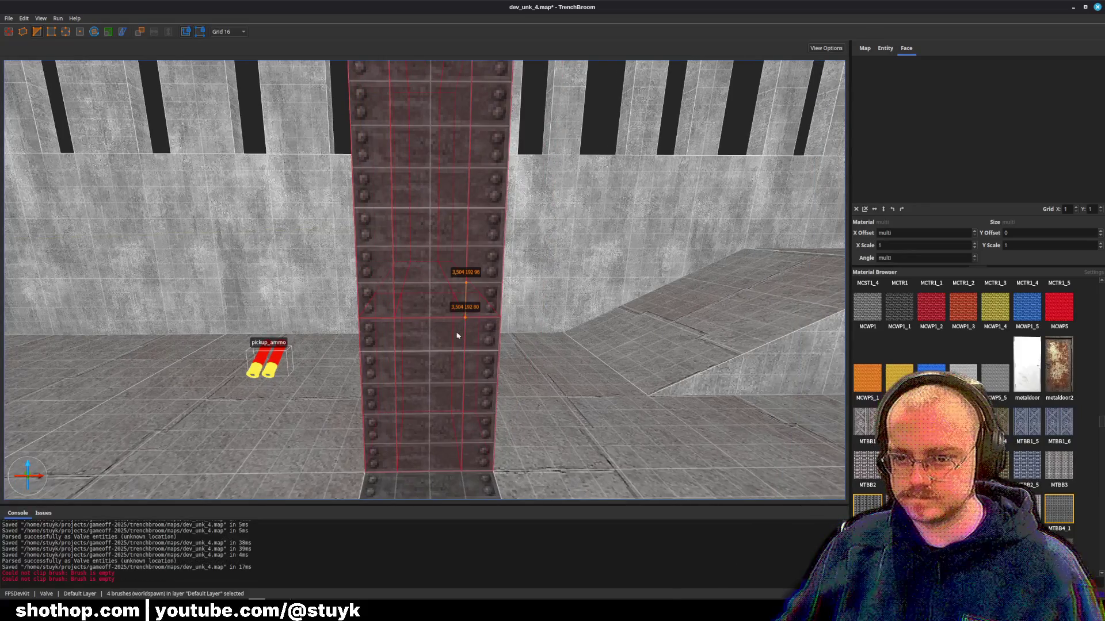
{"action": "key", "text": "Escape"}
{"action": "key", "text": "a"}
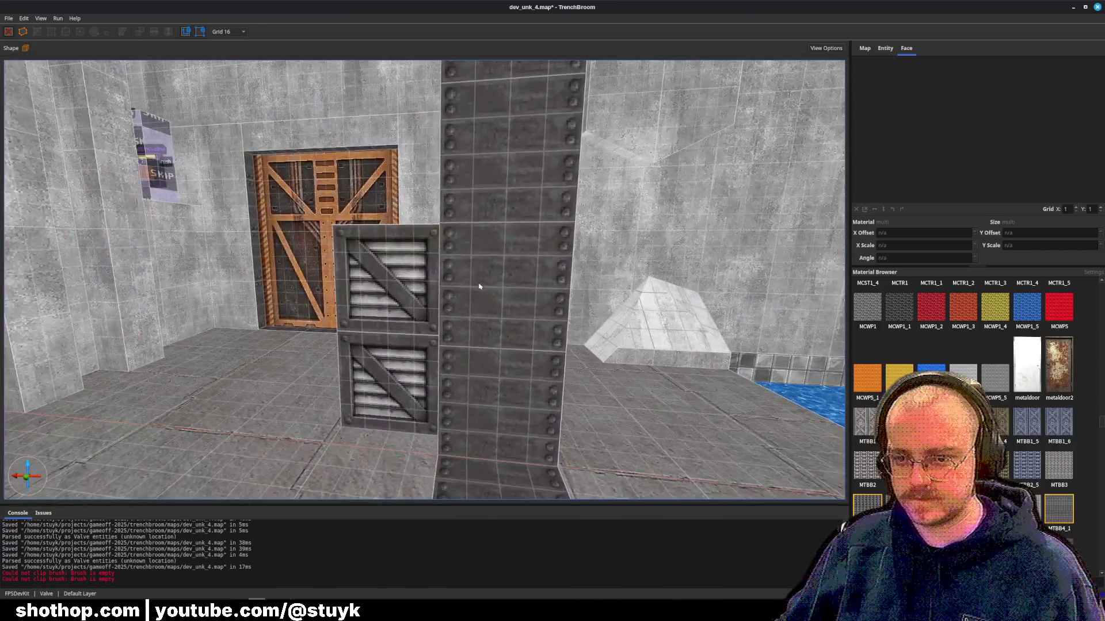
{"action": "left_click", "coordinate": [479, 286]}
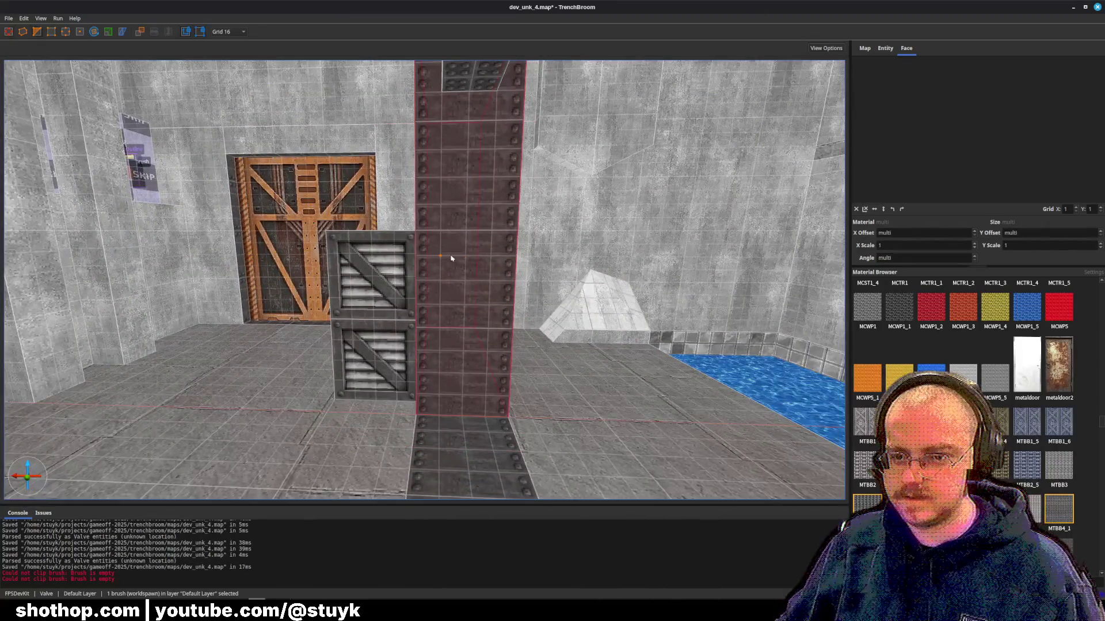
{"action": "key", "text": "Escape"}
{"action": "key", "text": "Escape"}
{"action": "left_click", "coordinate": [485, 255]}
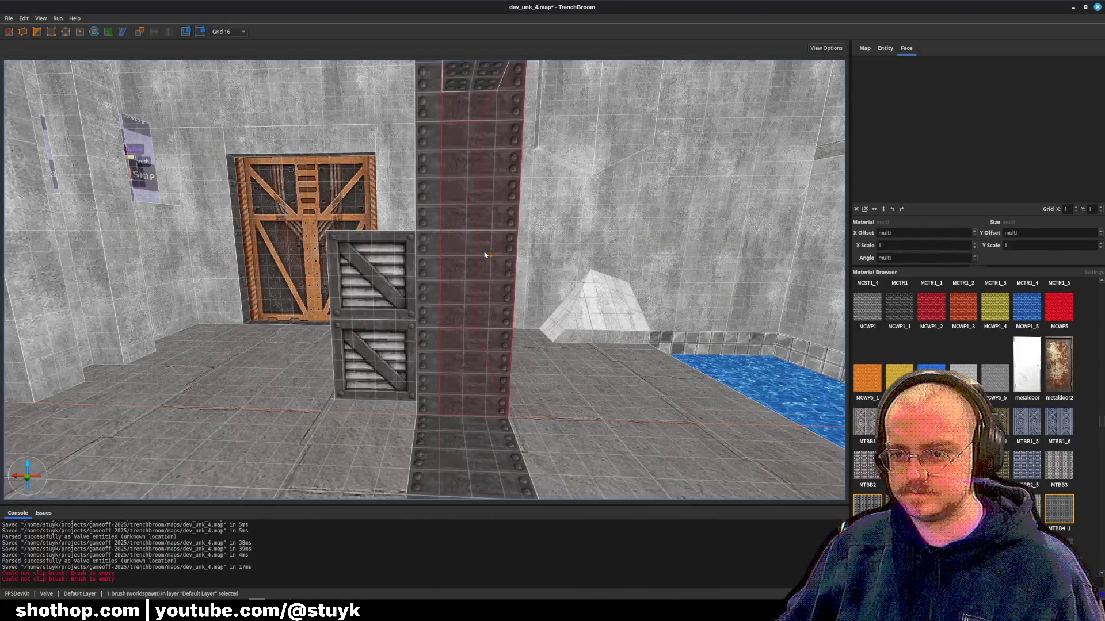
{"action": "key", "text": "Escape"}
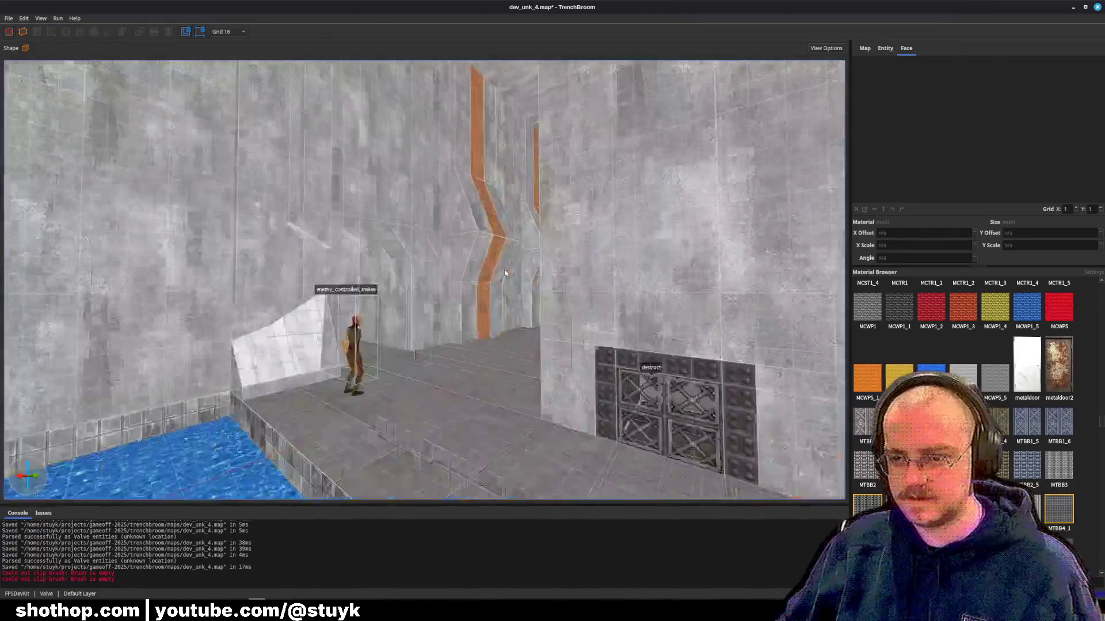
- Look over the corridor wall, clear the selection and save dev_unk_4.map
{"action": "key", "text": "w"}
{"action": "key", "text": "s"}
{"action": "left_click", "coordinate": [299, 299], "text": "shift"}
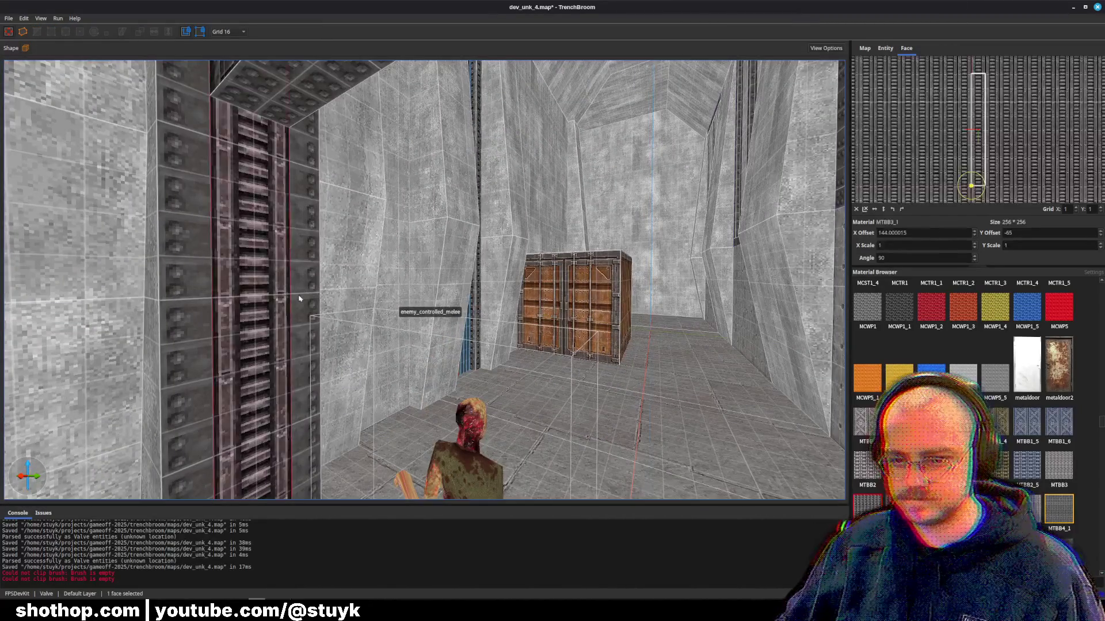
{"action": "key", "text": "w"}
{"action": "key", "text": "s"}
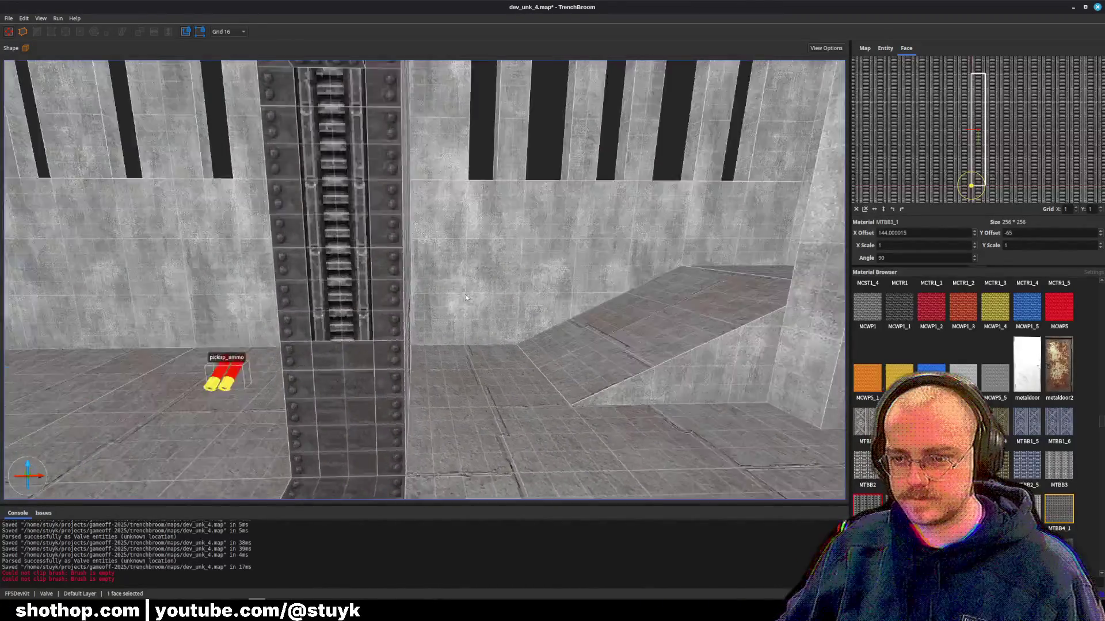
{"action": "key", "text": "Escape"}
{"action": "key", "text": "s"}
{"action": "key", "text": "ctrl+s"}
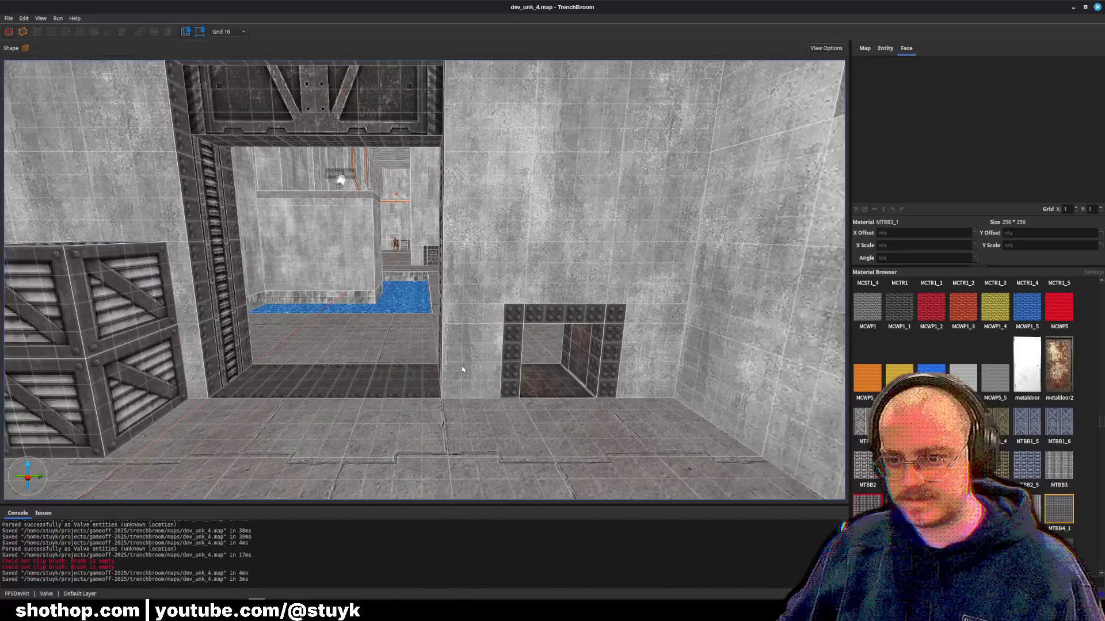
- Save the map, select the wall brushes around the doorway, then deselect them and save again
{"action": "key", "text": "ctrl+s"}
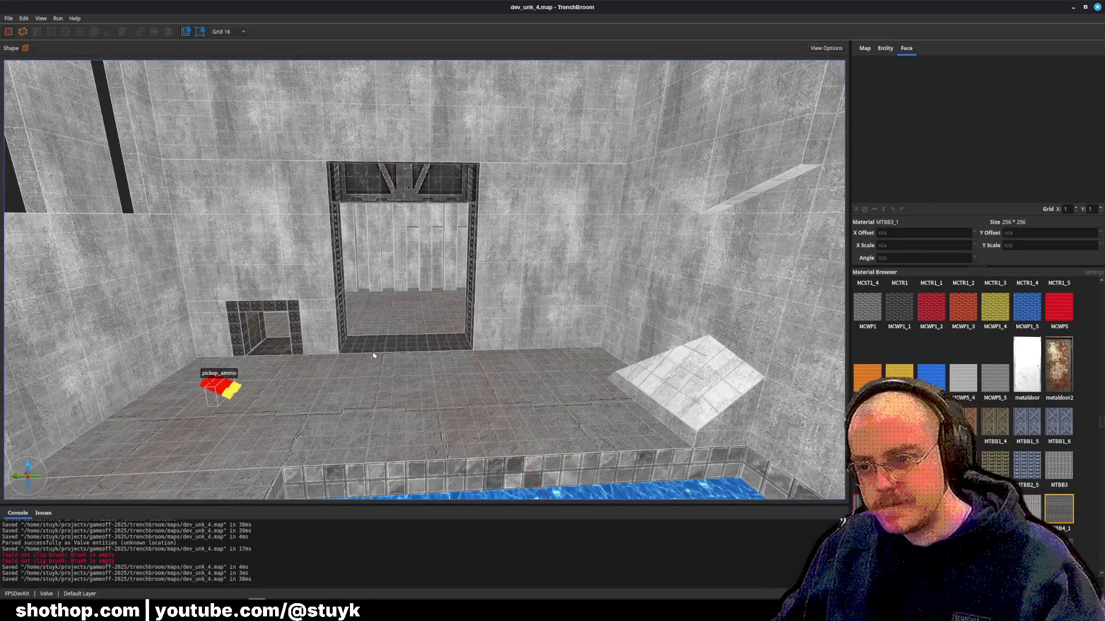
{"action": "left_click", "coordinate": [502, 161]}
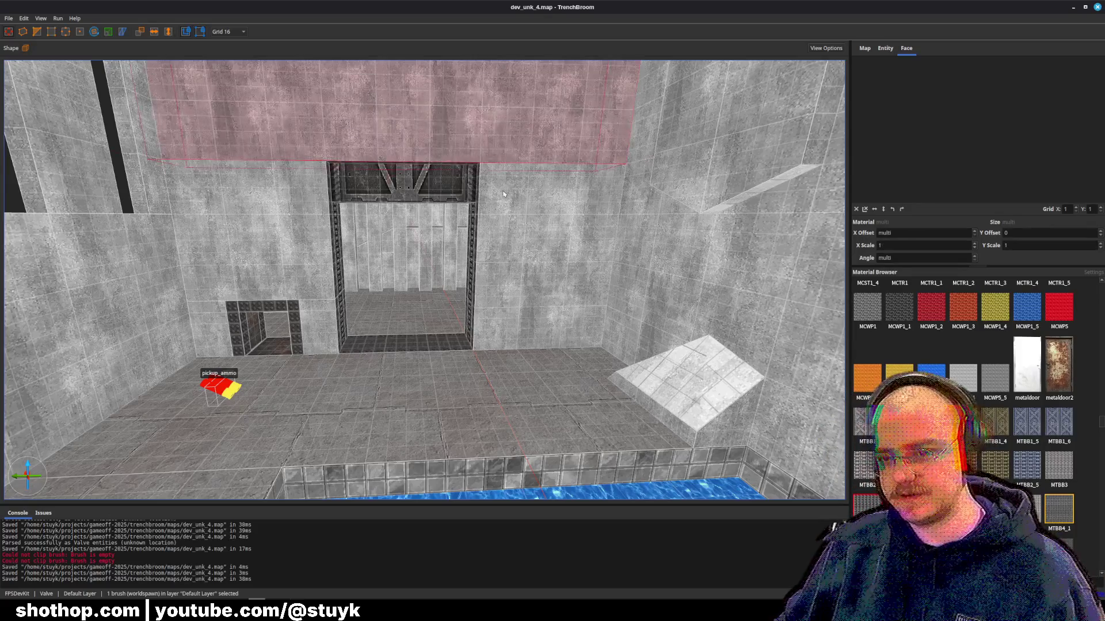
{"action": "left_click", "coordinate": [503, 195]}
{"action": "left_click", "coordinate": [248, 230], "text": "ctrl"}
{"action": "left_click", "coordinate": [319, 328], "text": "ctrl"}
{"action": "left_click", "coordinate": [214, 336], "text": "ctrl"}
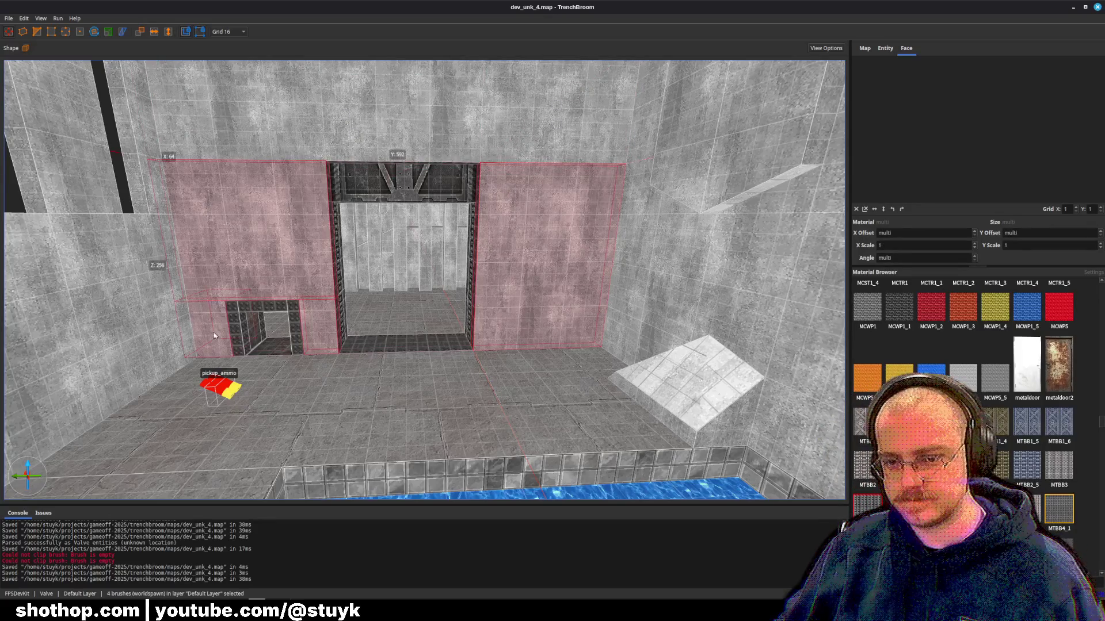
{"action": "key", "text": "Escape"}
{"action": "key", "text": "a"}
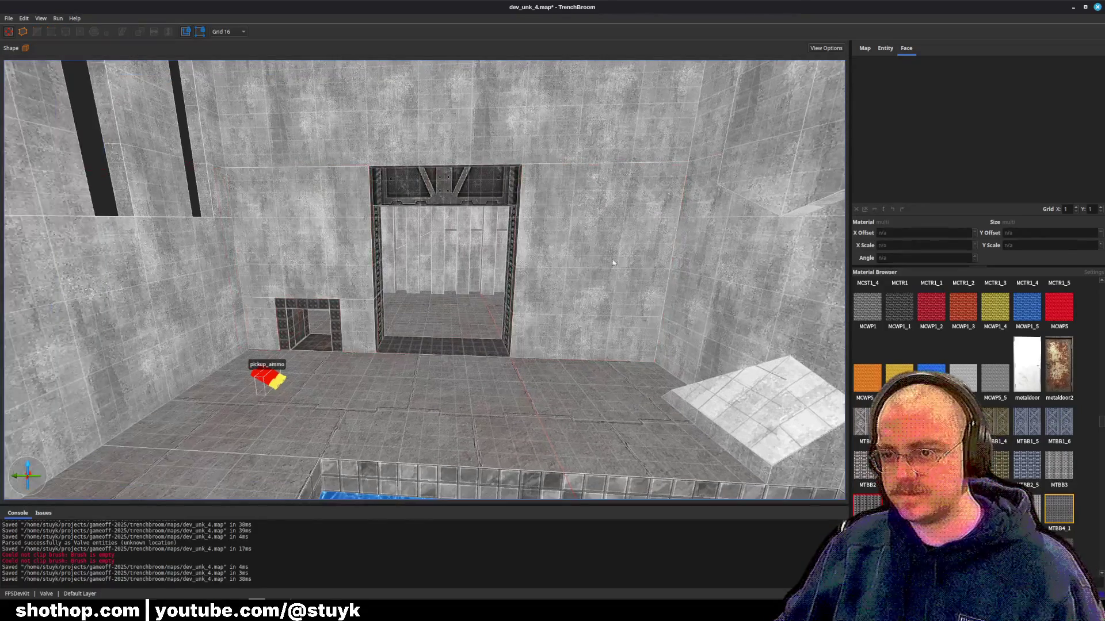
{"action": "key", "text": "ctrl+s"}
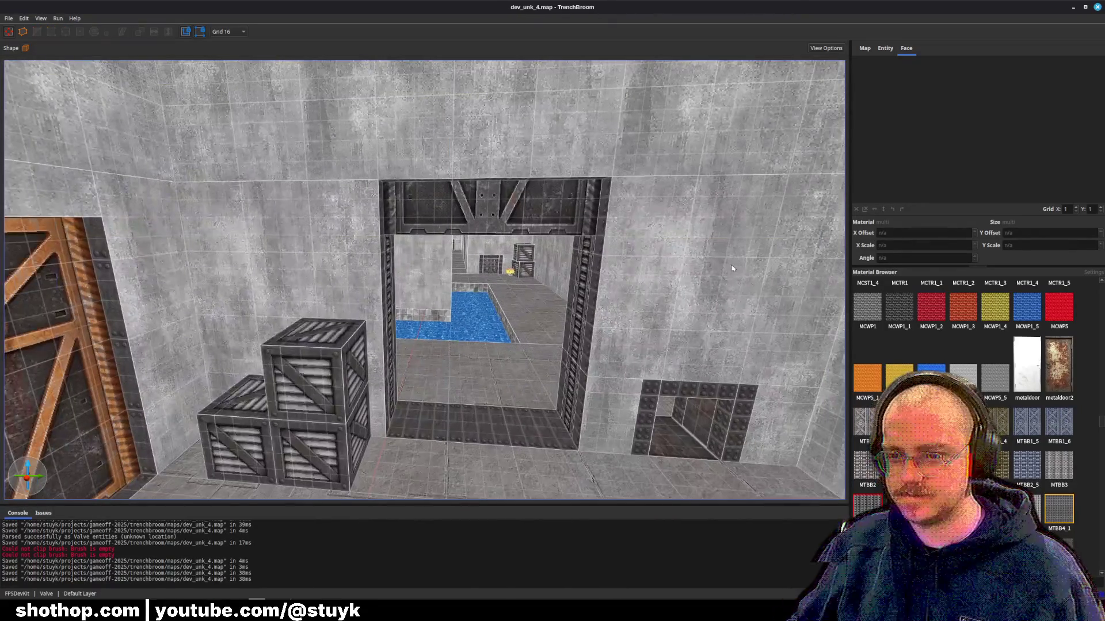
- Reset texture alignment to zero offsets on both walls beside the doorway and save the map
{"action": "left_click", "coordinate": [384, 230]}
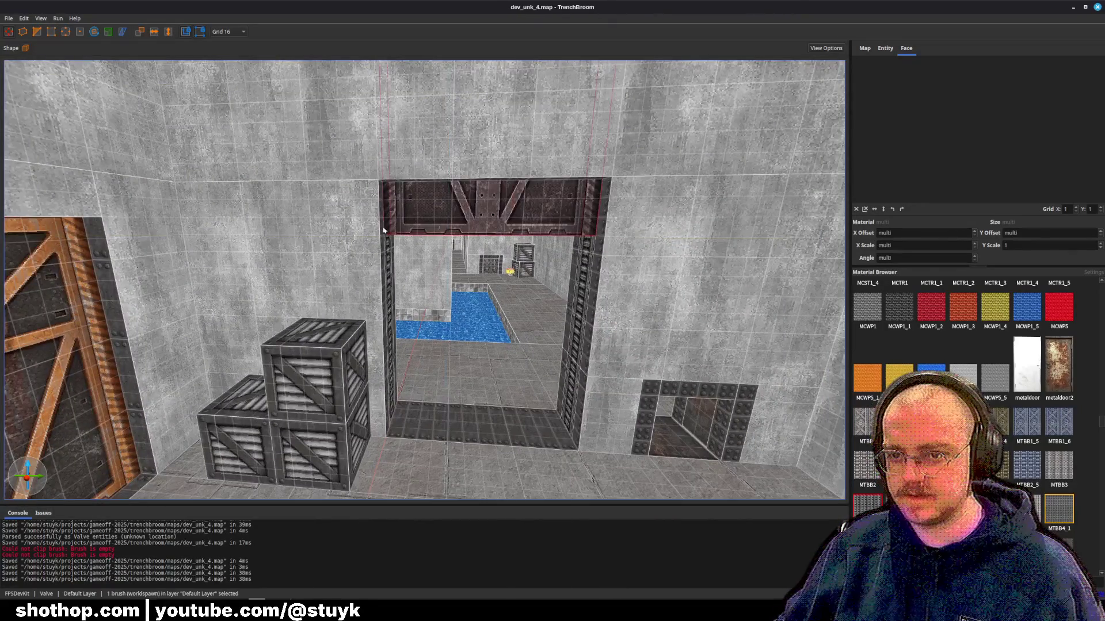
{"action": "left_click", "coordinate": [345, 230]}
{"action": "left_click", "coordinate": [811, 237], "text": "ctrl"}
{"action": "left_click", "coordinate": [857, 210]}
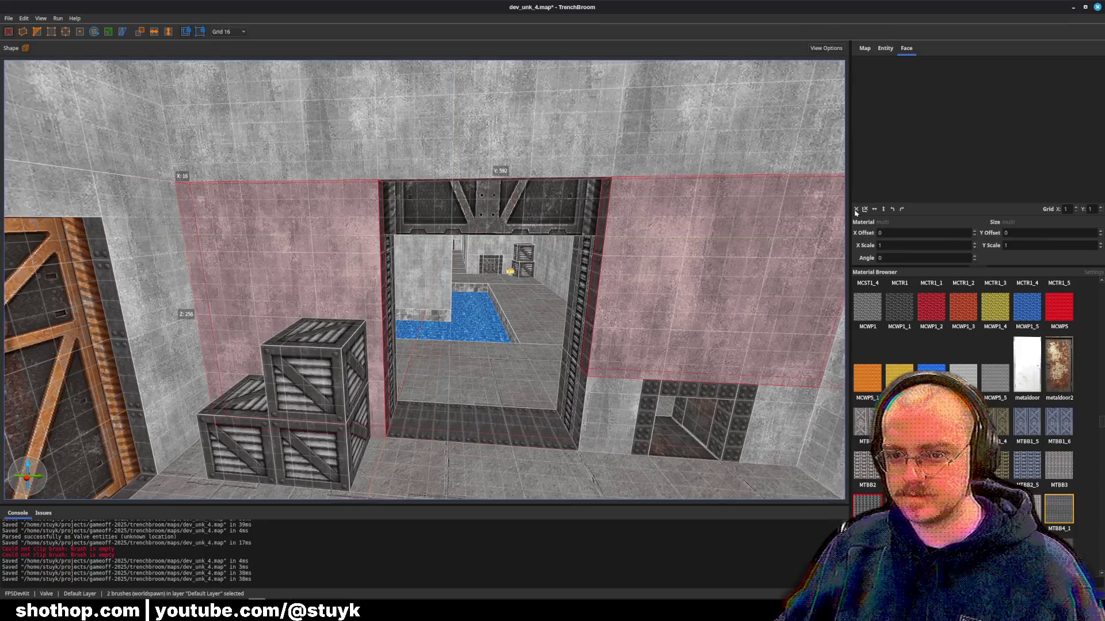
{"action": "right_click", "coordinate": [701, 234]}
{"action": "left_click", "coordinate": [629, 289]}
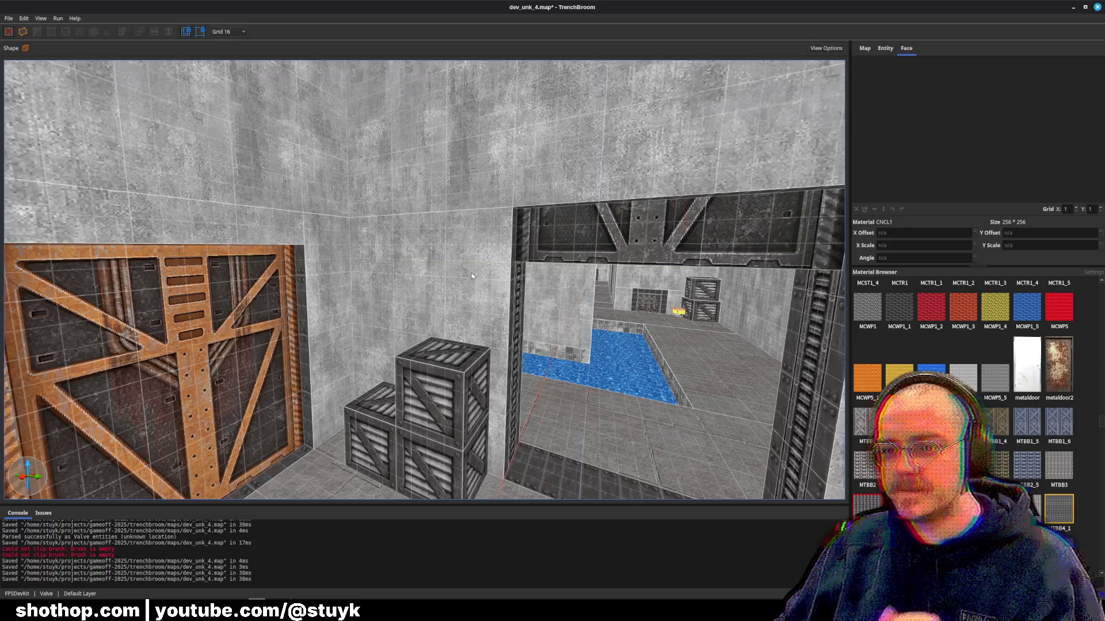
{"action": "key", "text": "ctrl+s"}
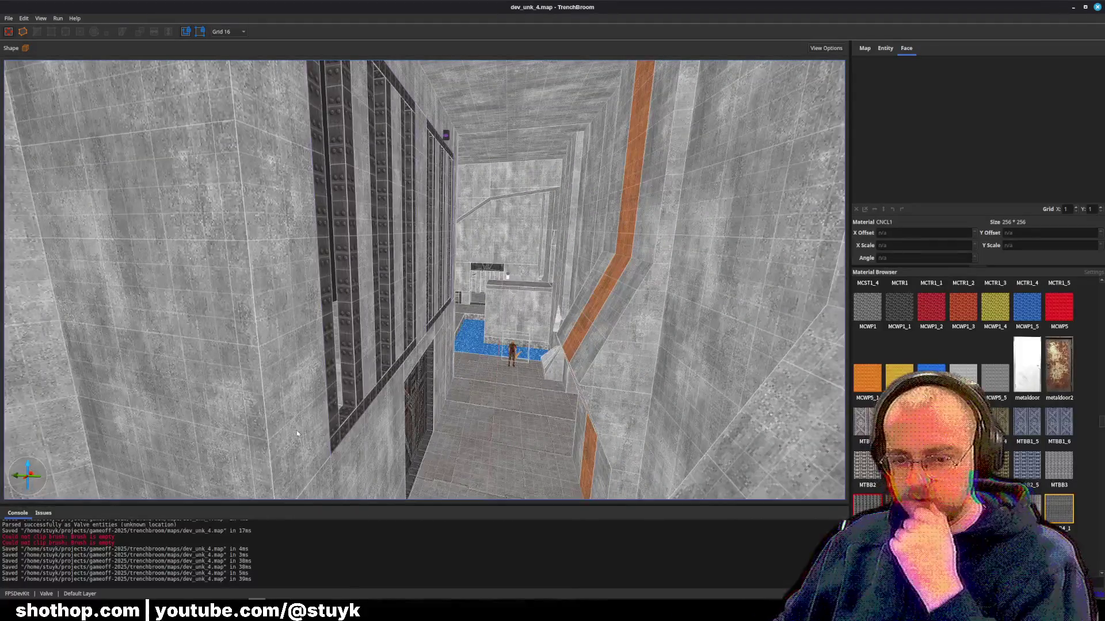
{"action": "key", "text": "alt+Tab"}
- Select the FuncGodotMap node, stop the running game, and relaunch the current scene
{"action": "left_click", "coordinate": [81, 213]}
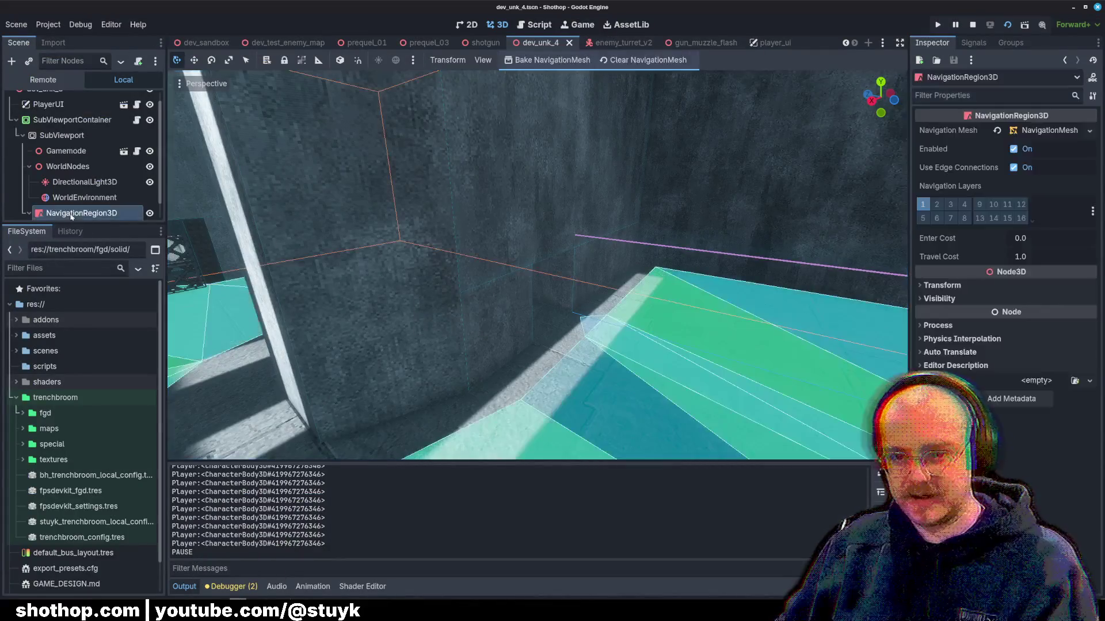
{"action": "left_click", "coordinate": [82, 213]}
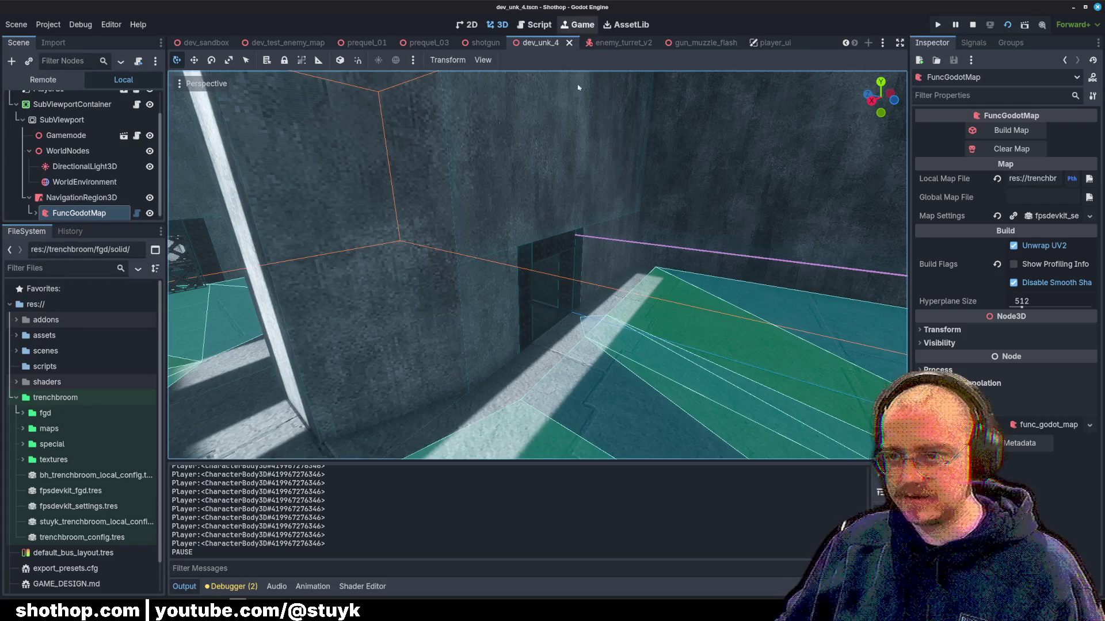
{"action": "left_click", "coordinate": [973, 24]}
{"action": "left_click", "coordinate": [1007, 25]}
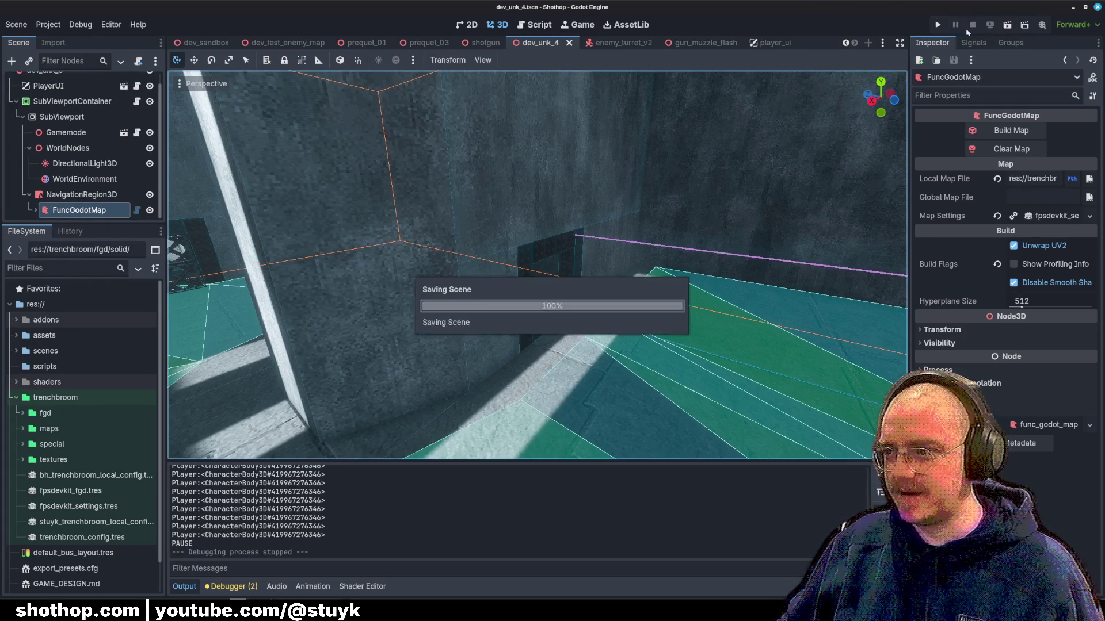
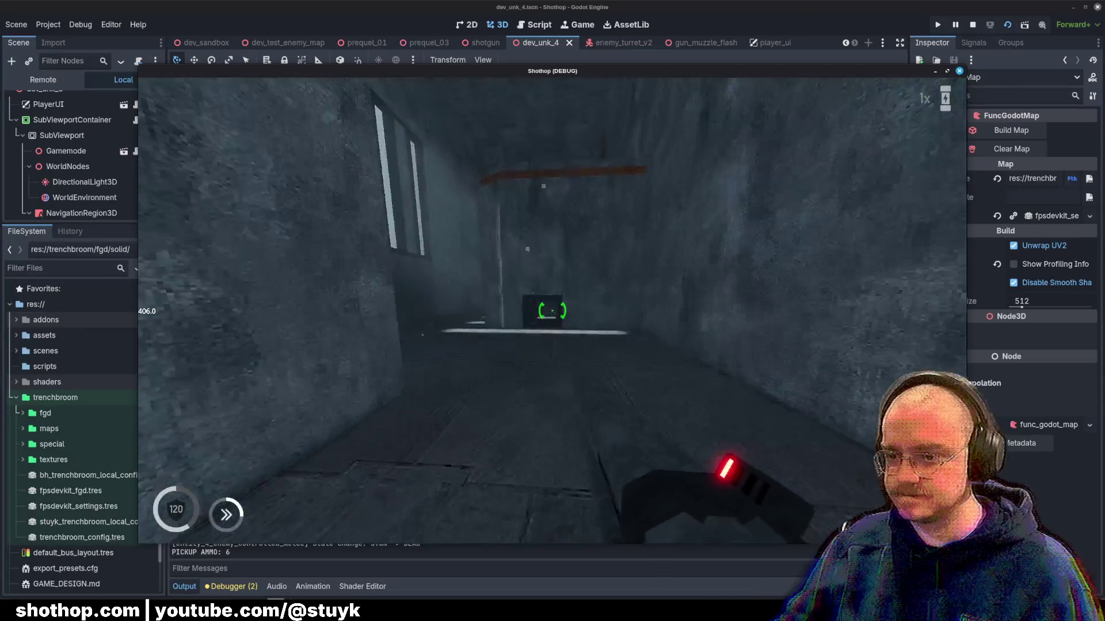
- Dash through the doorway into the corridor of dev_unk_4 and fire the weapon several times
{"action": "key", "text": "shift"}
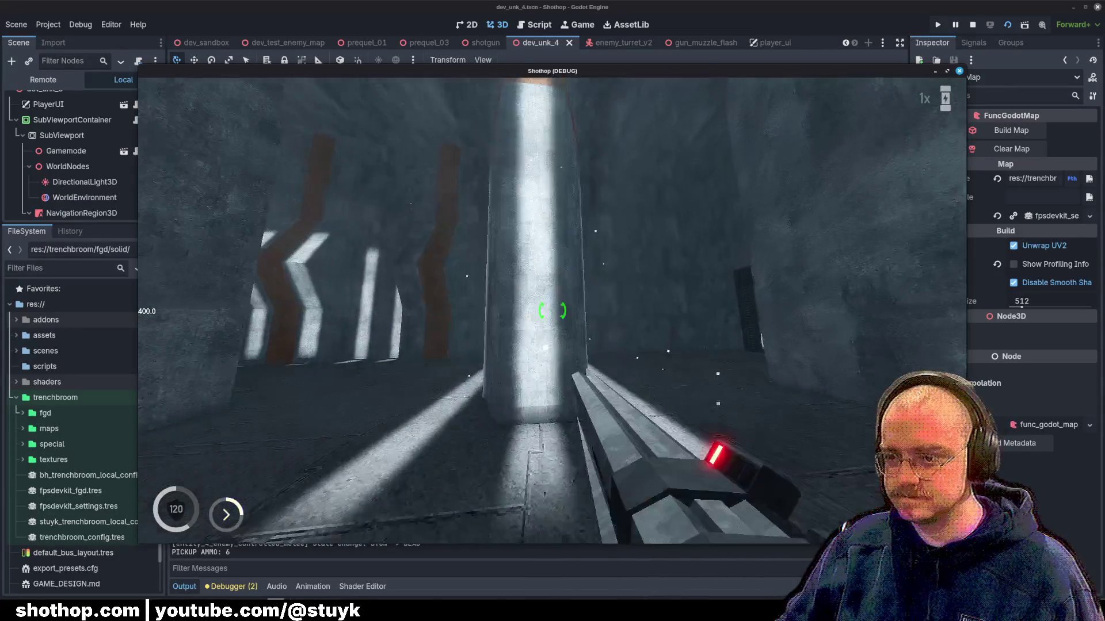
{"action": "key", "text": "w"}
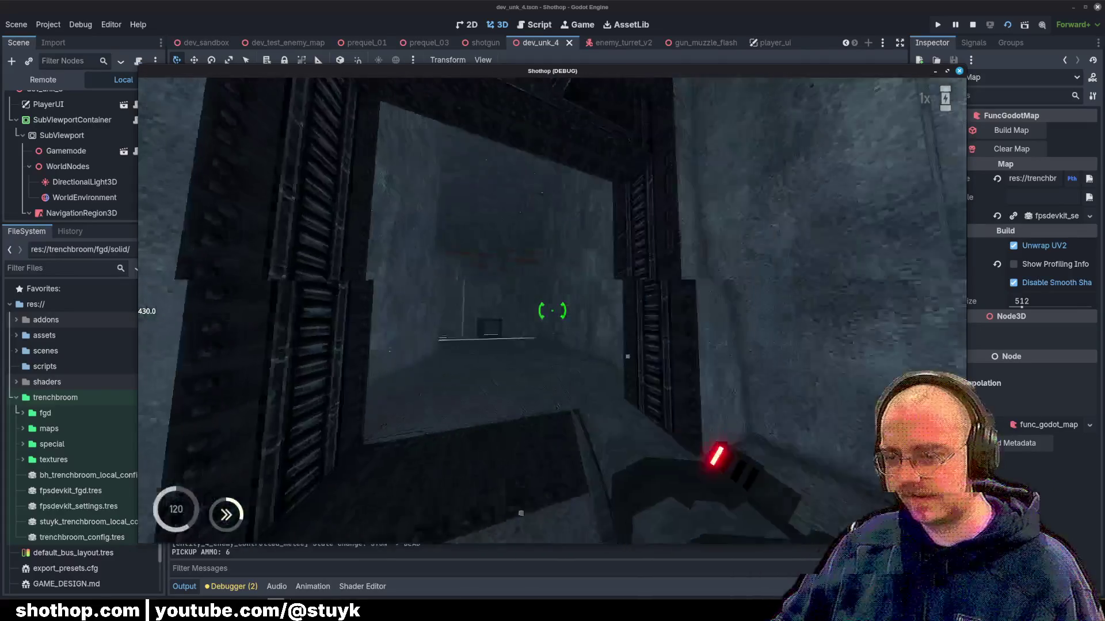
{"action": "left_click", "coordinate": [552, 311]}
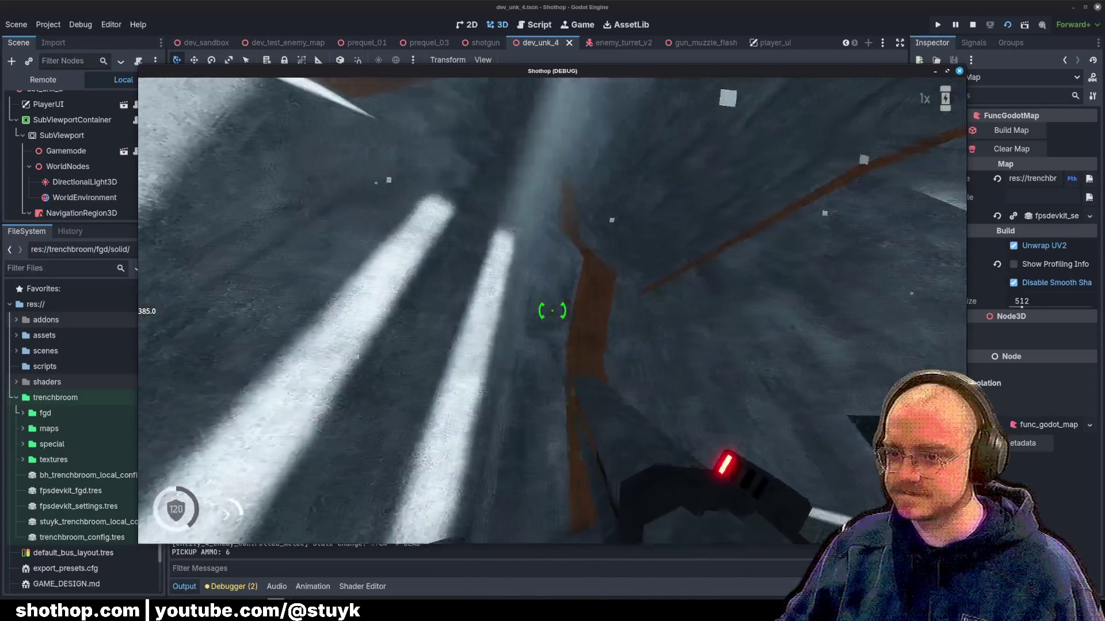
{"action": "left_click", "coordinate": [552, 311]}
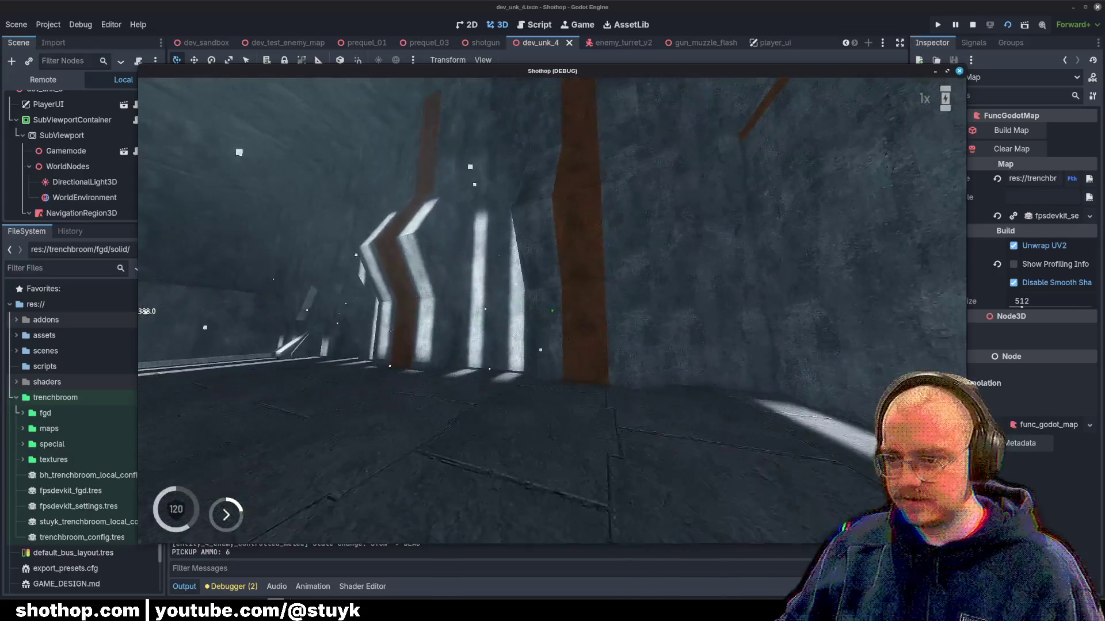
{"action": "left_click", "coordinate": [552, 310]}
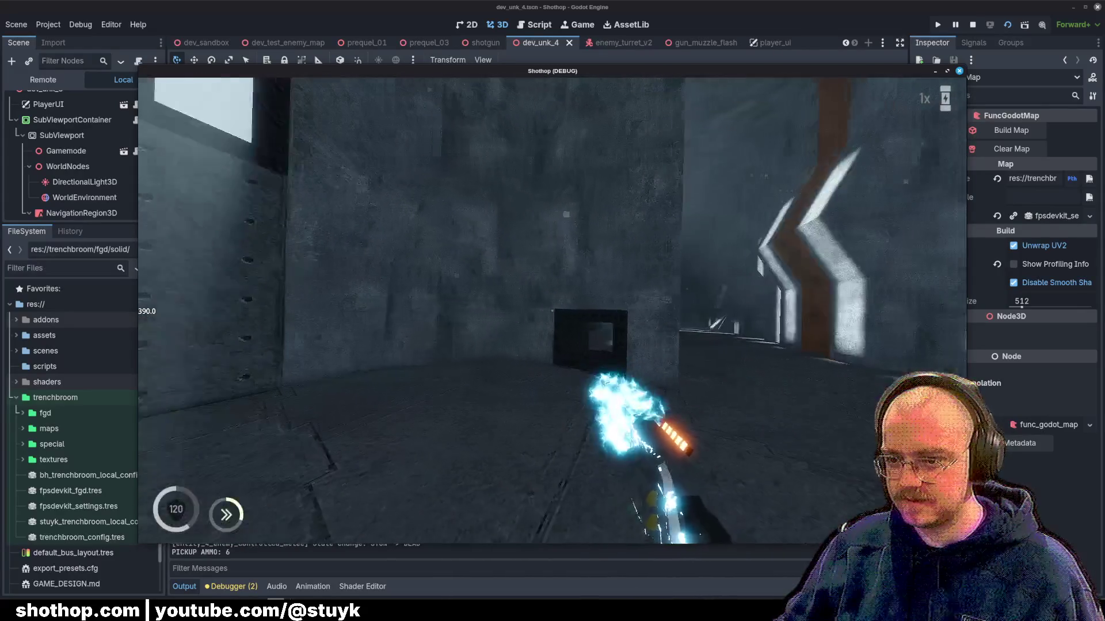
- Dash toward the large metal door, pause the game, and return to TrenchBroom
{"action": "key", "text": "shift"}
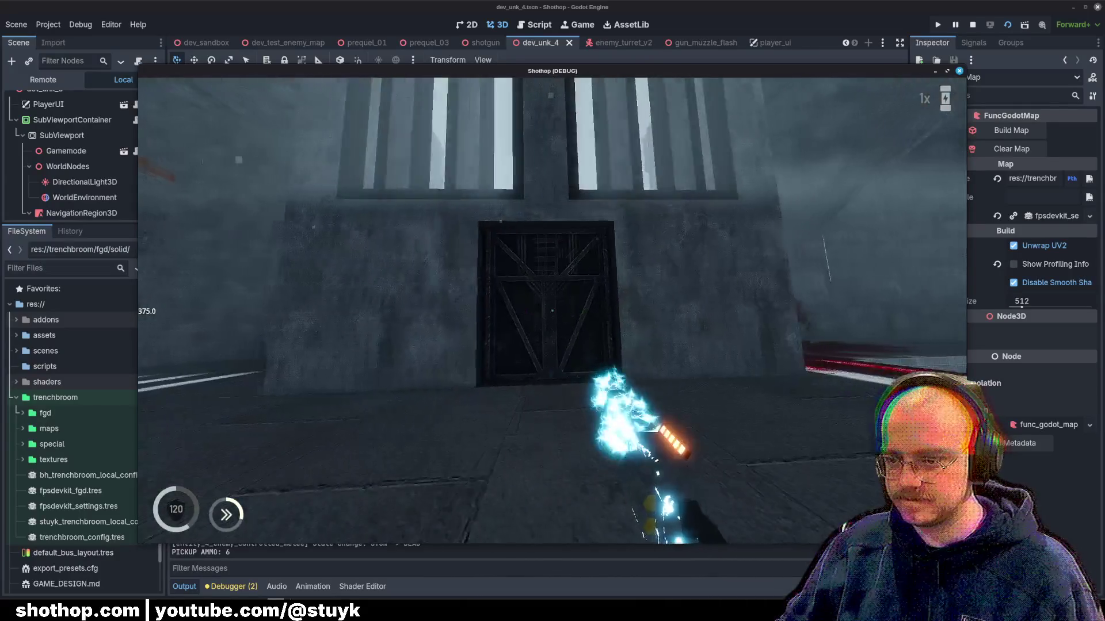
{"action": "key", "text": "Escape"}
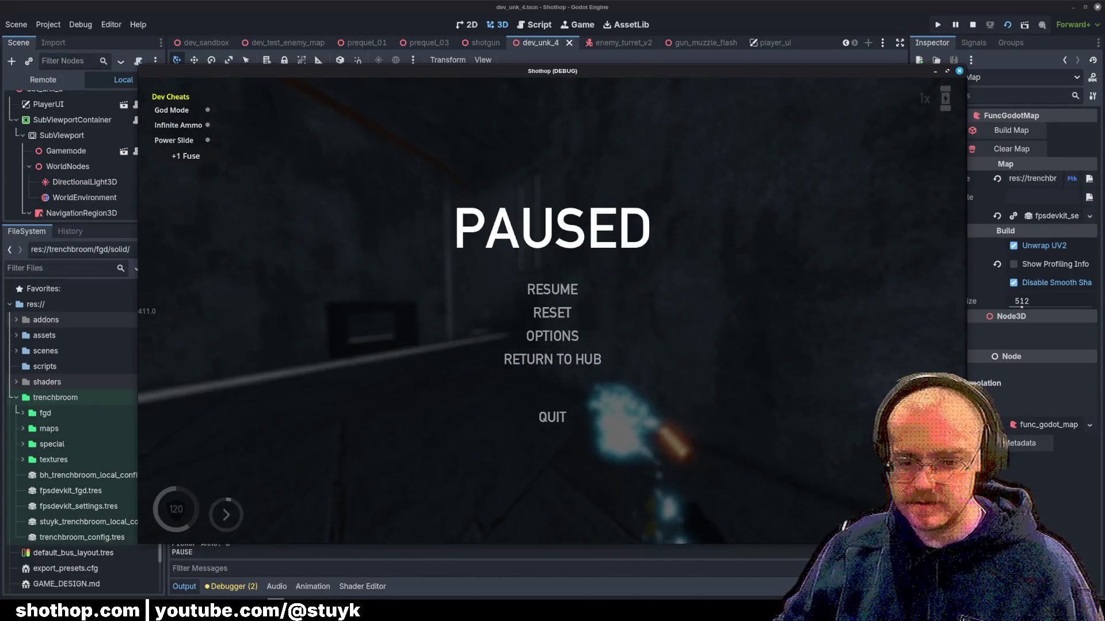
{"action": "key", "text": "alt+Tab"}
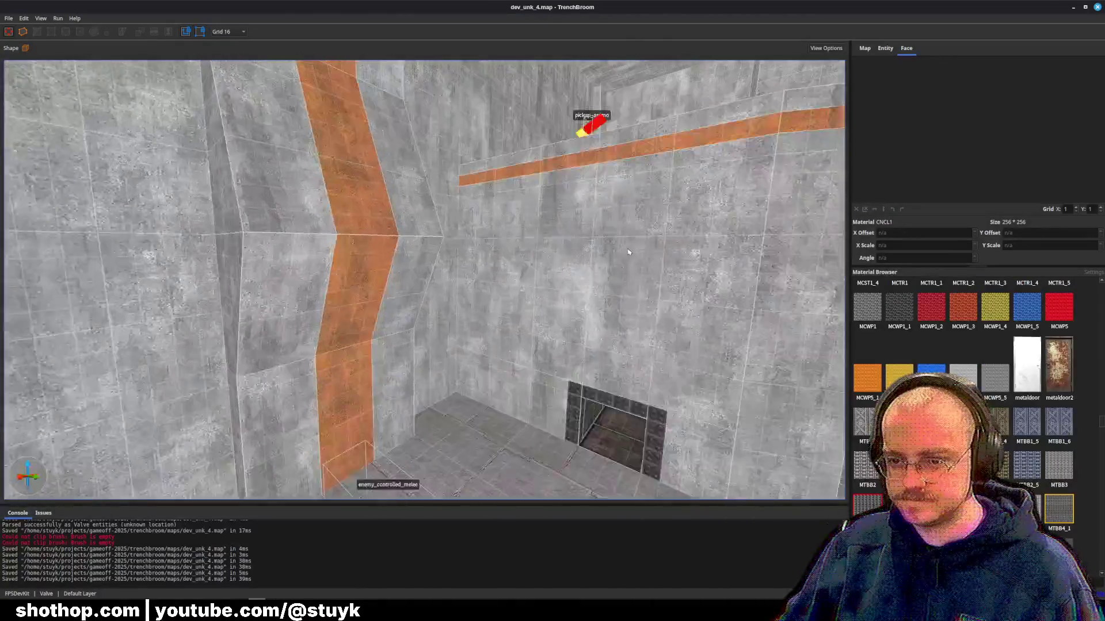
- Copy the three pipe brushes from dev_unk_1.map and paste them into dev_unk_4.map
{"action": "key", "text": "w"}
{"action": "mouse_move", "coordinate": [257, 607]}
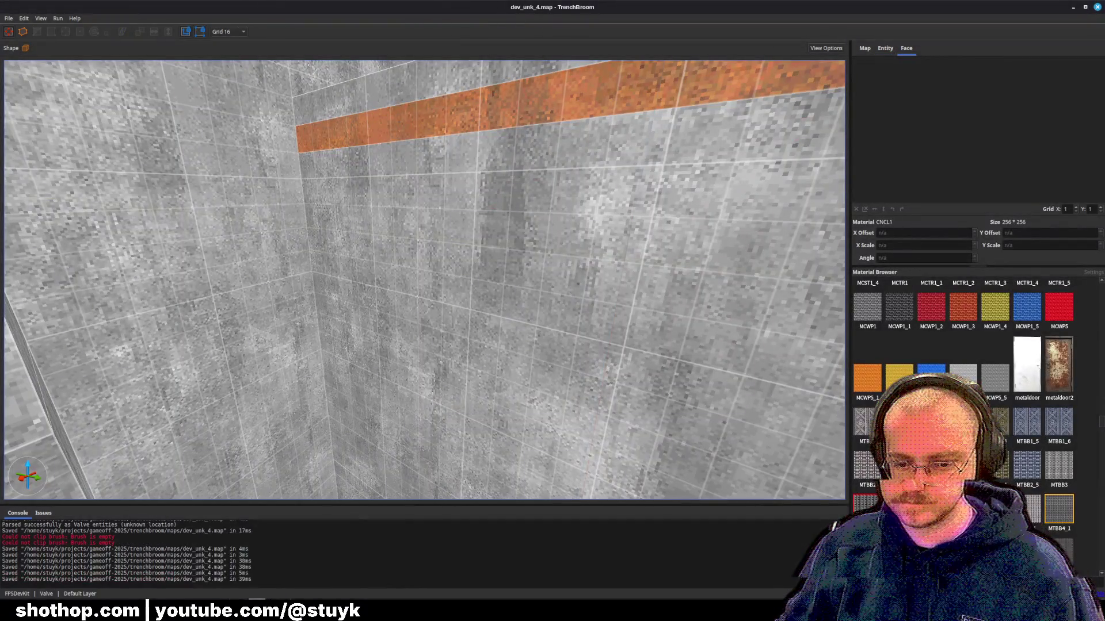
{"action": "left_click", "coordinate": [310, 569]}
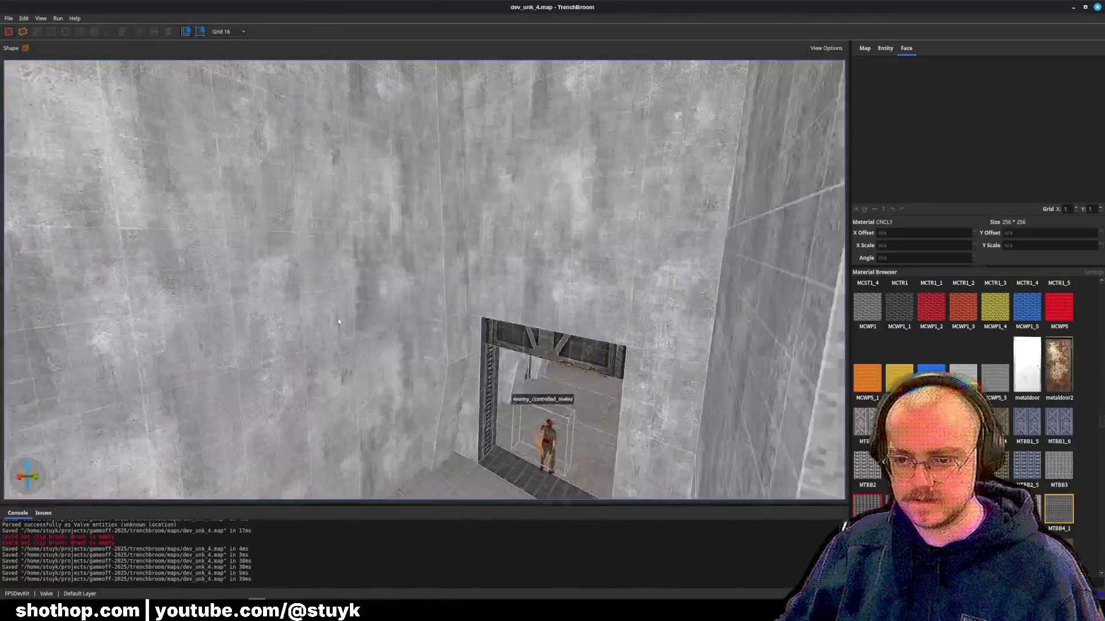
{"action": "key", "text": "ctrl+v"}
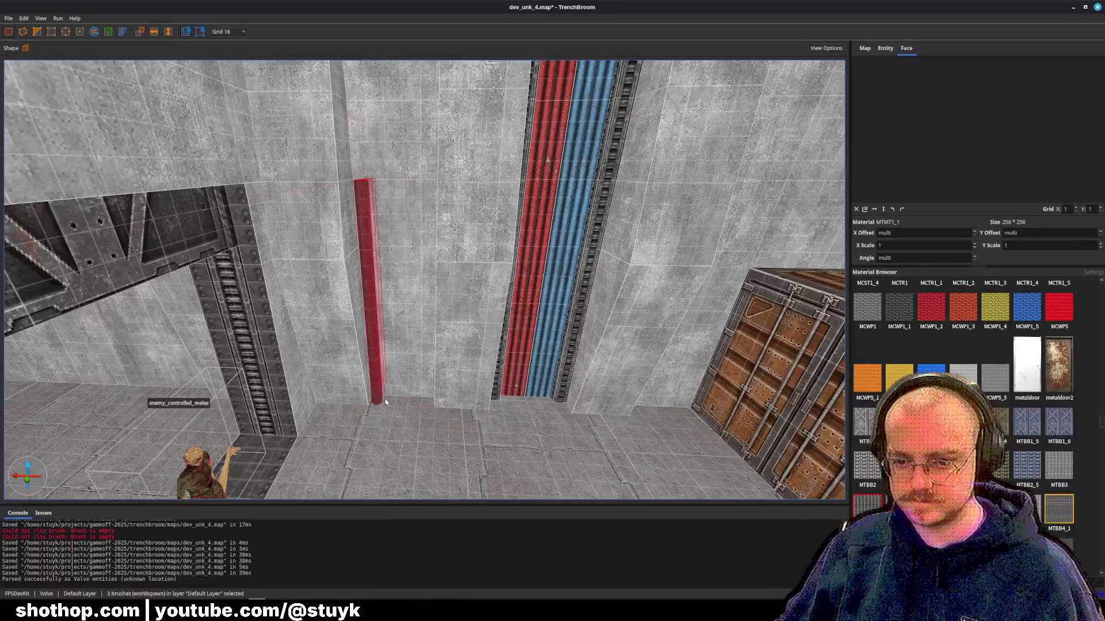
- Rotate the pasted pipes along the wall, stretch them to the ceiling, and duplicate them
{"action": "key", "text": "alt+Right"}
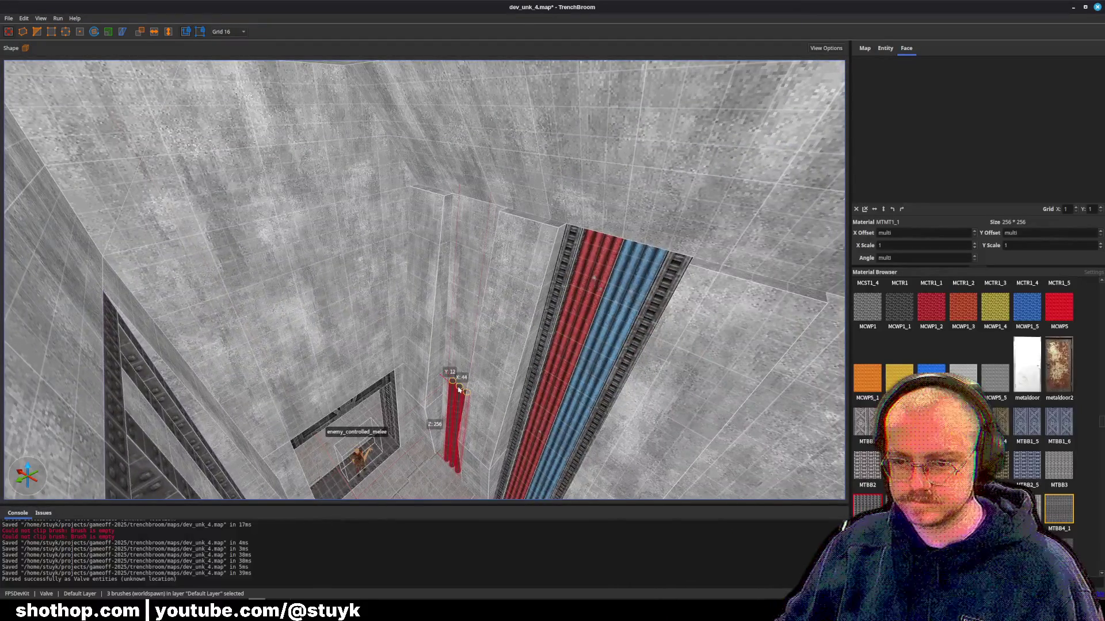
{"action": "left_click_drag", "start_coordinate": [459, 389], "coordinate": [462, 189]}
{"action": "key", "text": "ctrl+s"}
{"action": "key", "text": "ctrl+v"}
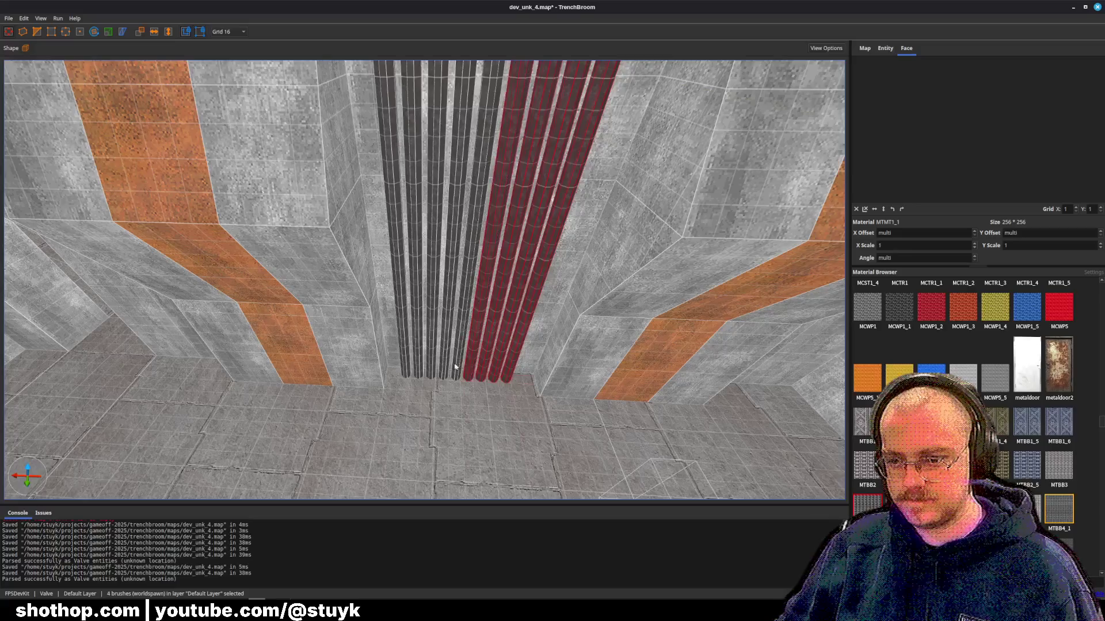
{"action": "key", "text": "Escape"}
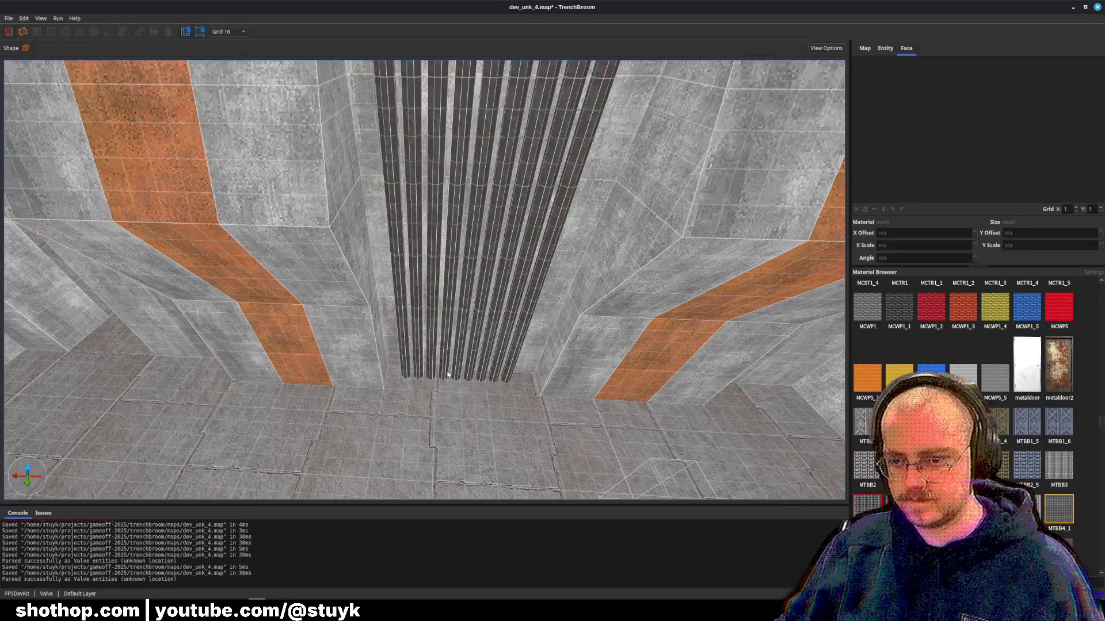
- Delete two pipe columns and shift the remaining four pipes to the right
{"action": "left_click", "coordinate": [451, 375]}
{"action": "left_click", "coordinate": [456, 378], "text": "ctrl"}
{"action": "key", "text": "Delete"}
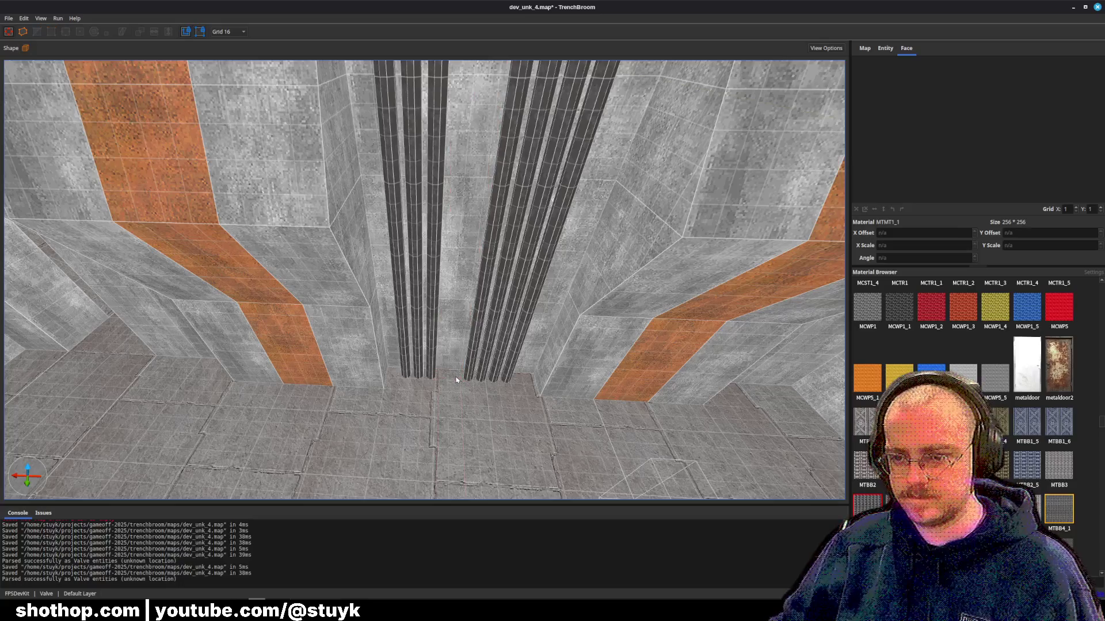
{"action": "left_click_drag", "start_coordinate": [470, 360], "coordinate": [509, 372]}
{"action": "key", "text": "Escape"}
- Try MTMT1_3, MTMT1_2, MTMT1_5, MTMT1_4 and MTMT2_1 on one pipe, settling on MTMT1_4
{"action": "right_click", "coordinate": [499, 335]}
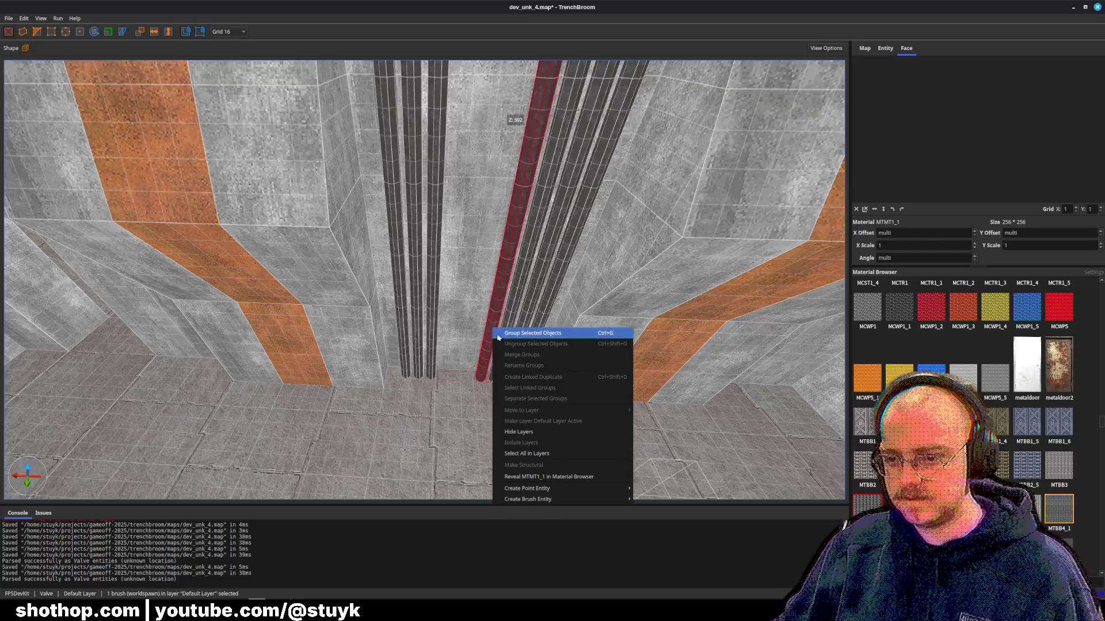
{"action": "left_click", "coordinate": [530, 500]}
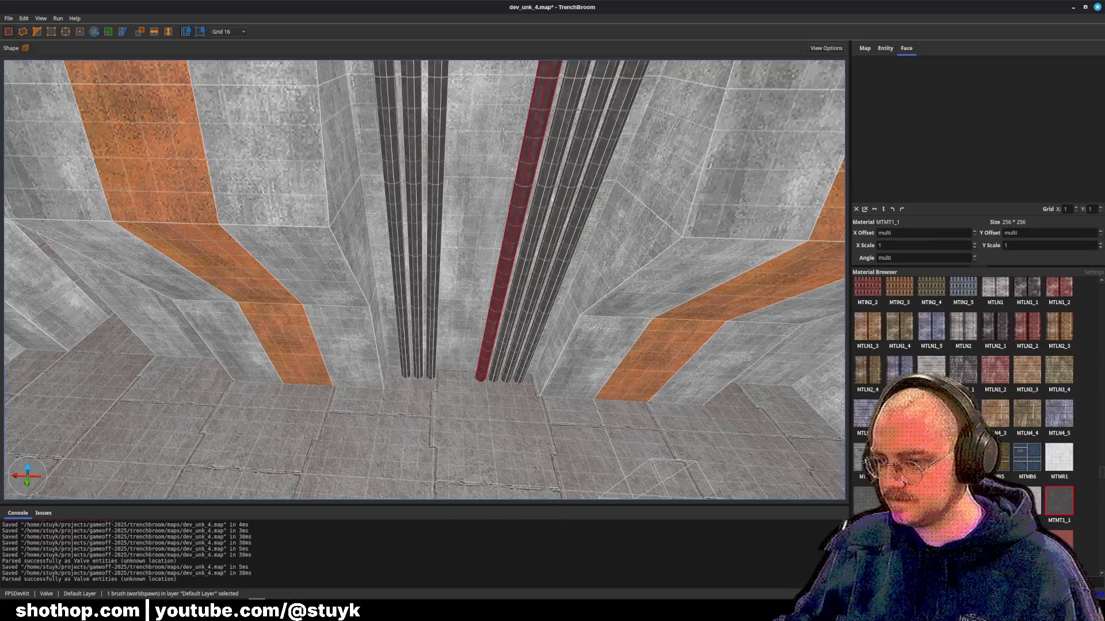
{"action": "left_click", "coordinate": [517, 336]}
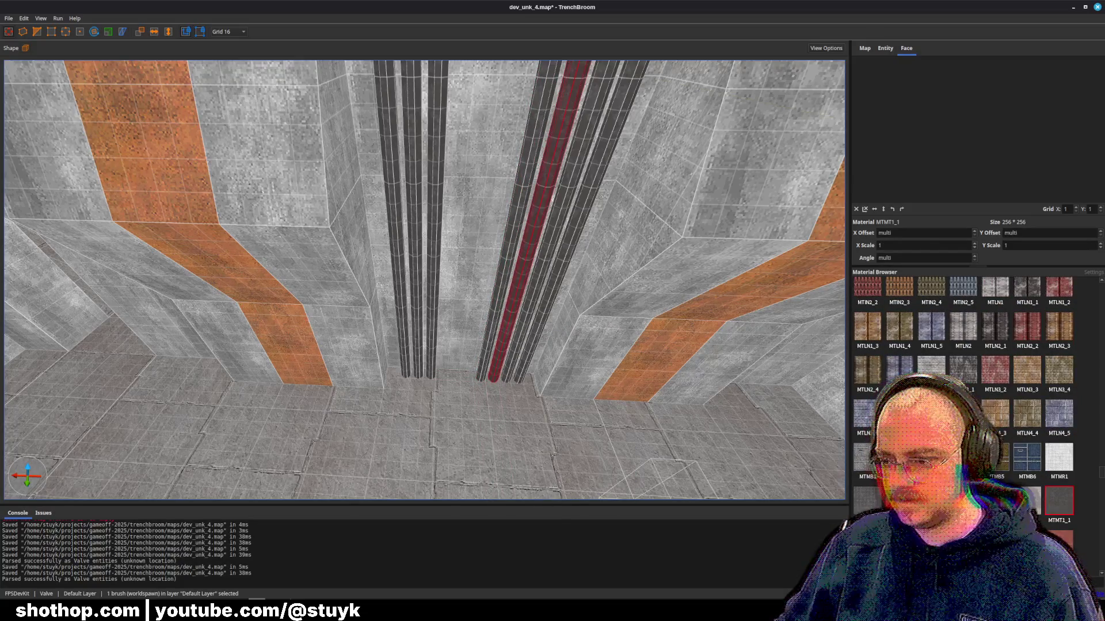
{"action": "left_click", "coordinate": [1059, 544]}
{"action": "left_click", "coordinate": [868, 544]}
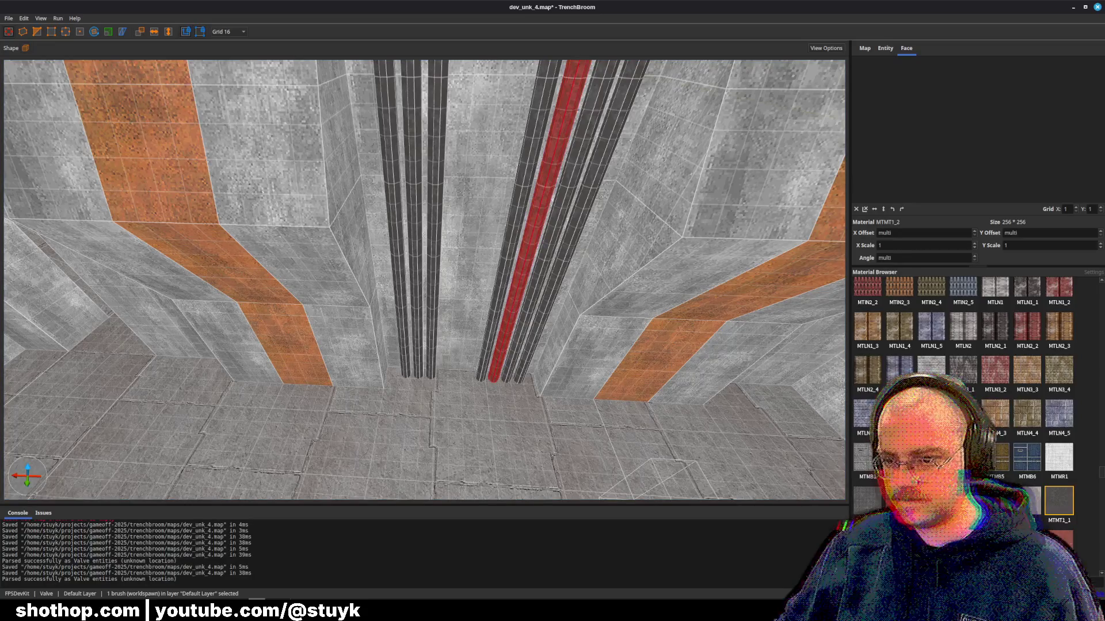
{"action": "left_click", "coordinate": [963, 544]}
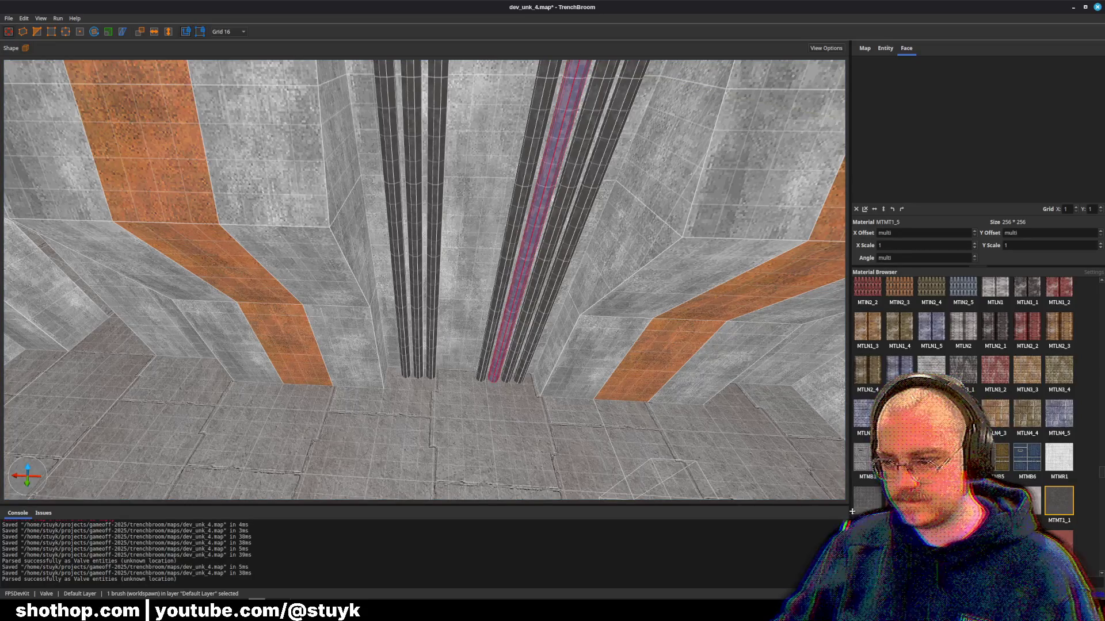
{"action": "left_click", "coordinate": [931, 544]}
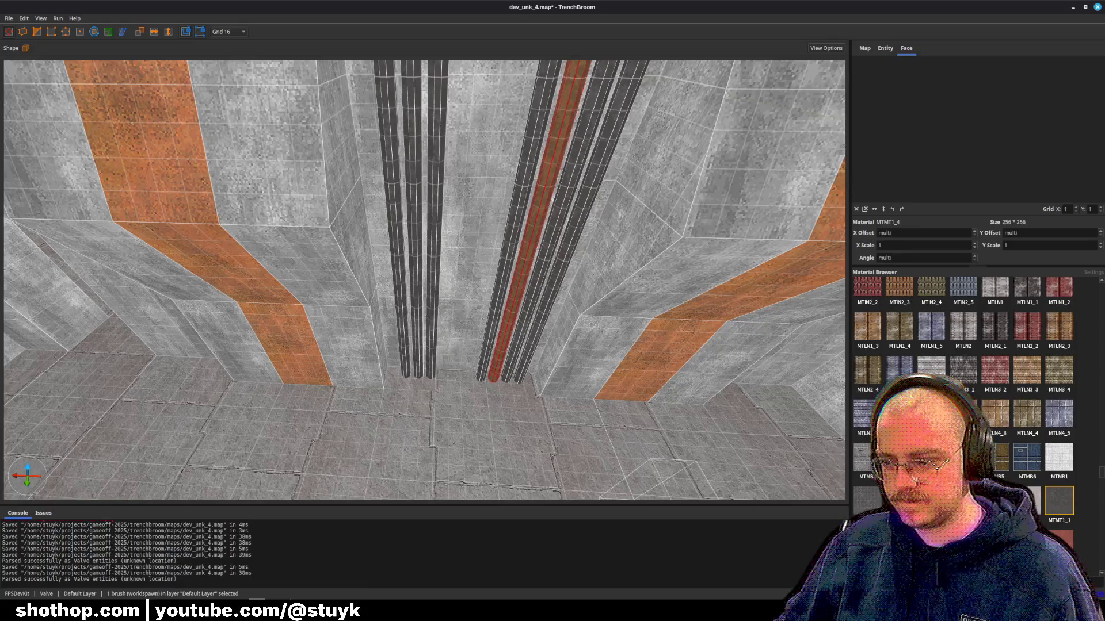
{"action": "left_click", "coordinate": [1060, 544]}
{"action": "scroll", "coordinate": [633, 383], "scroll_direction": "up", "scroll_amount": 3}
{"action": "key", "text": "ctrl+z"}
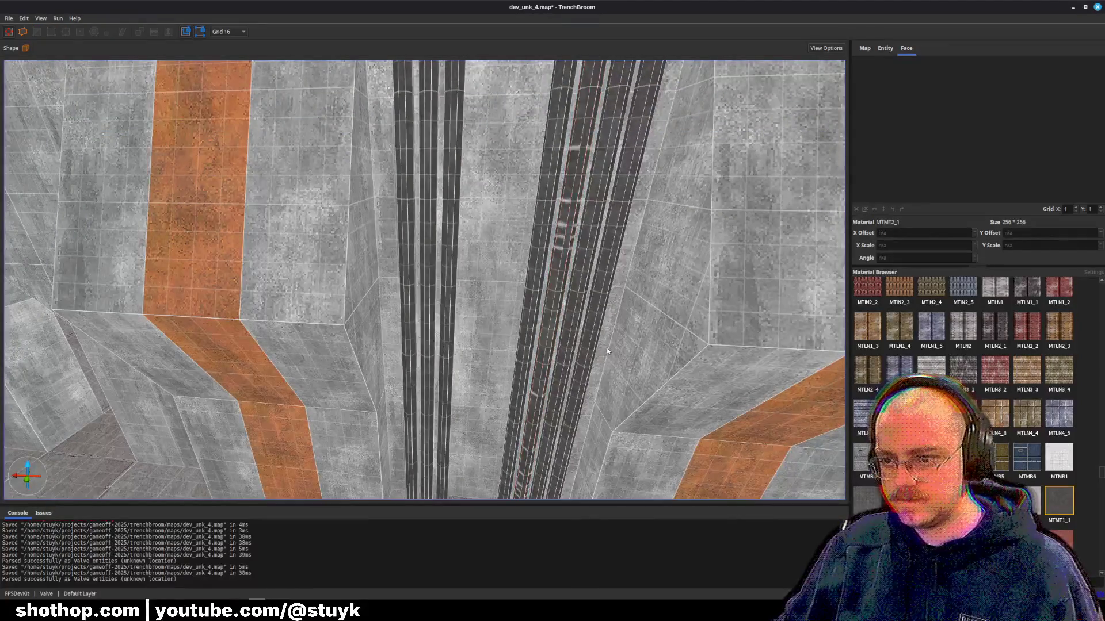
- Deselect the pipe and save dev_unk_4.map
{"action": "scroll", "coordinate": [623, 357], "scroll_direction": "up", "scroll_amount": 3}
{"action": "scroll", "coordinate": [607, 350], "scroll_direction": "up", "scroll_amount": 3}
{"action": "key", "text": "Escape"}
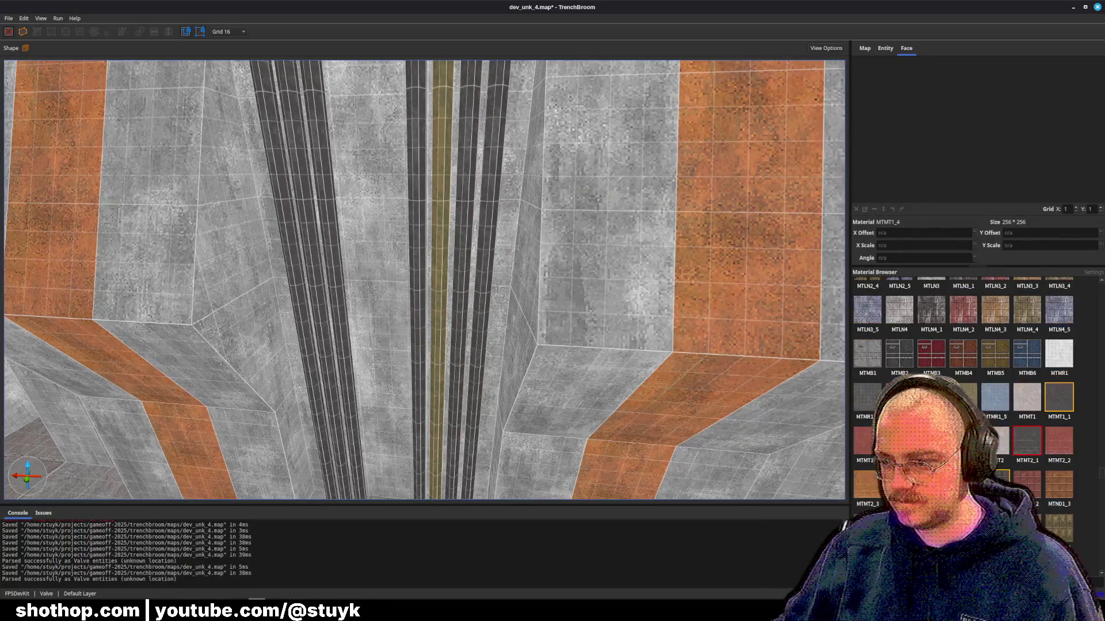
{"action": "key", "text": "ctrl+s"}
{"action": "scroll", "coordinate": [539, 334], "scroll_direction": "down", "scroll_amount": 5}
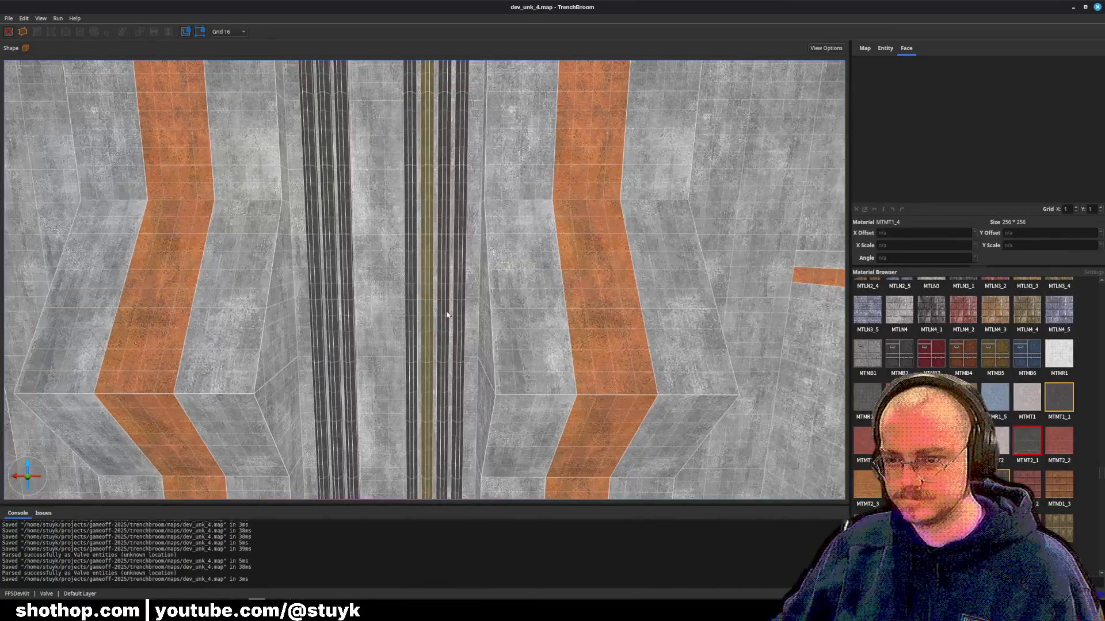
- Switch the MTMT1_4 pipe back to the dark MTMT1_1 metal material
{"action": "left_click", "coordinate": [391, 328]}
{"action": "mouse_move", "coordinate": [392, 329]}
{"action": "left_mouse_down"}
{"action": "mouse_move", "coordinate": [427, 365]}
{"action": "mouse_move", "coordinate": [406, 365]}
{"action": "left_mouse_up"}
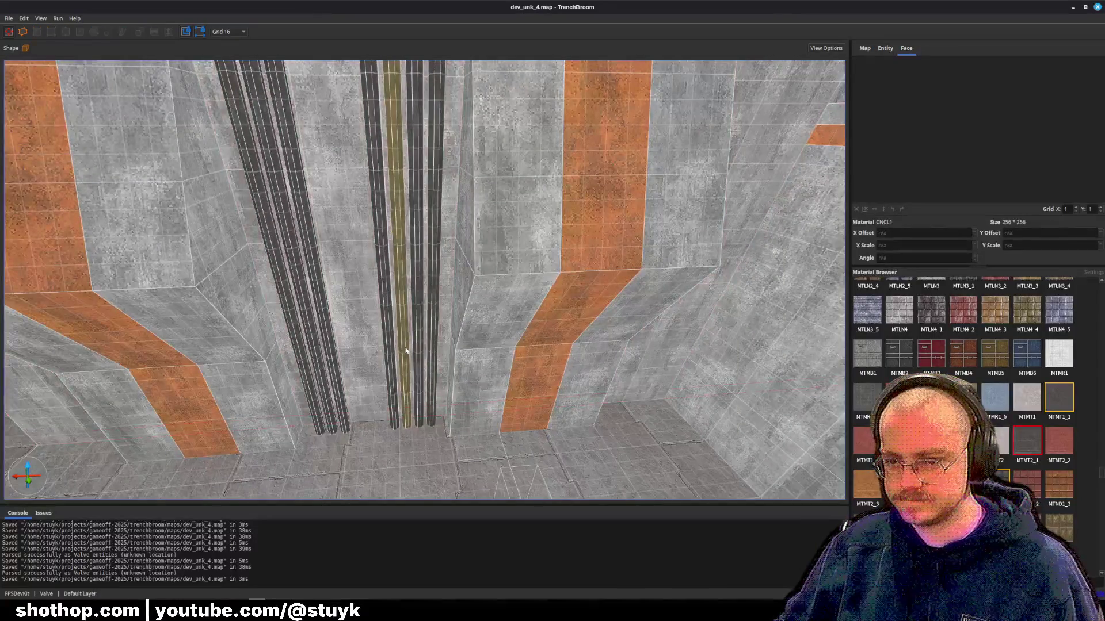
{"action": "left_click", "coordinate": [404, 365]}
{"action": "left_click", "coordinate": [1058, 403]}
{"action": "key", "text": "Escape"}
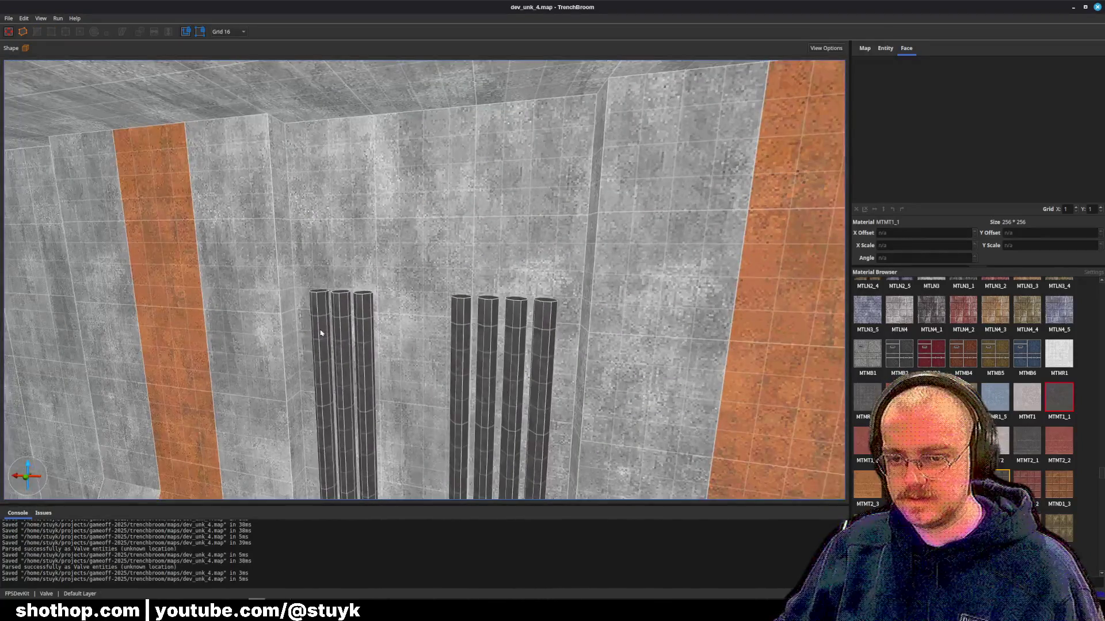
- Select several wall pipes to check their placement, then pick the column brushes
{"action": "mouse_move", "coordinate": [320, 321]}
{"action": "left_mouse_down"}
{"action": "mouse_move", "coordinate": [335, 299]}
{"action": "mouse_move", "coordinate": [358, 338]}
{"action": "left_mouse_up"}
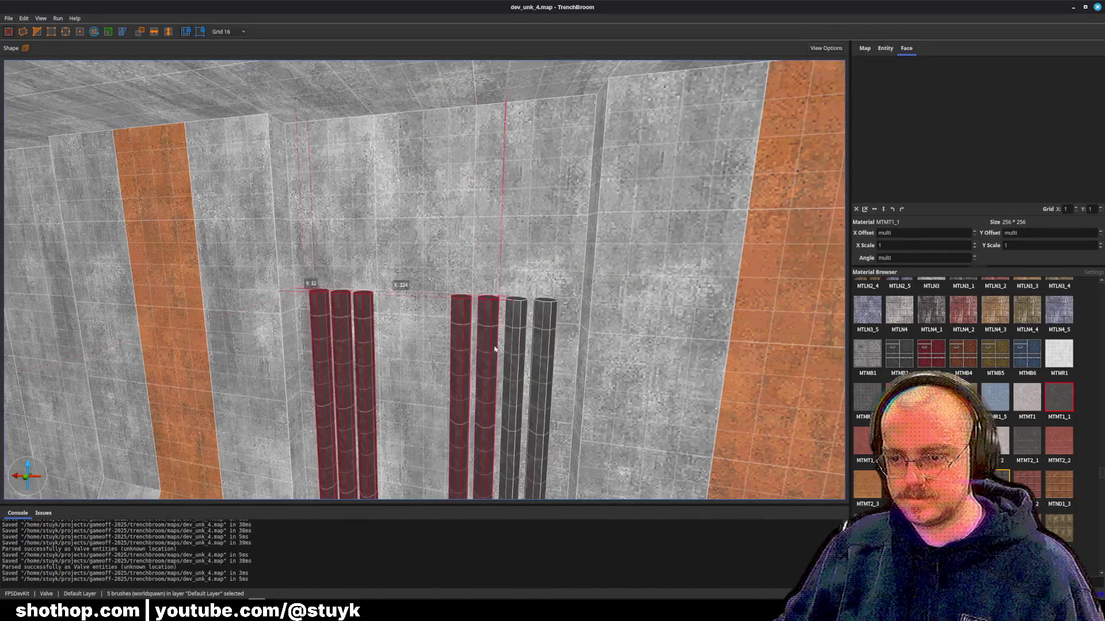
{"action": "left_click", "coordinate": [534, 351], "text": "ctrl"}
{"action": "mouse_move", "coordinate": [534, 351]}
{"action": "left_mouse_down"}
{"action": "mouse_move", "coordinate": [515, 352]}
{"action": "mouse_move", "coordinate": [539, 118]}
{"action": "mouse_move", "coordinate": [486, 266]}
{"action": "mouse_move", "coordinate": [510, 249]}
{"action": "mouse_move", "coordinate": [498, 253]}
{"action": "left_mouse_up"}
{"action": "key", "text": "Escape"}
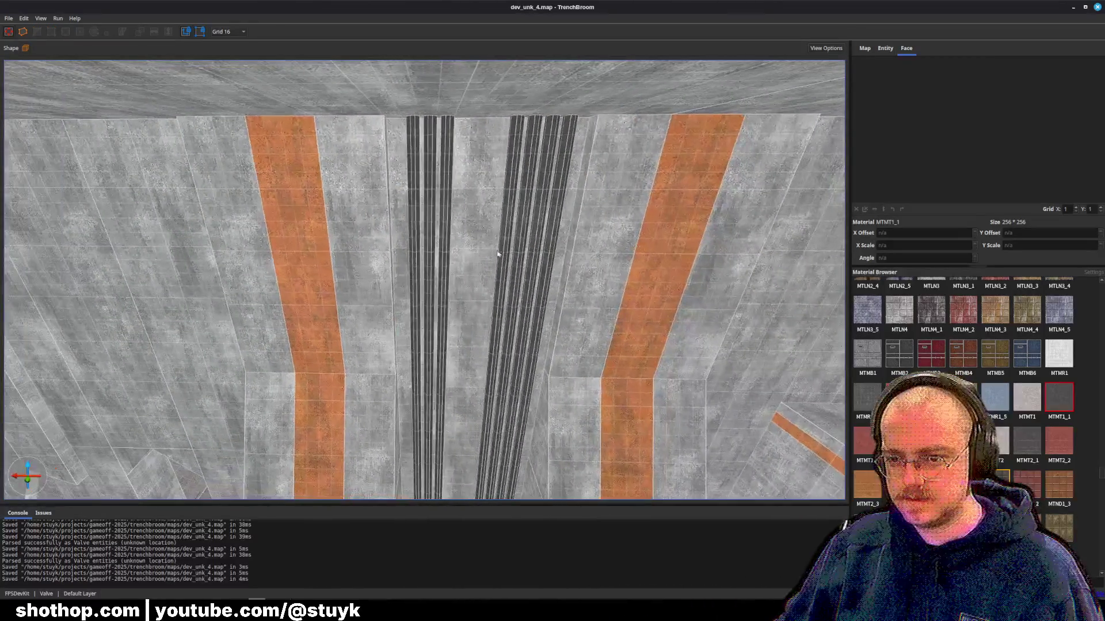
{"action": "left_click", "coordinate": [417, 265], "text": "ctrl"}
{"action": "mouse_move", "coordinate": [417, 265]}
{"action": "left_mouse_down"}
{"action": "mouse_move", "coordinate": [424, 276]}
{"action": "mouse_move", "coordinate": [500, 286]}
{"action": "mouse_move", "coordinate": [491, 293]}
{"action": "mouse_move", "coordinate": [525, 387]}
{"action": "mouse_move", "coordinate": [489, 277]}
{"action": "left_mouse_up"}
{"action": "key", "text": "Escape"}
{"action": "left_click", "coordinate": [276, 230]}
- Copy the two concrete pilaster brushes and slide the copies left along the bare wall
{"action": "left_click", "coordinate": [471, 338], "text": "ctrl"}
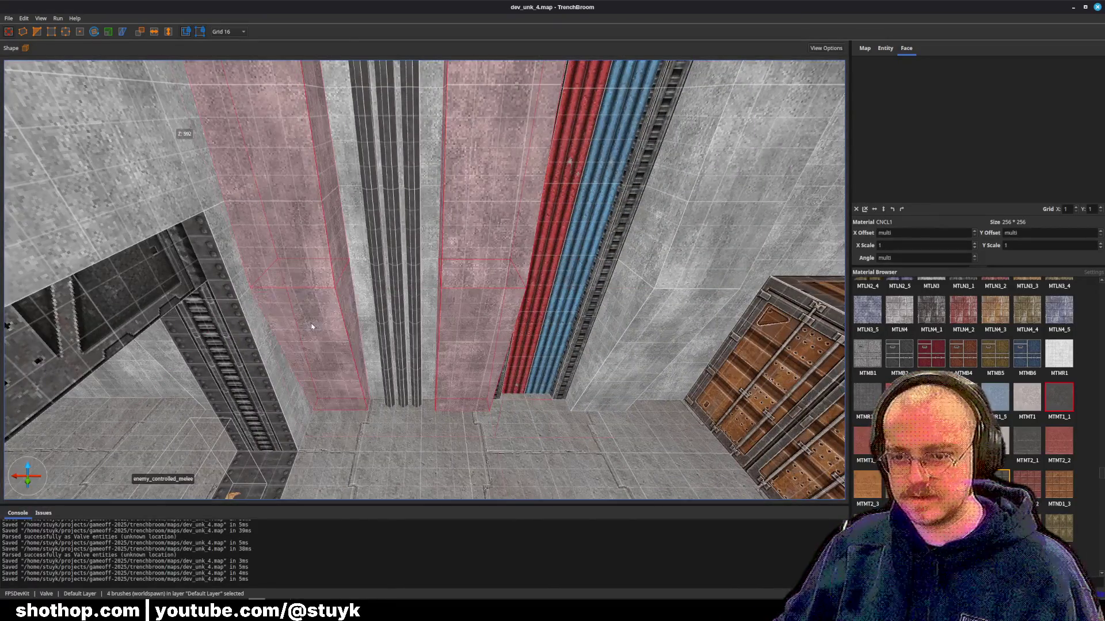
{"action": "left_click_drag", "start_coordinate": [471, 338], "coordinate": [311, 326]}
{"action": "key", "text": "Left"}
{"action": "key", "text": "Left"}
{"action": "key", "text": "Left"}
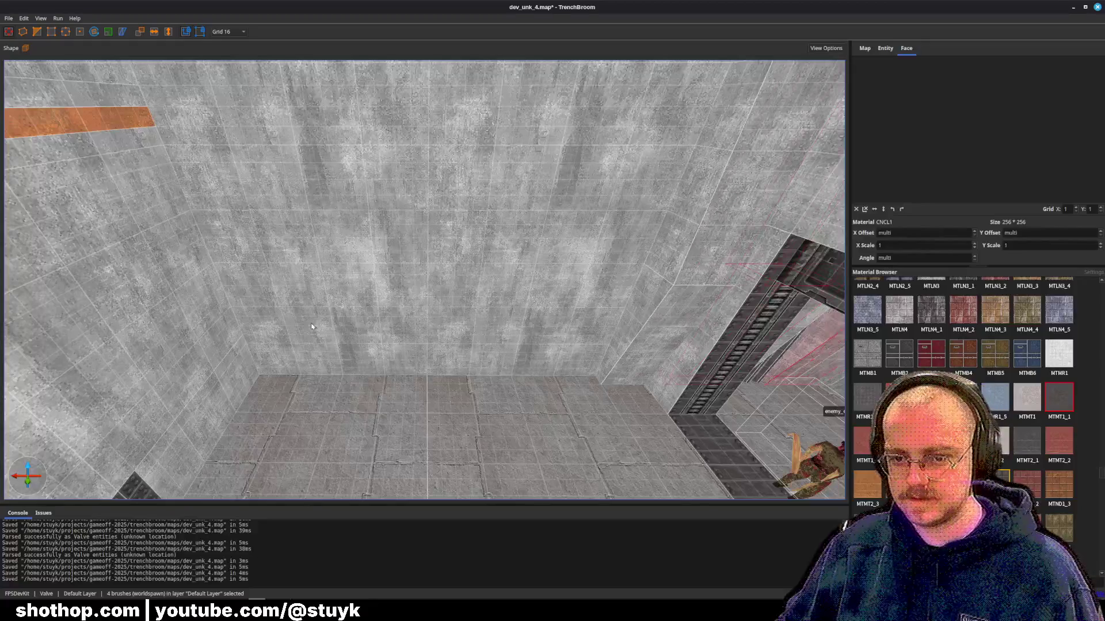
{"action": "key", "text": "Left"}
{"action": "key", "text": "Left"}
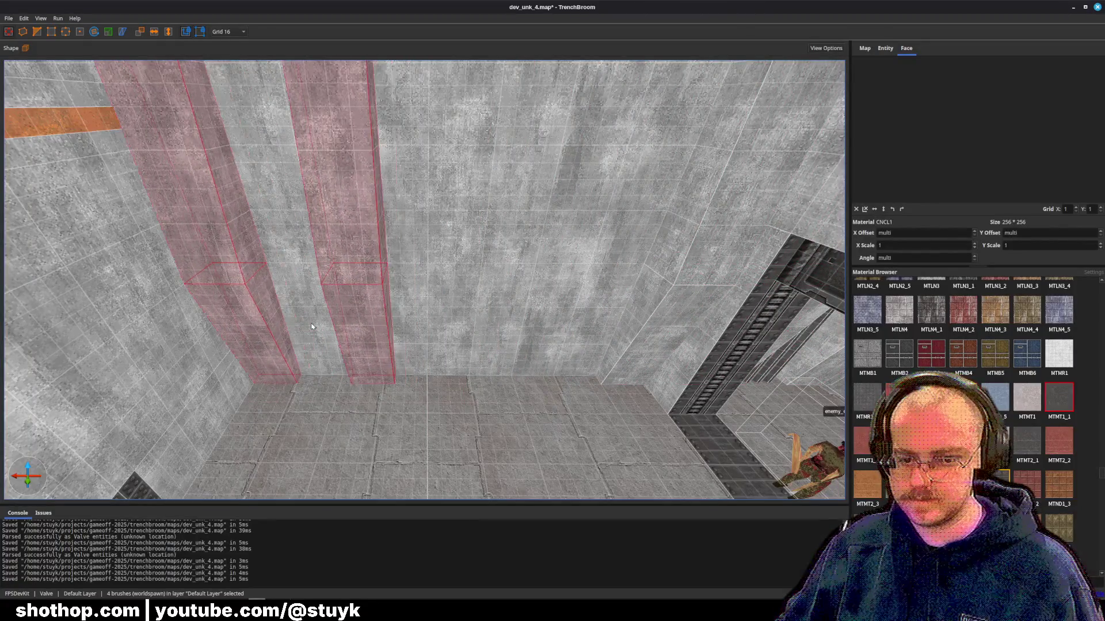
{"action": "left_click_drag", "start_coordinate": [311, 327], "coordinate": [349, 319]}
- Move the base box and tall column right into place, then save the map
{"action": "left_click", "coordinate": [349, 319]}
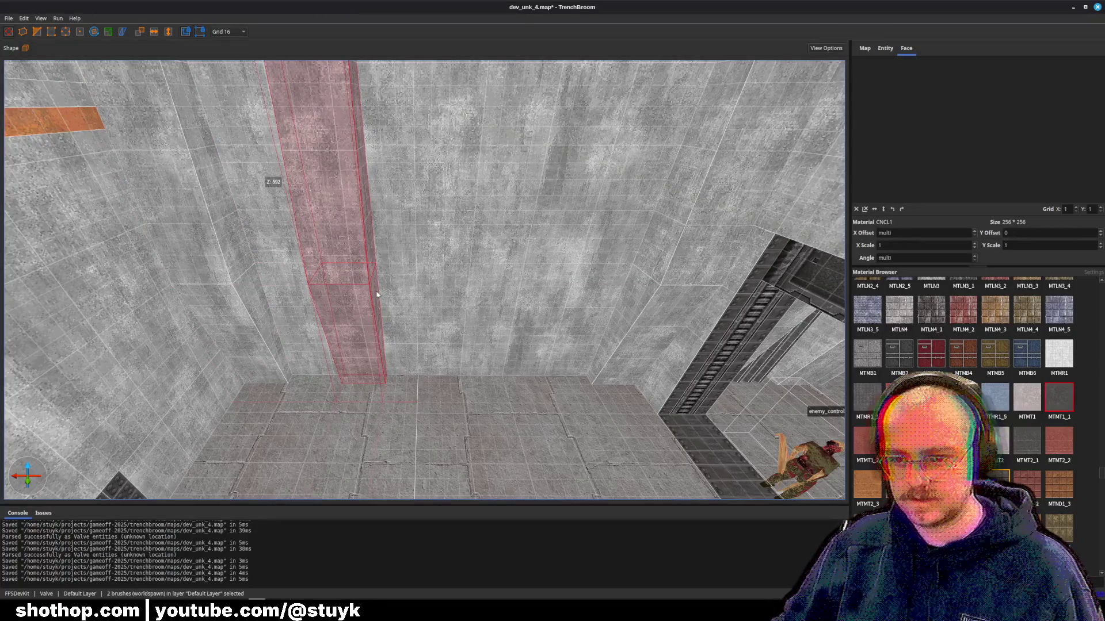
{"action": "left_click", "coordinate": [360, 320]}
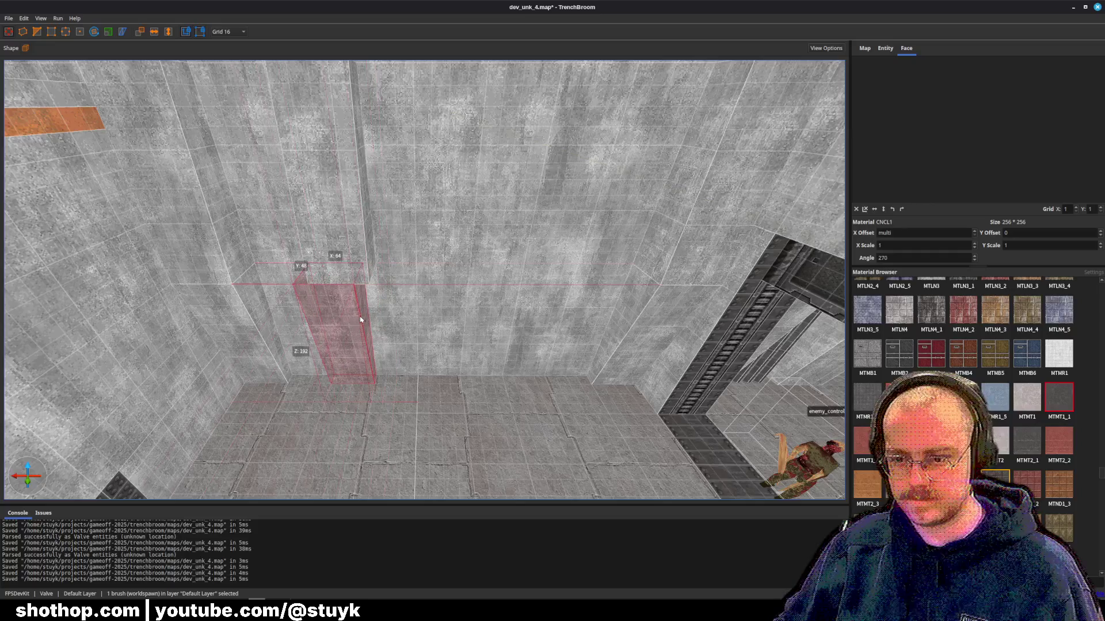
{"action": "left_click", "coordinate": [364, 241], "text": "ctrl"}
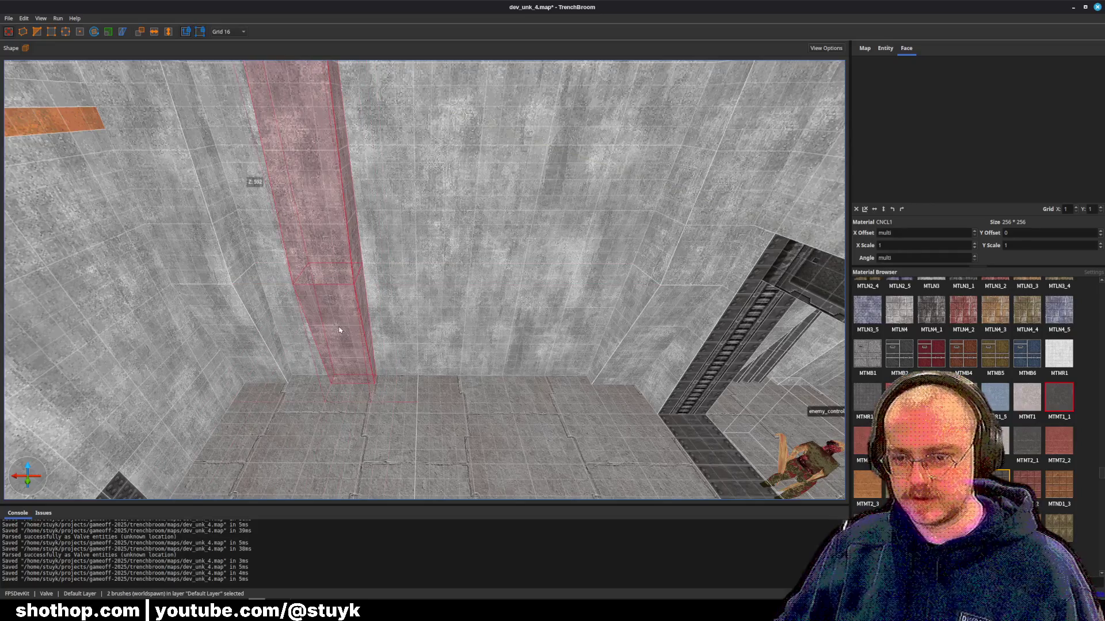
{"action": "key", "text": "Right"}
{"action": "key", "text": "Right"}
{"action": "key", "text": "Right"}
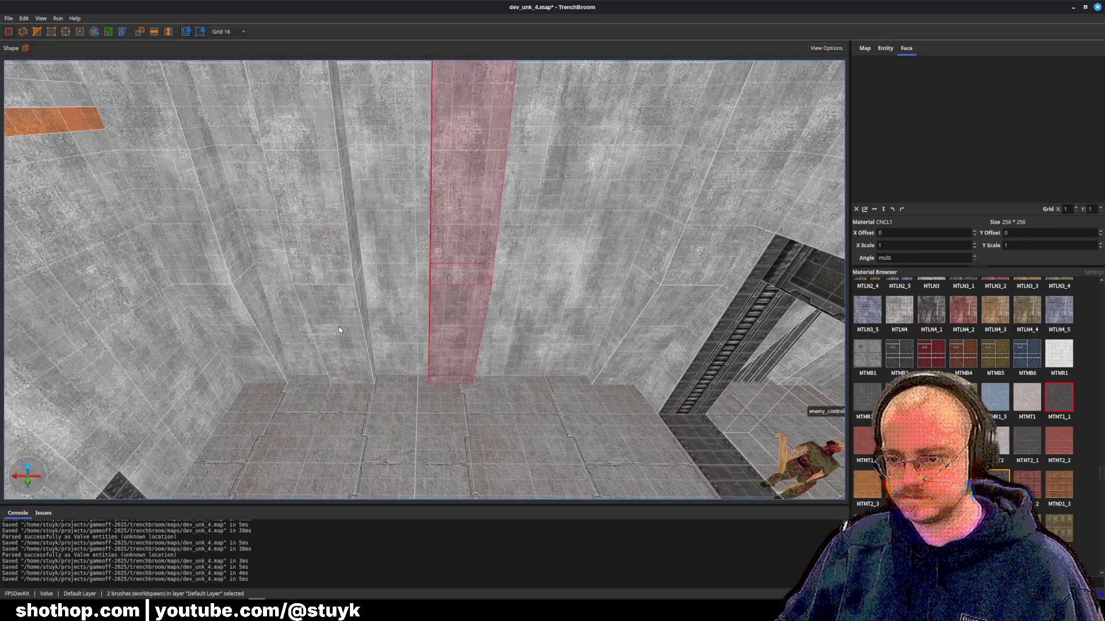
{"action": "key", "text": "Escape"}
{"action": "key", "text": "ctrl+s"}
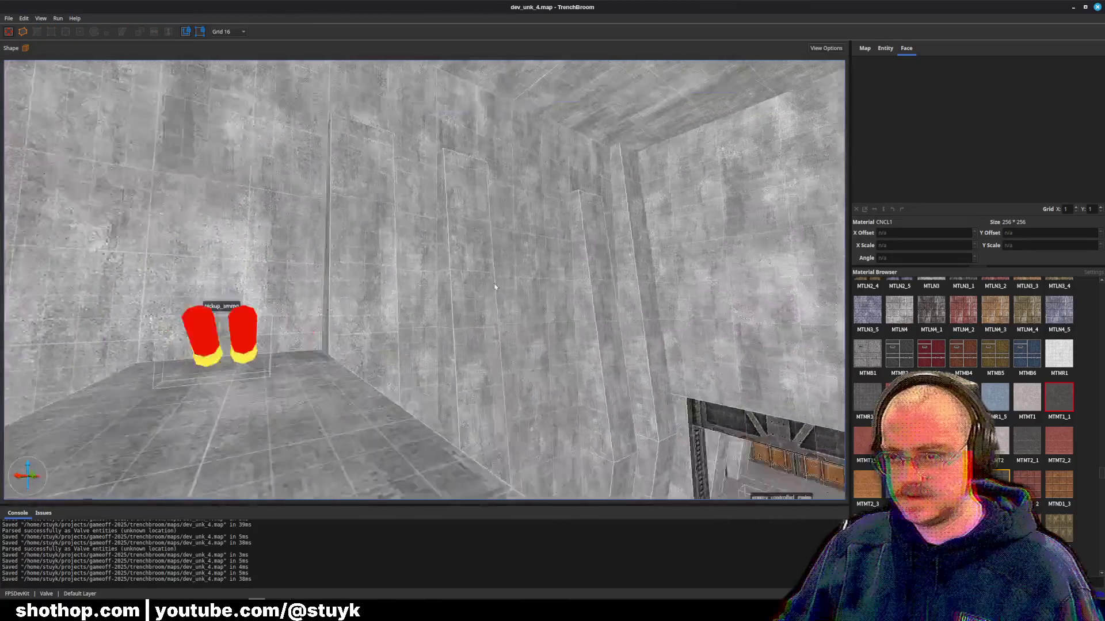
{"action": "mouse_move", "coordinate": [495, 286]}
{"action": "left_mouse_down"}
{"action": "mouse_move", "coordinate": [473, 306]}
{"action": "mouse_move", "coordinate": [458, 286]}
{"action": "left_mouse_up"}
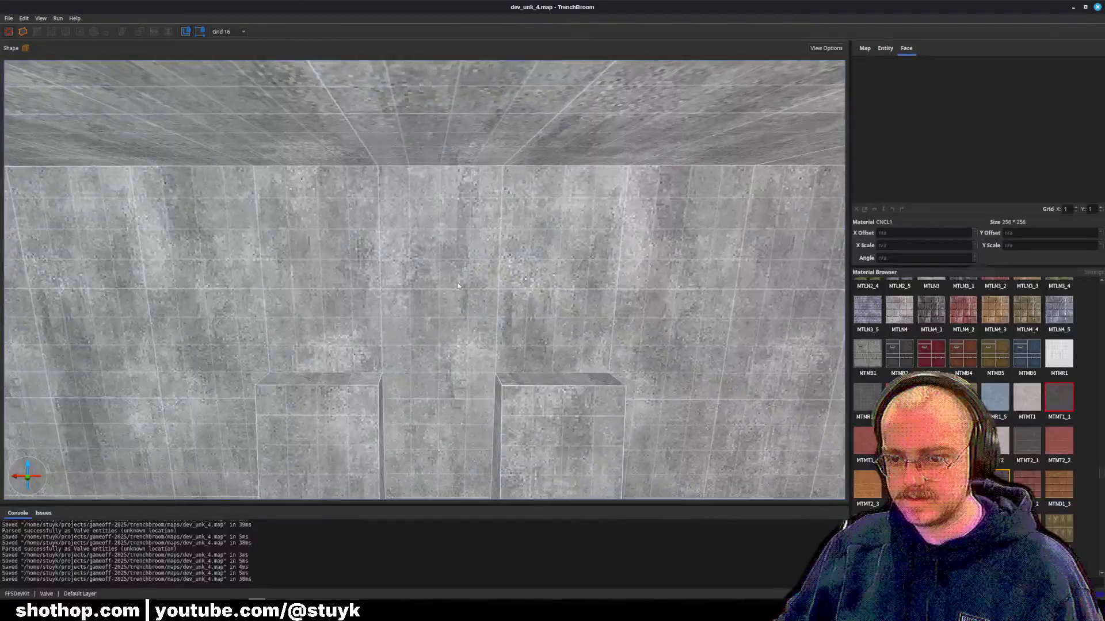
- Draw a CNCL1 brush from the box up to the ceiling and position it over the box
{"action": "right_click", "coordinate": [521, 409]}
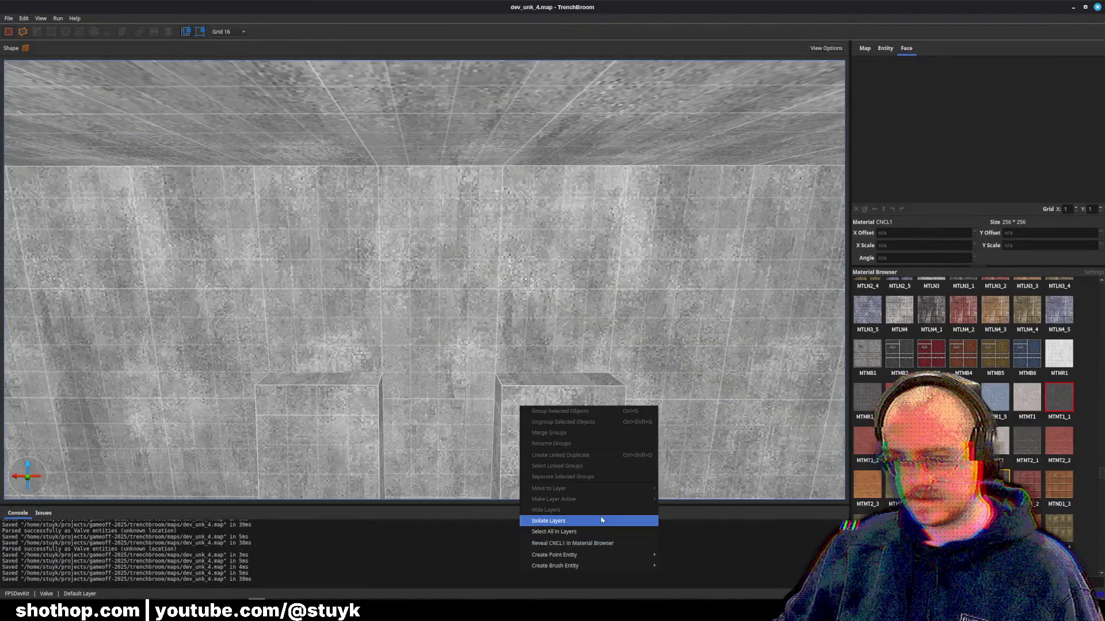
{"action": "left_click", "coordinate": [593, 543]}
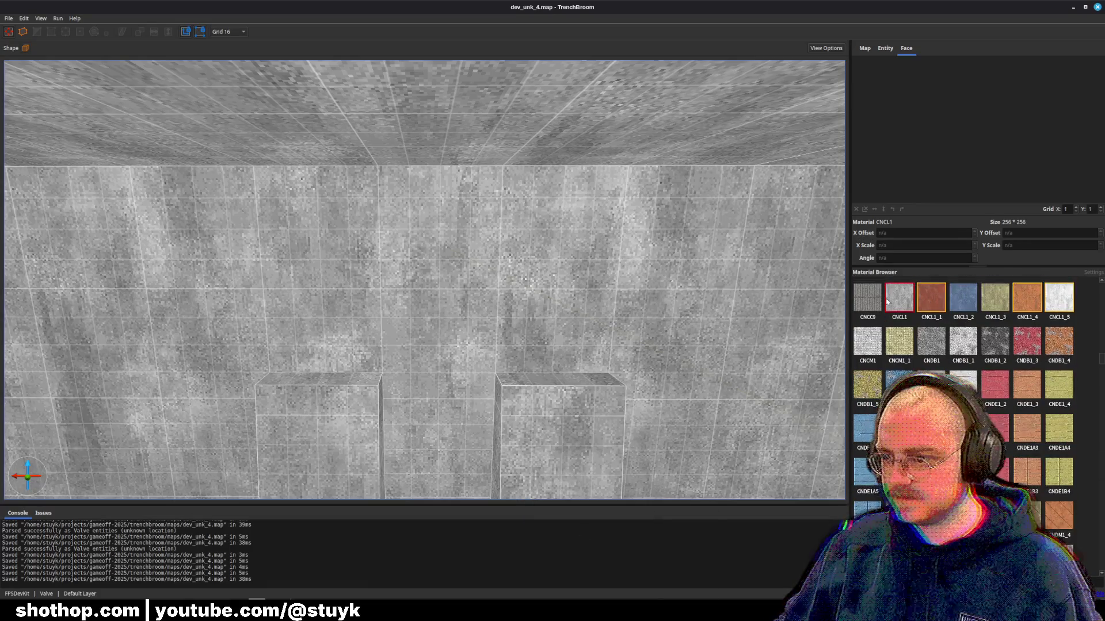
{"action": "mouse_move", "coordinate": [274, 380]}
{"action": "left_mouse_down"}
{"action": "mouse_move", "coordinate": [370, 377]}
{"action": "mouse_move", "coordinate": [371, 249]}
{"action": "left_mouse_up"}
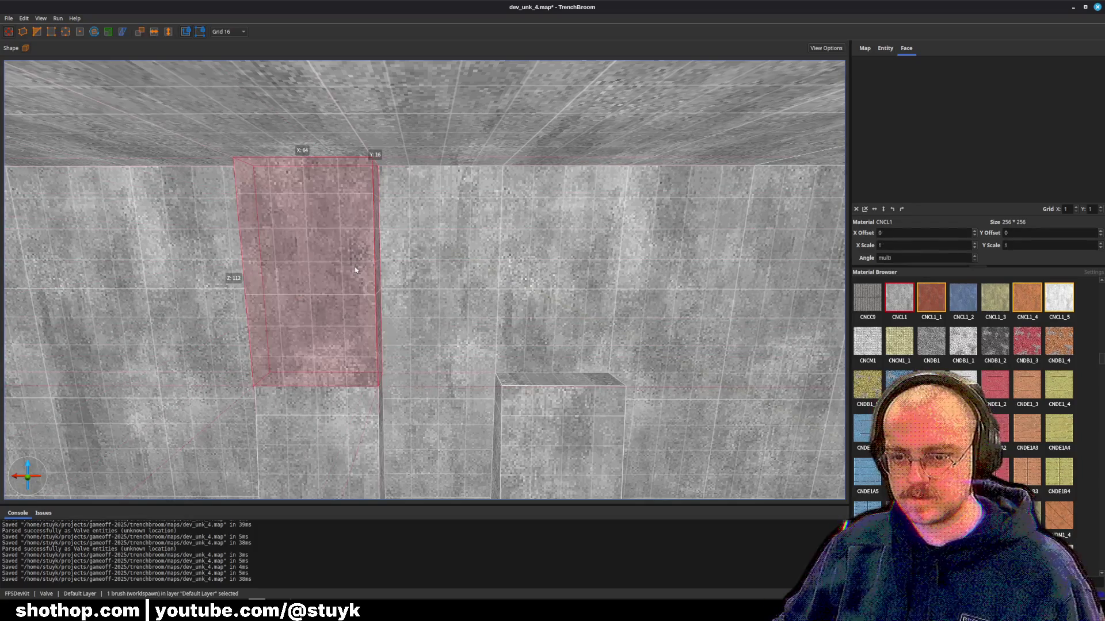
{"action": "key", "text": "d"}
{"action": "left_click_drag", "start_coordinate": [210, 271], "coordinate": [355, 270]}
{"action": "key", "text": "Right"}
{"action": "key", "text": "Right"}
{"action": "key", "text": "Right"}
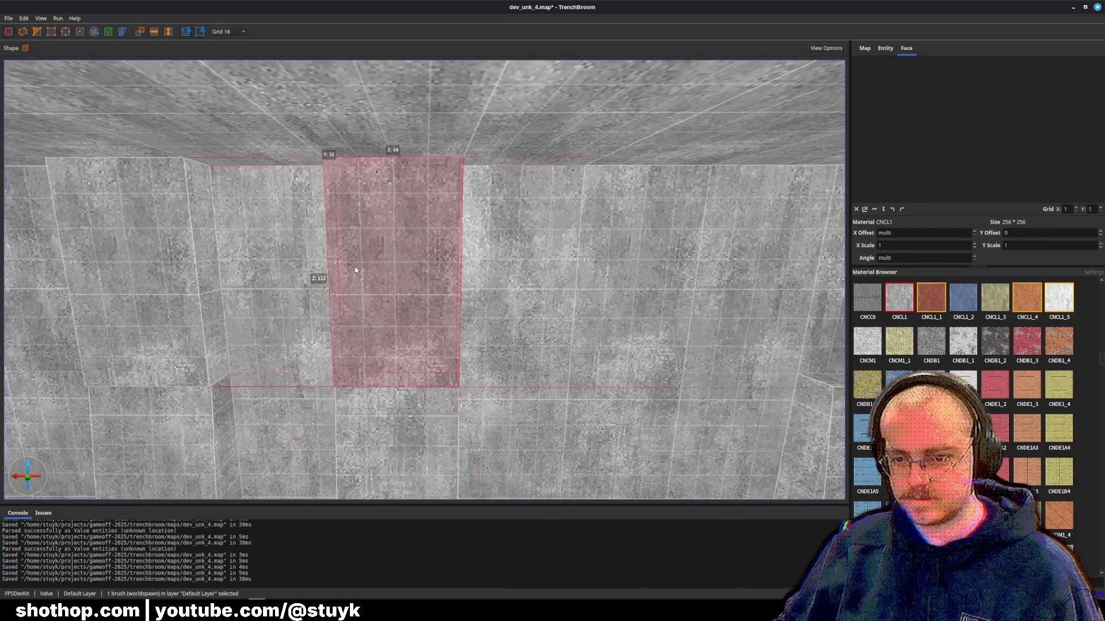
- Reset the new brush's texture offset and angle to 0 and move the top brush to the other column
{"action": "left_click", "coordinate": [856, 209]}
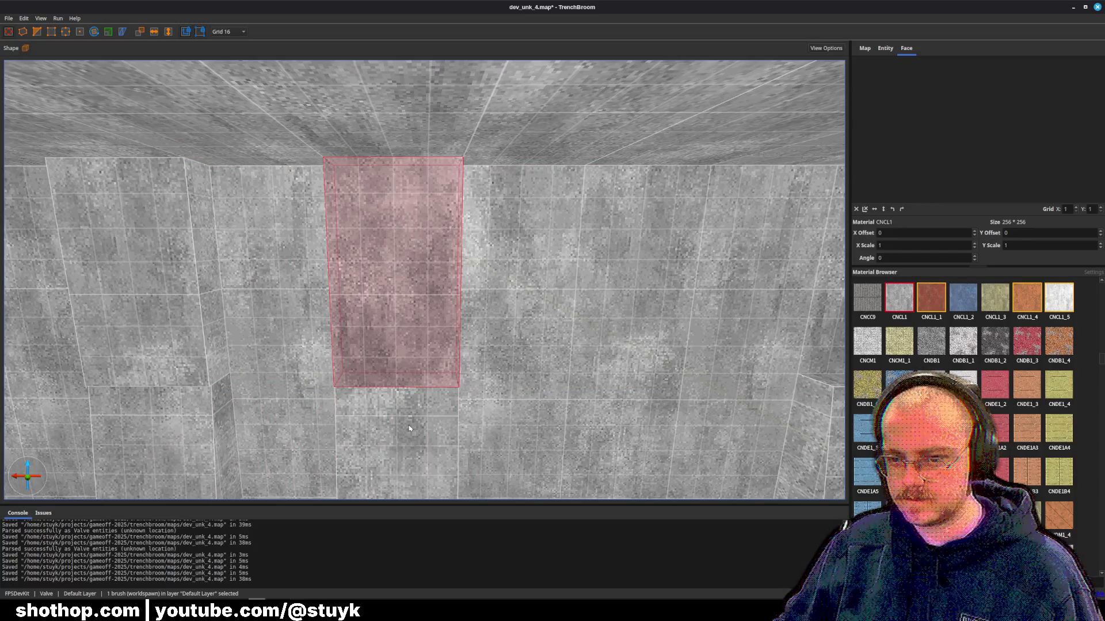
{"action": "left_click", "coordinate": [409, 428], "text": "ctrl"}
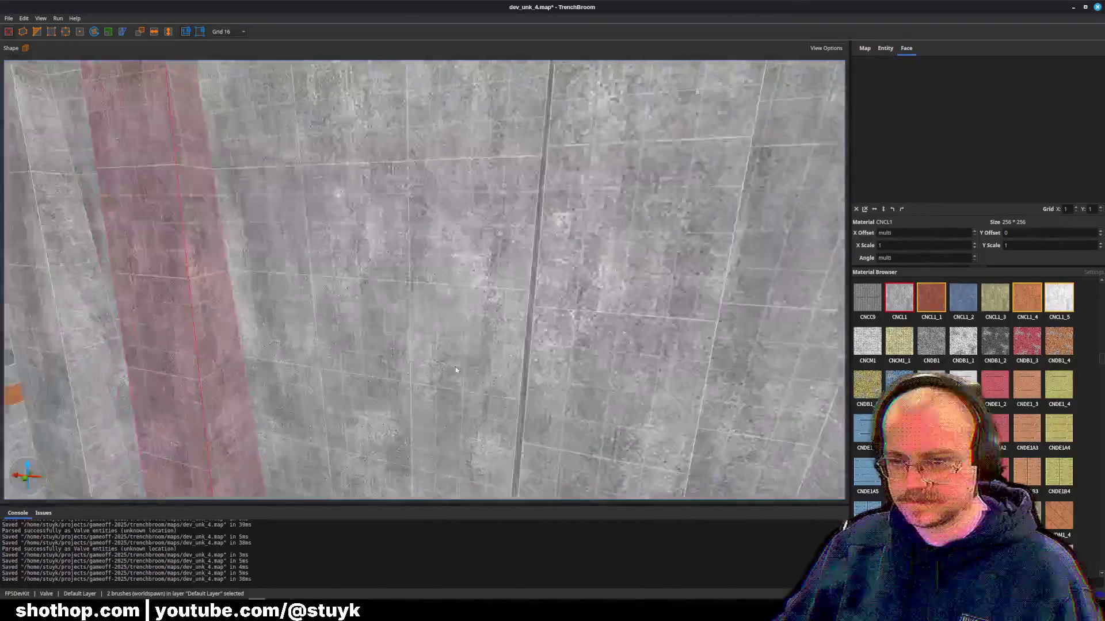
{"action": "left_click", "coordinate": [402, 440], "text": "ctrl"}
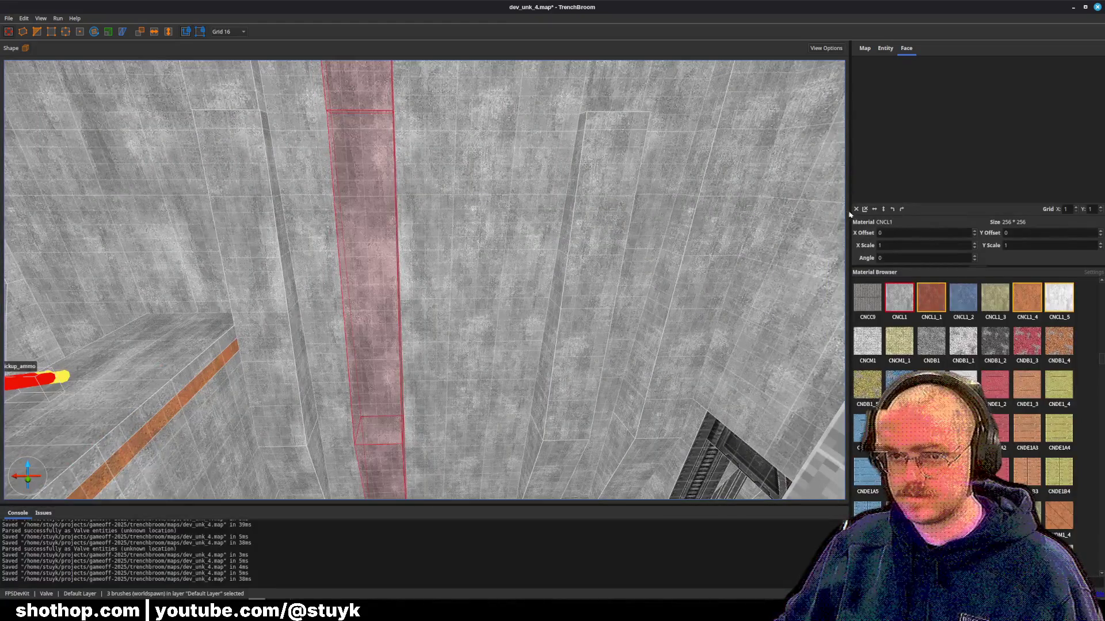
{"action": "left_click", "coordinate": [372, 93]}
{"action": "key", "text": "Right"}
{"action": "key", "text": "Right"}
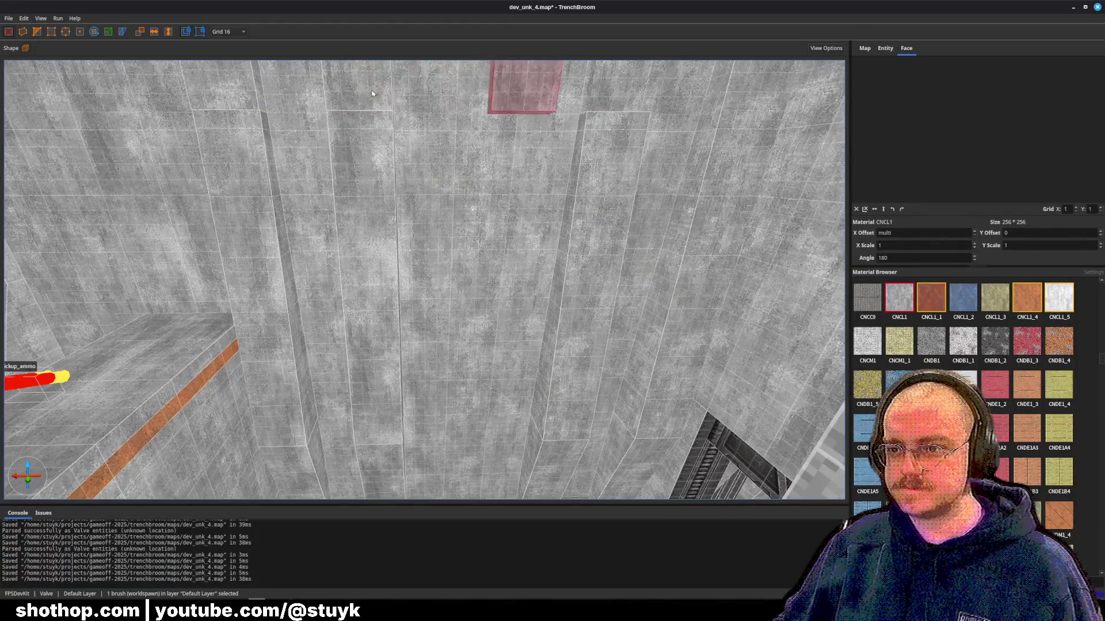
- Reset texture offsets and angle to 0 on all pilaster pieces, then save the map
{"action": "scroll", "coordinate": [403, 258], "scroll_direction": "down", "scroll_amount": 5}
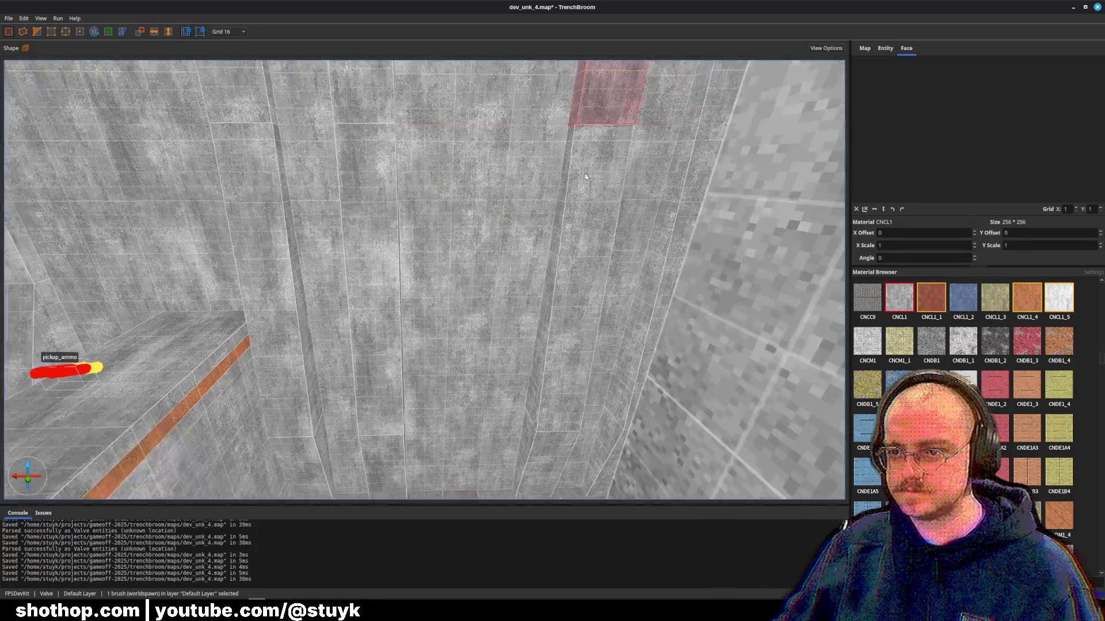
{"action": "left_click", "coordinate": [596, 403], "text": "ctrl"}
{"action": "left_click", "coordinate": [591, 435], "text": "ctrl"}
{"action": "left_click", "coordinate": [357, 439], "text": "ctrl"}
{"action": "left_click", "coordinate": [319, 326], "text": "ctrl"}
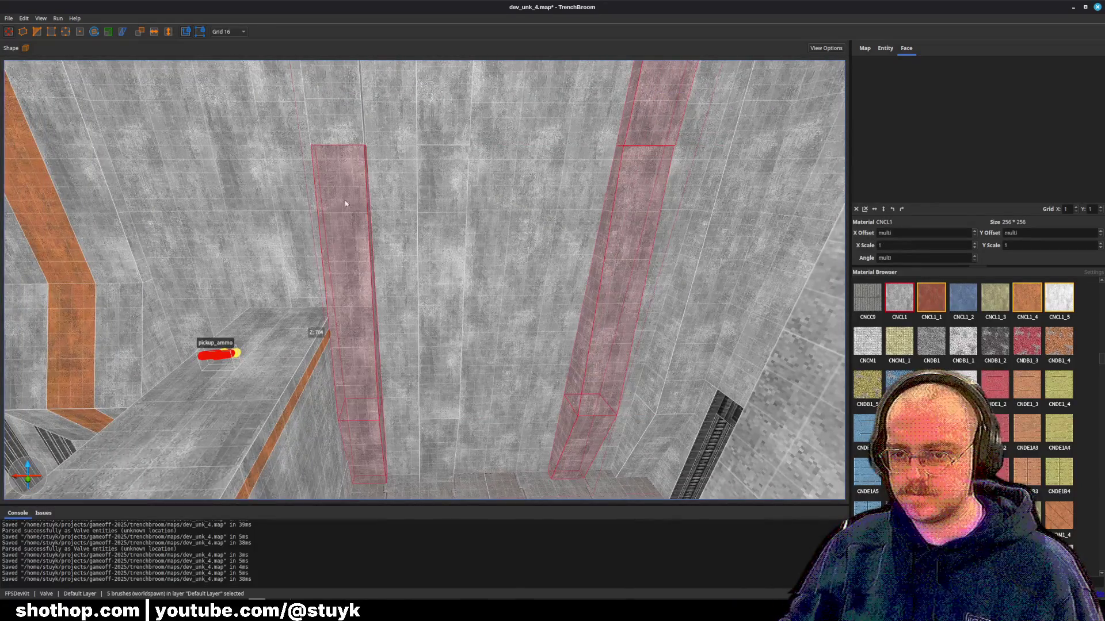
{"action": "left_click", "coordinate": [345, 132], "text": "ctrl"}
{"action": "left_click", "coordinate": [743, 137], "text": "ctrl"}
{"action": "left_click", "coordinate": [653, 437], "text": "ctrl"}
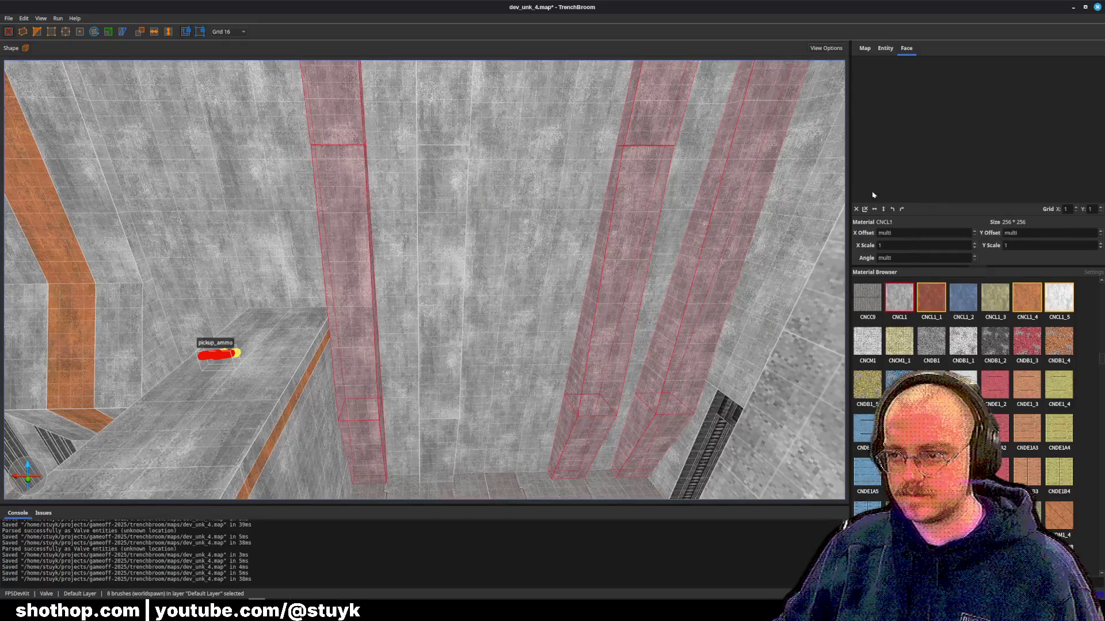
{"action": "key", "text": "shift+r"}
{"action": "key", "text": "Escape"}
{"action": "key", "text": "ctrl+s"}
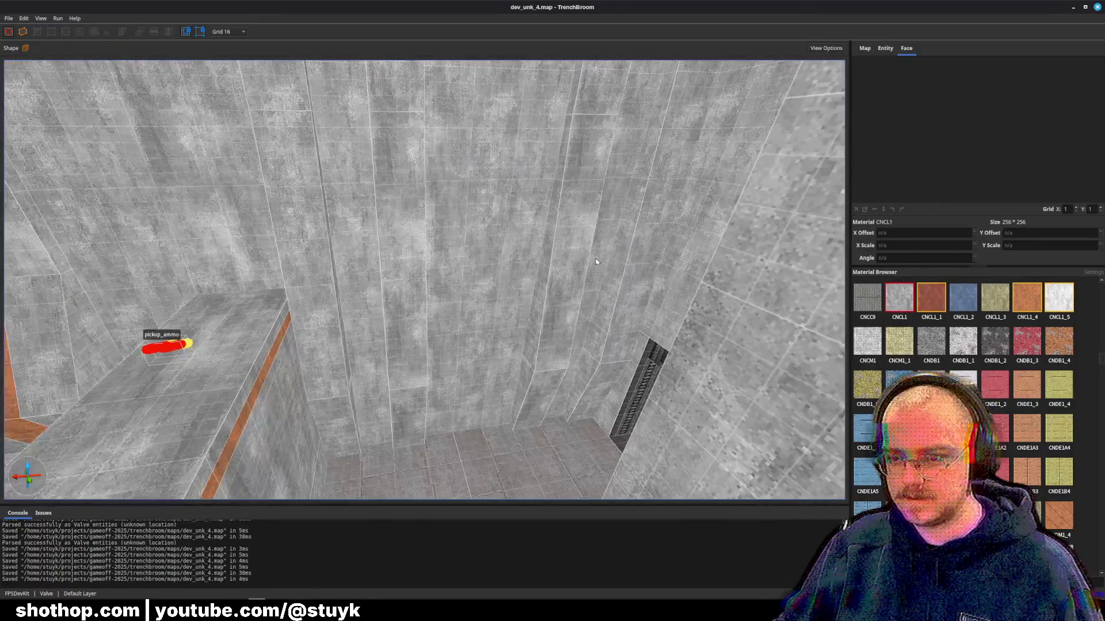
{"action": "scroll", "coordinate": [614, 269], "scroll_direction": "up", "scroll_amount": 10}
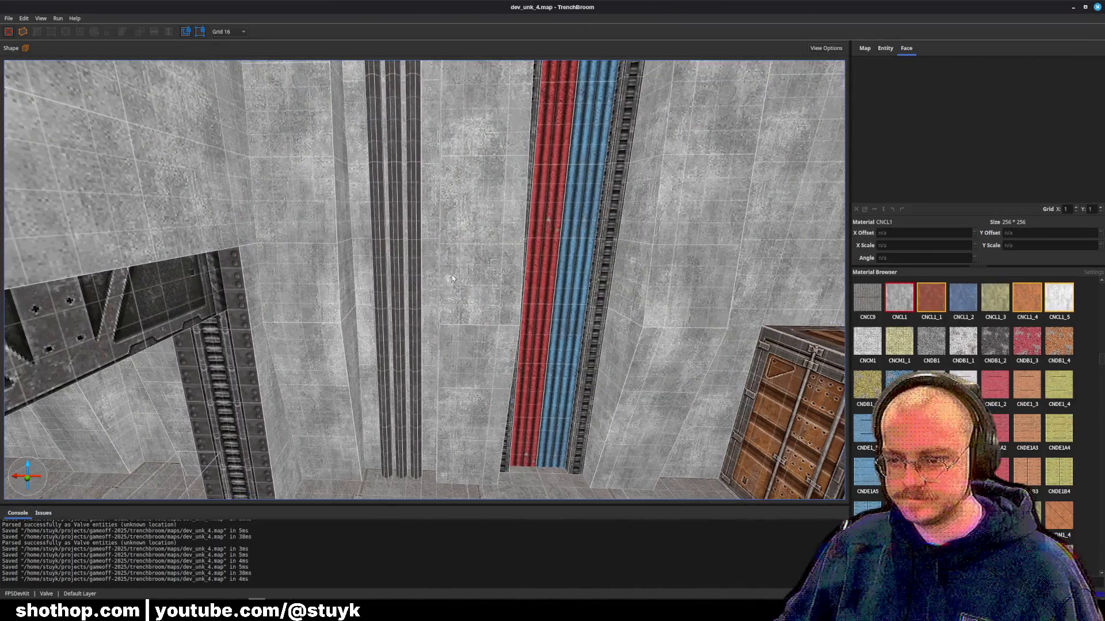
- Draw a thin brush on the corridor floor near the enemy and texture it CNHL1_1
{"action": "mouse_move", "coordinate": [452, 279]}
{"action": "left_mouse_down"}
{"action": "mouse_move", "coordinate": [362, 296]}
{"action": "mouse_move", "coordinate": [451, 286]}
{"action": "left_mouse_up"}
{"action": "scroll", "coordinate": [1004, 463], "scroll_direction": "down", "scroll_amount": 5}
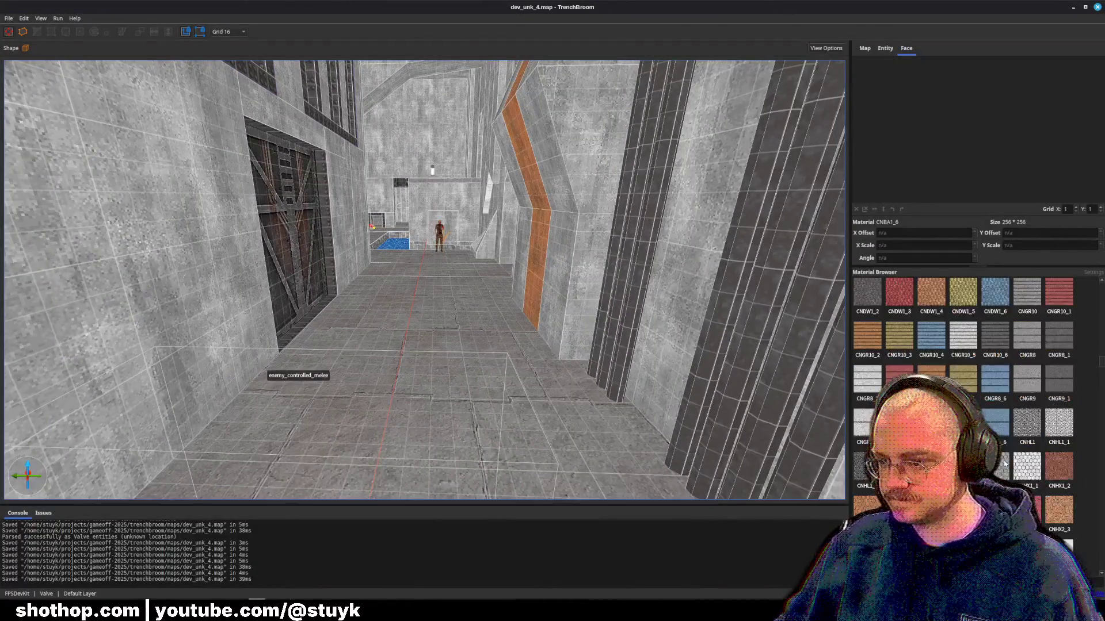
{"action": "left_click_drag", "start_coordinate": [565, 317], "coordinate": [565, 320]}
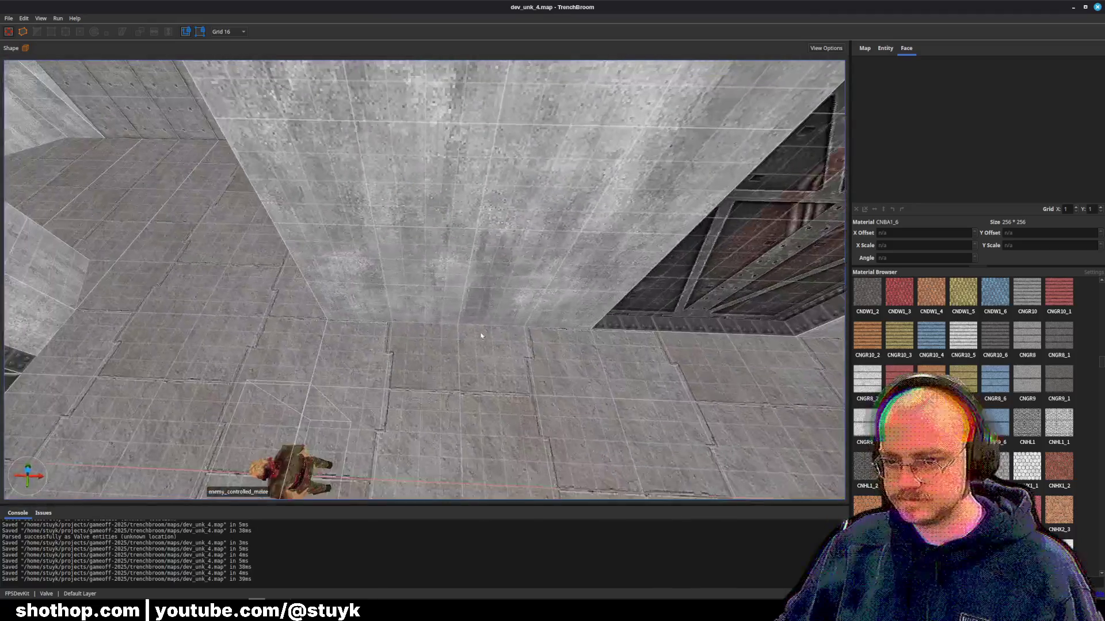
{"action": "mouse_move", "coordinate": [339, 325]}
{"action": "left_mouse_down"}
{"action": "mouse_move", "coordinate": [511, 333]}
{"action": "mouse_move", "coordinate": [511, 144]}
{"action": "left_mouse_up"}
{"action": "left_click", "coordinate": [1059, 423]}
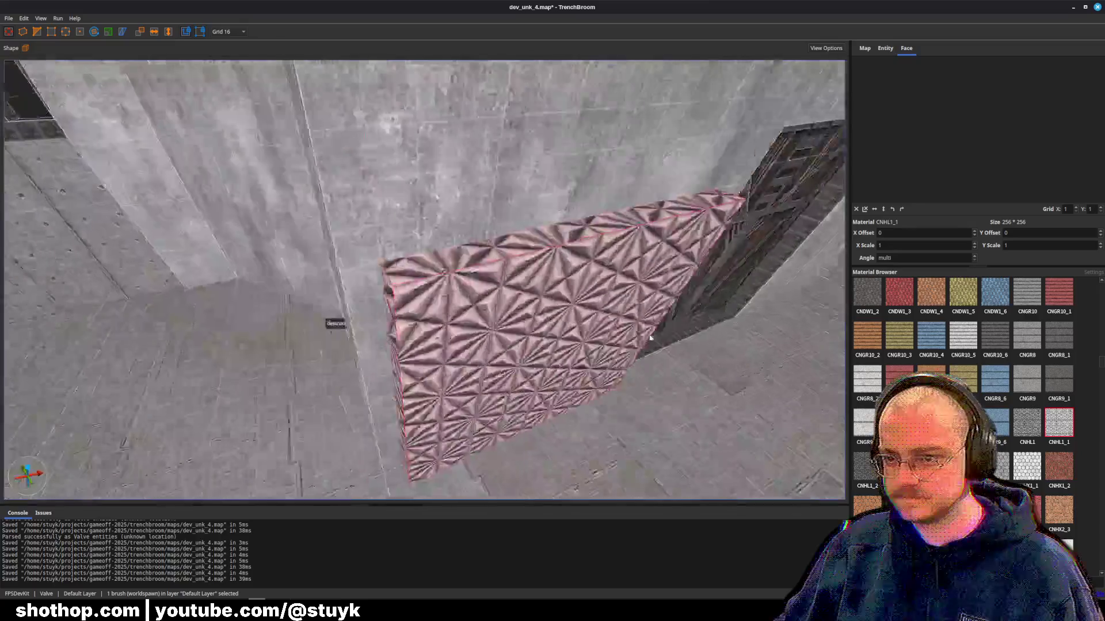
- Raise the floor brush into a tall wall and retexture it, trying CNHX1_1 before settling on CNPS1
{"action": "left_click_drag", "start_coordinate": [633, 322], "coordinate": [665, 329]}
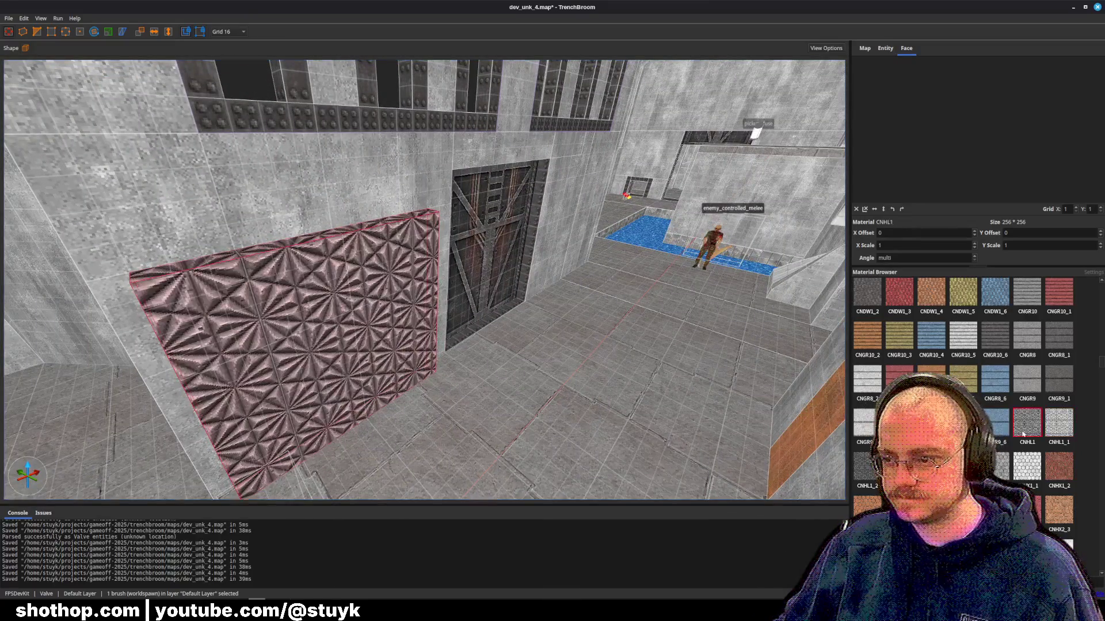
{"action": "left_click", "coordinate": [1024, 463]}
{"action": "scroll", "coordinate": [1058, 351], "scroll_direction": "down", "scroll_amount": 10}
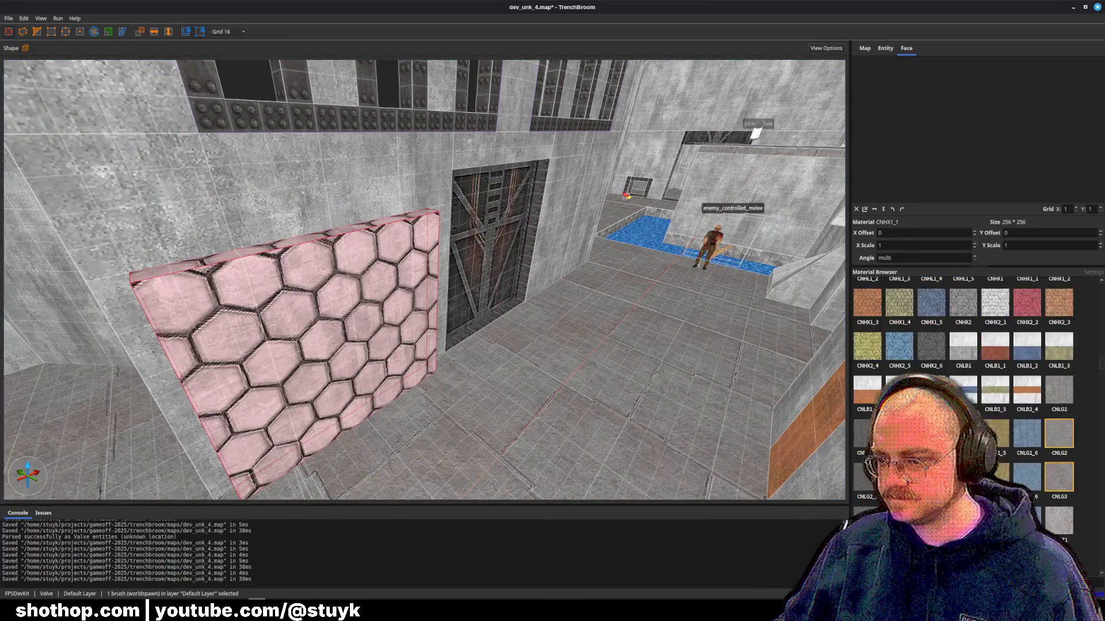
{"action": "scroll", "coordinate": [1059, 351], "scroll_direction": "down", "scroll_amount": 5}
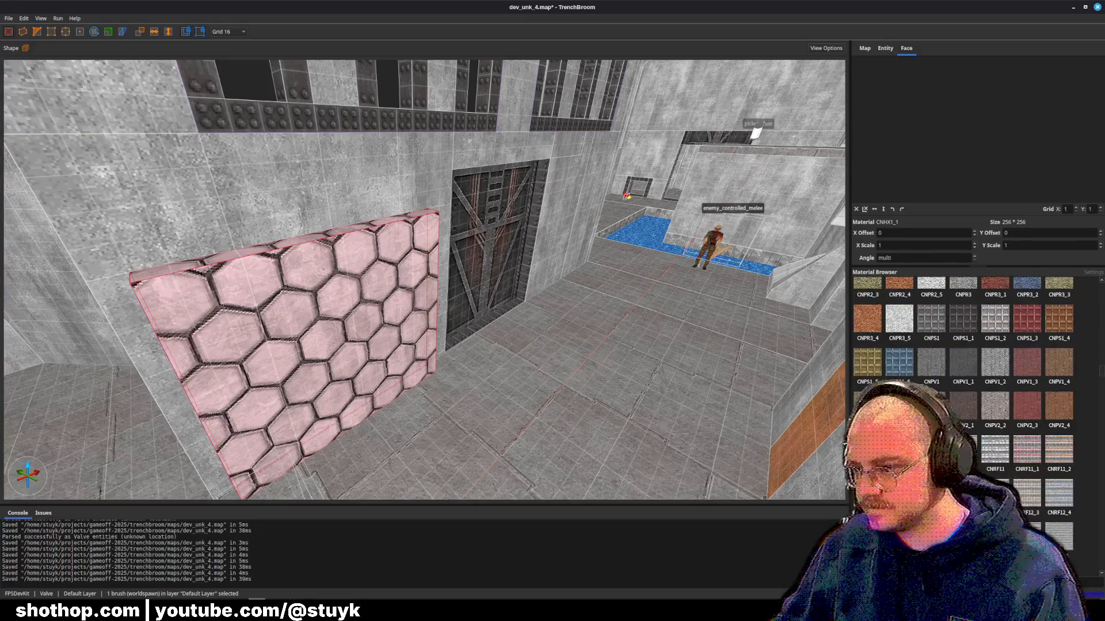
{"action": "left_click", "coordinate": [965, 327]}
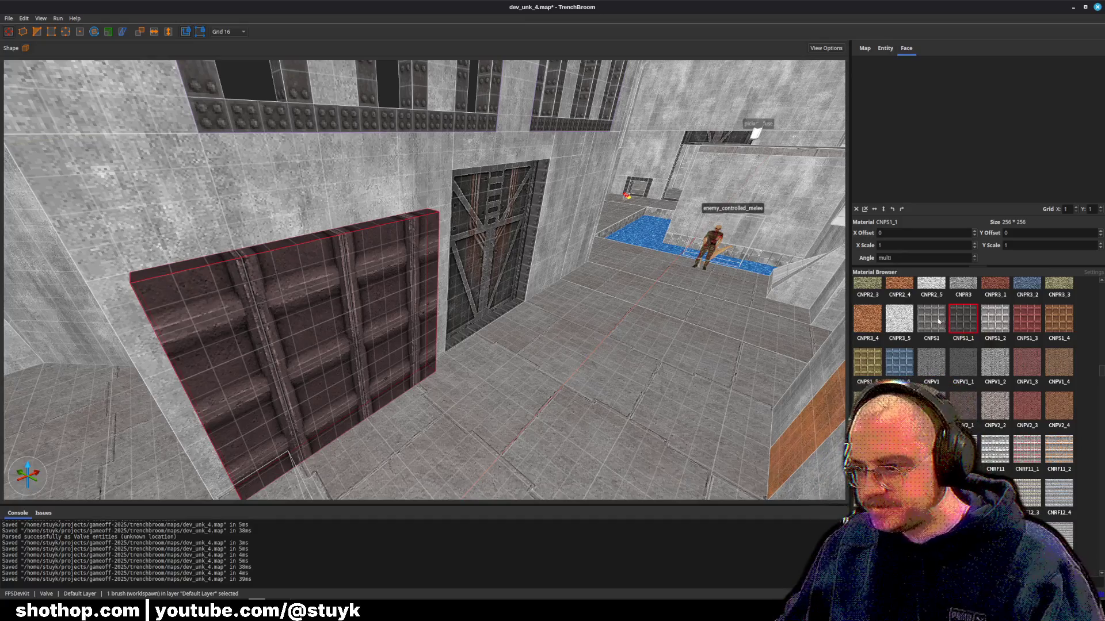
{"action": "left_click", "coordinate": [937, 322]}
- Narrow the ribbed brush to a 64-unit-wide pilaster
{"action": "key", "text": "ctrl+u"}
{"action": "scroll", "coordinate": [518, 288], "scroll_direction": "up", "scroll_amount": 2}
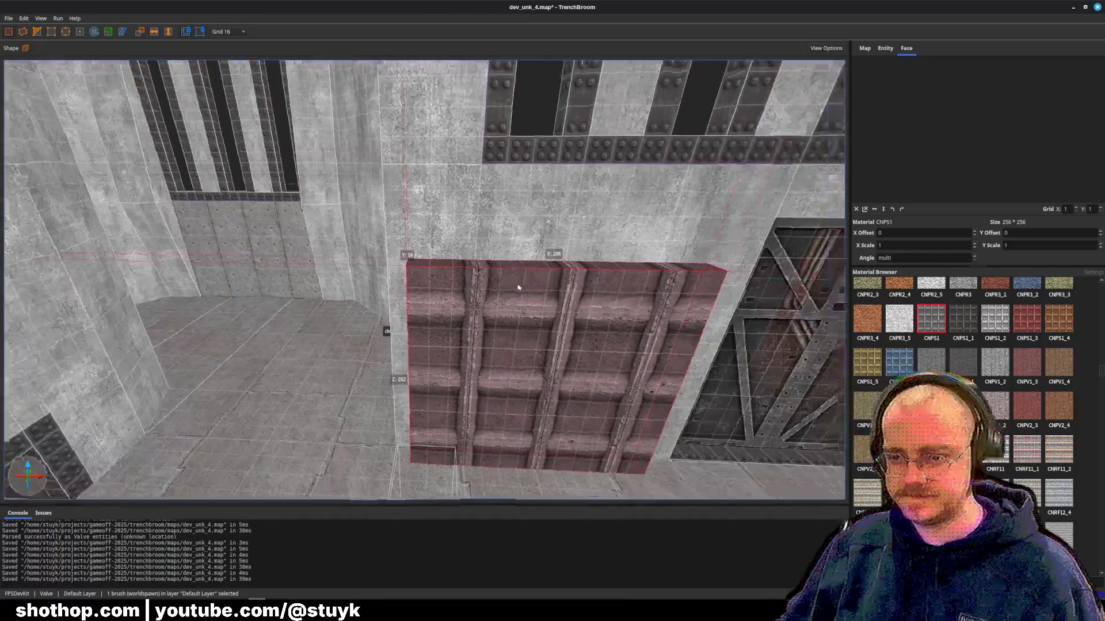
{"action": "scroll", "coordinate": [518, 288], "scroll_direction": "up", "scroll_amount": 2}
{"action": "scroll", "coordinate": [534, 332], "scroll_direction": "up", "scroll_amount": 2}
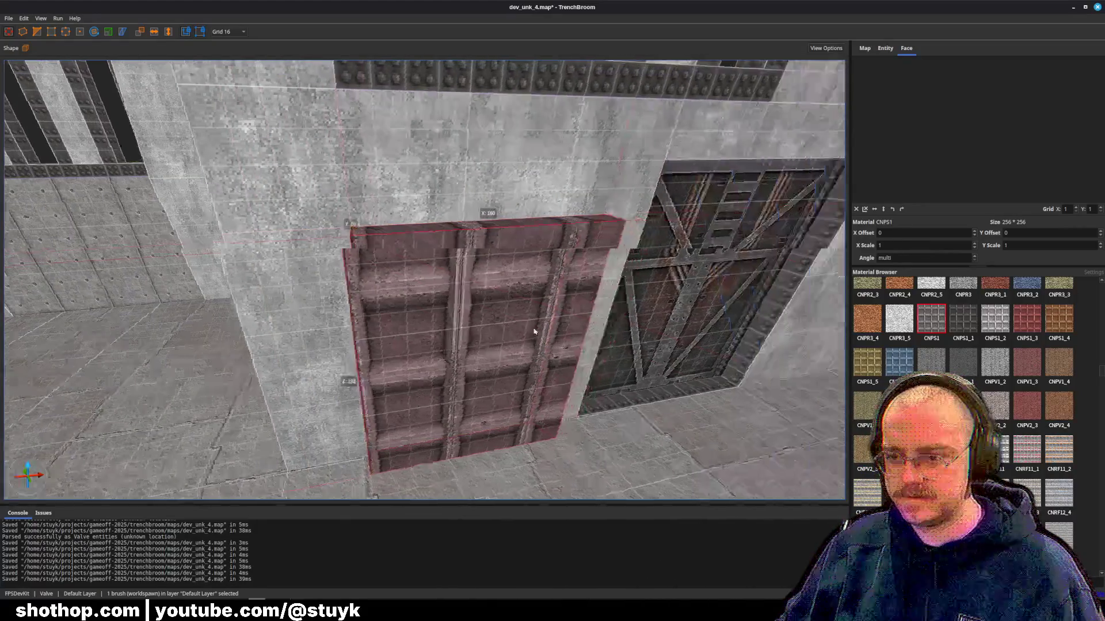
{"action": "scroll", "coordinate": [534, 332], "scroll_direction": "down", "scroll_amount": 3}
{"action": "left_click_drag", "start_coordinate": [460, 316], "coordinate": [361, 318]}
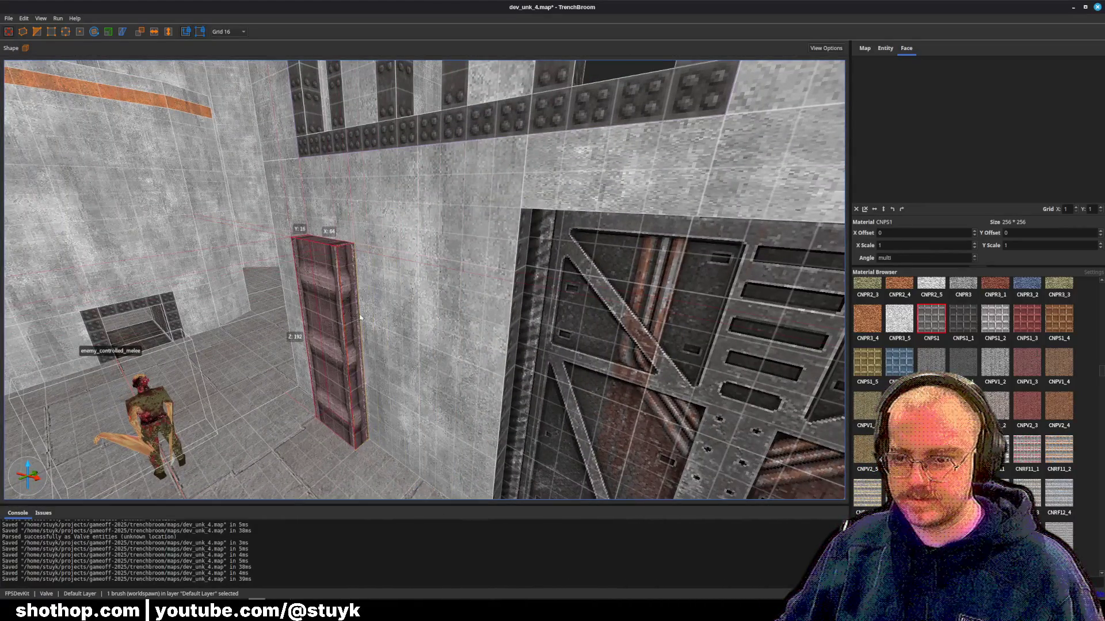
{"action": "key", "text": "Escape"}
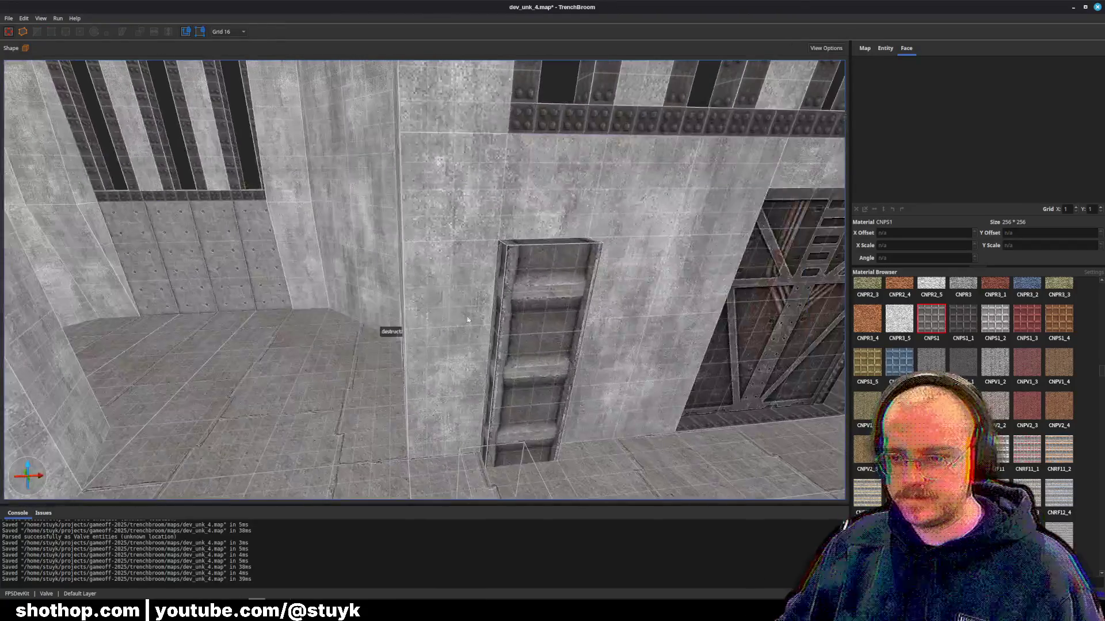
- Nudge the ribbed pilaster left along the wall beside the small grate
{"action": "left_click", "coordinate": [546, 357]}
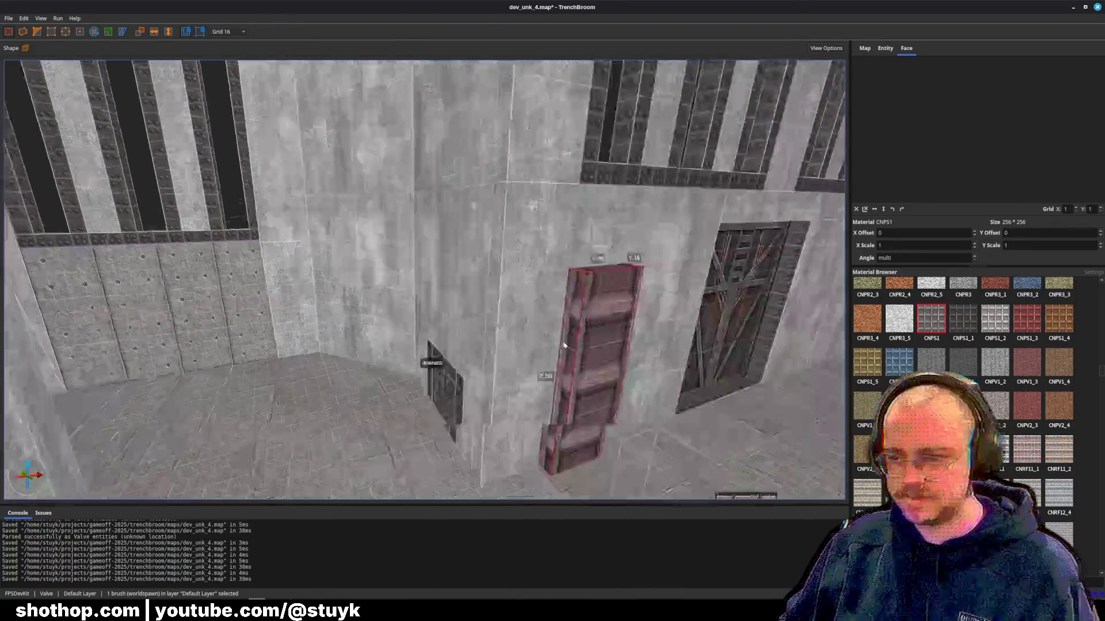
{"action": "key", "text": "d"}
{"action": "key", "text": "Left"}
{"action": "key", "text": "Left"}
{"action": "key", "text": "Left"}
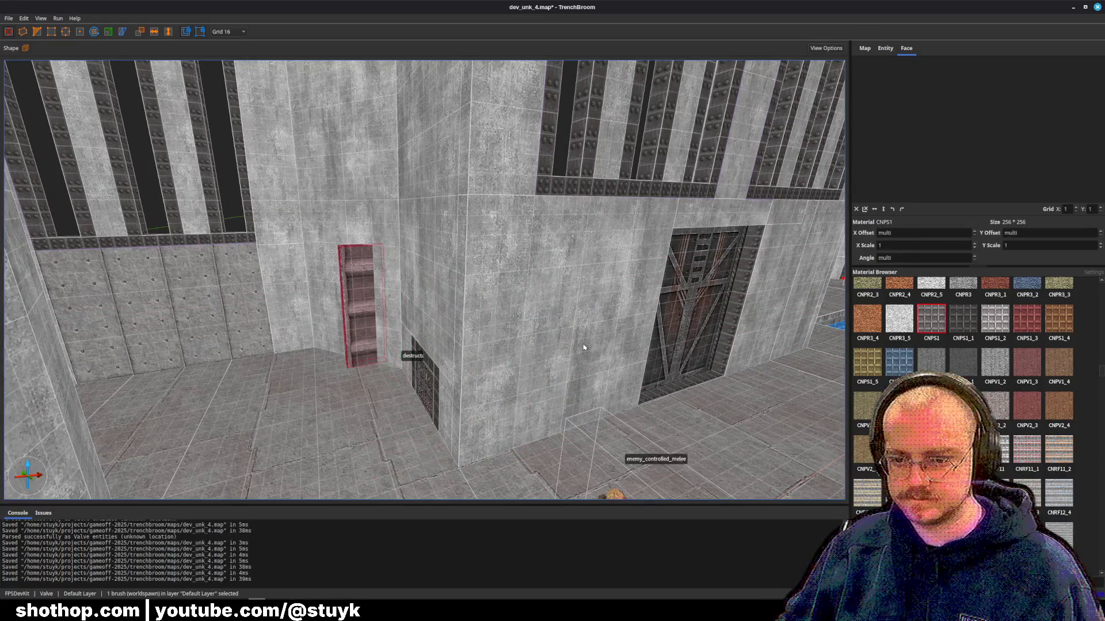
- Rotate the pilaster flat and back upright, then slide it left along the barred wall
{"action": "key", "text": "w"}
{"action": "key", "text": "alt+Up"}
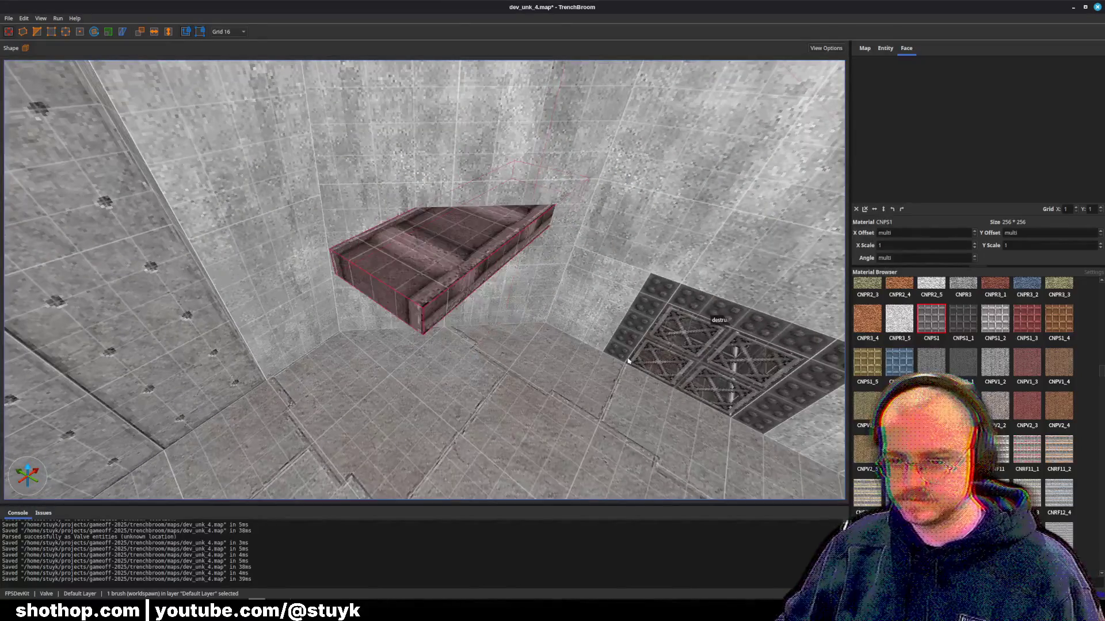
{"action": "key", "text": "alt+Up"}
{"action": "key", "text": "s"}
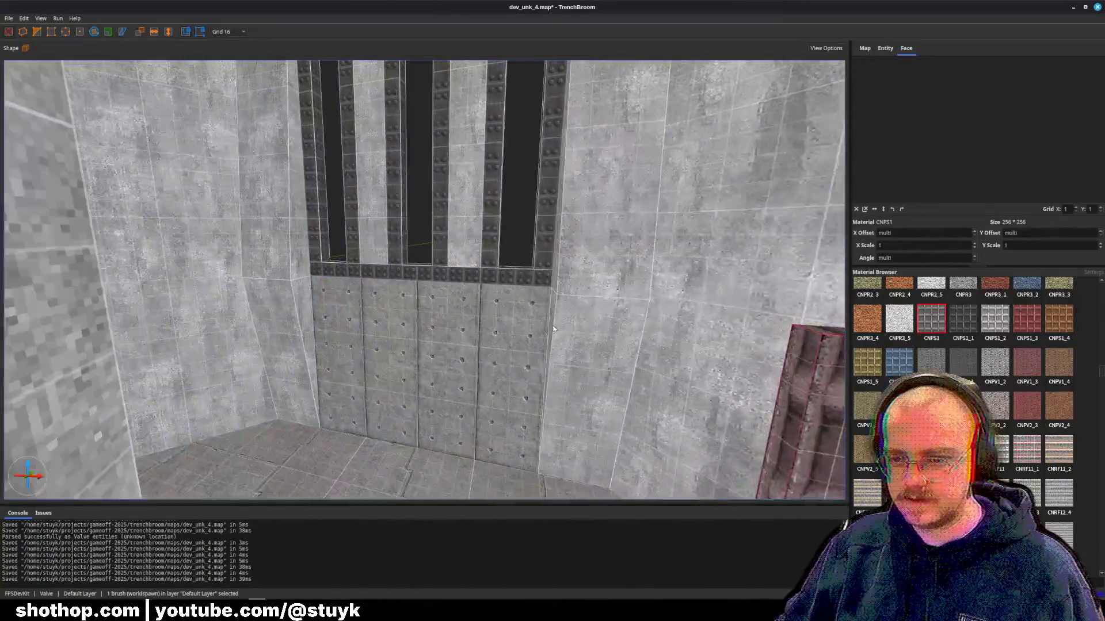
{"action": "key", "text": "Left"}
{"action": "key", "text": "Left"}
{"action": "key", "text": "Left"}
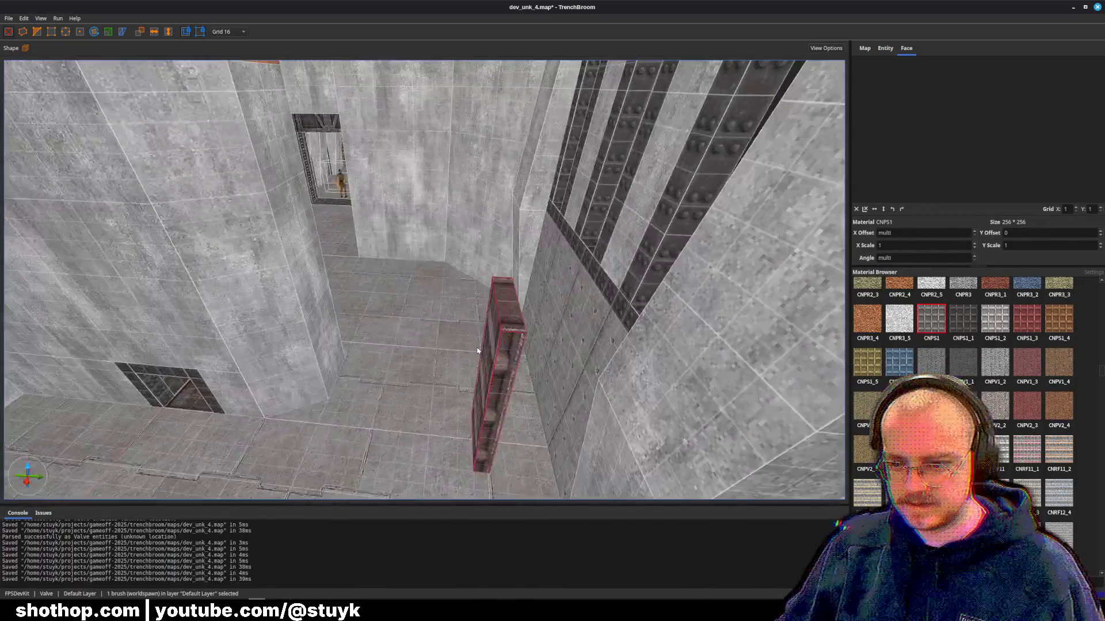
{"action": "key", "text": "a"}
{"action": "left_click_drag", "start_coordinate": [477, 350], "coordinate": [486, 324]}
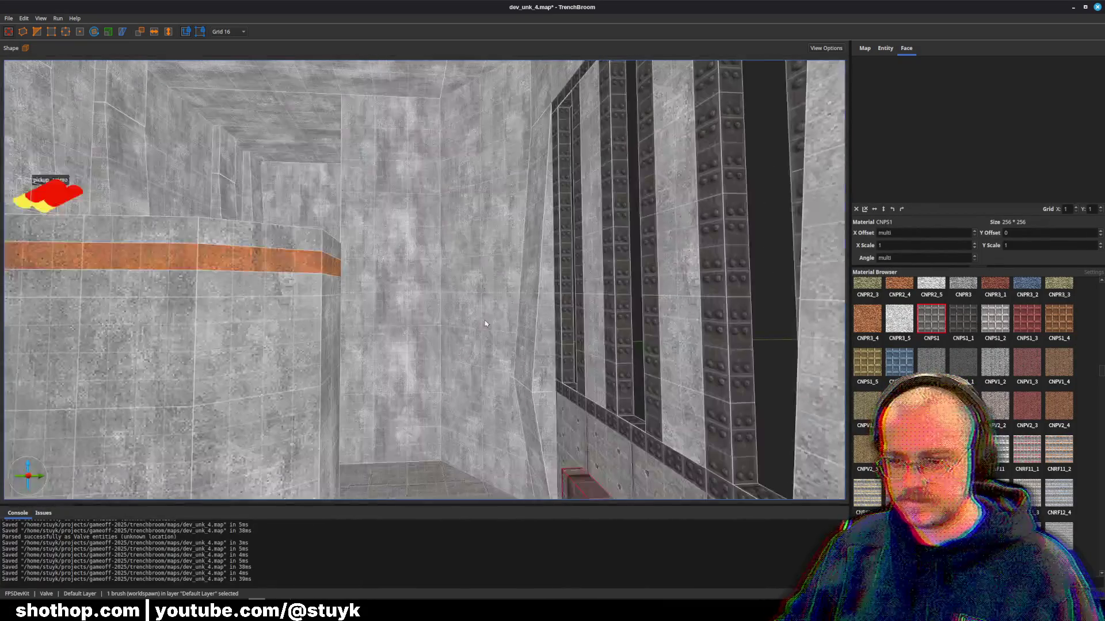
{"action": "key", "text": "s"}
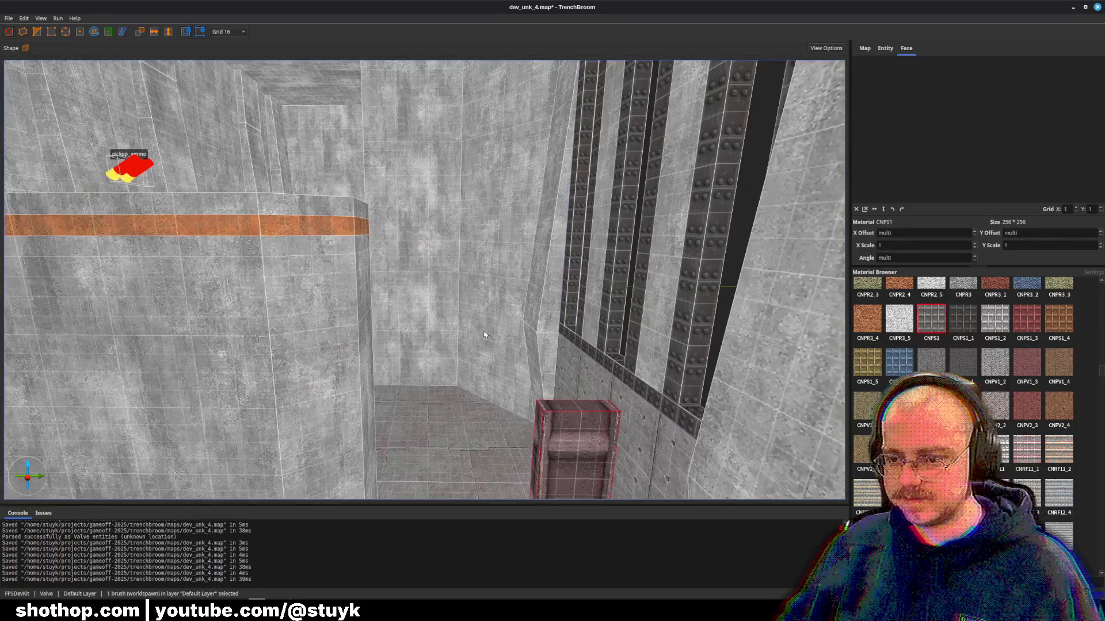
- Raise the brush to the ceiling and stretch it into a 656-unit beam along Y
{"action": "key", "text": "Left"}
{"action": "key", "text": "Left"}
{"action": "key", "text": "Left"}
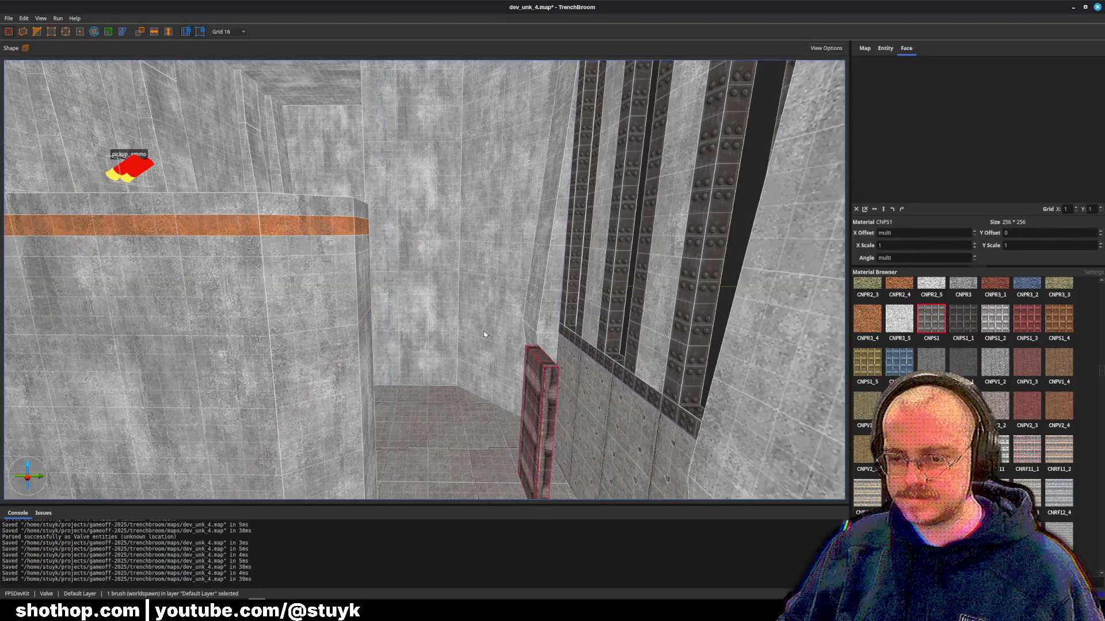
{"action": "key", "text": "Down"}
{"action": "key", "text": "Down"}
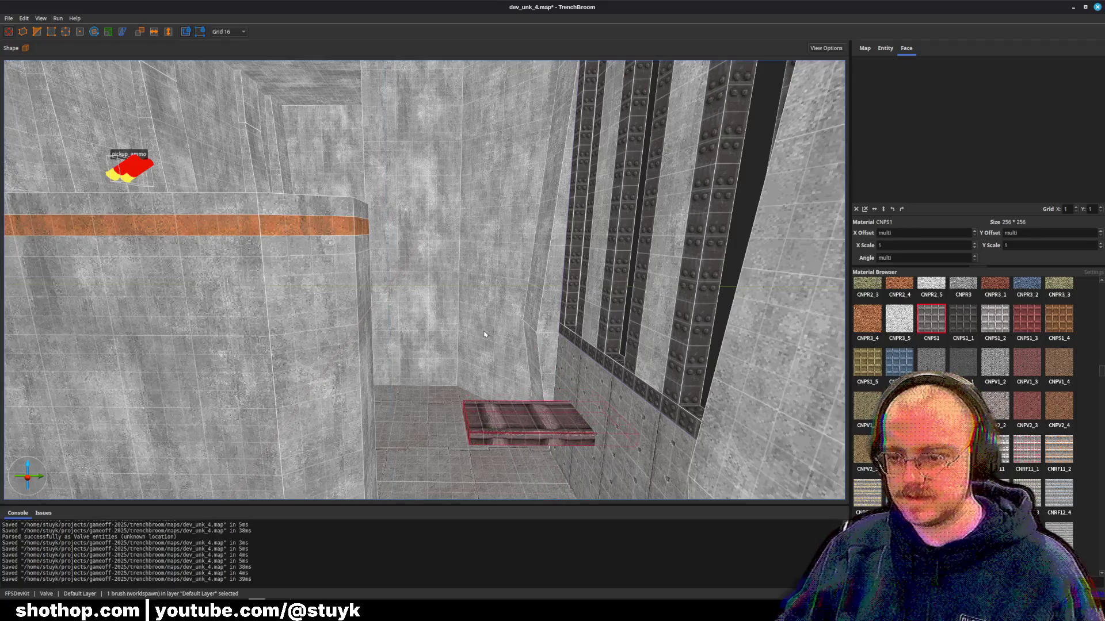
{"action": "key", "text": "s"}
{"action": "key", "text": "Page_Up"}
{"action": "key", "text": "Page_Up"}
{"action": "key", "text": "Page_Up"}
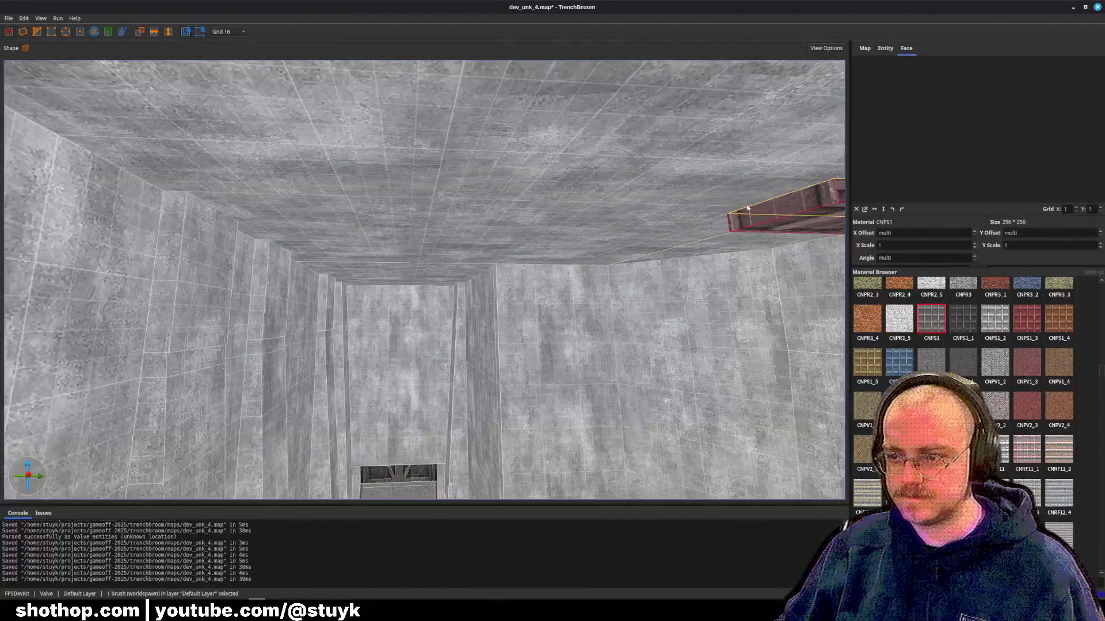
{"action": "mouse_move", "coordinate": [742, 199]}
{"action": "left_mouse_down"}
{"action": "mouse_move", "coordinate": [403, 207]}
{"action": "mouse_move", "coordinate": [137, 194]}
{"action": "mouse_move", "coordinate": [328, 198]}
{"action": "left_mouse_up"}
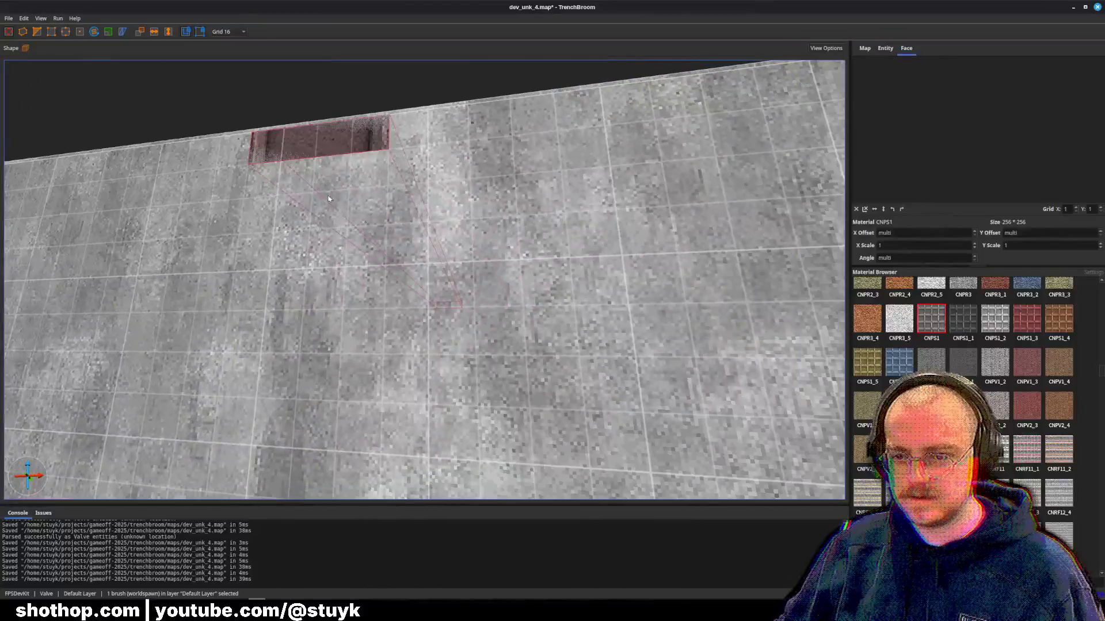
{"action": "key", "text": "Escape"}
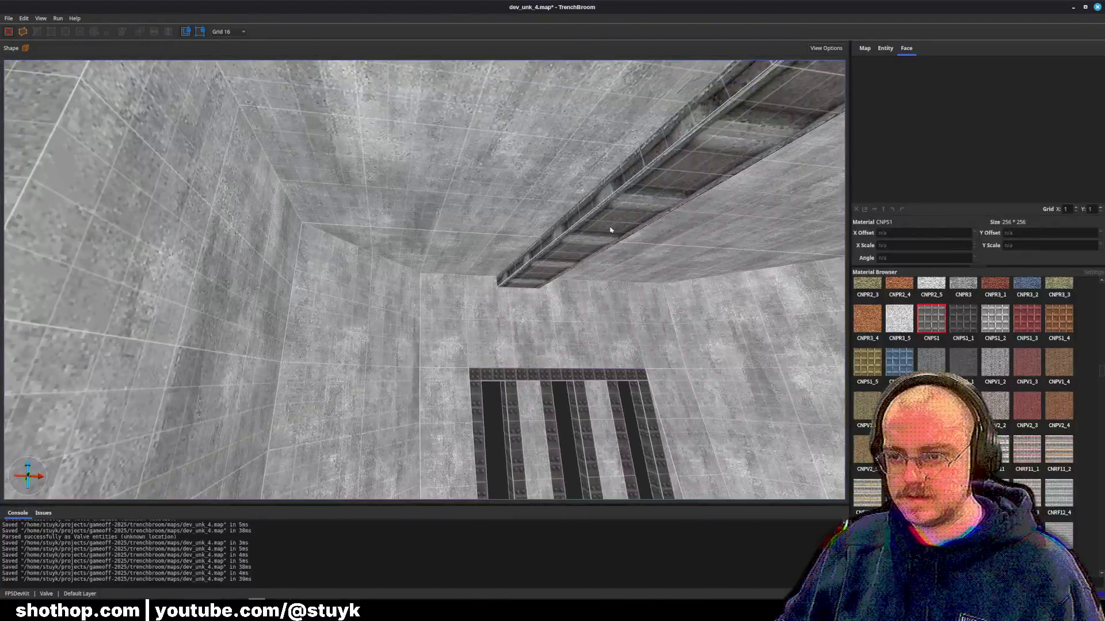
- Select the ribbed CNPS1 ceiling beam brush
{"action": "left_click", "coordinate": [610, 221]}
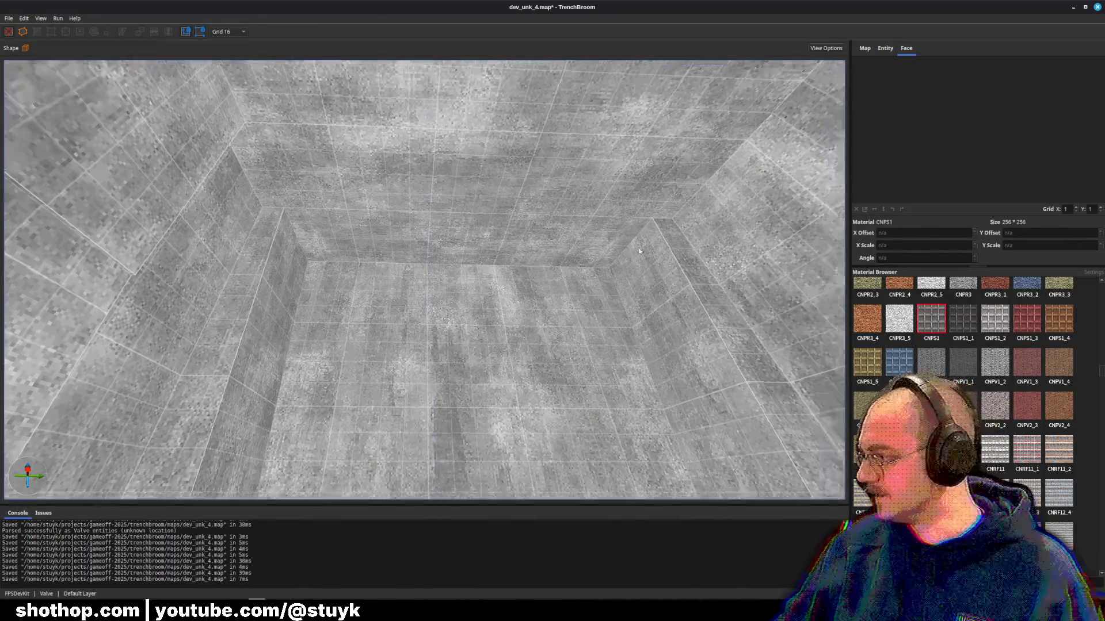
- Save the map and pick the X-braced CNRW1 material near the vented wall
{"action": "key", "text": "ctrl+s"}
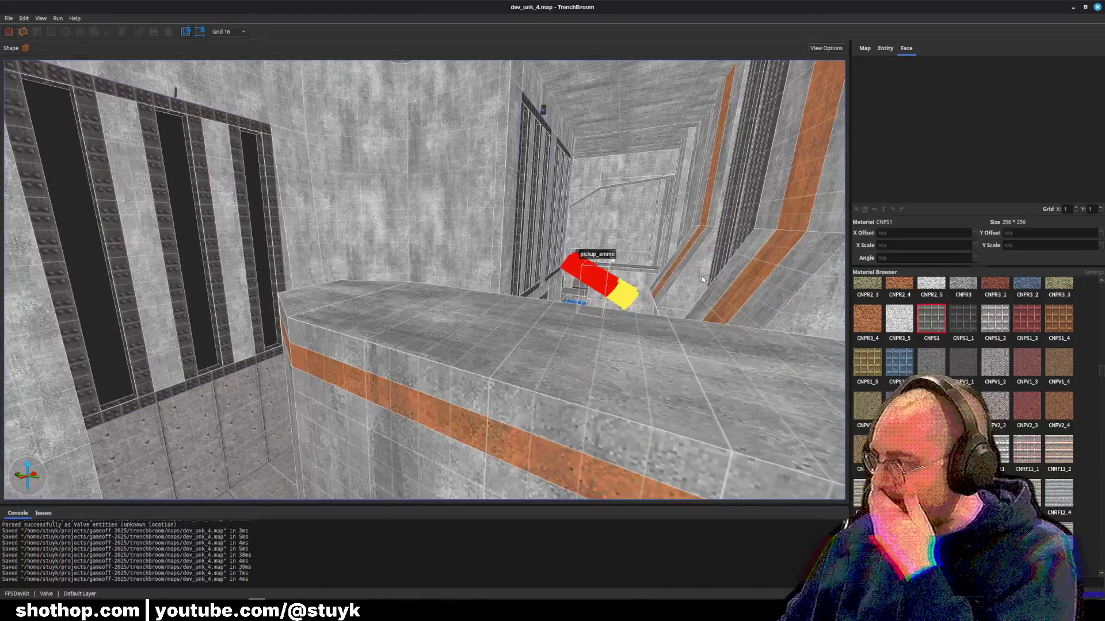
{"action": "scroll", "coordinate": [964, 402], "scroll_direction": "down", "scroll_amount": 5}
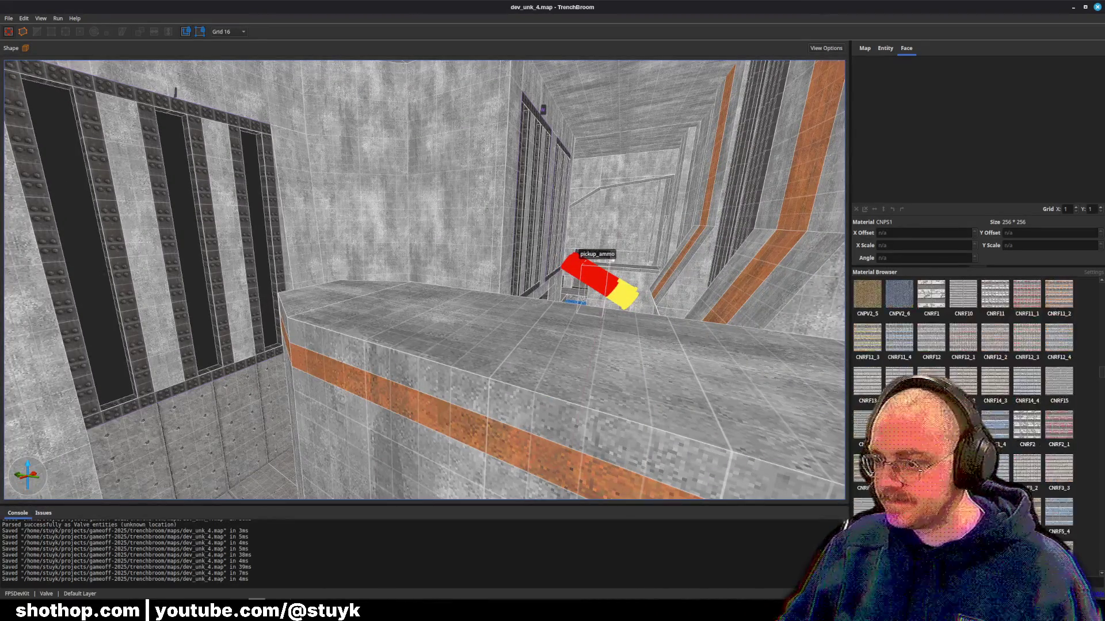
{"action": "key", "text": "w"}
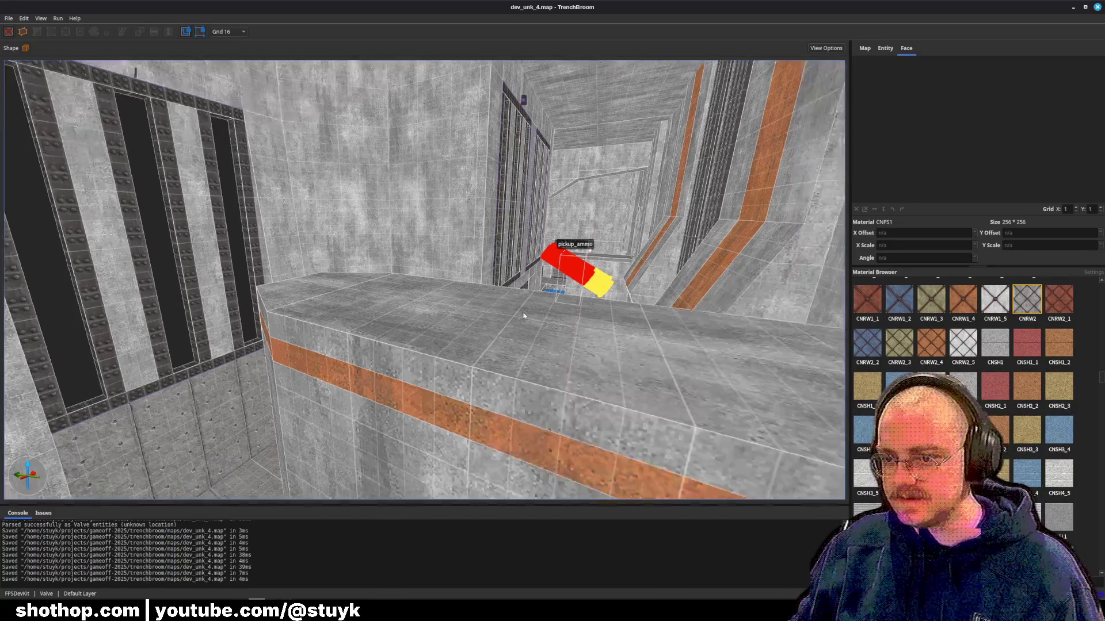
{"action": "key", "text": "w"}
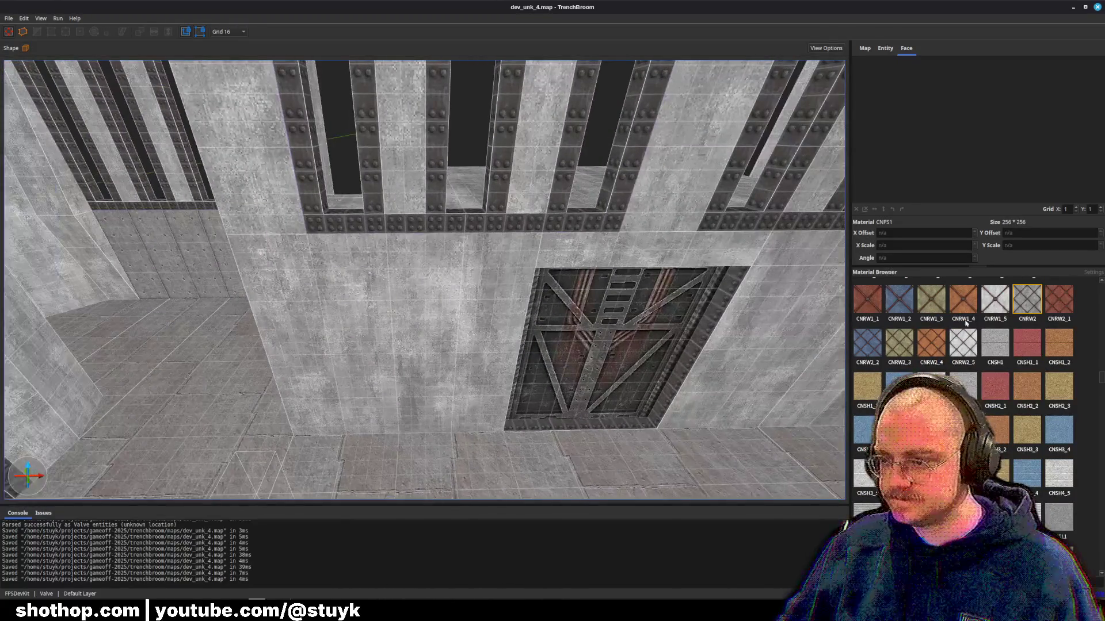
{"action": "left_click", "coordinate": [1022, 308]}
{"action": "scroll", "coordinate": [1036, 334], "scroll_direction": "up", "scroll_amount": 3}
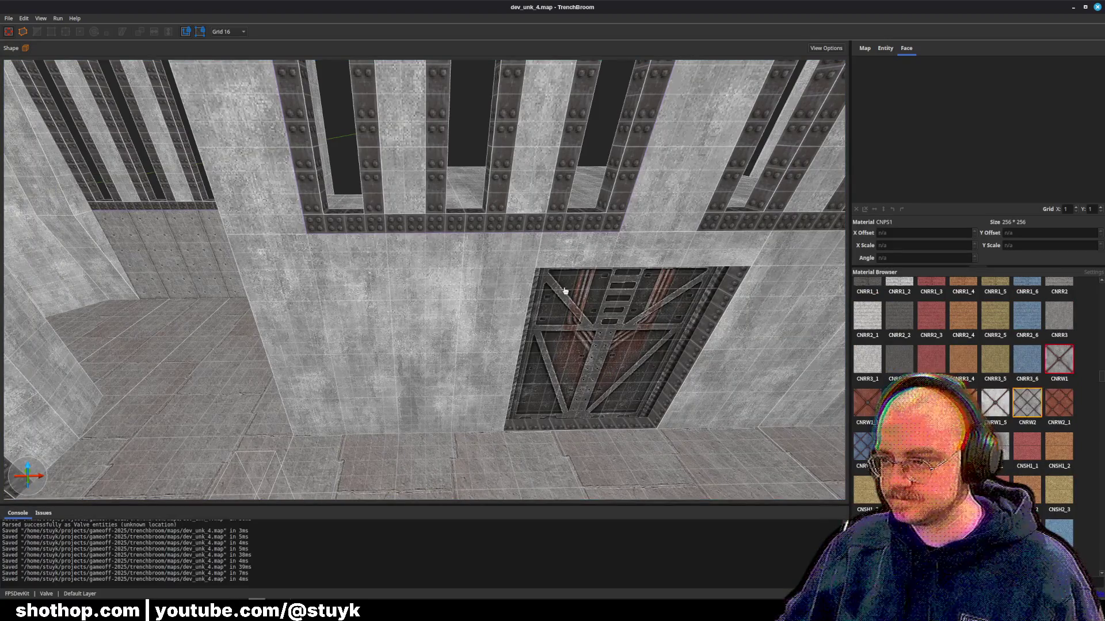
- Draw a 224-unit-long CNRW1 brush on the floor and extrude it into a tall panel
{"action": "key", "text": "s"}
{"action": "left_click", "coordinate": [397, 363]}
{"action": "key", "text": "Escape"}
{"action": "mouse_move", "coordinate": [385, 361]}
{"action": "left_mouse_down"}
{"action": "mouse_move", "coordinate": [493, 363]}
{"action": "mouse_move", "coordinate": [517, 279]}
{"action": "left_mouse_up"}
{"action": "key", "text": "ctrl+u"}
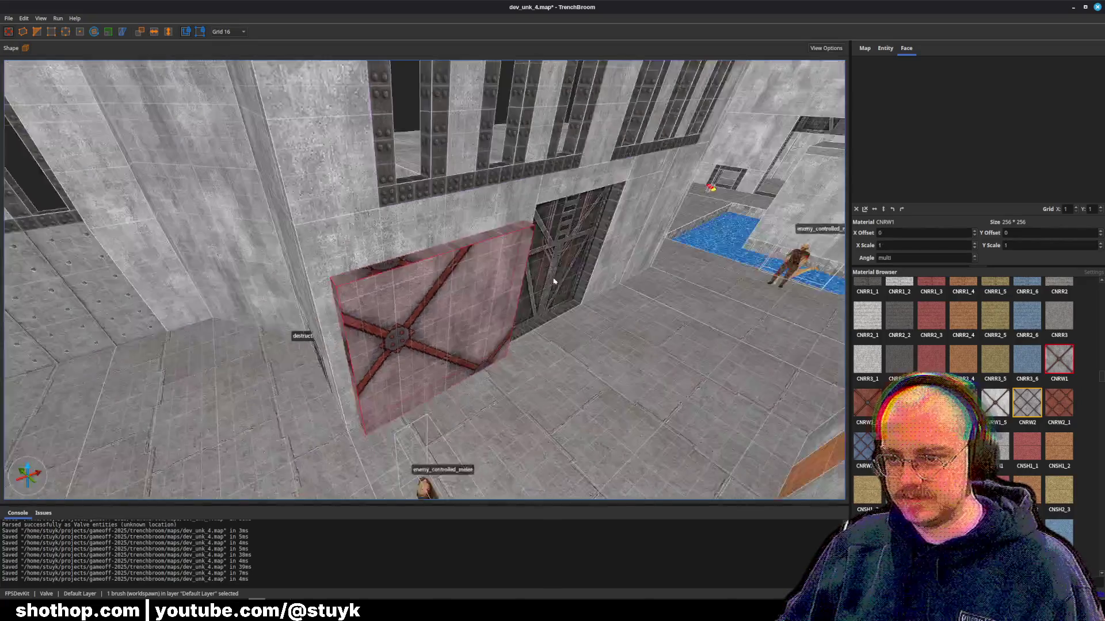
- Delete the X-braced CNRW1 panel beside the vent
{"action": "key", "text": "Escape"}
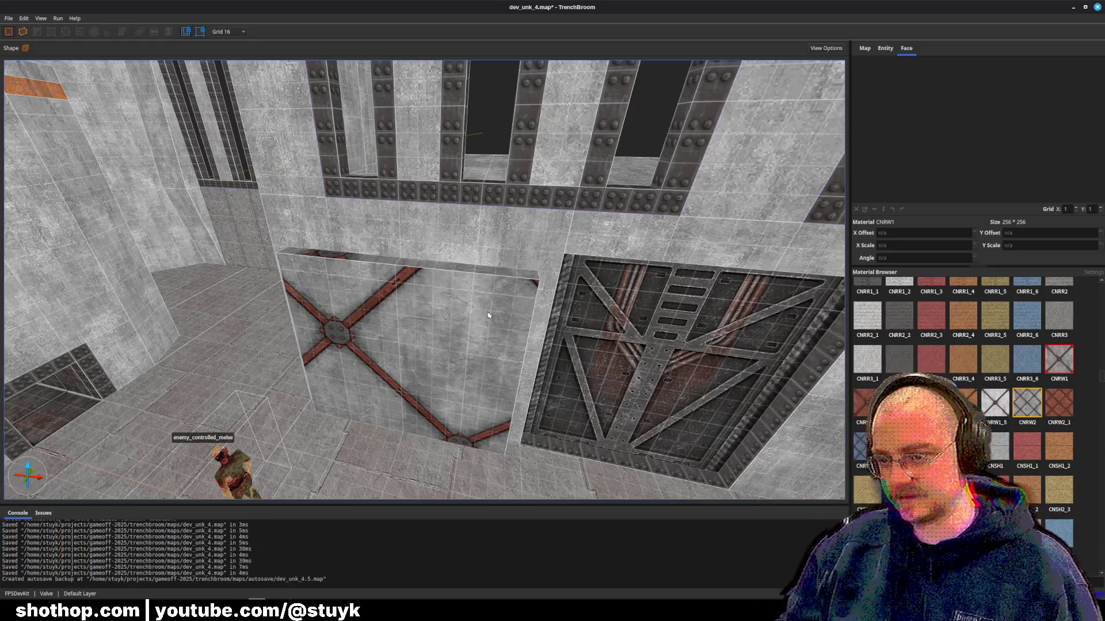
{"action": "key", "text": "a"}
{"action": "left_click", "coordinate": [510, 315]}
{"action": "key", "text": "Delete"}
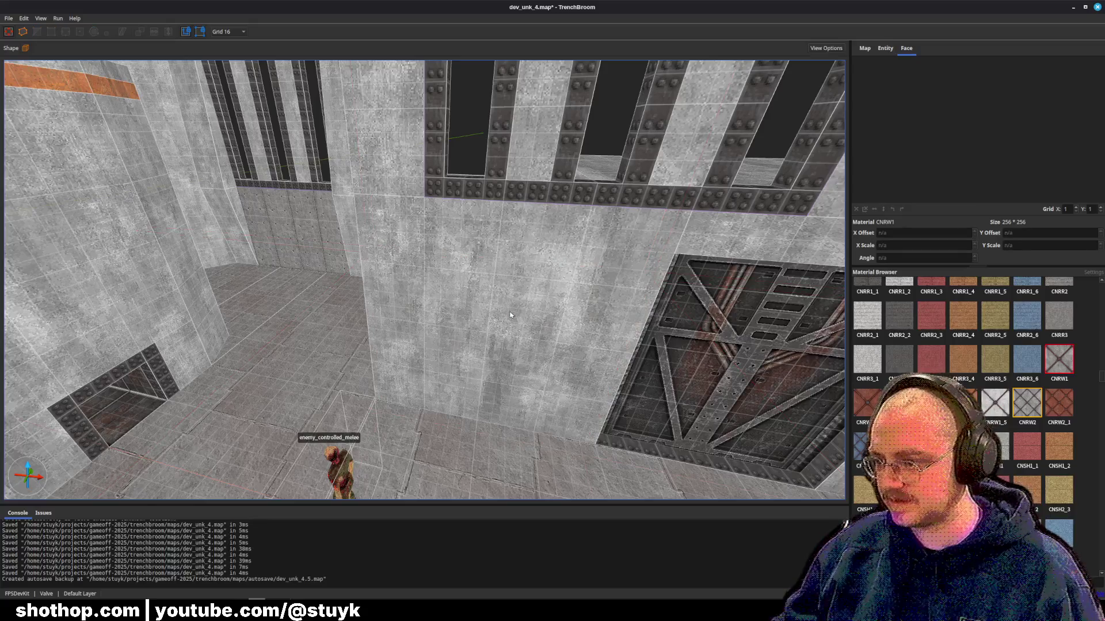
- Draw a new CNRR1 wall slab against the wall and save the map
{"action": "key", "text": "w"}
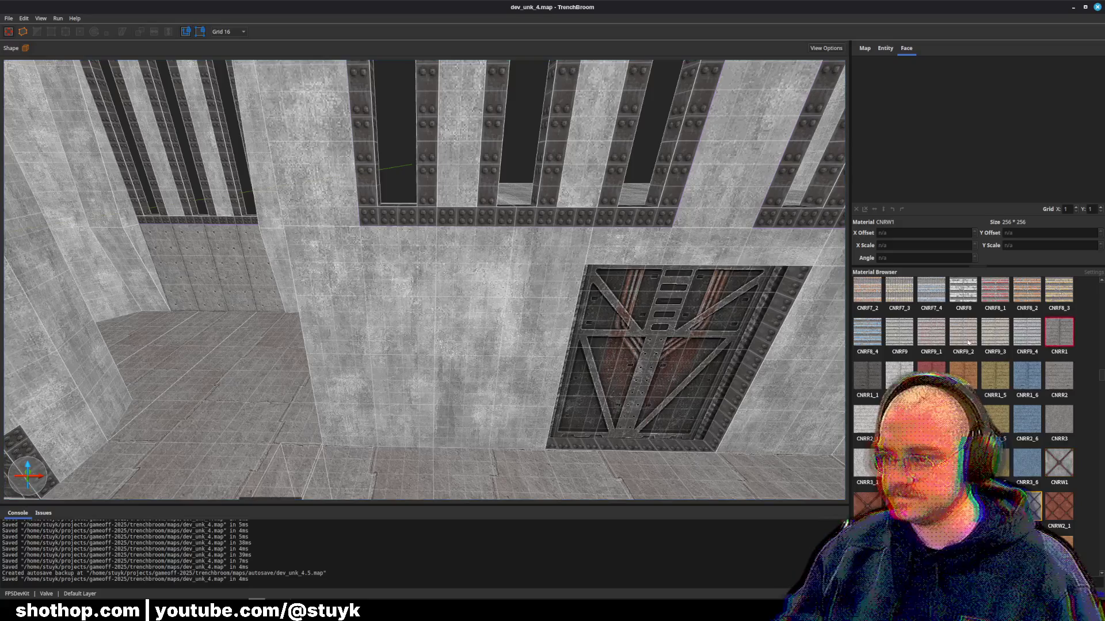
{"action": "mouse_move", "coordinate": [368, 455]}
{"action": "left_mouse_down"}
{"action": "mouse_move", "coordinate": [495, 451]}
{"action": "mouse_move", "coordinate": [464, 296]}
{"action": "mouse_move", "coordinate": [505, 383]}
{"action": "mouse_move", "coordinate": [496, 387]}
{"action": "left_mouse_up"}
{"action": "key", "text": "a"}
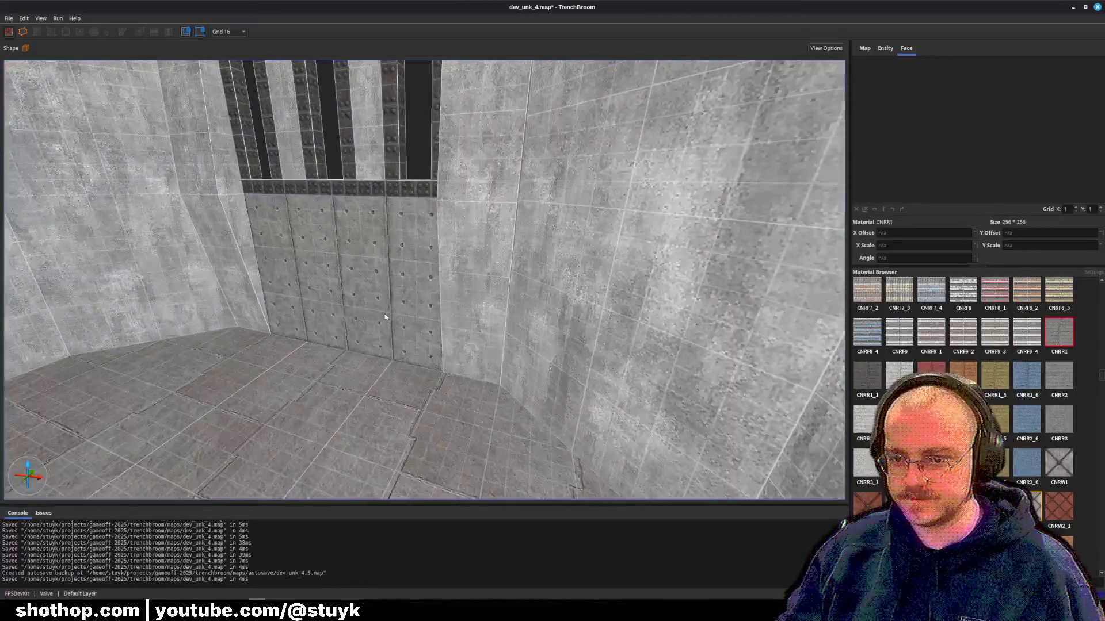
{"action": "left_click", "coordinate": [387, 313]}
{"action": "key", "text": "w"}
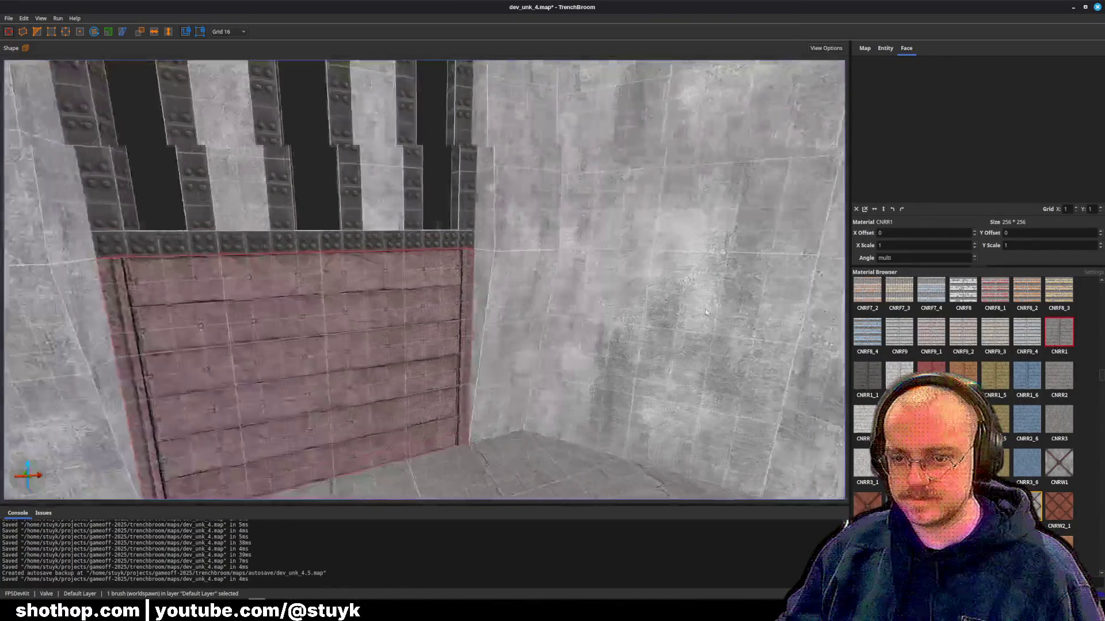
{"action": "key", "text": "Escape"}
{"action": "key", "text": "ctrl+s"}
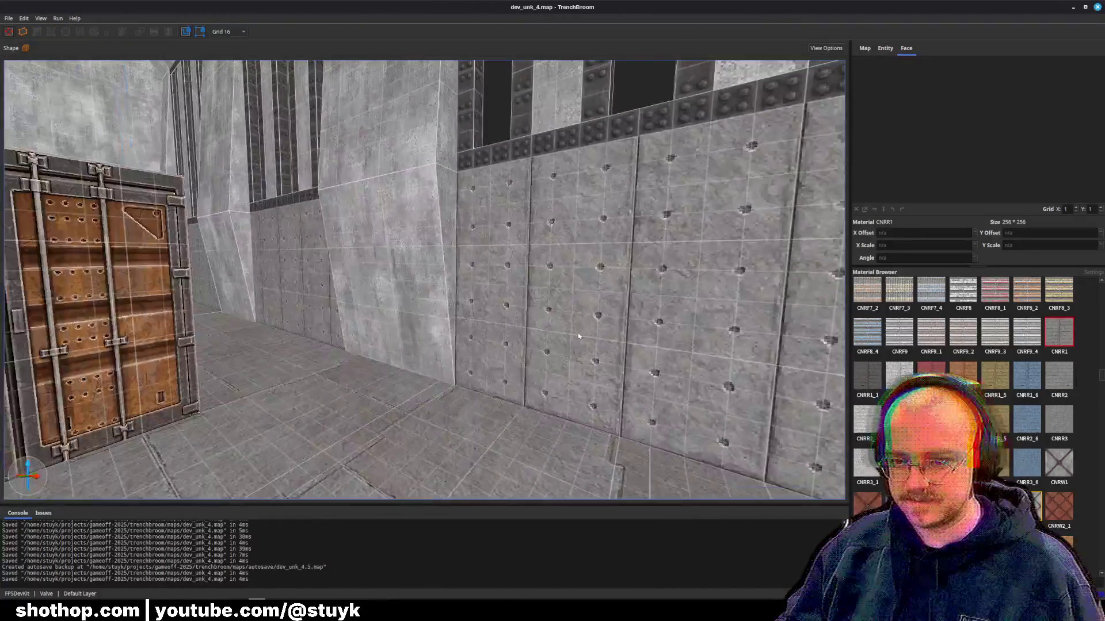
- Apply the CNRR1 plank material to the right riveted wall and the left wall panel
{"action": "left_click", "coordinate": [575, 276]}
{"action": "left_click", "coordinate": [261, 288], "text": "ctrl"}
{"action": "left_click", "coordinate": [1058, 336]}
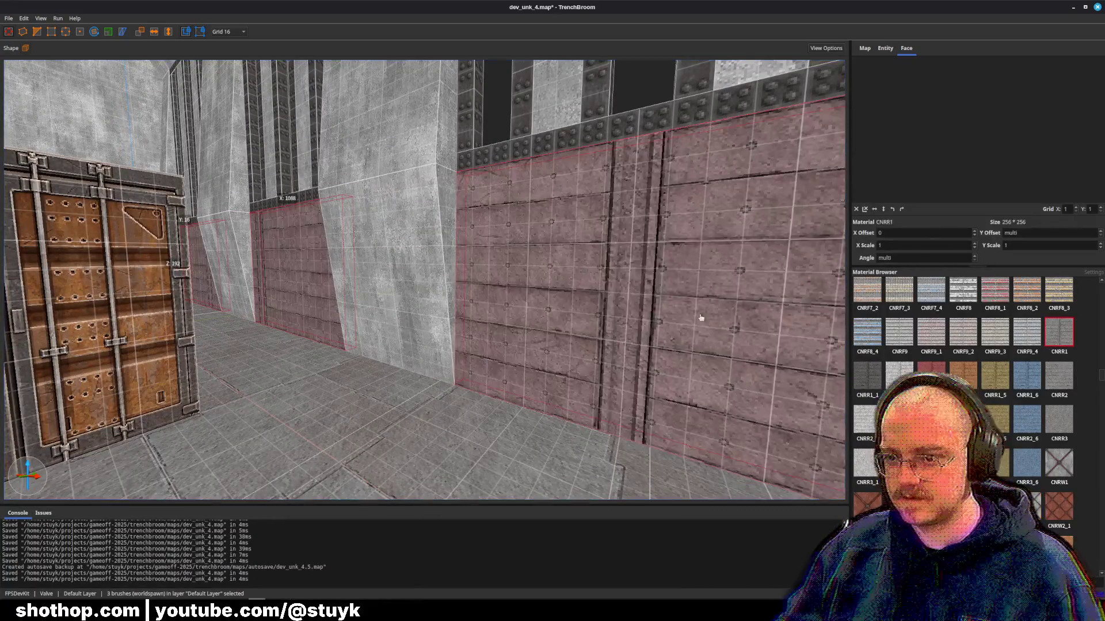
{"action": "key", "text": "Escape"}
- Shift the middle plank wall's CNRR1 texture sideways and narrow it to X scale 0.925058
{"action": "left_click", "coordinate": [579, 301], "text": "shift"}
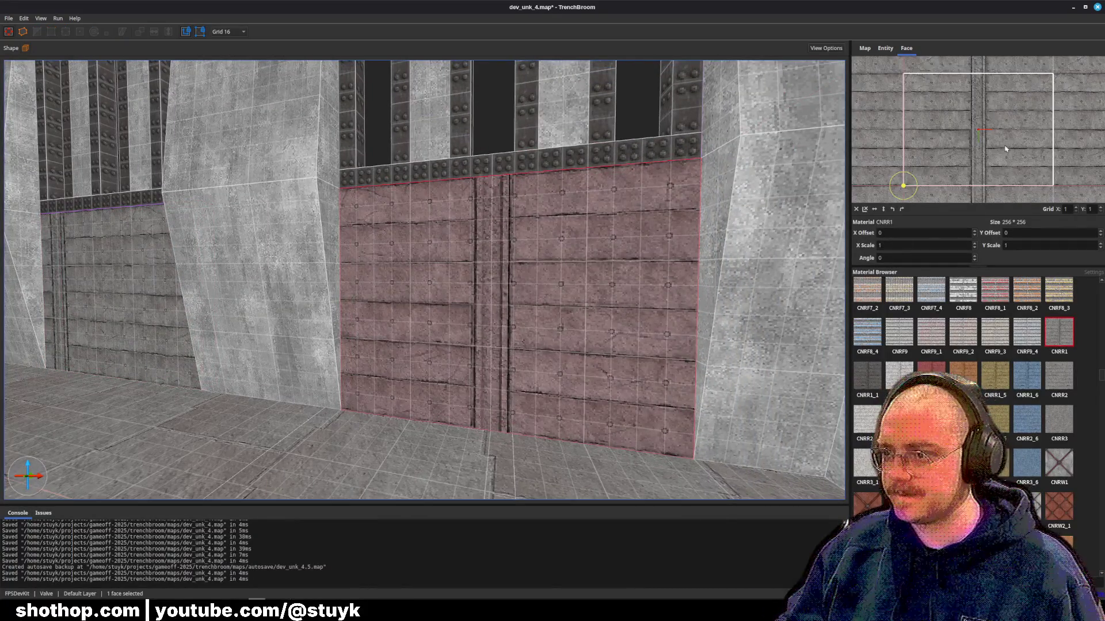
{"action": "mouse_move", "coordinate": [1022, 151]}
{"action": "left_mouse_down"}
{"action": "mouse_move", "coordinate": [950, 151]}
{"action": "mouse_move", "coordinate": [1053, 161]}
{"action": "left_mouse_up"}
{"action": "key", "text": "d"}
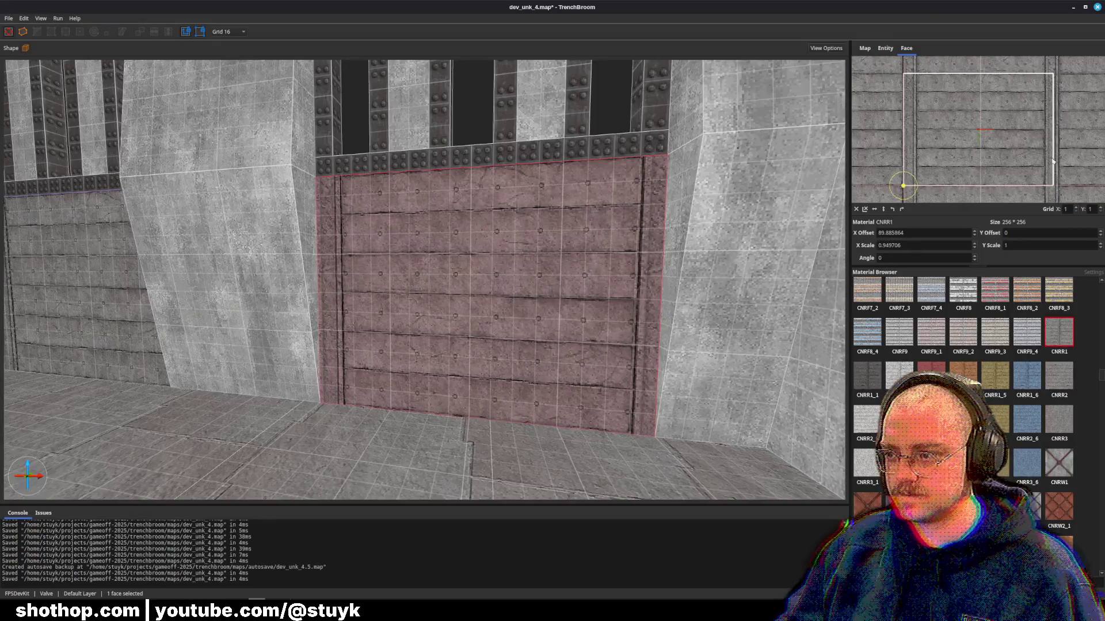
{"action": "scroll", "coordinate": [1002, 163], "scroll_direction": "down", "scroll_amount": 3}
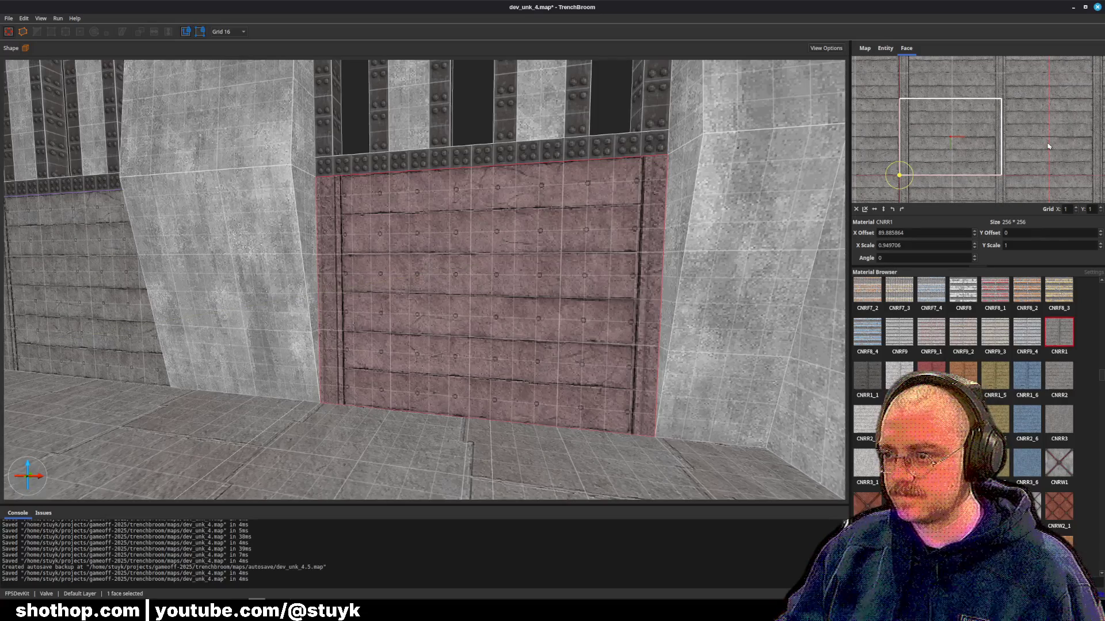
{"action": "left_click_drag", "start_coordinate": [1048, 146], "coordinate": [1045, 145]}
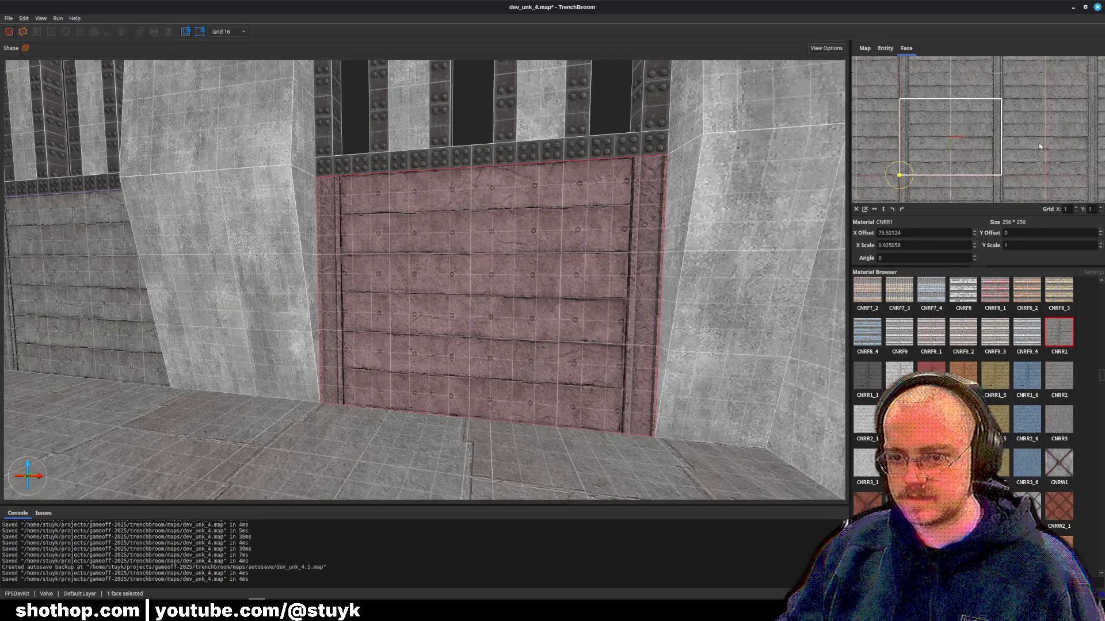
{"action": "scroll", "coordinate": [894, 190], "scroll_direction": "up", "scroll_amount": 5}
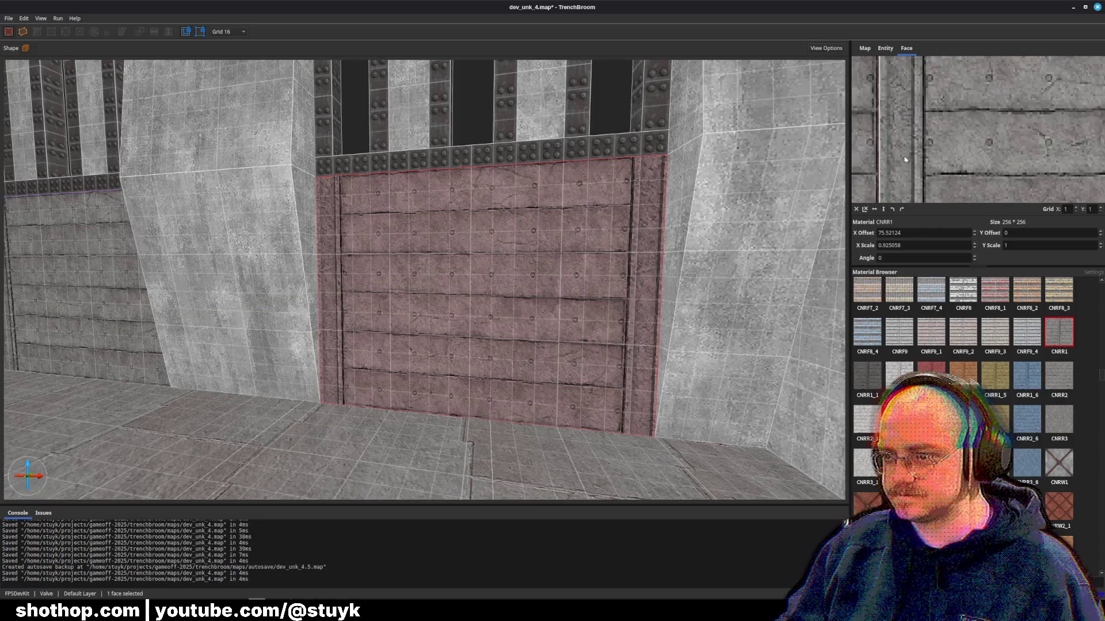
{"action": "left_click_drag", "start_coordinate": [905, 160], "coordinate": [913, 157]}
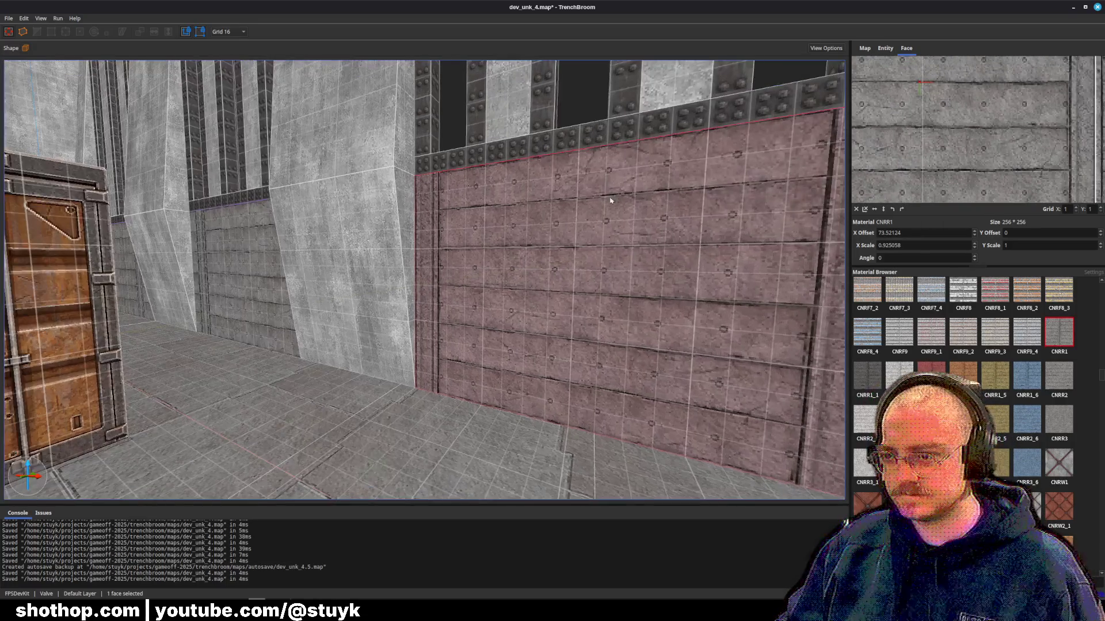
- Recheck the plank face, then select the wall brush beside the pilaster
{"action": "key", "text": "Escape"}
{"action": "left_click", "coordinate": [538, 308], "text": "shift"}
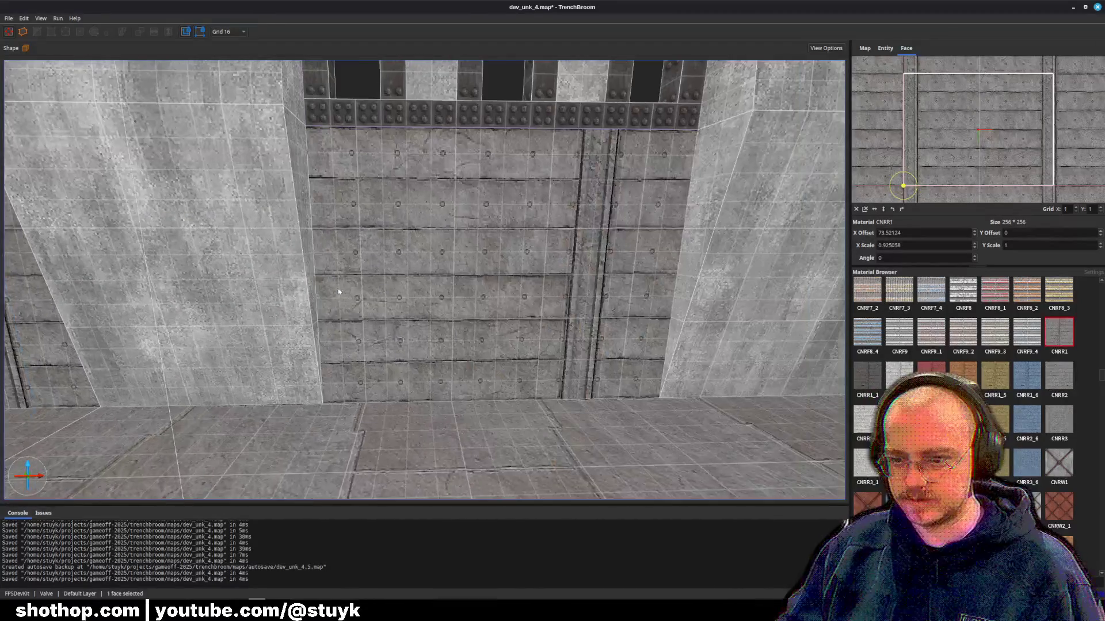
{"action": "key", "text": "Escape"}
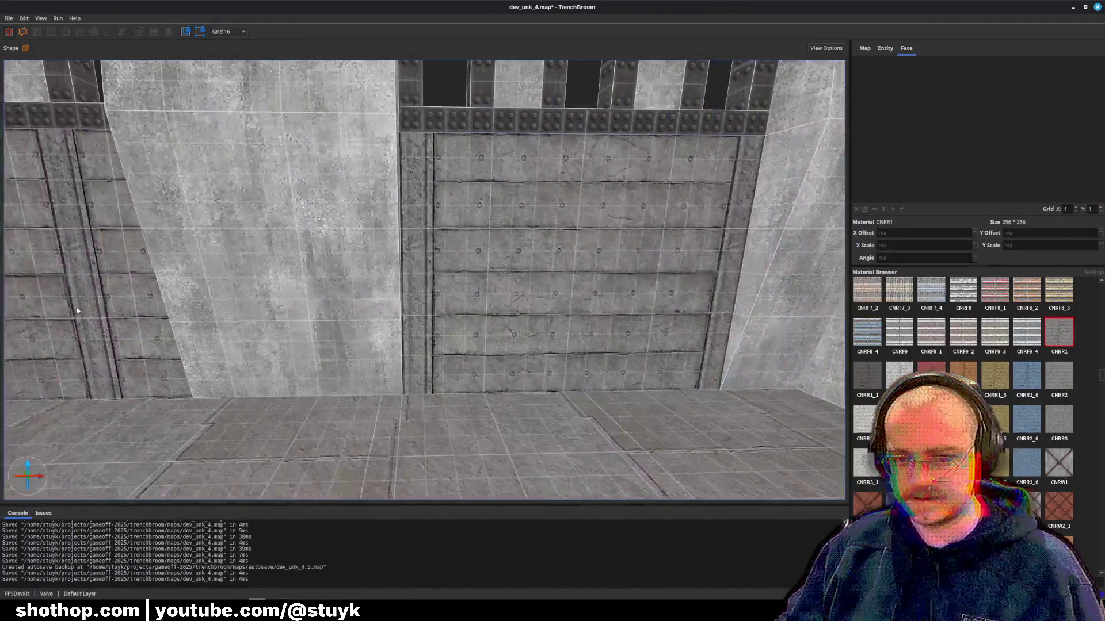
{"action": "left_click", "coordinate": [76, 311]}
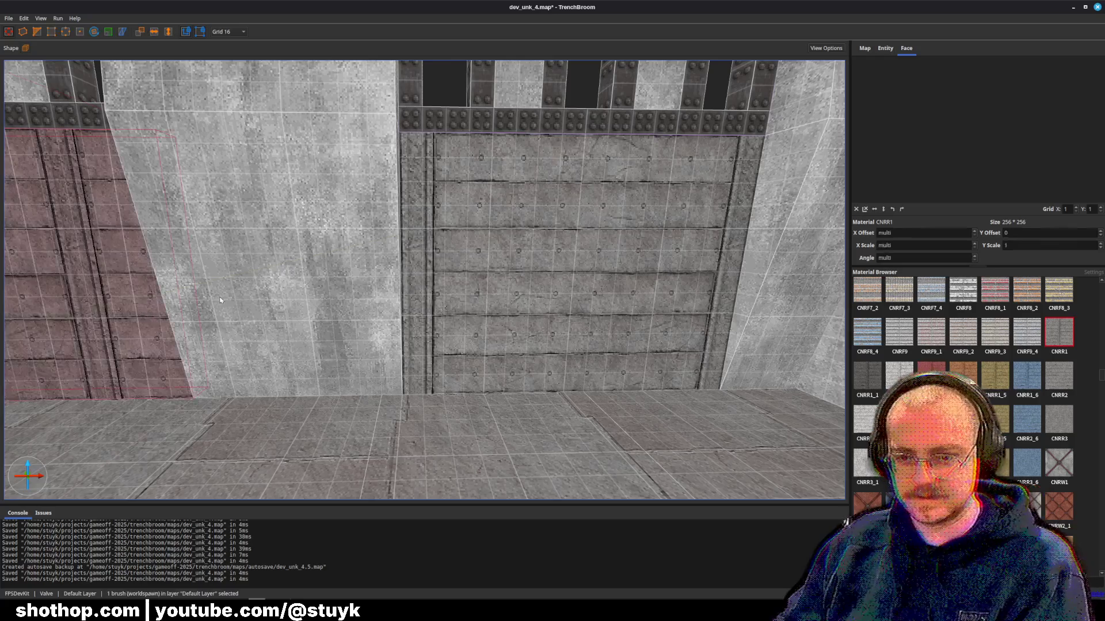
- Delete the selected wall brush and a plank wall to look behind, then restore the plank wall
{"action": "key", "text": "Delete"}
{"action": "left_click", "coordinate": [498, 306]}
{"action": "key", "text": "Delete"}
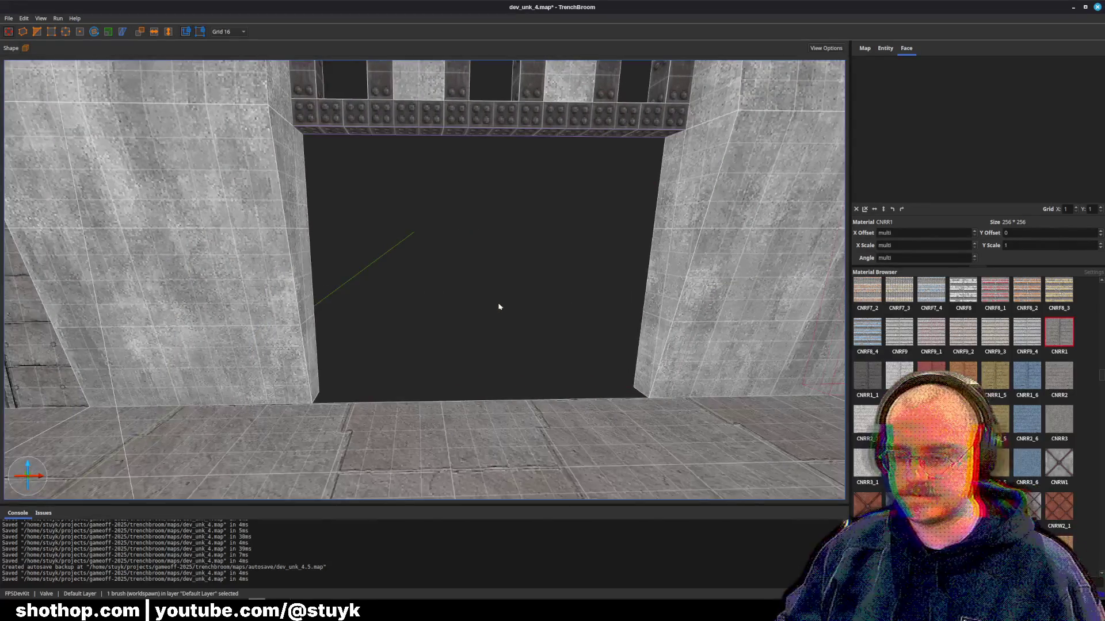
{"action": "key", "text": "ctrl+z"}
- Delete another plank wall brush, restore it with undo, and save the map
{"action": "key", "text": "a"}
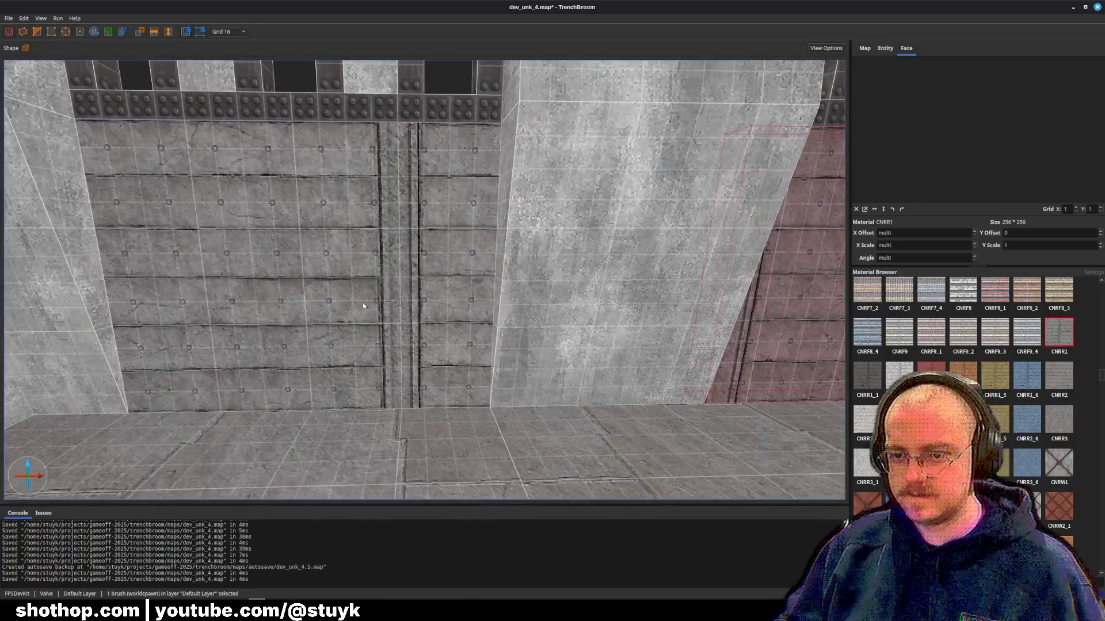
{"action": "left_click", "coordinate": [363, 305]}
{"action": "key", "text": "Delete"}
{"action": "left_click", "coordinate": [766, 341]}
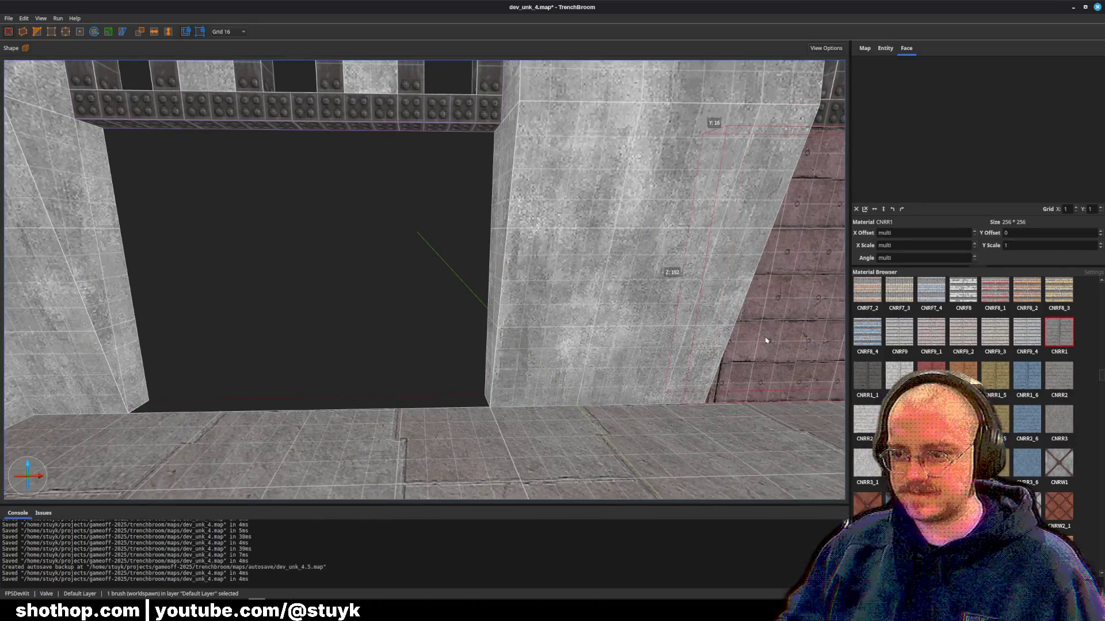
{"action": "key", "text": "ctrl+z"}
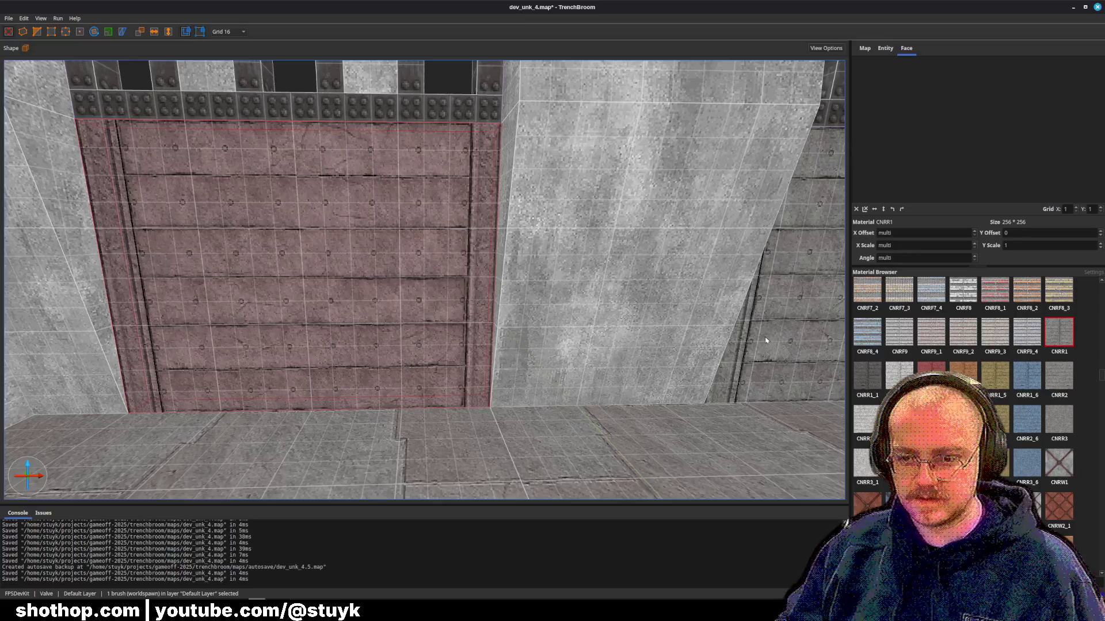
{"action": "key", "text": "Escape"}
{"action": "key", "text": "ctrl+s"}
- Fly the camera toward the crate corridor and select the riveted column face
{"action": "key", "text": "a"}
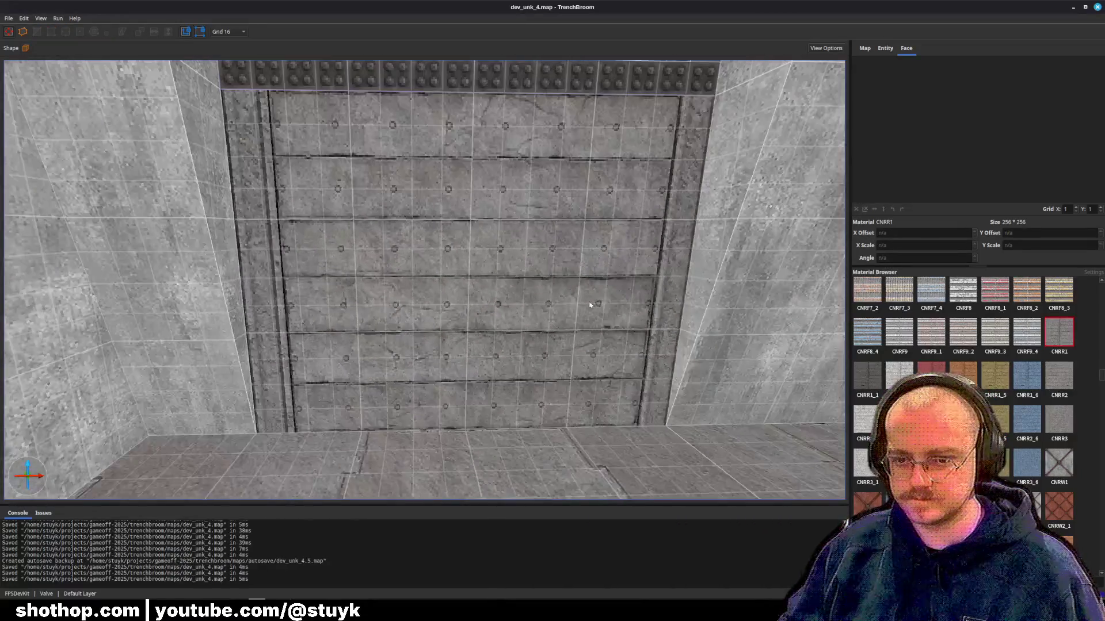
{"action": "key", "text": "s"}
{"action": "key", "text": "a"}
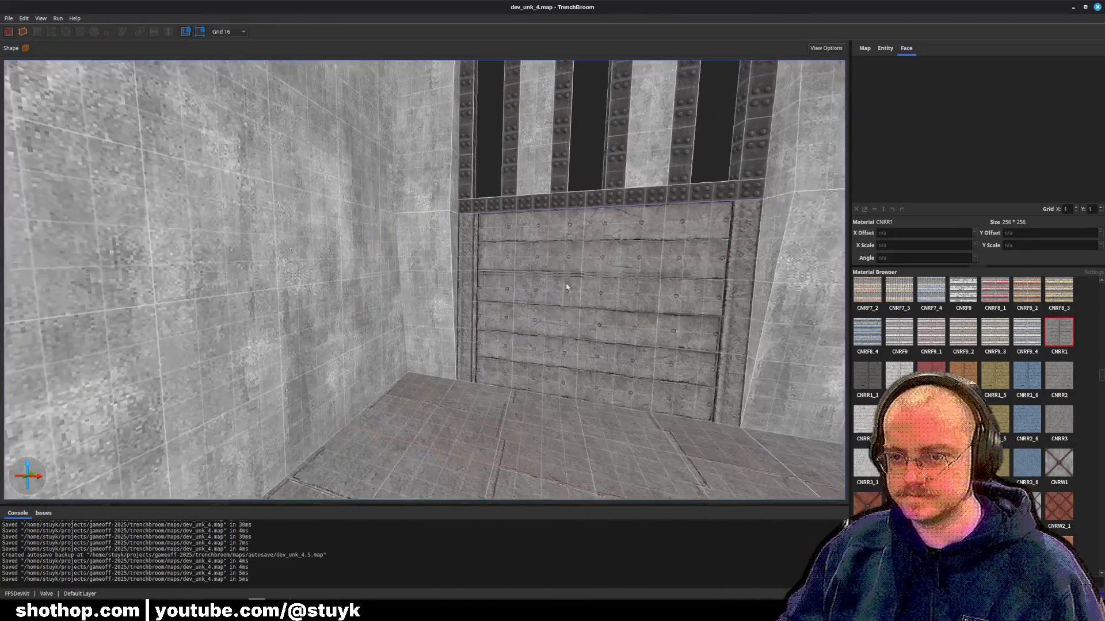
{"action": "key", "text": "w"}
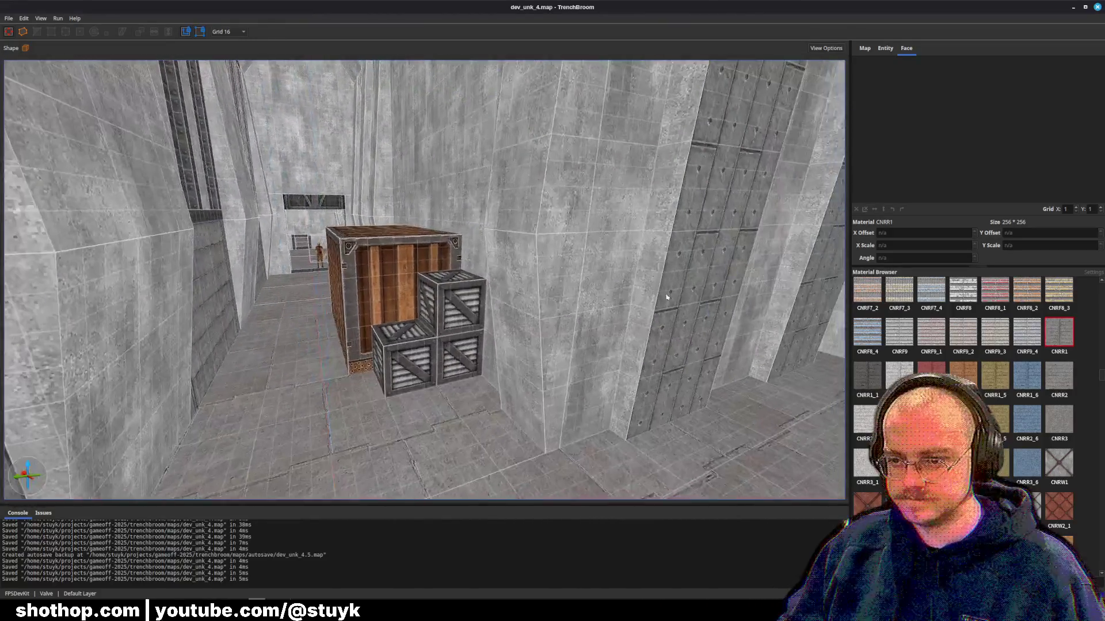
{"action": "left_click", "coordinate": [625, 306], "text": "shift"}
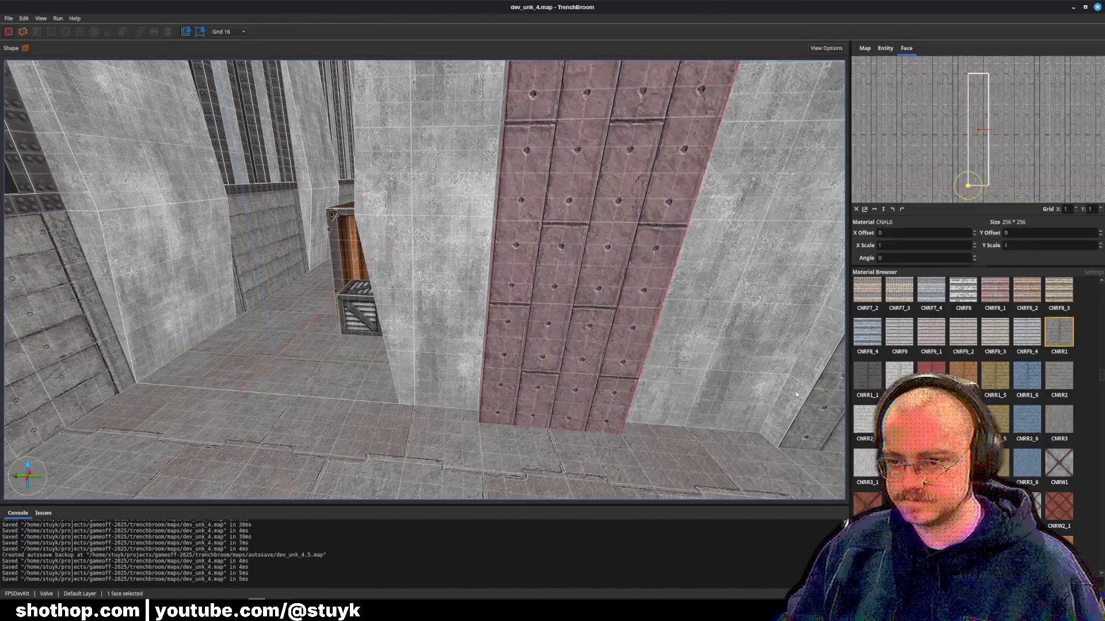
- Apply CNRR1 to the whole column brush instead of a single face
{"action": "left_click", "coordinate": [1055, 356]}
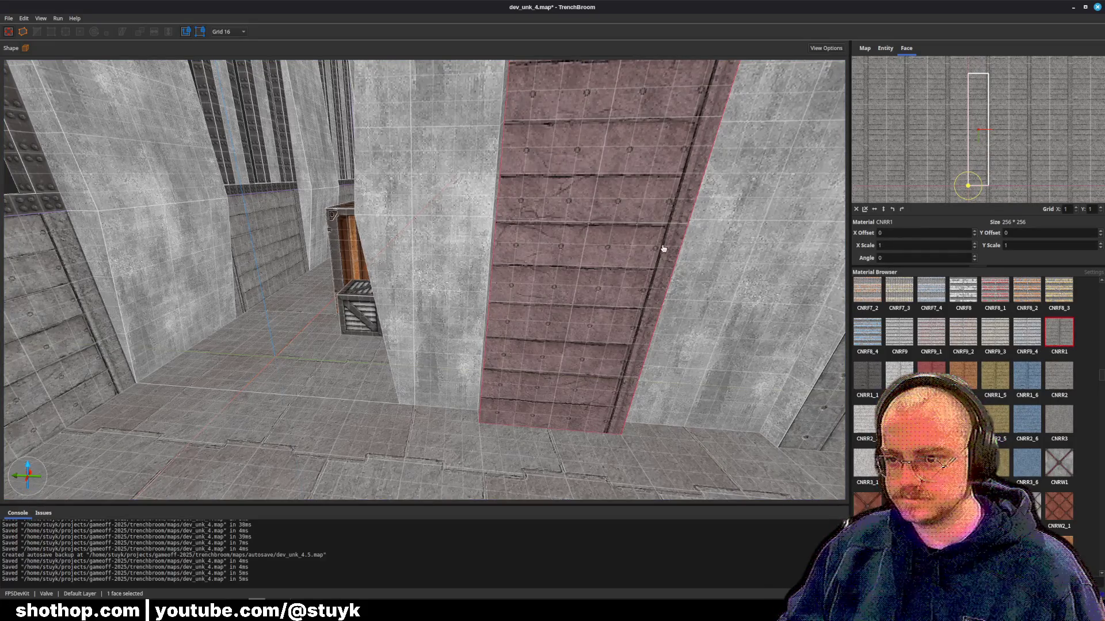
{"action": "key", "text": "ctrl+z"}
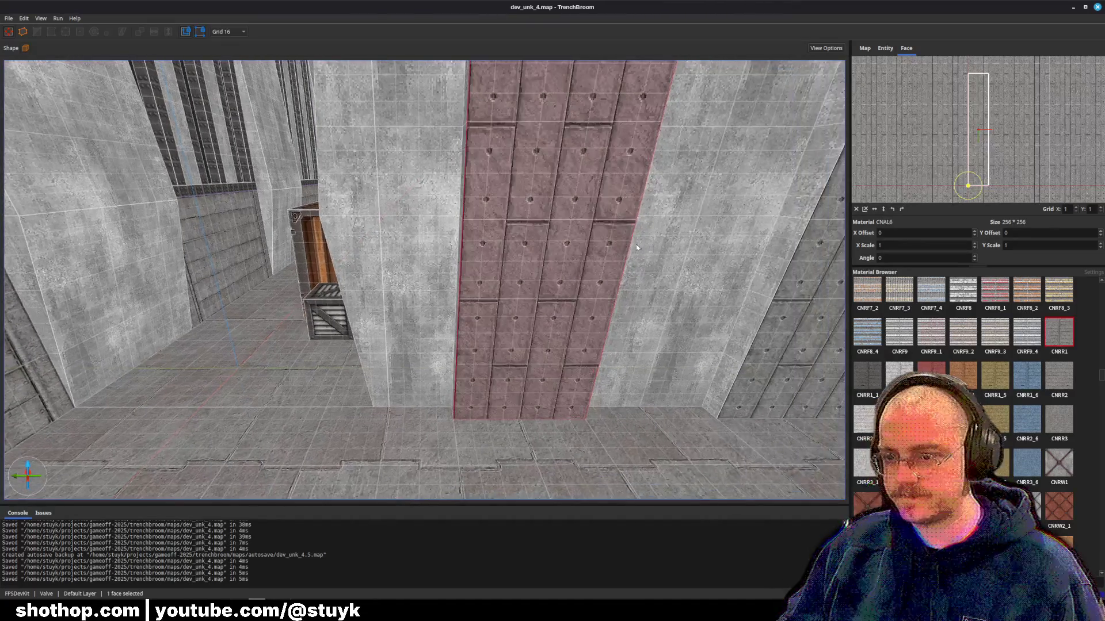
{"action": "key", "text": "ctrl+z"}
{"action": "left_click", "coordinate": [506, 242]}
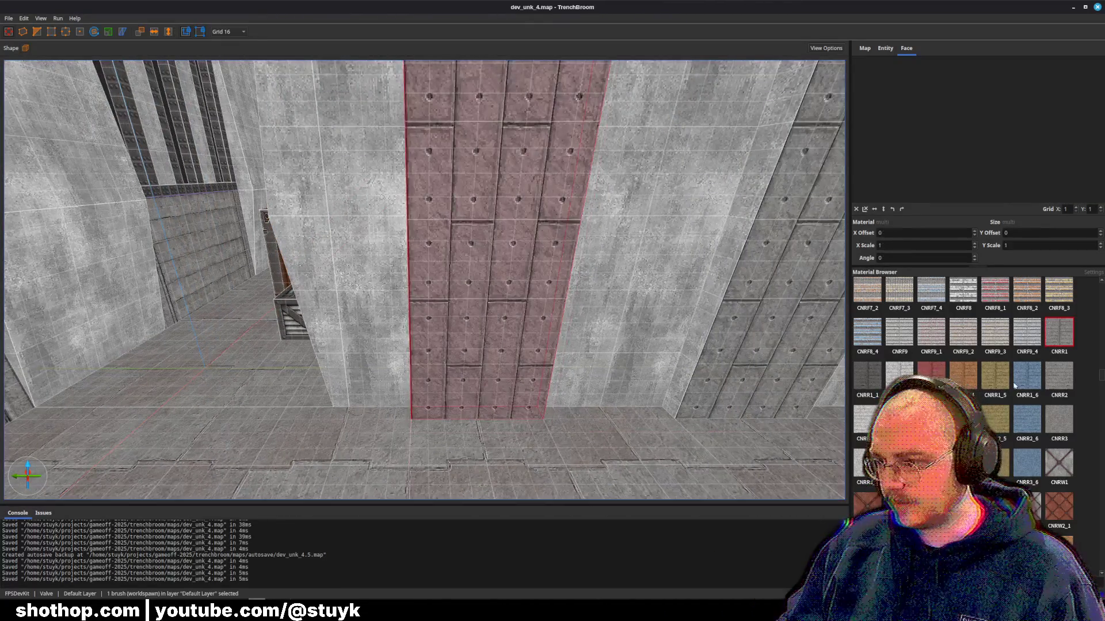
{"action": "left_click", "coordinate": [1060, 340]}
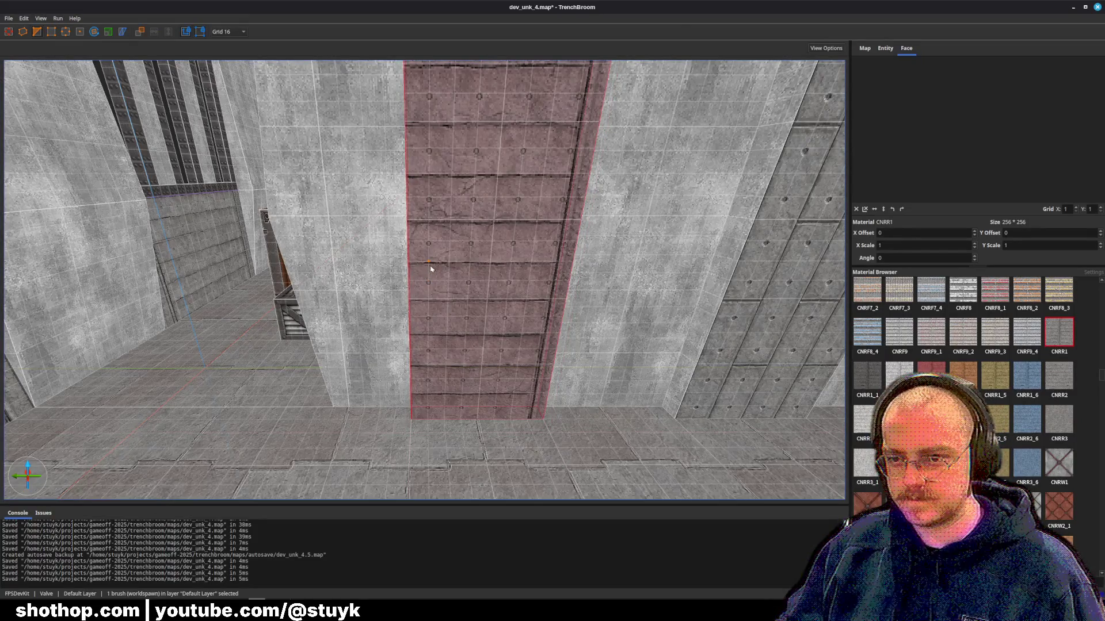
- Move closer to the red column and select its narrow strip face
{"action": "mouse_move", "coordinate": [430, 269]}
{"action": "left_mouse_down"}
{"action": "mouse_move", "coordinate": [459, 217]}
{"action": "mouse_move", "coordinate": [503, 284]}
{"action": "mouse_move", "coordinate": [475, 326]}
{"action": "mouse_move", "coordinate": [430, 304]}
{"action": "left_mouse_up"}
{"action": "key", "text": "Escape"}
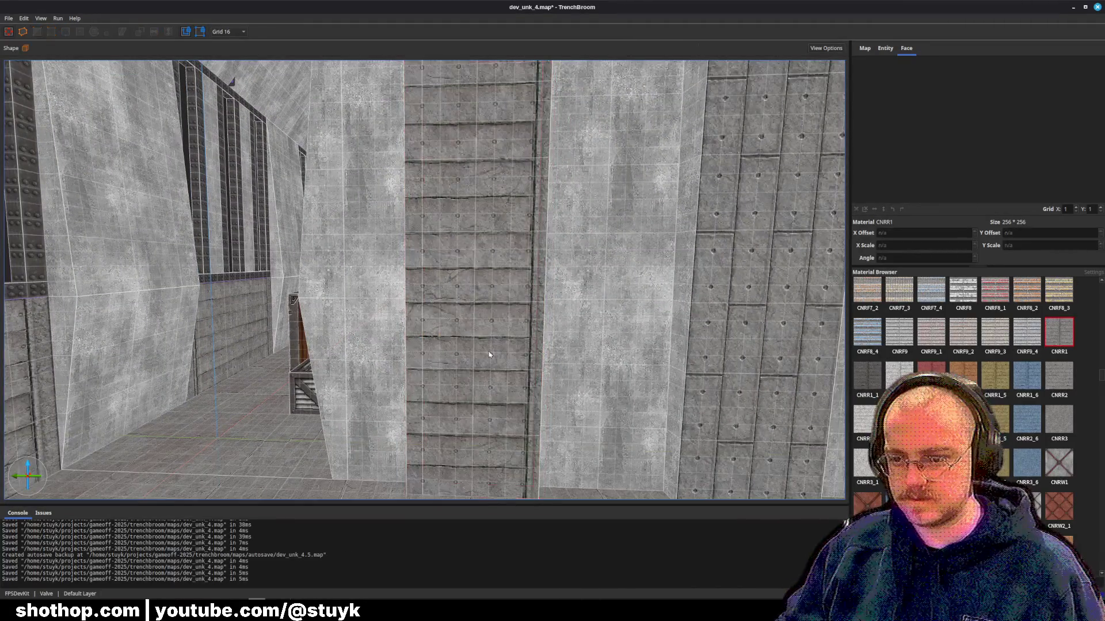
{"action": "left_click", "coordinate": [523, 295]}
{"action": "key", "text": "Escape"}
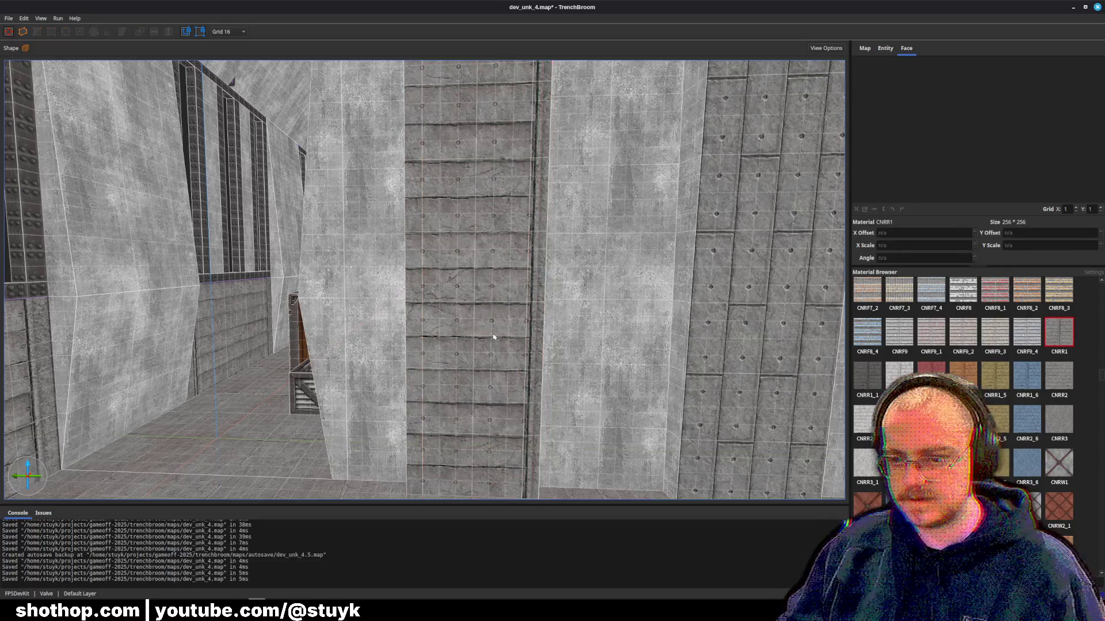
{"action": "left_click", "coordinate": [493, 338], "text": "shift"}
{"action": "key", "text": "Escape"}
{"action": "left_click", "coordinate": [535, 333], "text": "shift"}
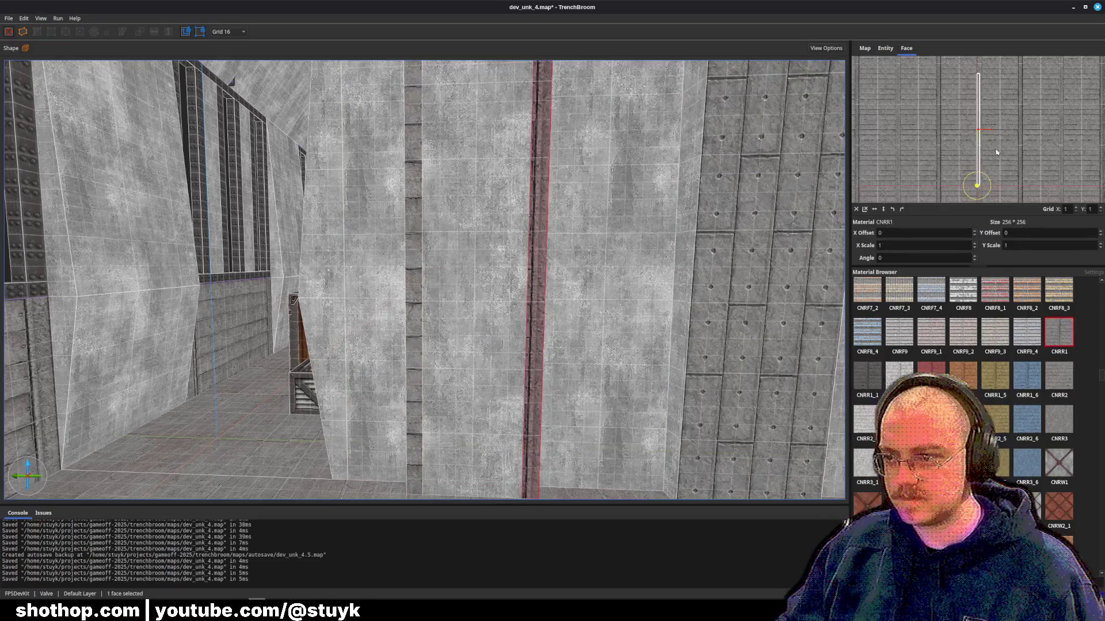
- Offset and narrow the strip's CNRR1 texture to X scale 0.657775, Y offset -2.192288
{"action": "left_click_drag", "start_coordinate": [974, 161], "coordinate": [1026, 148]}
{"action": "scroll", "coordinate": [1026, 148], "scroll_direction": "down", "scroll_amount": 5}
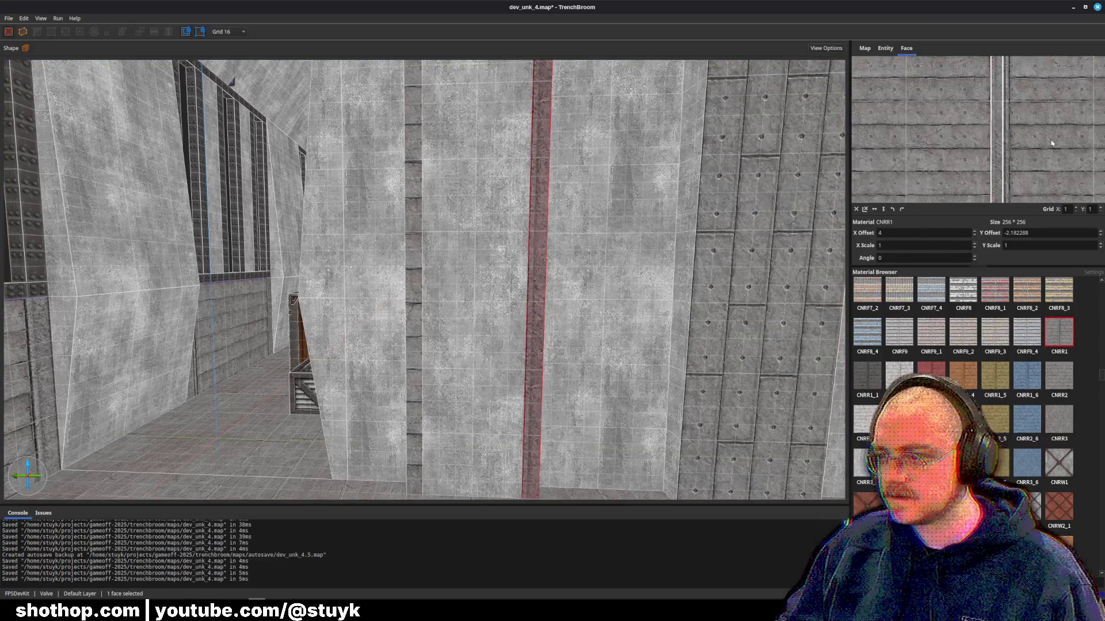
{"action": "scroll", "coordinate": [938, 145], "scroll_direction": "up", "scroll_amount": 5}
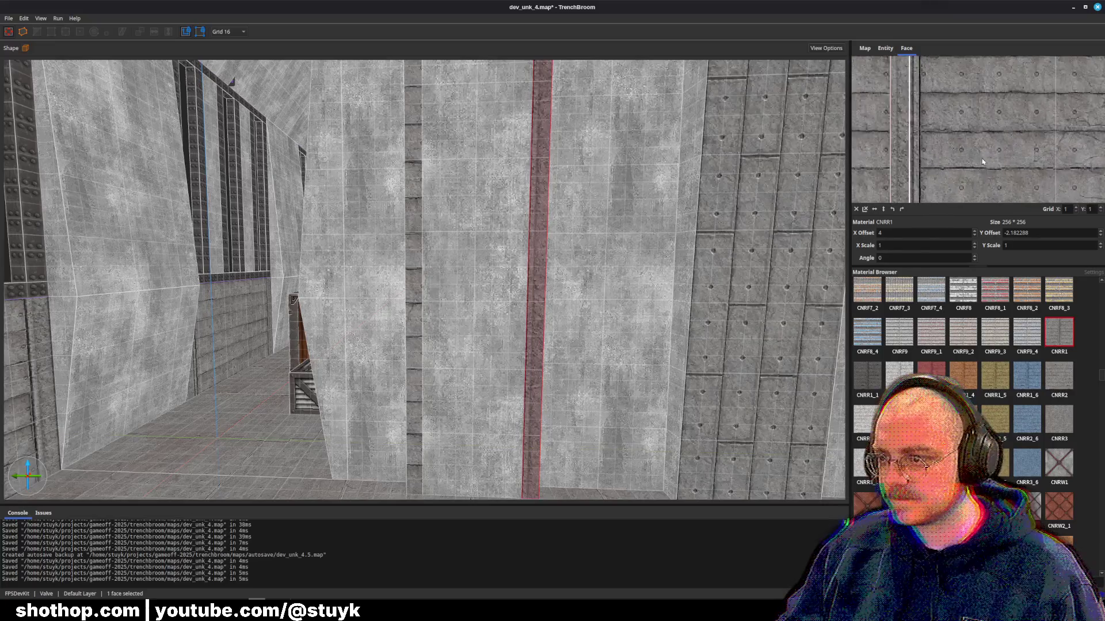
{"action": "mouse_move", "coordinate": [978, 147]}
{"action": "left_mouse_down"}
{"action": "mouse_move", "coordinate": [1047, 147]}
{"action": "mouse_move", "coordinate": [1003, 148]}
{"action": "left_mouse_up"}
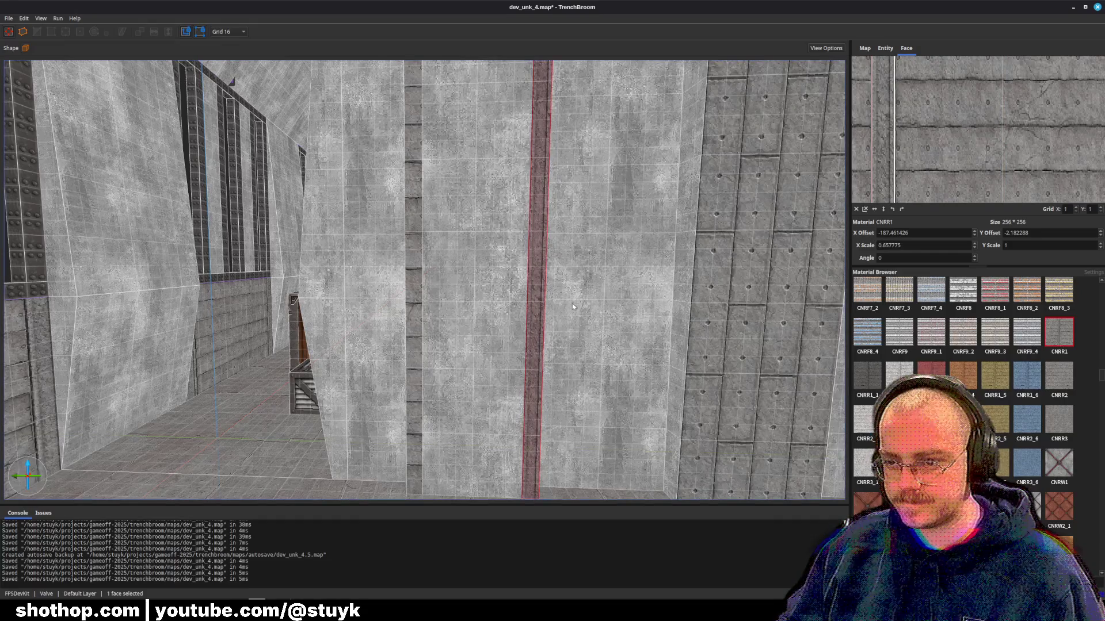
{"action": "left_click", "coordinate": [541, 290]}
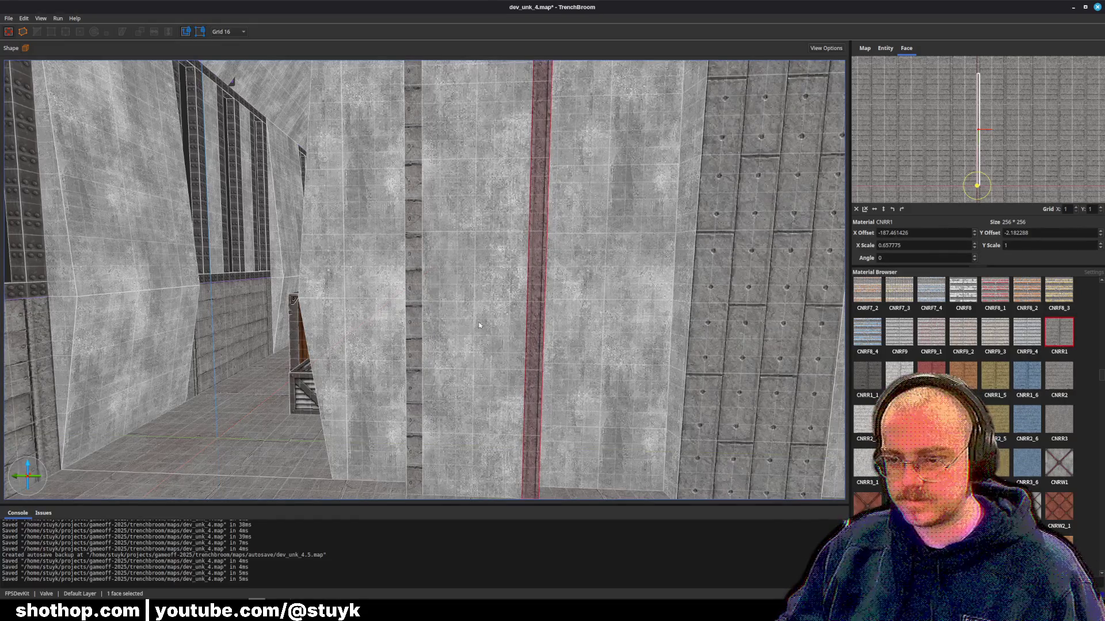
{"action": "left_click", "coordinate": [415, 326]}
{"action": "left_click", "coordinate": [535, 316]}
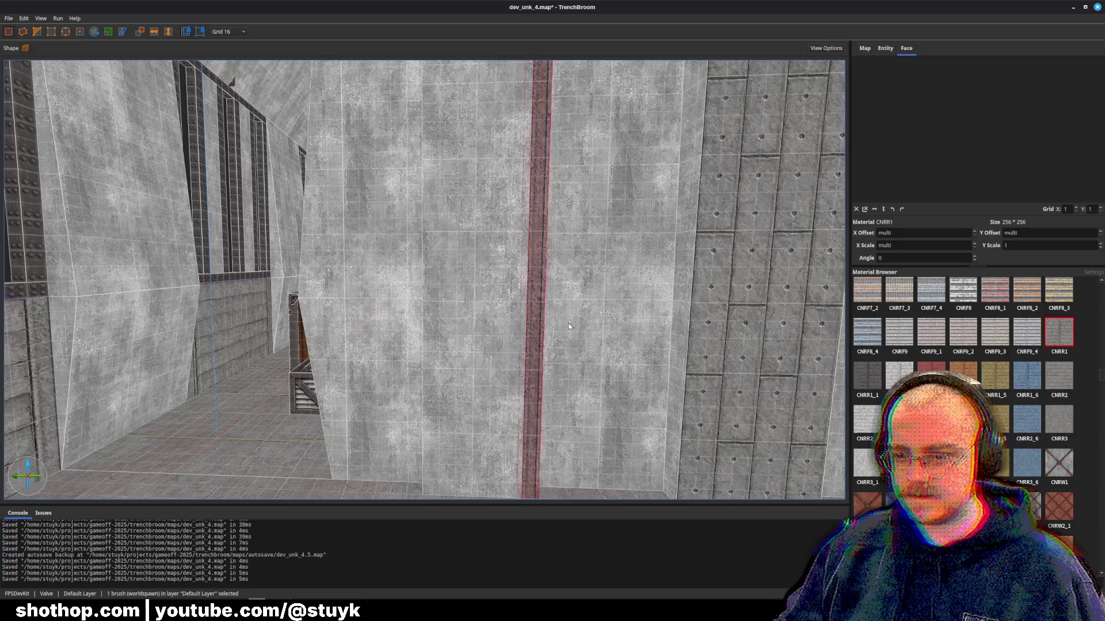
- Nudge the strip brush left, inspect the nearby wall faces, and save the map
{"action": "key", "text": "Left"}
{"action": "key", "text": "Left"}
{"action": "key", "text": "Left"}
{"action": "key", "text": "Escape"}
{"action": "scroll", "coordinate": [576, 319], "scroll_direction": "down", "scroll_amount": 5}
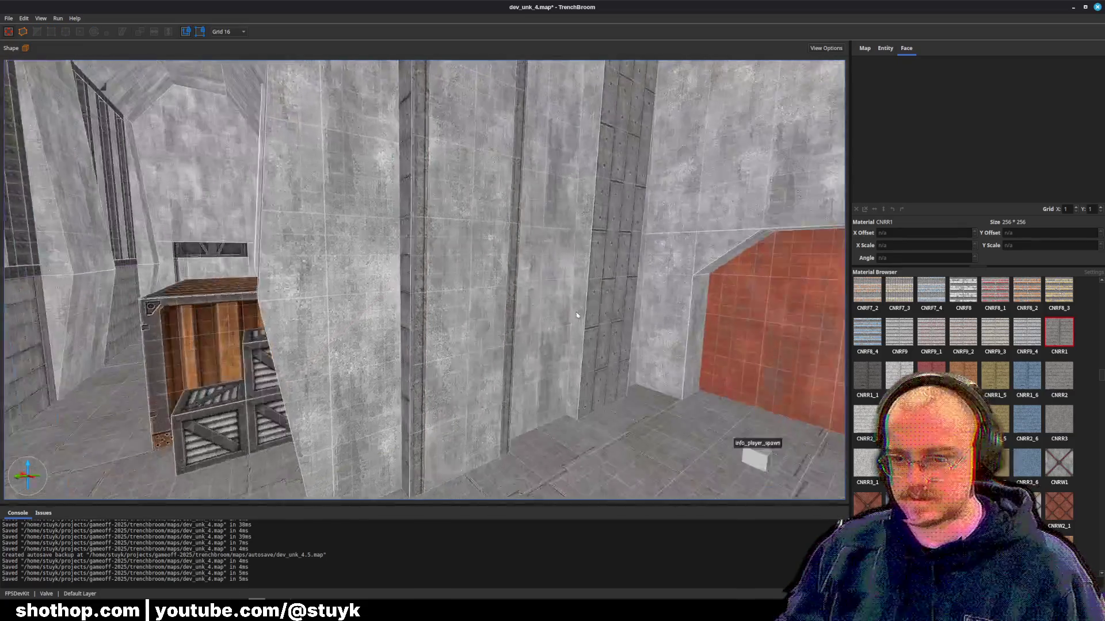
{"action": "scroll", "coordinate": [578, 317], "scroll_direction": "down", "scroll_amount": 3}
{"action": "left_click", "coordinate": [433, 317], "text": "shift"}
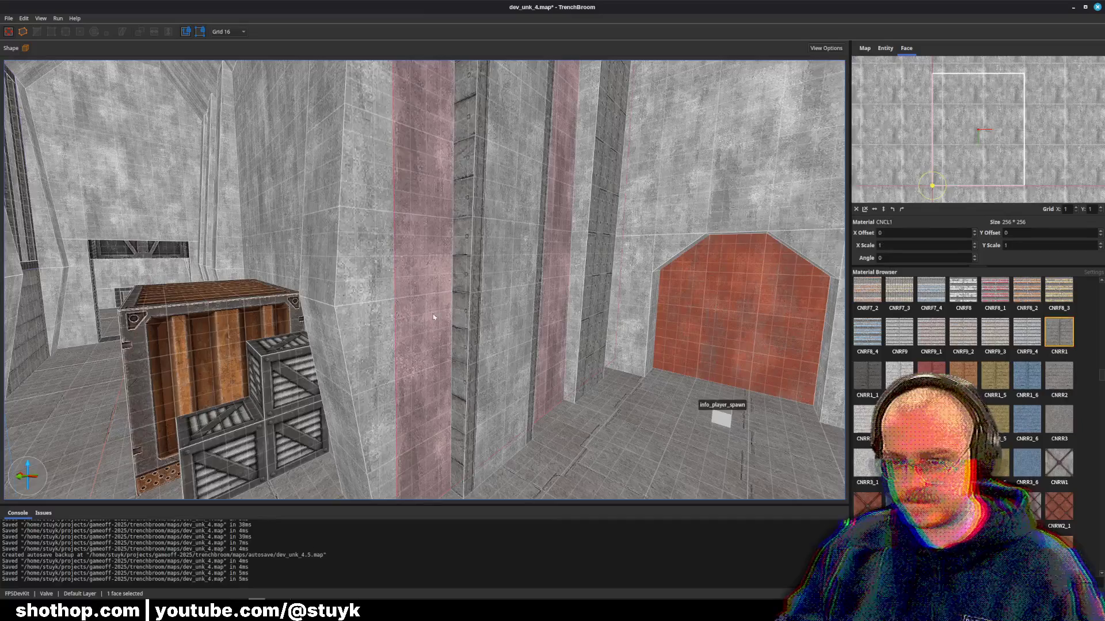
{"action": "key", "text": "Escape"}
{"action": "scroll", "coordinate": [471, 317], "scroll_direction": "down", "scroll_amount": 8}
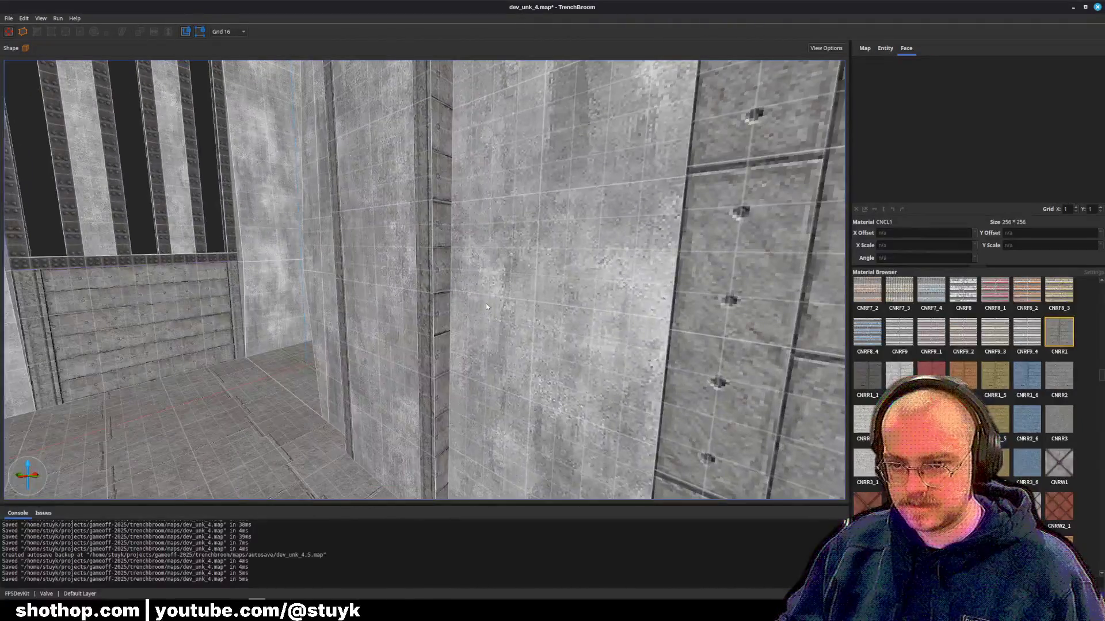
{"action": "left_click", "coordinate": [487, 306], "text": "shift"}
{"action": "scroll", "coordinate": [460, 319], "scroll_direction": "down", "scroll_amount": 6}
{"action": "key", "text": "Escape"}
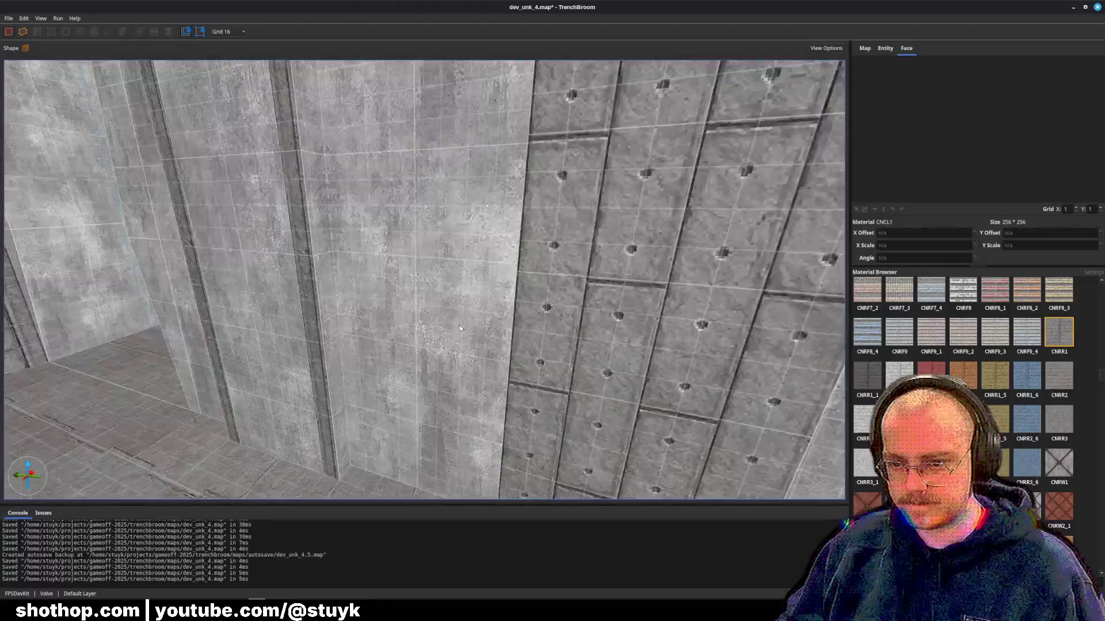
{"action": "key", "text": "ctrl+s"}
- Delete the studded wall brush, move three pilaster strips two steps right, and save
{"action": "left_click", "coordinate": [604, 327]}
{"action": "key", "text": "Delete"}
{"action": "left_click", "coordinate": [299, 355]}
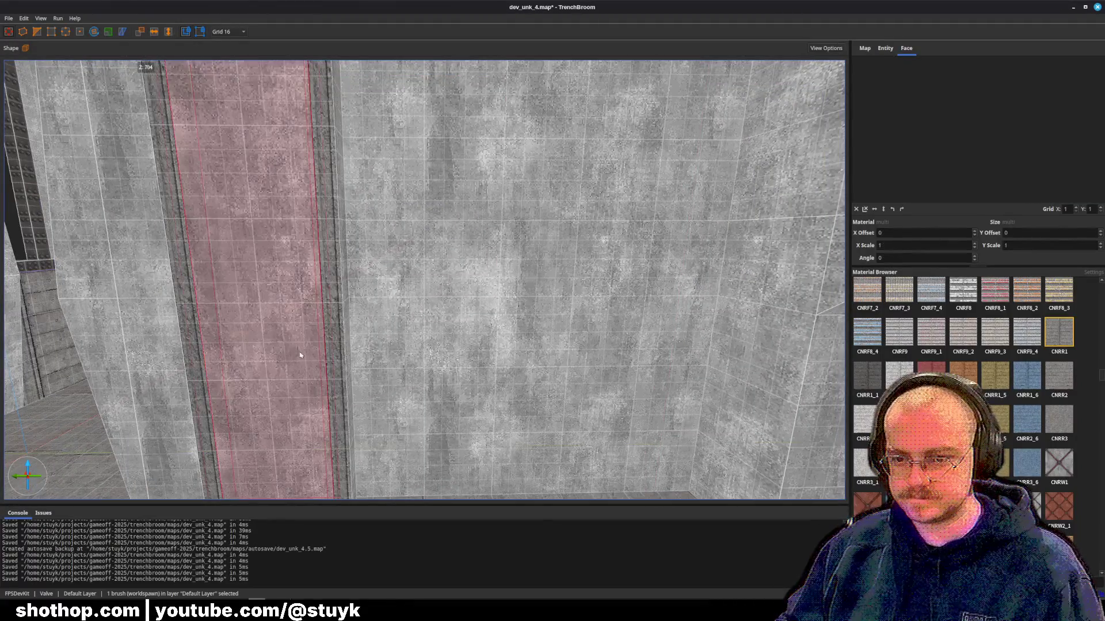
{"action": "left_click", "coordinate": [328, 323], "text": "ctrl"}
{"action": "key", "text": "Right"}
{"action": "key", "text": "Right"}
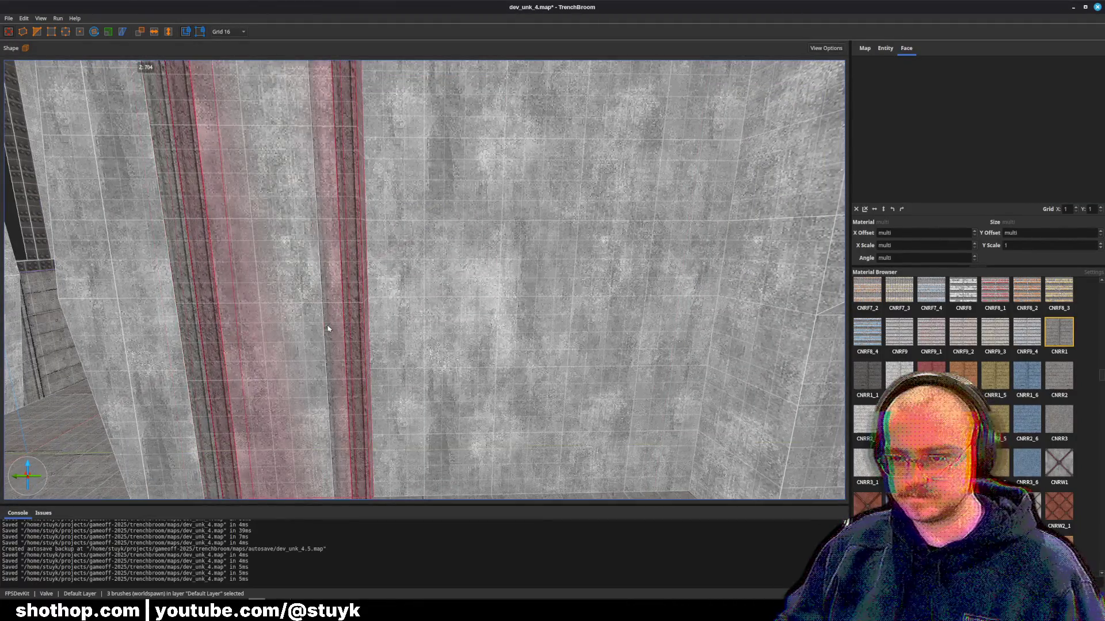
{"action": "key", "text": "Right"}
{"action": "key", "text": "Right"}
{"action": "key", "text": "Right"}
{"action": "scroll", "coordinate": [328, 326], "scroll_direction": "up", "scroll_amount": 2}
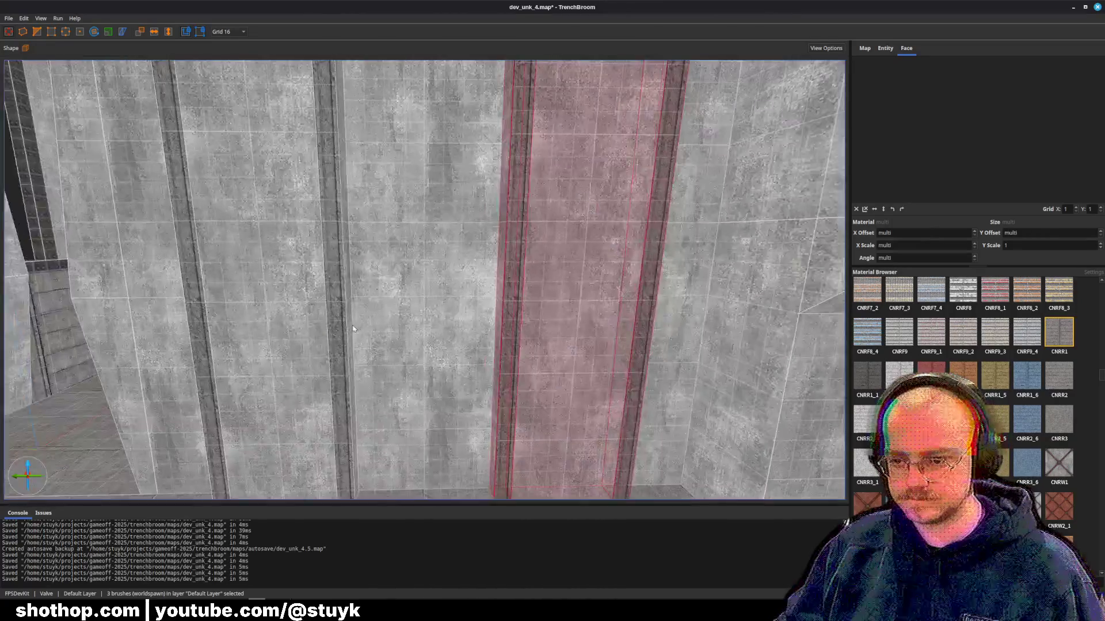
{"action": "scroll", "coordinate": [353, 333], "scroll_direction": "down", "scroll_amount": 3}
{"action": "key", "text": "Escape"}
{"action": "key", "text": "ctrl+s"}
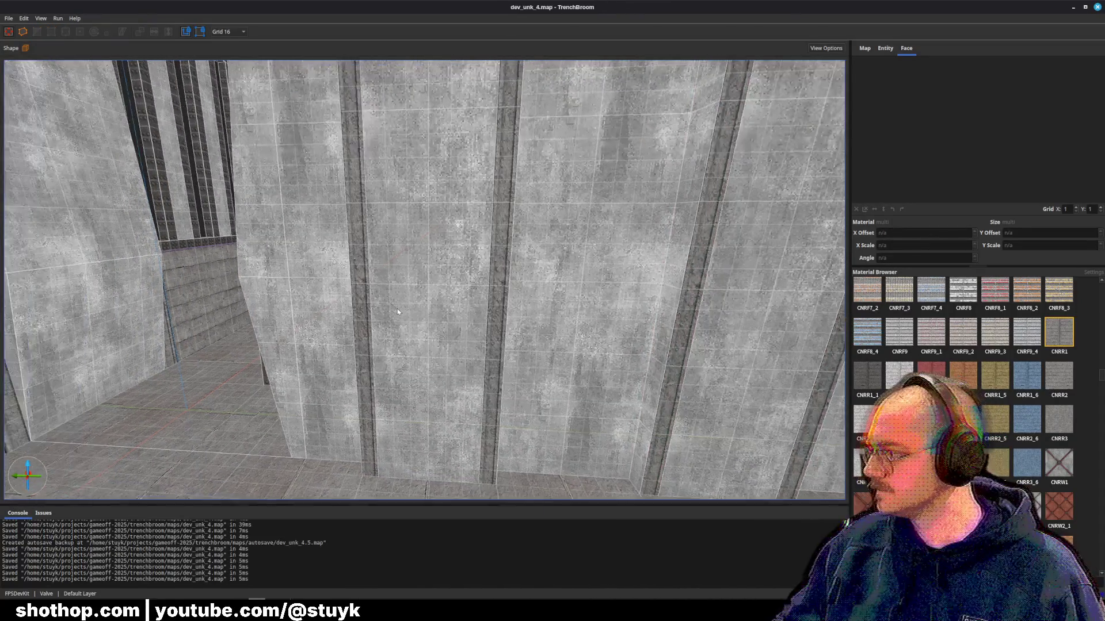
- Look up toward the ceiling, then turn toward the red wall and spawn
{"action": "left_click_drag", "start_coordinate": [422, 313], "coordinate": [366, 292]}
{"action": "left_click_drag", "start_coordinate": [494, 346], "coordinate": [316, 355]}
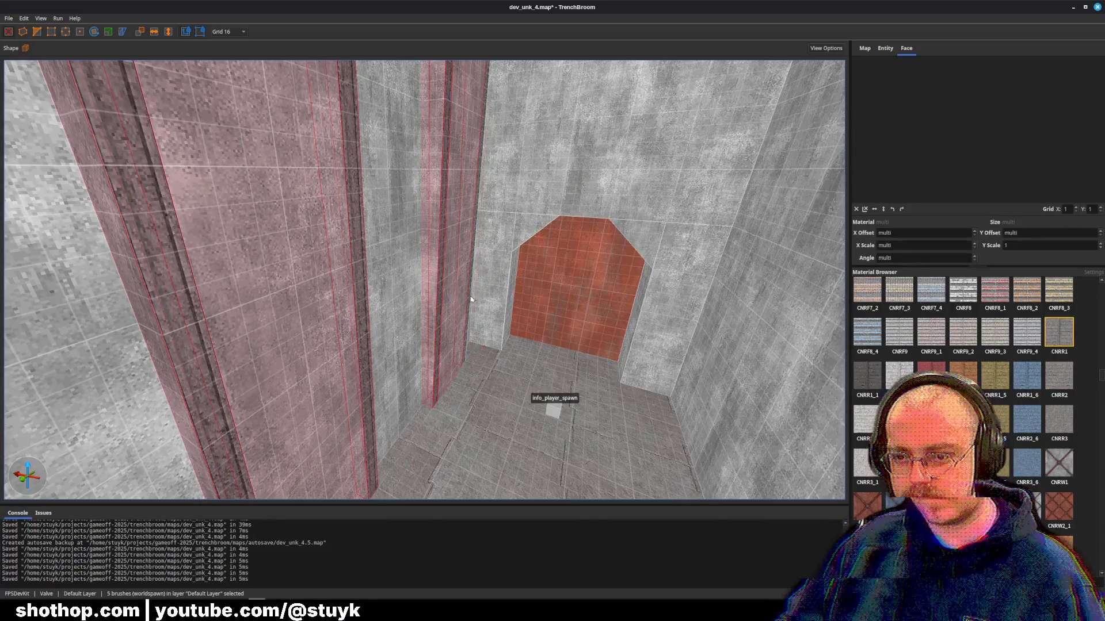
{"action": "scroll", "coordinate": [478, 326], "scroll_direction": "down", "scroll_amount": 5}
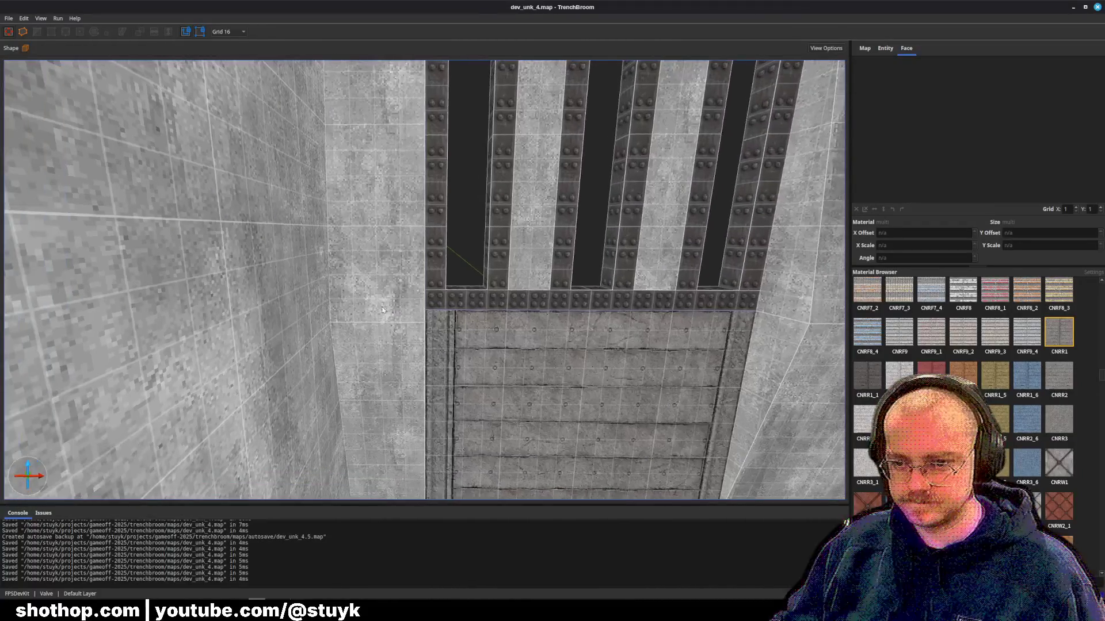
- Reset, slide and stretch the texture on the narrow column face beside the grate
{"action": "left_click", "coordinate": [395, 318]}
{"action": "left_click", "coordinate": [396, 375], "text": "ctrl"}
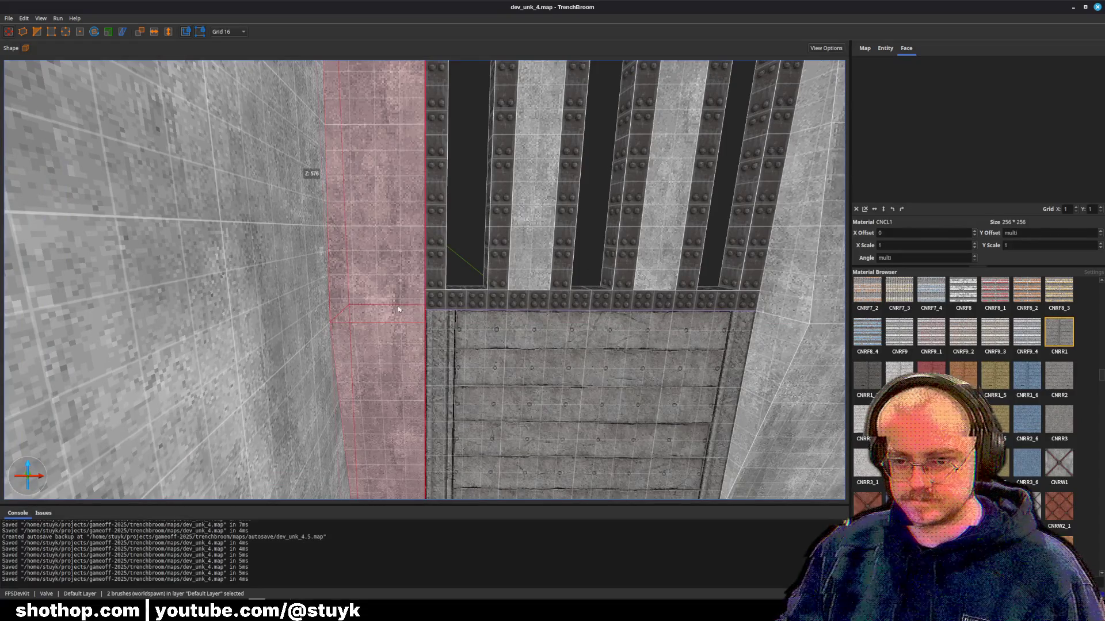
{"action": "key", "text": "Escape"}
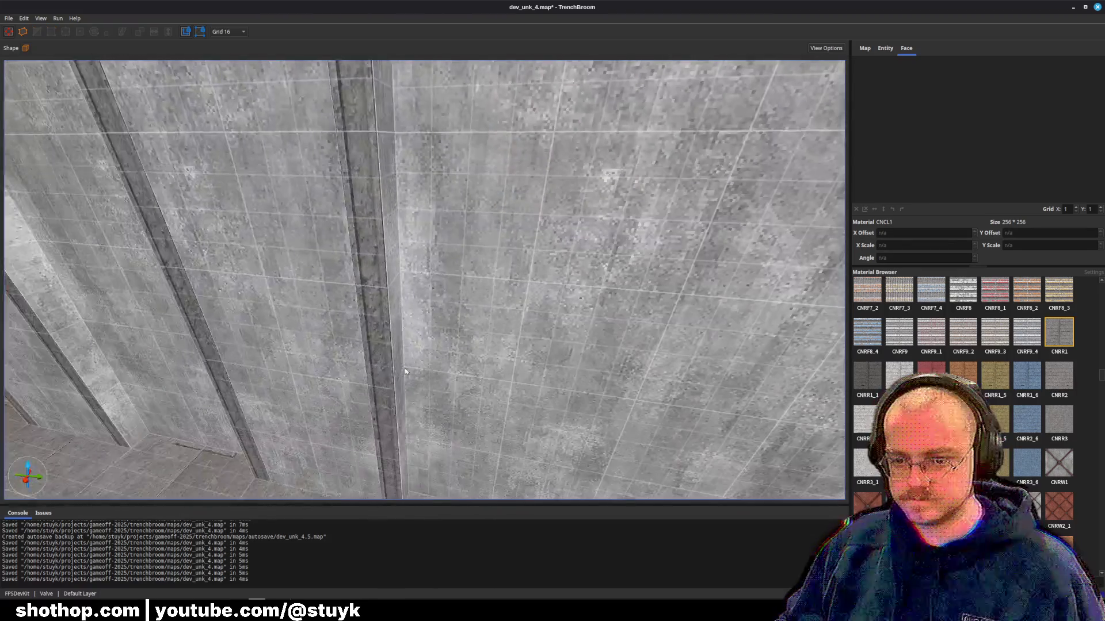
{"action": "left_click", "coordinate": [380, 368], "text": "shift"}
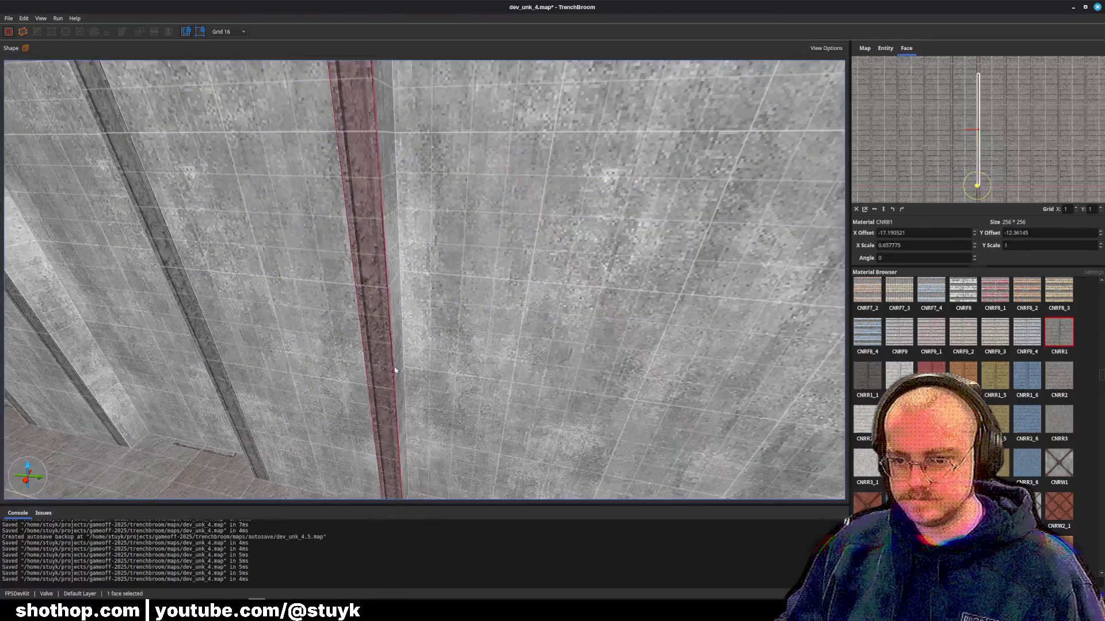
{"action": "key", "text": "d"}
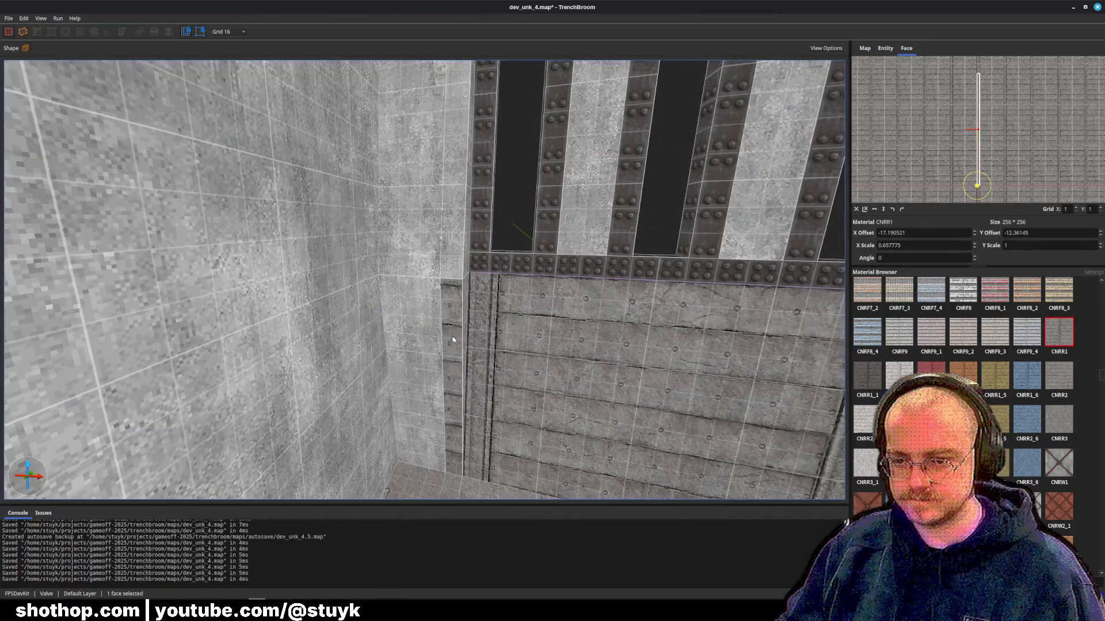
{"action": "left_click", "coordinate": [448, 282], "text": "shift"}
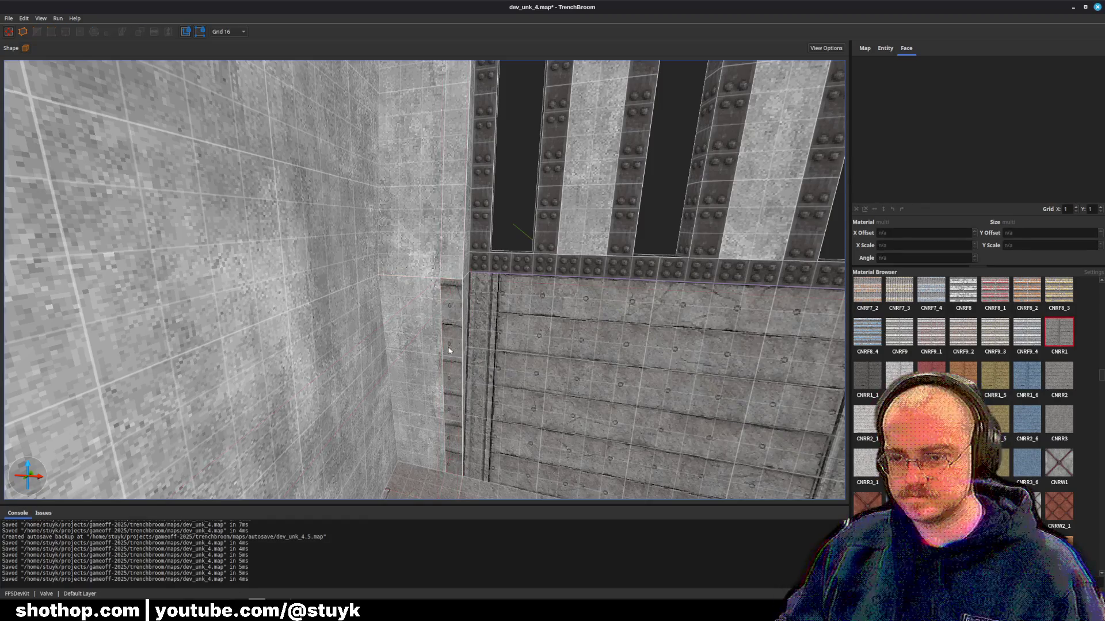
{"action": "scroll", "coordinate": [978, 161], "scroll_direction": "up", "scroll_amount": 2}
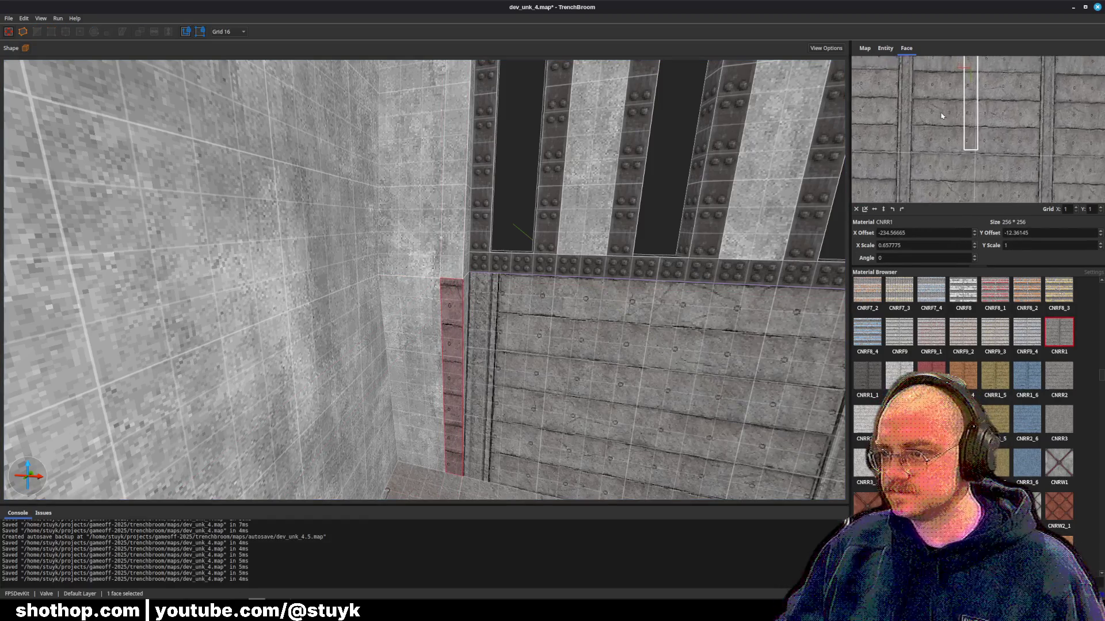
{"action": "left_click", "coordinate": [856, 211]}
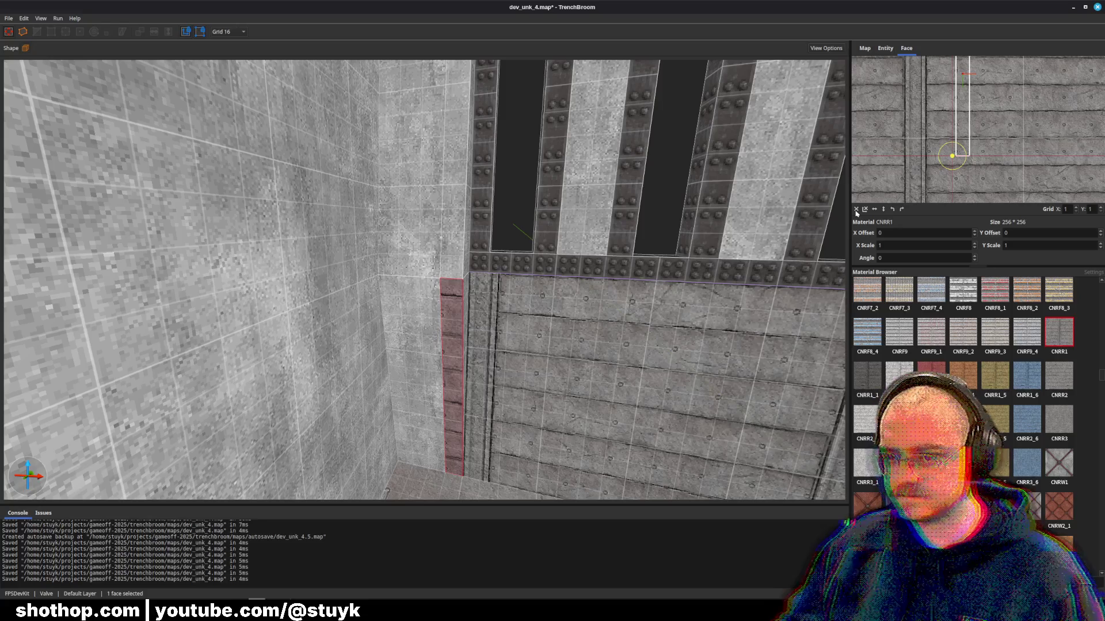
{"action": "scroll", "coordinate": [981, 142], "scroll_direction": "up", "scroll_amount": 1}
{"action": "left_click_drag", "start_coordinate": [966, 145], "coordinate": [1032, 150]}
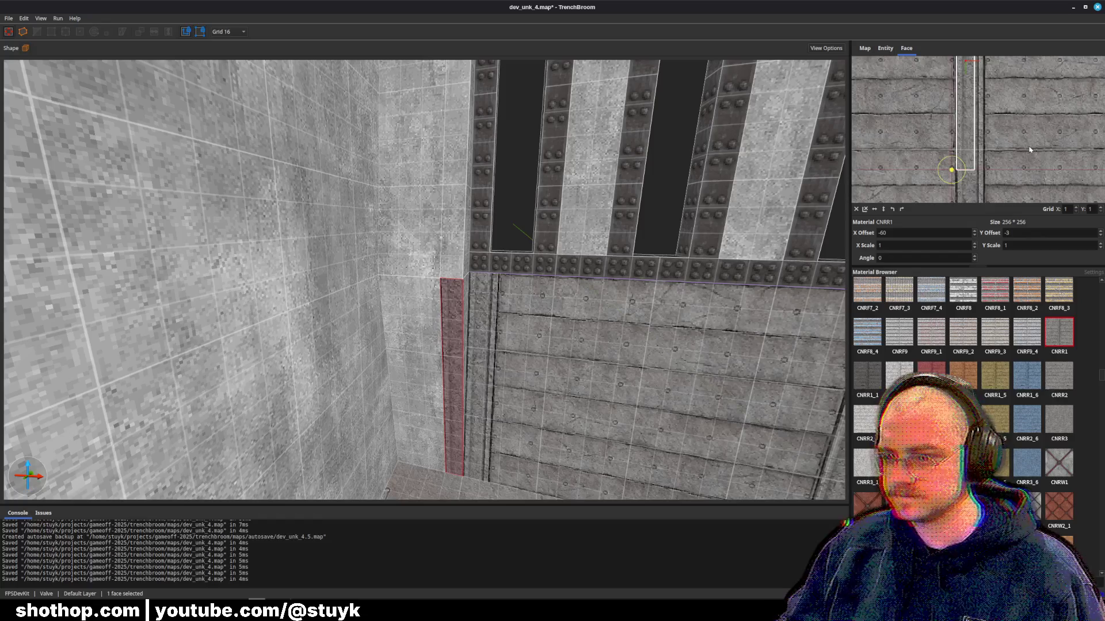
{"action": "scroll", "coordinate": [979, 152], "scroll_direction": "down", "scroll_amount": 2}
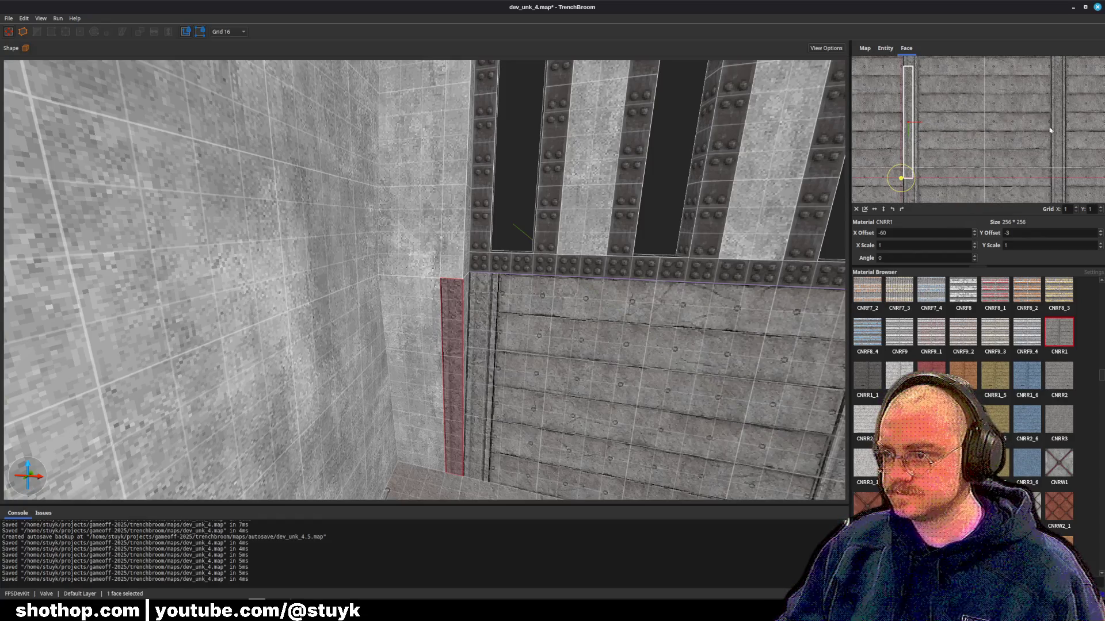
{"action": "left_click_drag", "start_coordinate": [987, 132], "coordinate": [964, 131]}
- Pull back to the door wall and save the map
{"action": "key", "text": "w"}
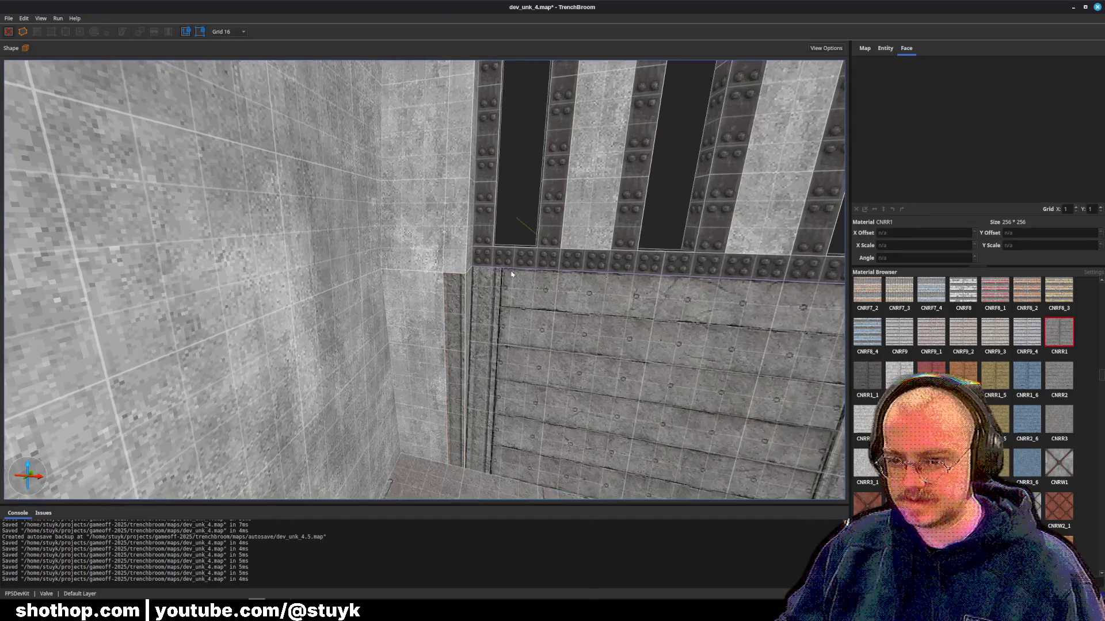
{"action": "key", "text": "s"}
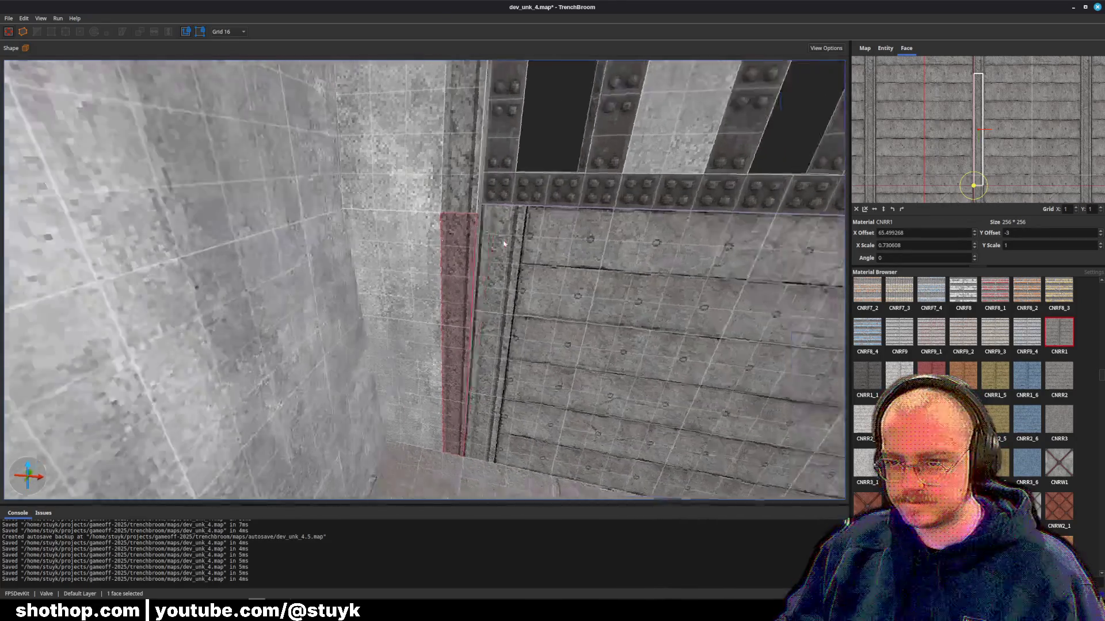
{"action": "key", "text": "Escape"}
{"action": "mouse_move", "coordinate": [478, 313]}
{"action": "left_mouse_down"}
{"action": "mouse_move", "coordinate": [483, 301]}
{"action": "mouse_move", "coordinate": [443, 235]}
{"action": "mouse_move", "coordinate": [447, 249]}
{"action": "mouse_move", "coordinate": [503, 276]}
{"action": "left_mouse_up"}
{"action": "key", "text": "ctrl+s"}
- Shift the thin left door-frame column brush to the right and save
{"action": "left_click", "coordinate": [588, 276]}
{"action": "mouse_move", "coordinate": [588, 276]}
{"action": "left_mouse_down"}
{"action": "mouse_move", "coordinate": [539, 299]}
{"action": "mouse_move", "coordinate": [460, 288]}
{"action": "mouse_move", "coordinate": [507, 279]}
{"action": "mouse_move", "coordinate": [407, 300]}
{"action": "mouse_move", "coordinate": [311, 254]}
{"action": "left_mouse_up"}
{"action": "left_click", "coordinate": [501, 322], "text": "ctrl"}
{"action": "left_click", "coordinate": [287, 243]}
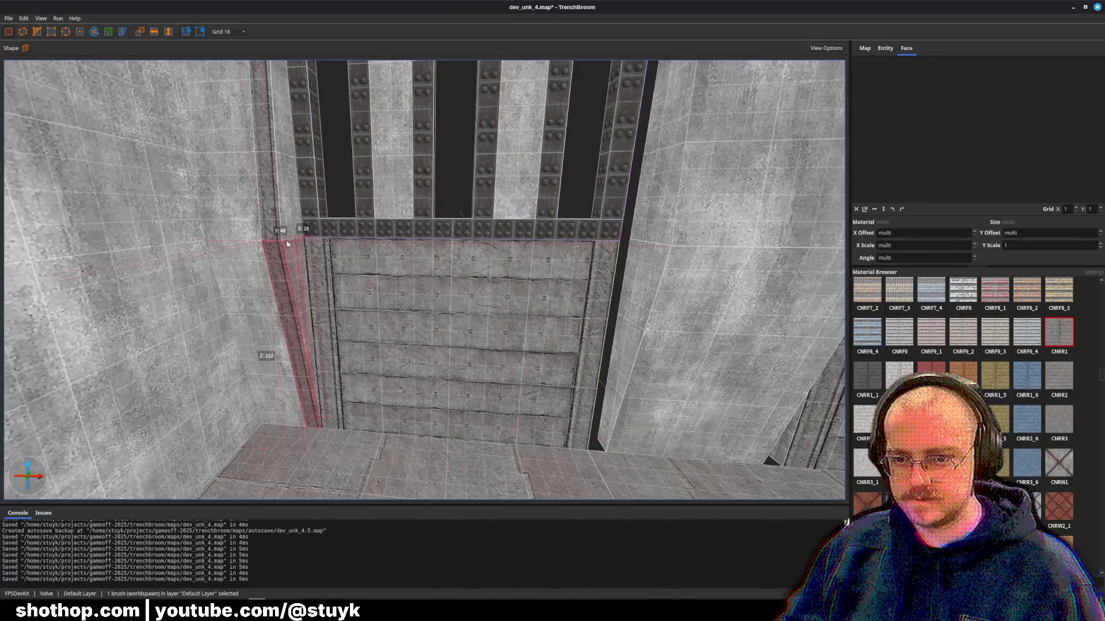
{"action": "key", "text": "s"}
{"action": "key", "text": "Right"}
{"action": "key", "text": "Right"}
{"action": "key", "text": "Right"}
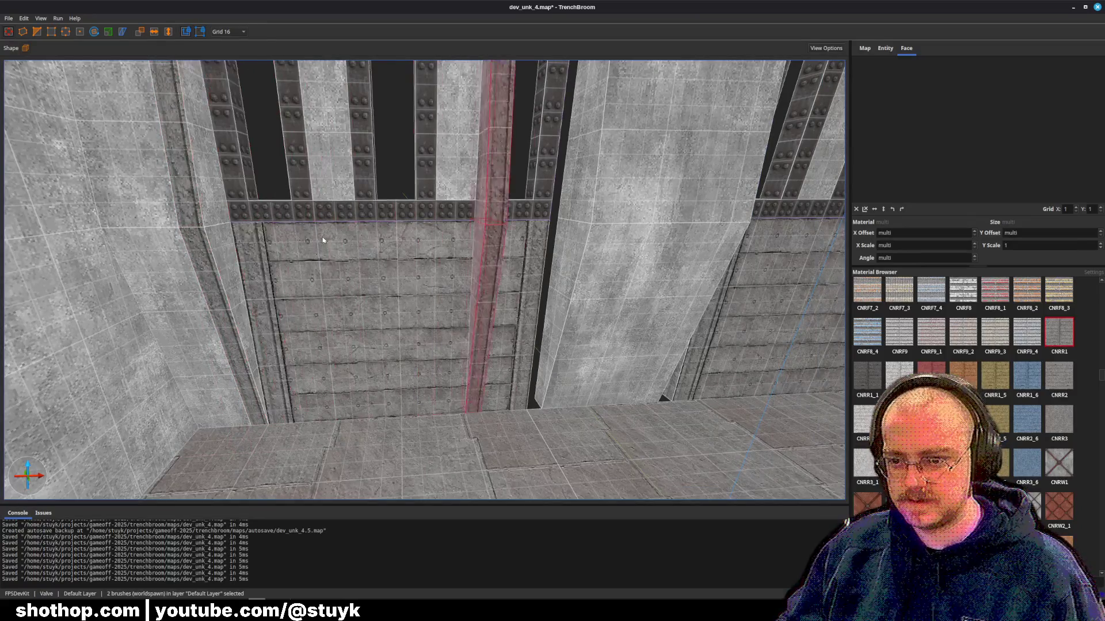
{"action": "key", "text": "Right"}
{"action": "key", "text": "Right"}
{"action": "key", "text": "d"}
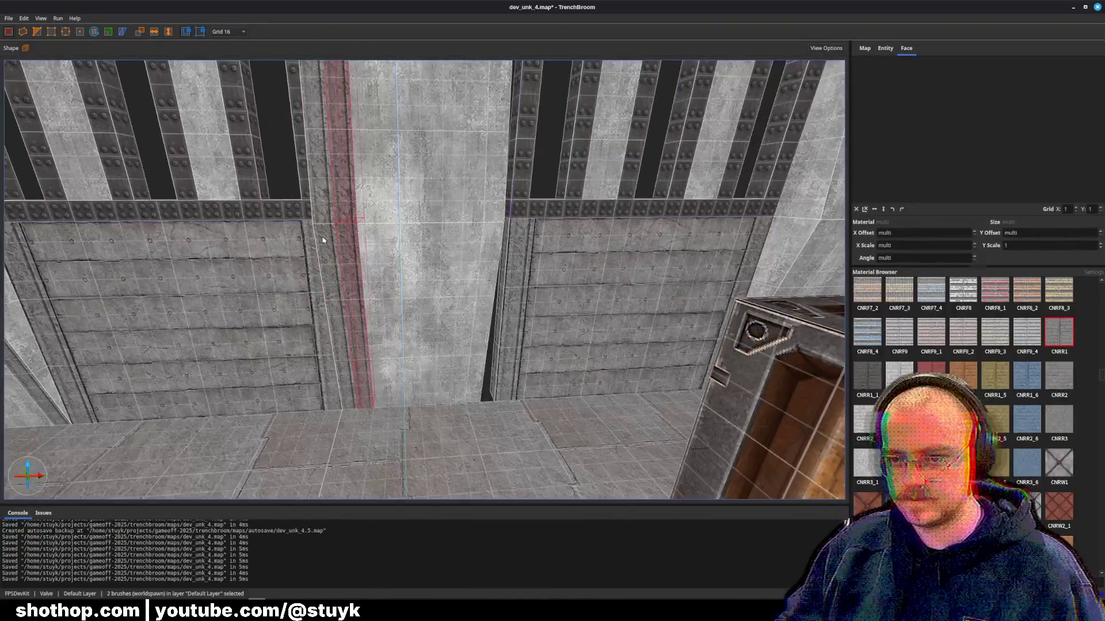
{"action": "key", "text": "Escape"}
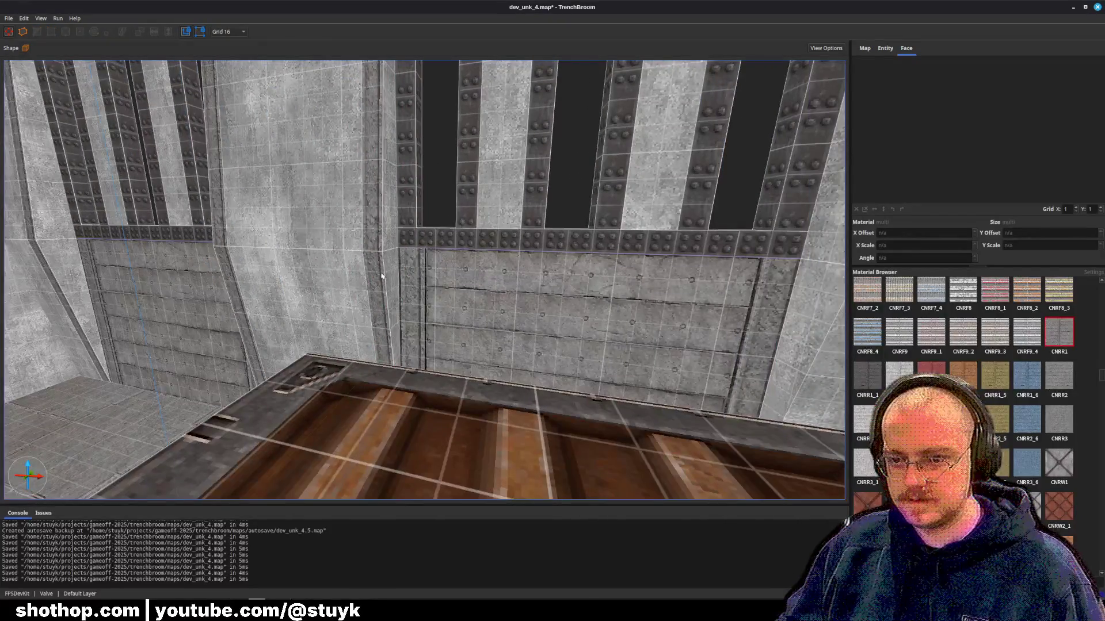
{"action": "key", "text": "ctrl+s"}
- Apply the concrete material to the two left bevel faces and save
{"action": "scroll", "coordinate": [401, 262], "scroll_direction": "down", "scroll_amount": 3}
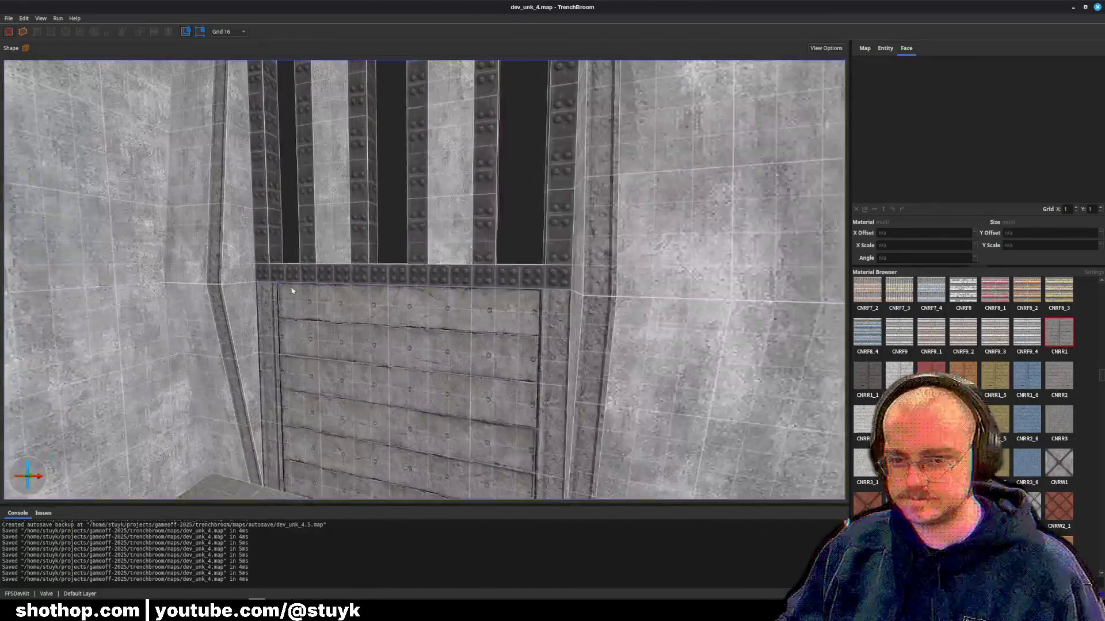
{"action": "left_click", "coordinate": [246, 307]}
{"action": "left_click", "coordinate": [239, 262], "text": "shift"}
{"action": "left_click", "coordinate": [854, 209]}
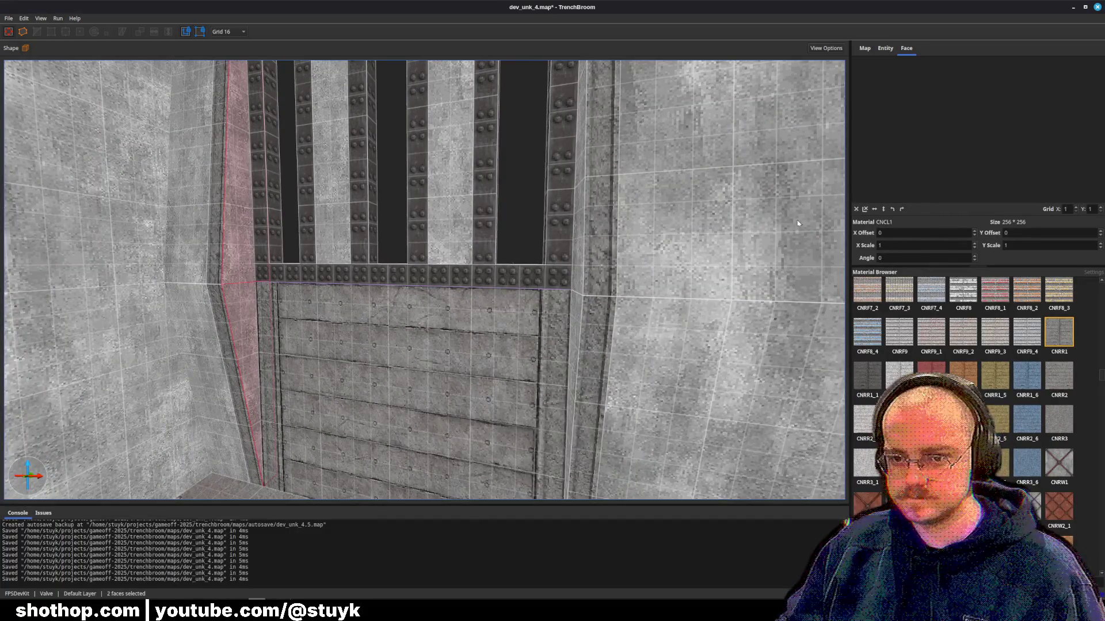
{"action": "key", "text": "Escape"}
{"action": "left_click", "coordinate": [505, 286], "text": "shift"}
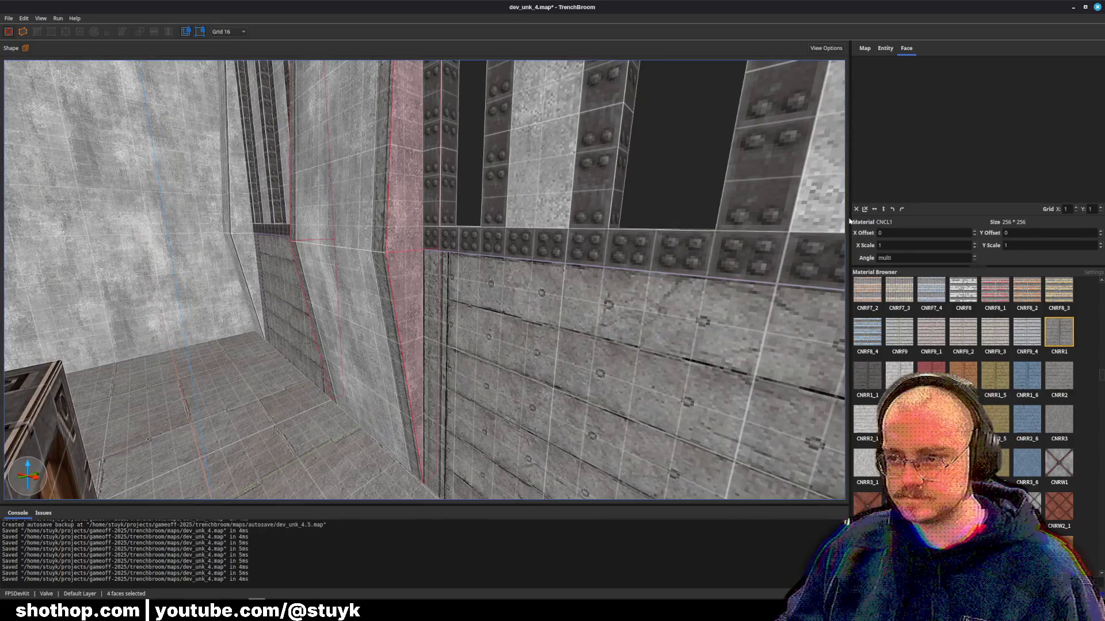
{"action": "key", "text": "Escape"}
{"action": "key", "text": "ctrl+s"}
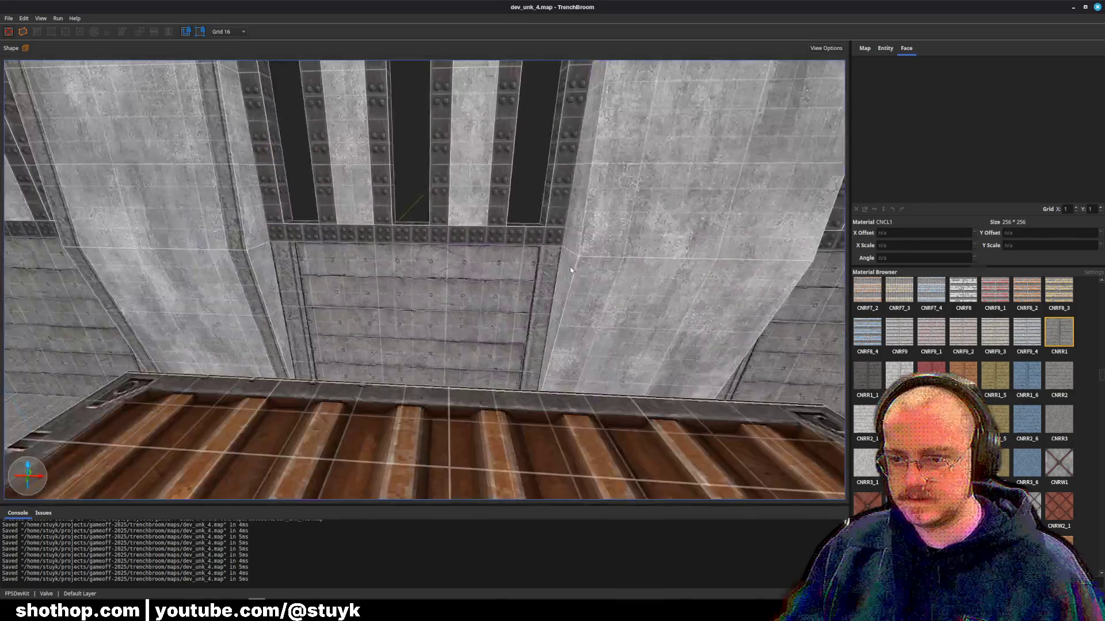
- Select the concrete pillar by the riveted wall and save the map
{"action": "left_click", "coordinate": [580, 287]}
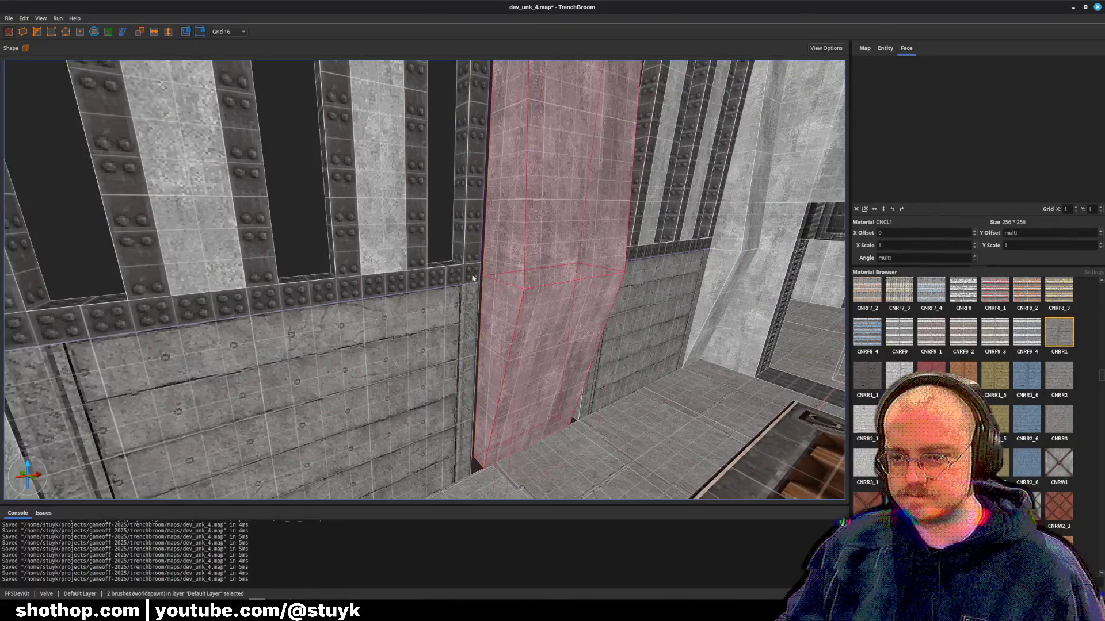
{"action": "key", "text": "Escape"}
{"action": "left_click", "coordinate": [347, 387]}
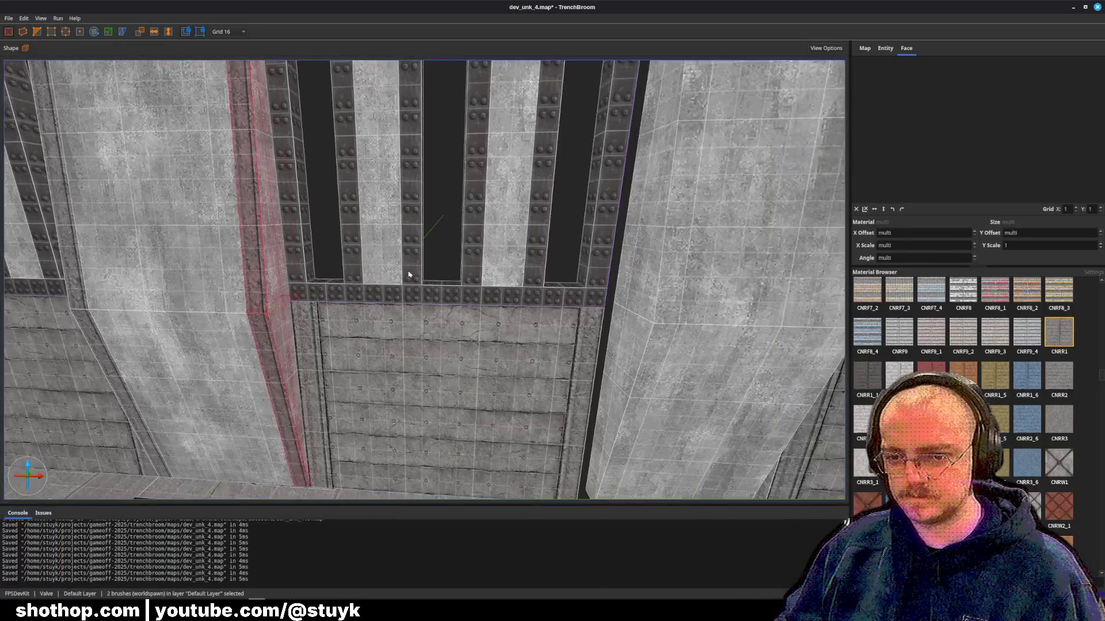
{"action": "key", "text": "d"}
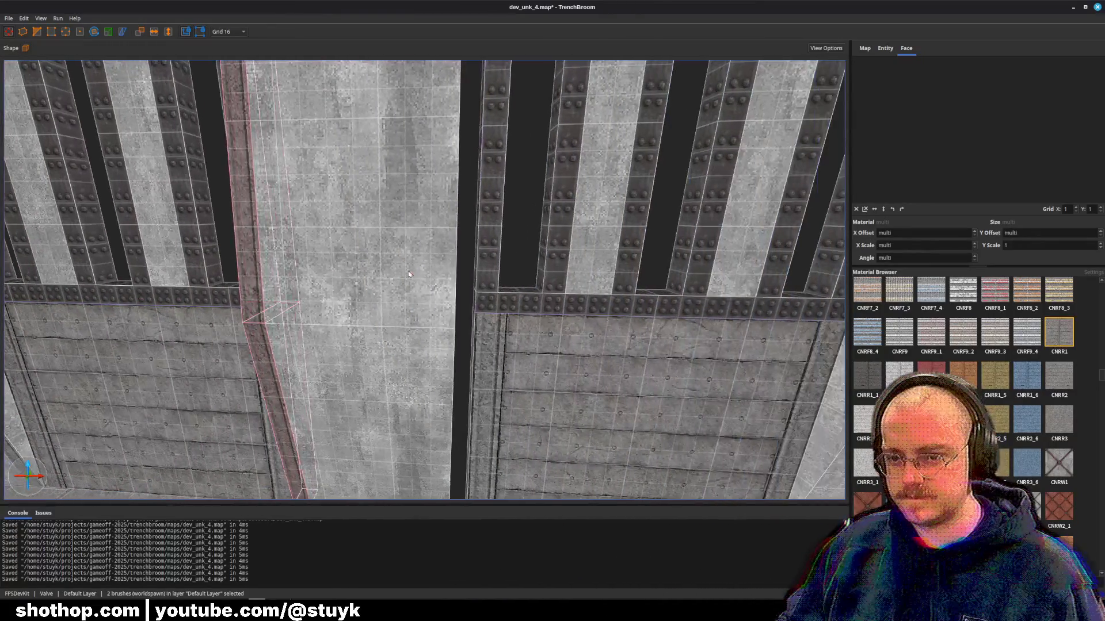
{"action": "key", "text": "Escape"}
{"action": "key", "text": "ctrl+s"}
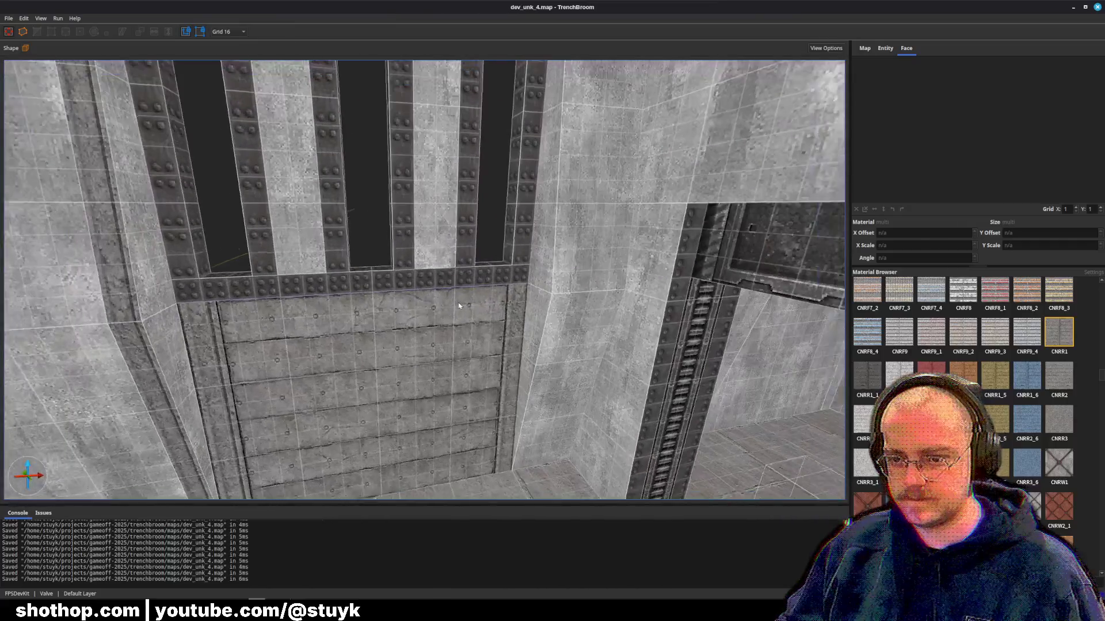
- Stretch the pillar upward along the wall, then save the map
{"action": "left_click", "coordinate": [553, 374]}
{"action": "left_click_drag", "start_coordinate": [553, 299], "coordinate": [553, 172]}
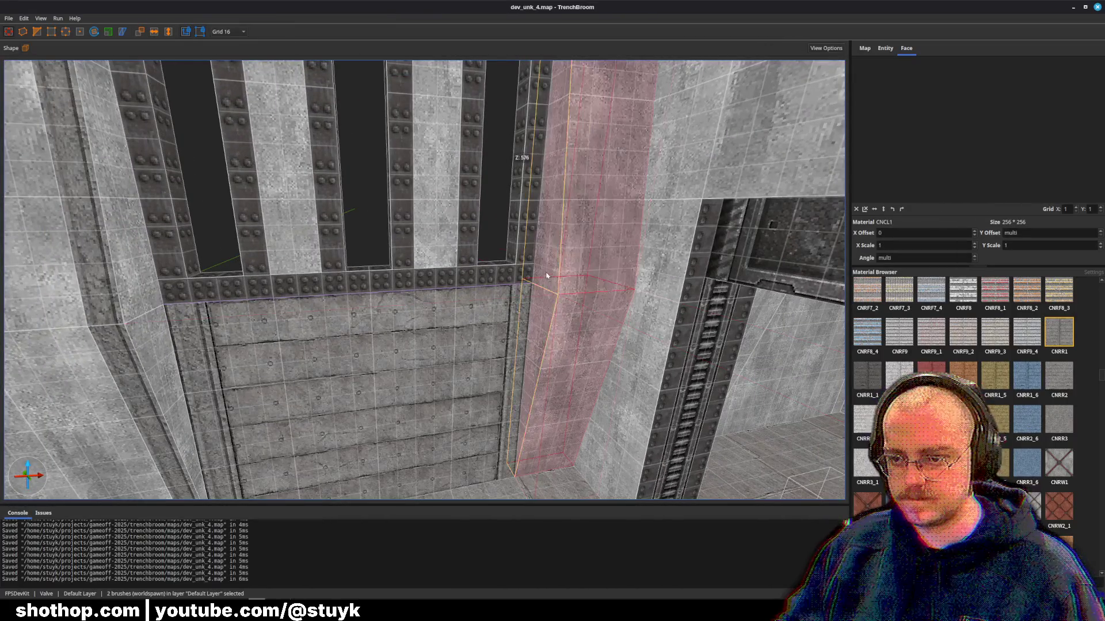
{"action": "key", "text": "Escape"}
{"action": "left_click", "coordinate": [184, 333]}
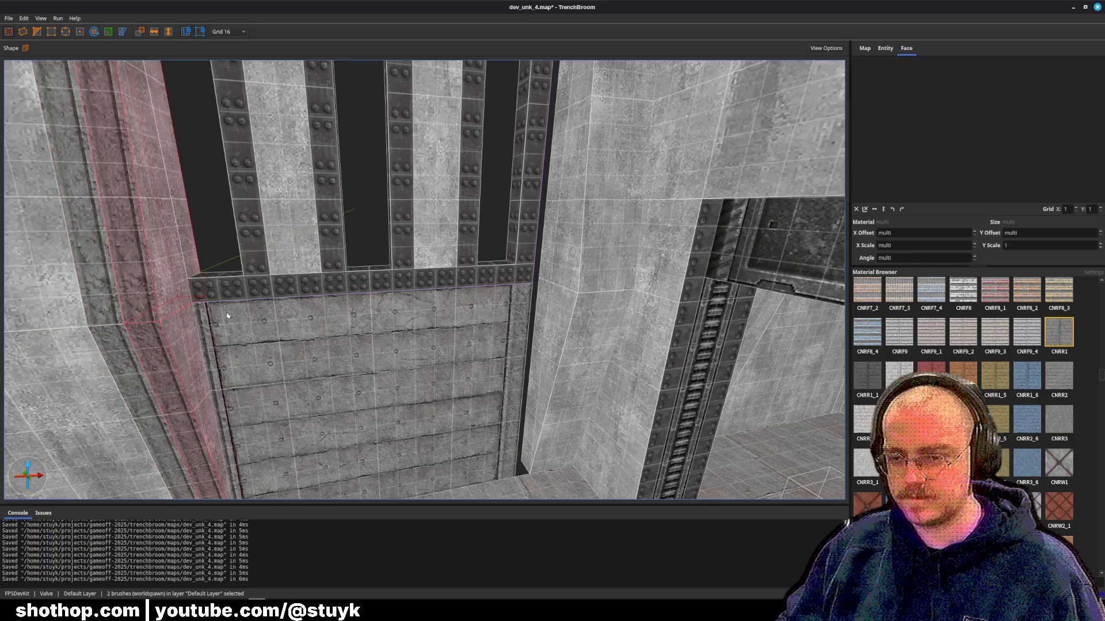
{"action": "key", "text": "Escape"}
{"action": "key", "text": "ctrl+s"}
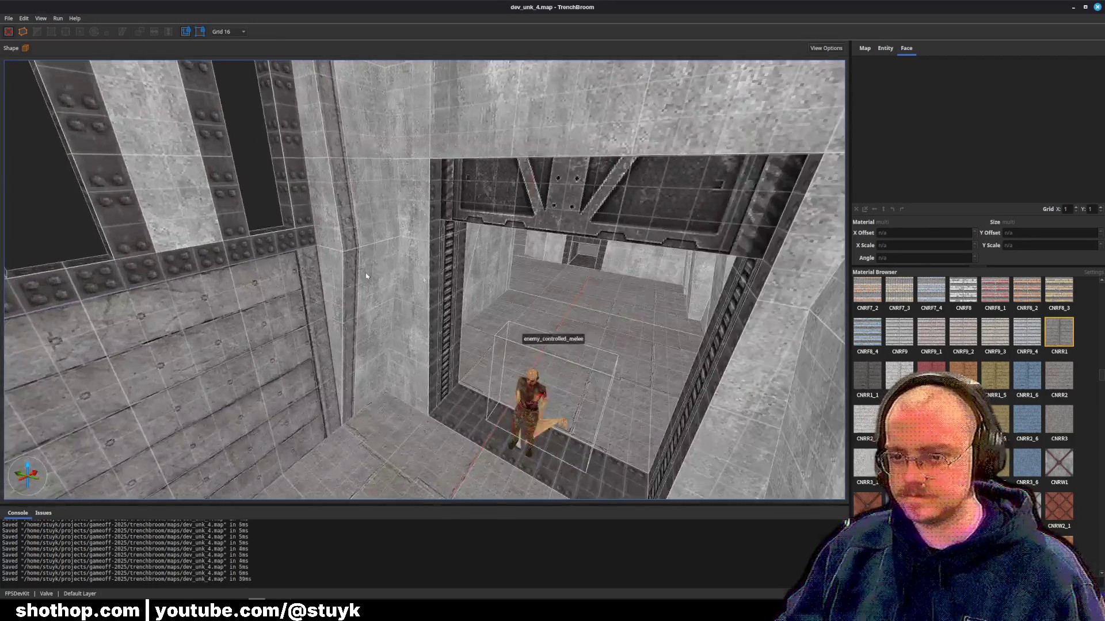
{"action": "key", "text": "ctrl+s"}
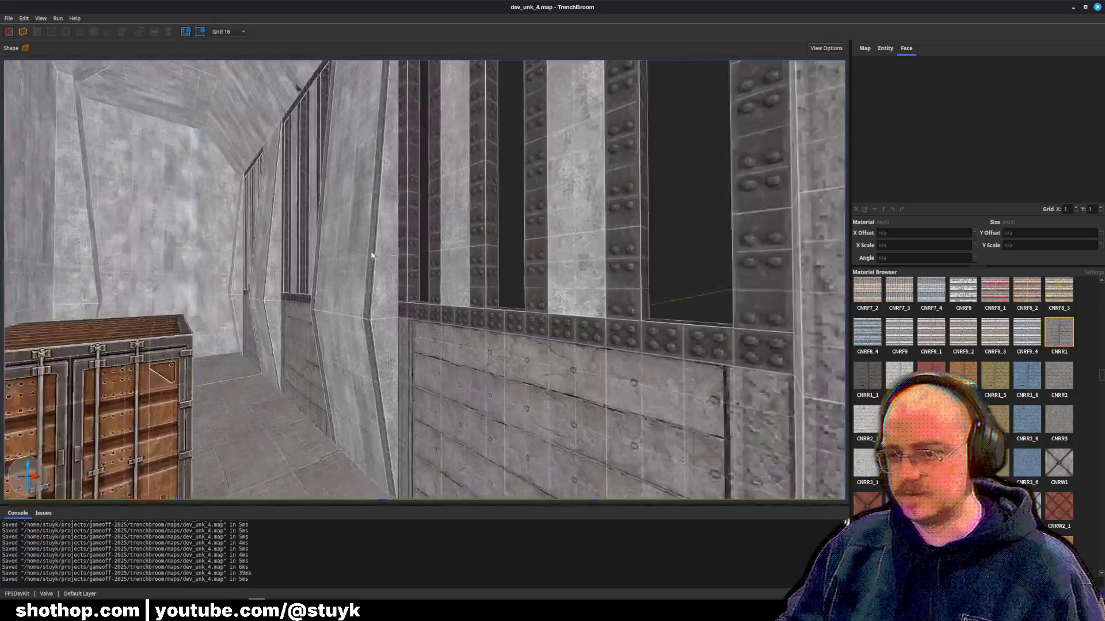
- Fly toward the crates, select the wall pilasters, and undo two stray edits
{"action": "left_click_drag", "start_coordinate": [372, 255], "coordinate": [389, 229]}
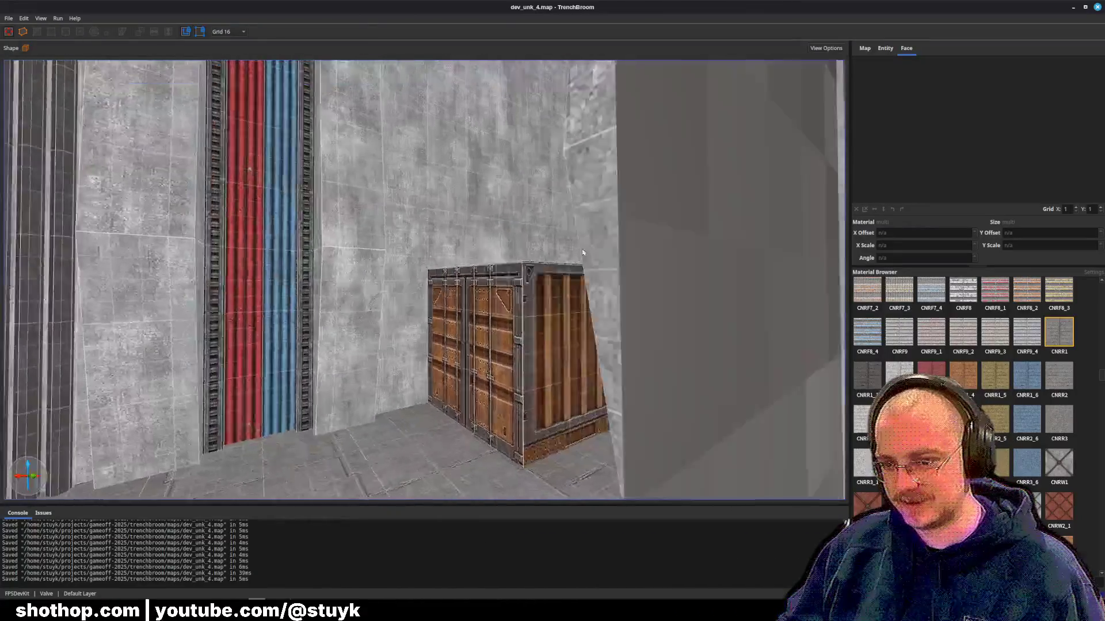
{"action": "key", "text": "w"}
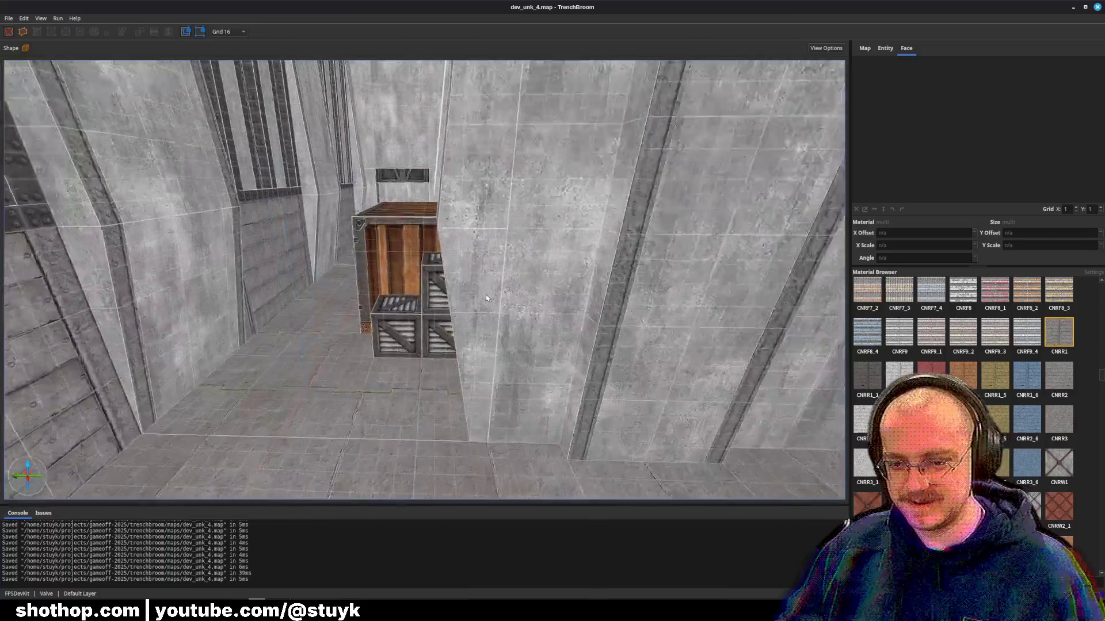
{"action": "left_click", "coordinate": [535, 267]}
{"action": "left_click", "coordinate": [534, 267], "text": "ctrl"}
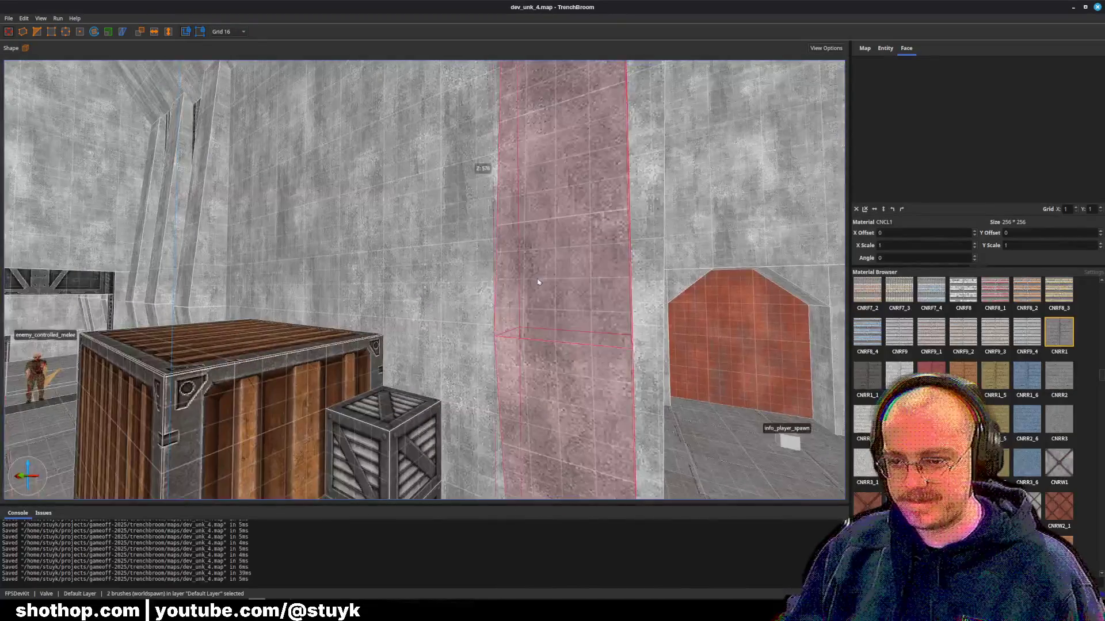
{"action": "key", "text": "s"}
{"action": "key", "text": "w"}
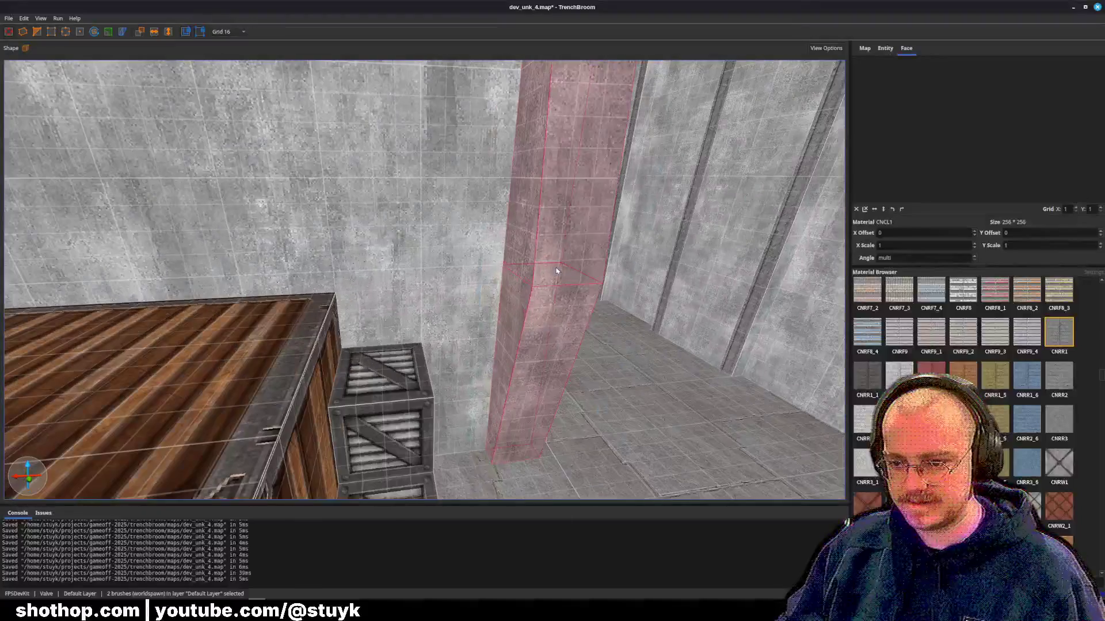
{"action": "key", "text": "Escape"}
{"action": "key", "text": "s"}
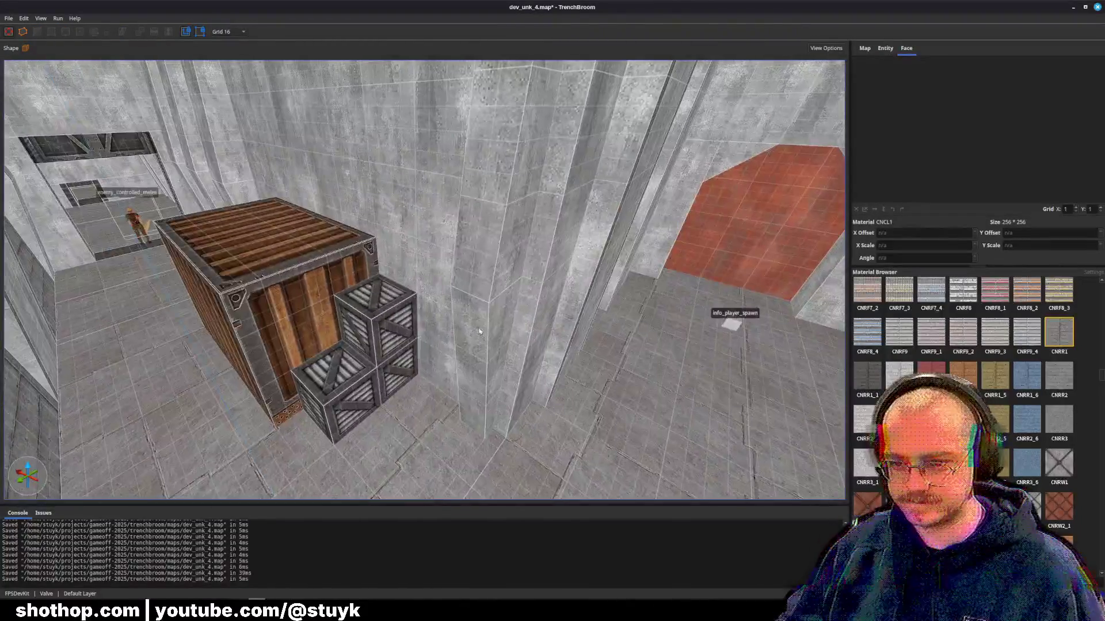
{"action": "left_click", "coordinate": [486, 340]}
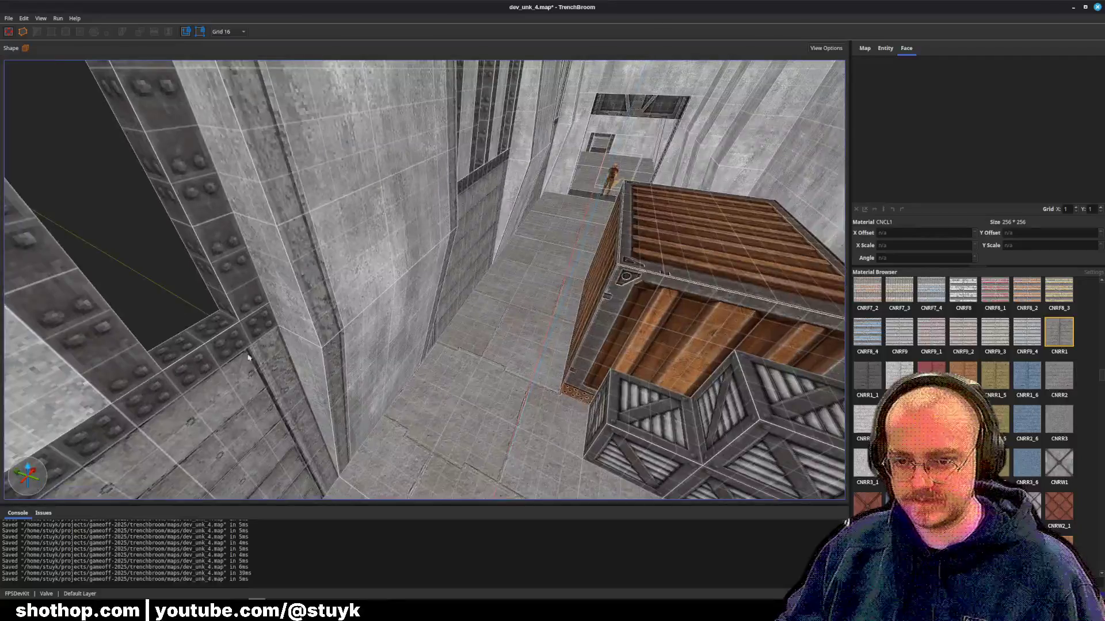
{"action": "left_click", "coordinate": [331, 365], "text": "ctrl"}
{"action": "key", "text": "s"}
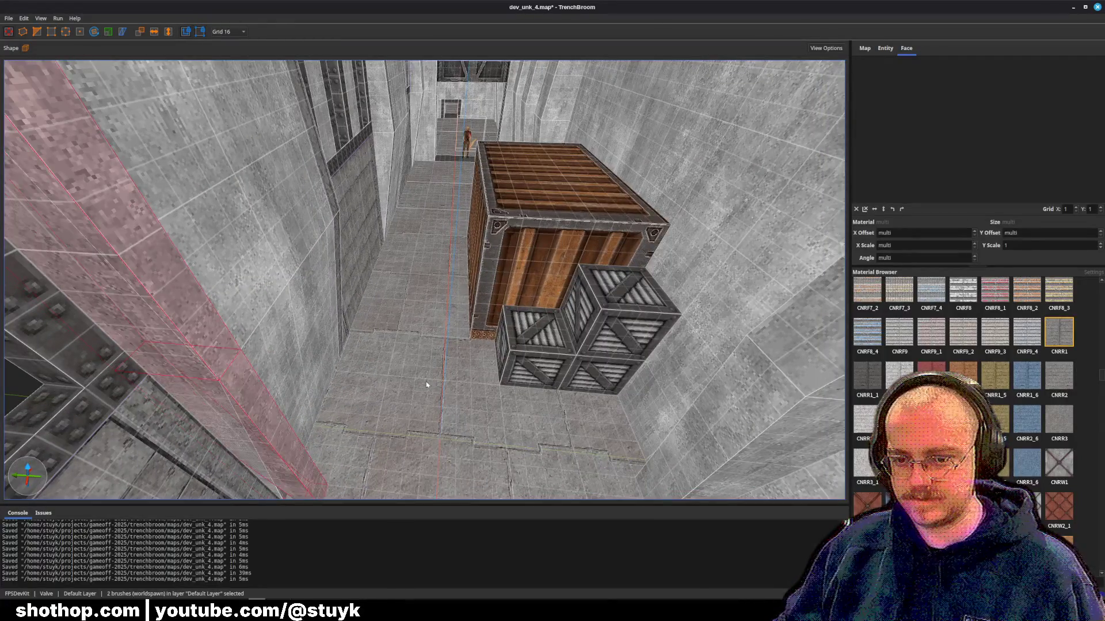
{"action": "key", "text": "s"}
{"action": "key", "text": "ctrl+z"}
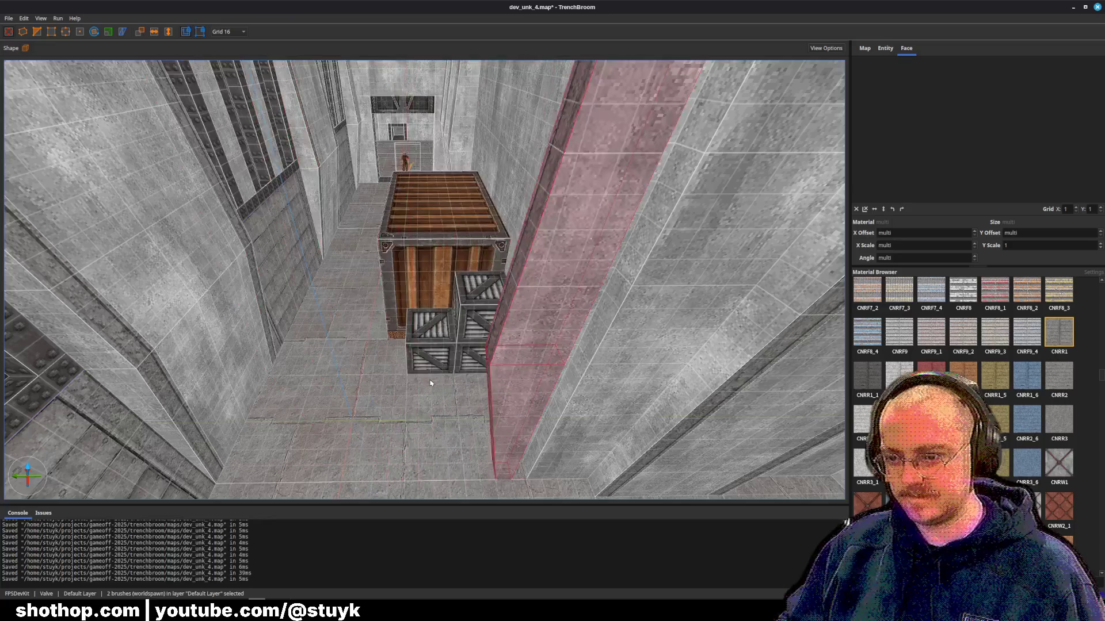
{"action": "key", "text": "ctrl+z"}
- Reselect both brushes of the thin pillar and slide it left along the wall
{"action": "left_click", "coordinate": [528, 411], "text": "shift"}
{"action": "left_click", "coordinate": [562, 346], "text": "shift"}
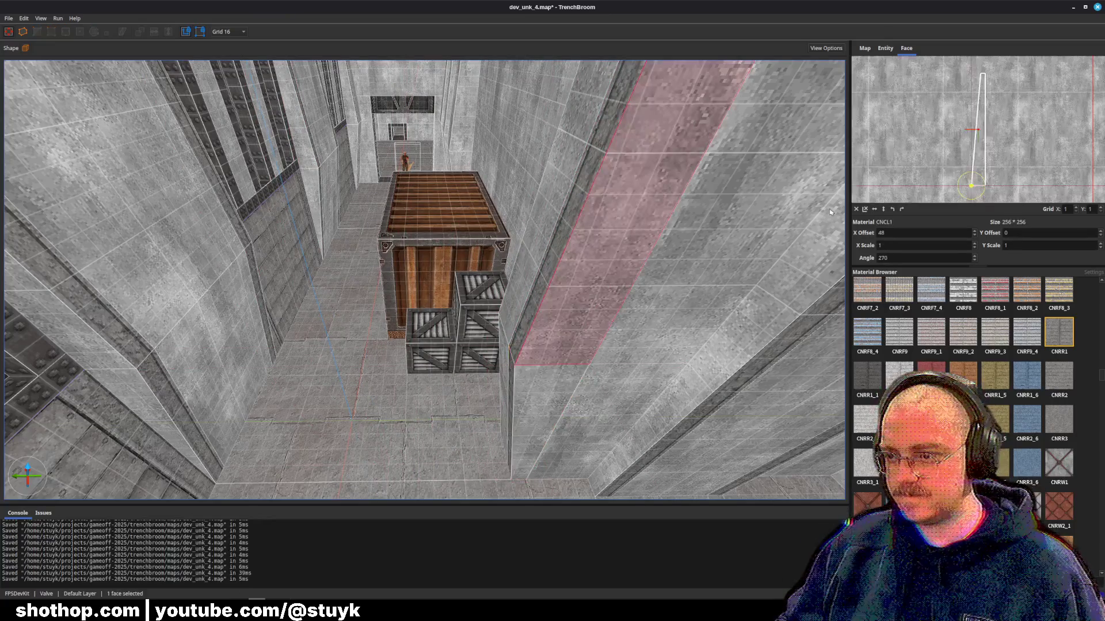
{"action": "key", "text": "Escape"}
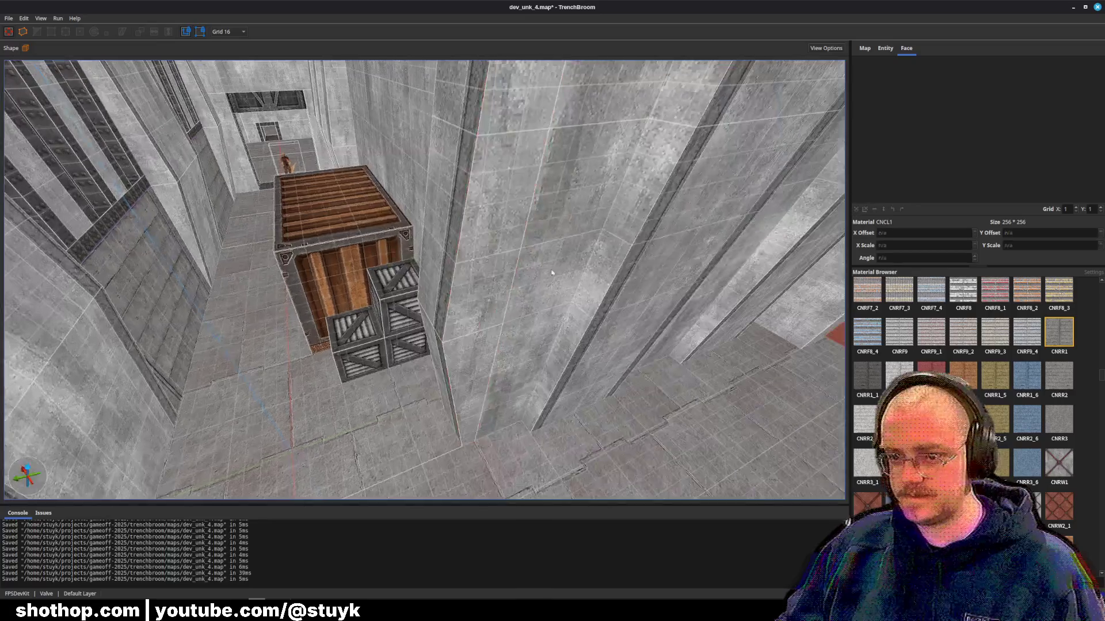
{"action": "left_click", "coordinate": [443, 389]}
{"action": "key", "text": "Escape"}
{"action": "left_click", "coordinate": [455, 391]}
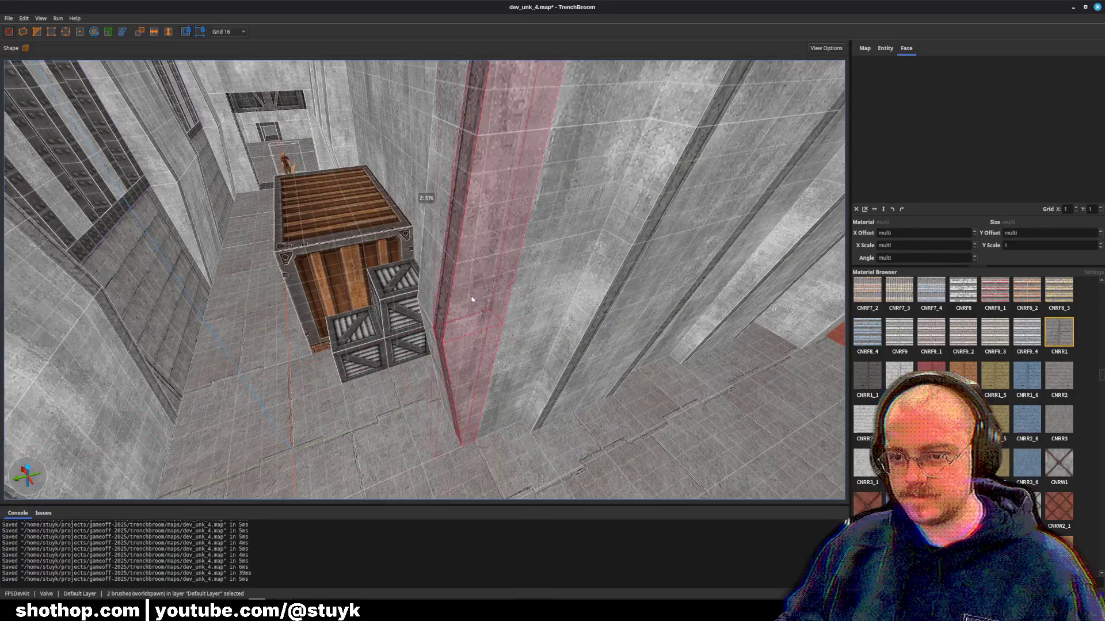
{"action": "mouse_move", "coordinate": [519, 291]}
{"action": "left_mouse_down"}
{"action": "mouse_move", "coordinate": [422, 291]}
{"action": "mouse_move", "coordinate": [449, 291]}
{"action": "left_mouse_up"}
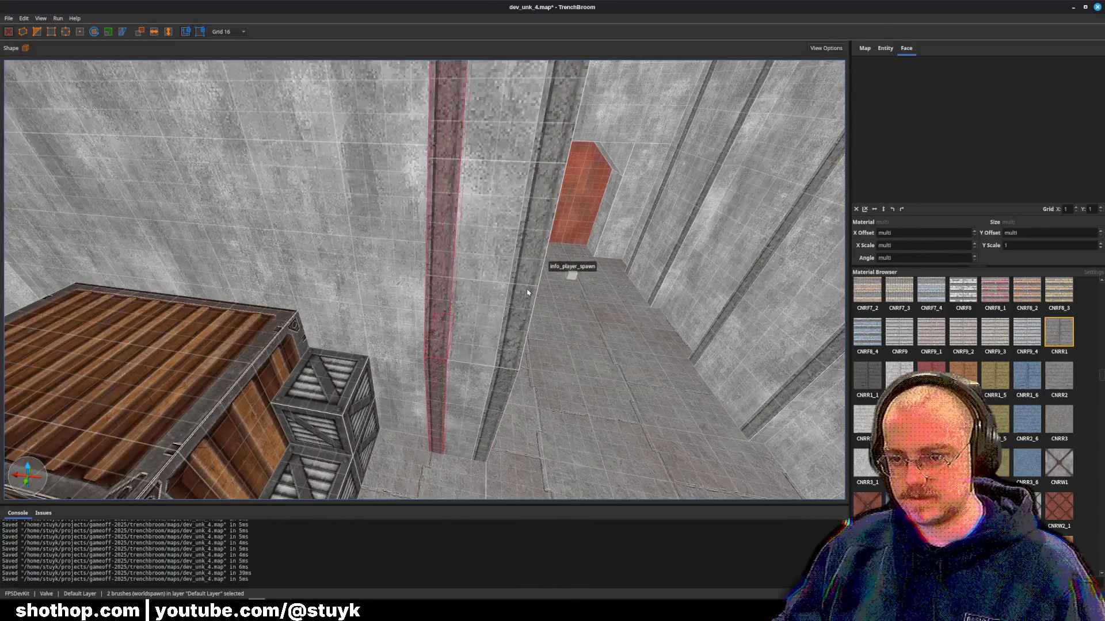
{"action": "key", "text": "Escape"}
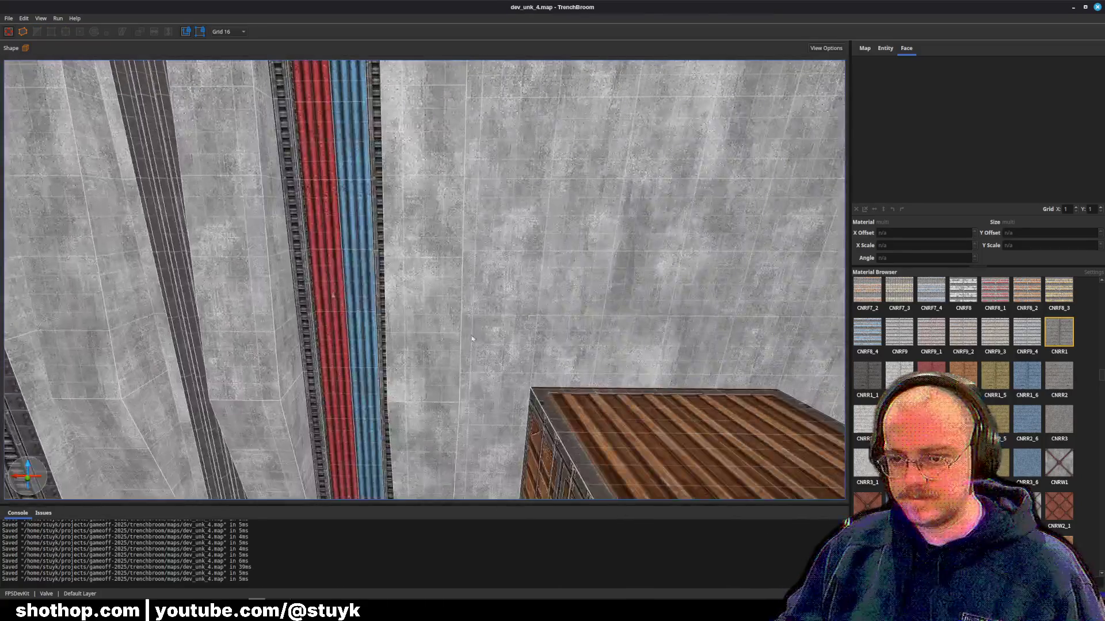
- Delete two stray brushes and select the pillar brushes beside the pipes
{"action": "key", "text": "ctrl+z"}
{"action": "left_click", "coordinate": [342, 434], "text": "ctrl"}
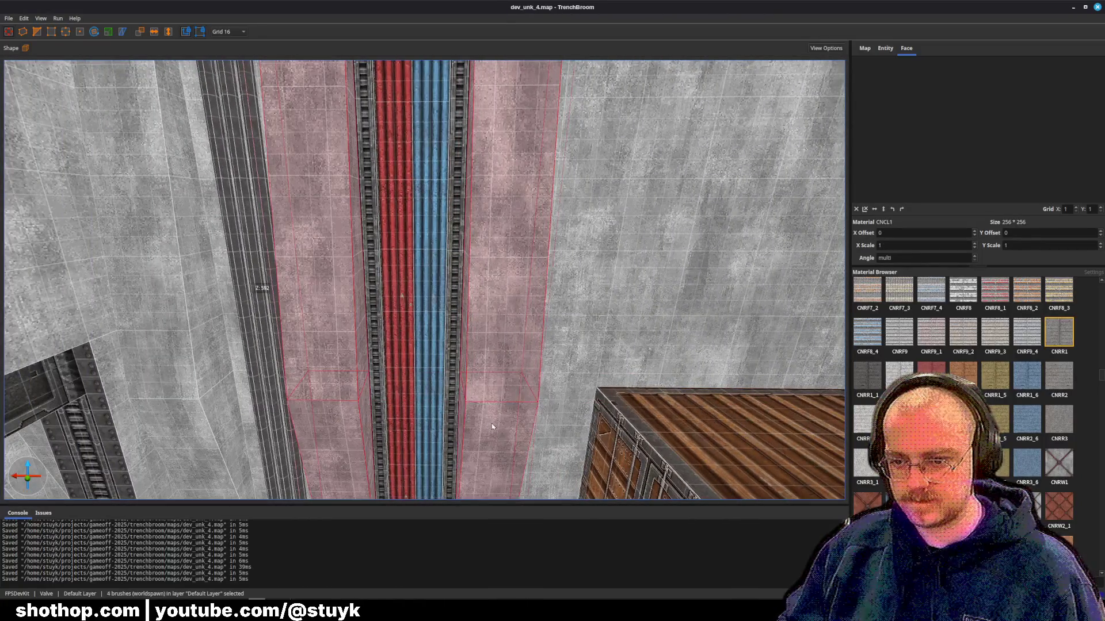
{"action": "key", "text": "Delete"}
{"action": "left_click", "coordinate": [506, 420], "text": "ctrl"}
{"action": "left_click", "coordinate": [495, 426], "text": "ctrl"}
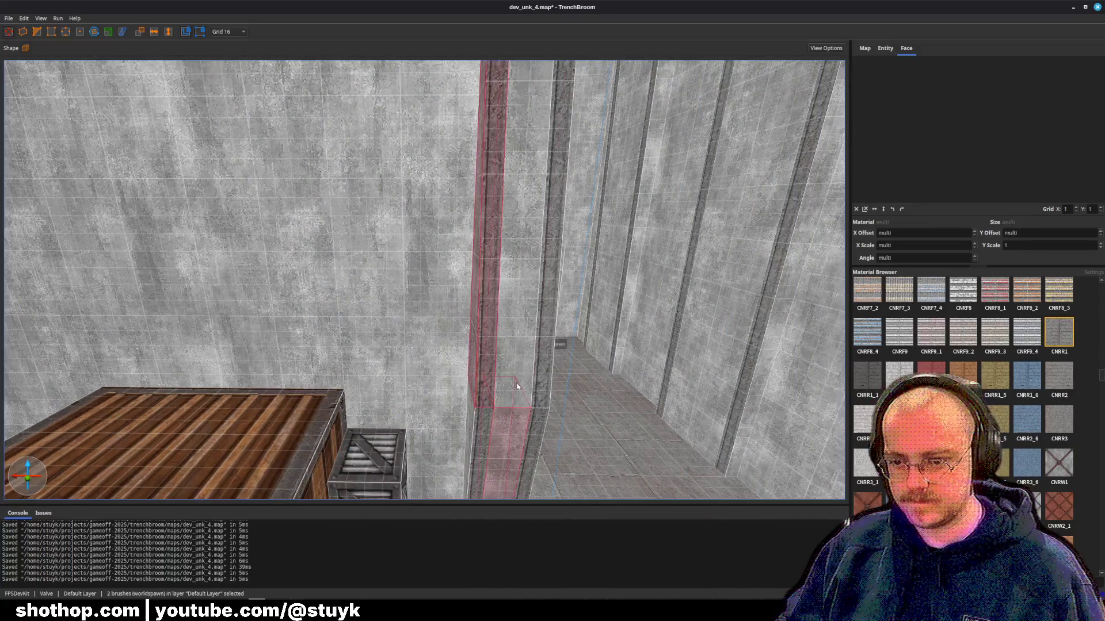
{"action": "left_click", "coordinate": [489, 428], "text": "ctrl"}
{"action": "left_click", "coordinate": [481, 431], "text": "ctrl"}
{"action": "left_click", "coordinate": [481, 431], "text": "ctrl"}
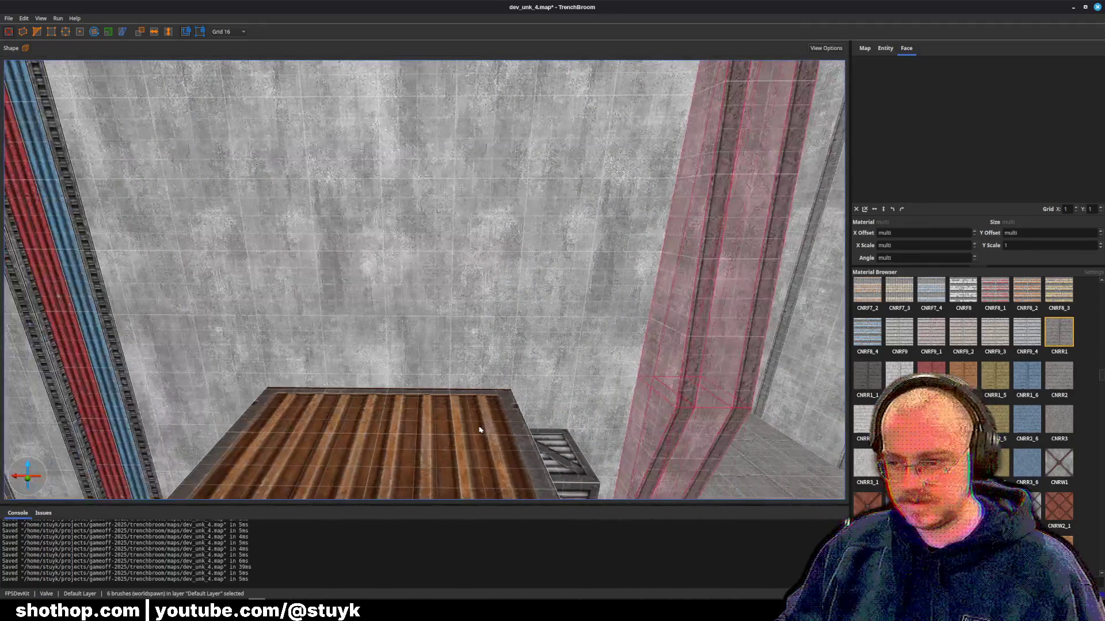
{"action": "key", "text": "d"}
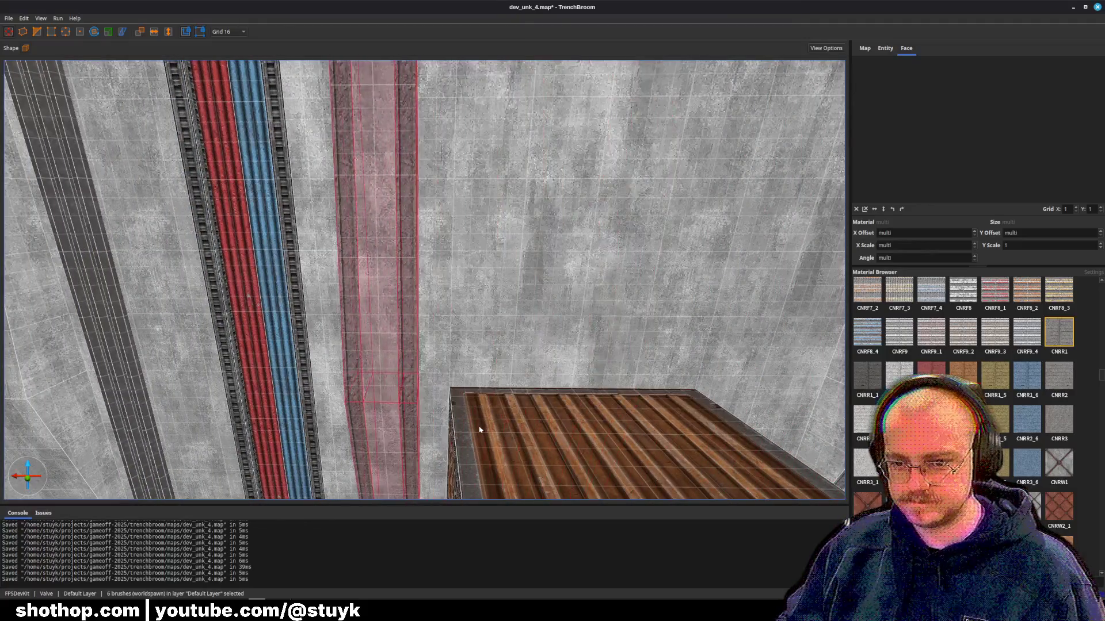
{"action": "key", "text": "a"}
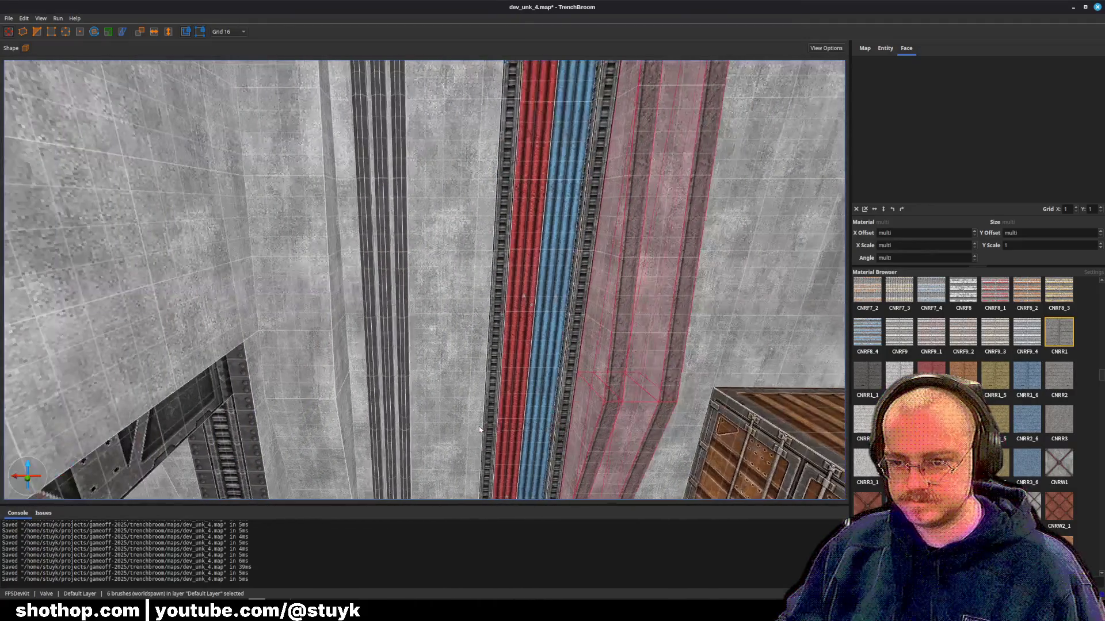
{"action": "key", "text": "ctrl+z"}
{"action": "key", "text": "ctrl+z"}
{"action": "key", "text": "ctrl+z"}
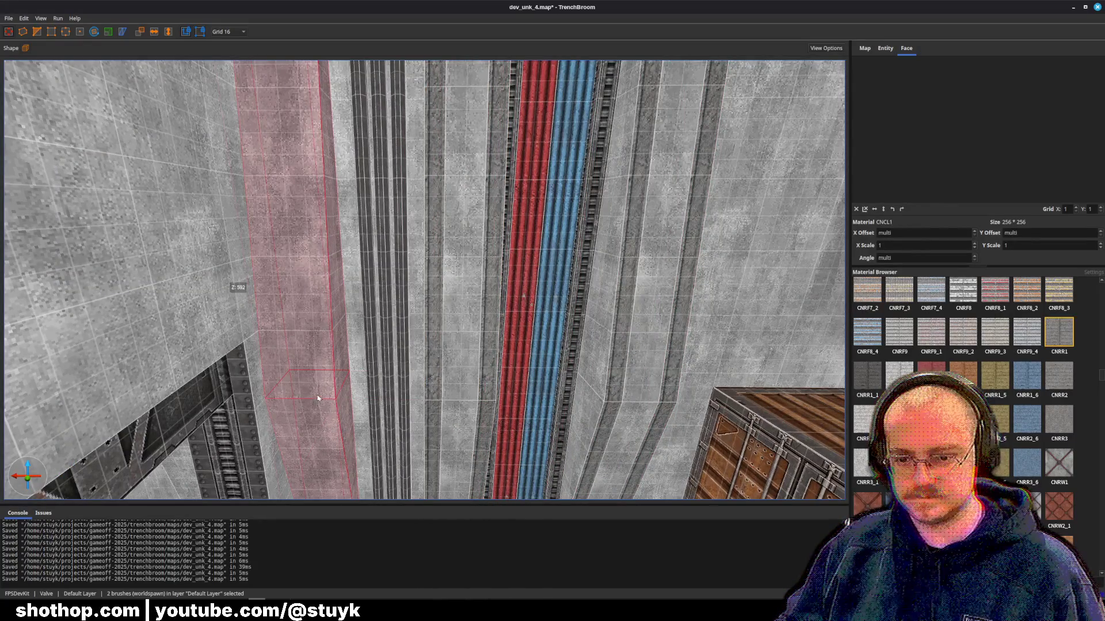
{"action": "key", "text": "Escape"}
- Duplicate the four pillar brushes beside the pipes and shift the copies left
{"action": "mouse_move", "coordinate": [438, 380]}
{"action": "left_mouse_down"}
{"action": "mouse_move", "coordinate": [455, 374]}
{"action": "mouse_move", "coordinate": [461, 403]}
{"action": "mouse_move", "coordinate": [485, 421]}
{"action": "mouse_move", "coordinate": [487, 386]}
{"action": "left_mouse_up"}
{"action": "key", "text": "ctrl+d"}
{"action": "key", "text": "Left"}
{"action": "key", "text": "Left"}
{"action": "key", "text": "Left"}
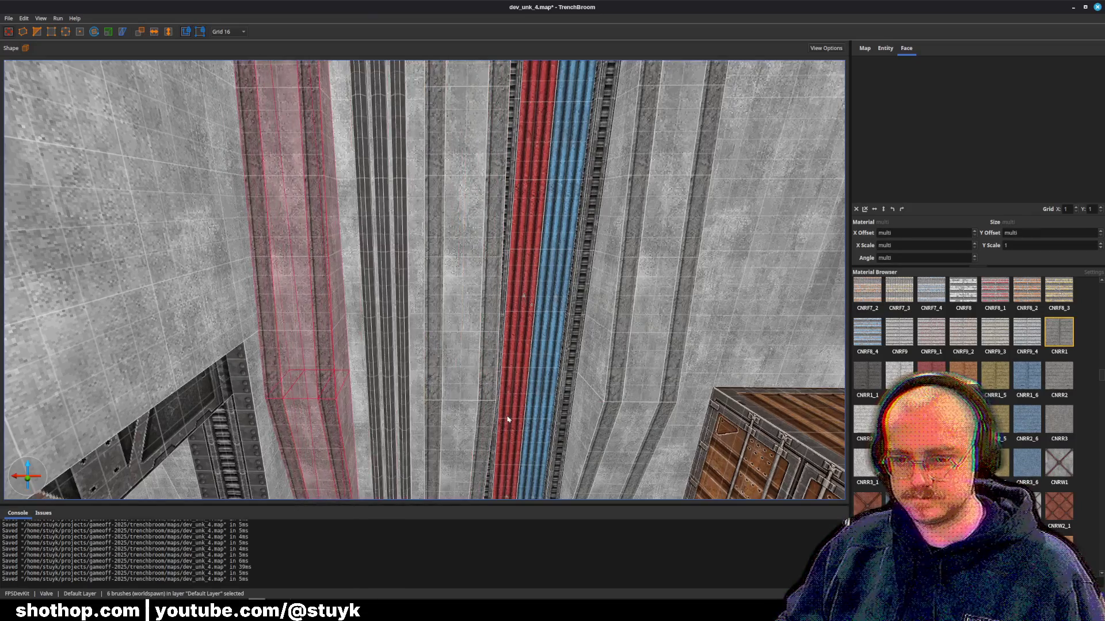
{"action": "key", "text": "Escape"}
- Check the new pillar strip faces, then save the map
{"action": "left_click", "coordinate": [305, 385], "text": "shift"}
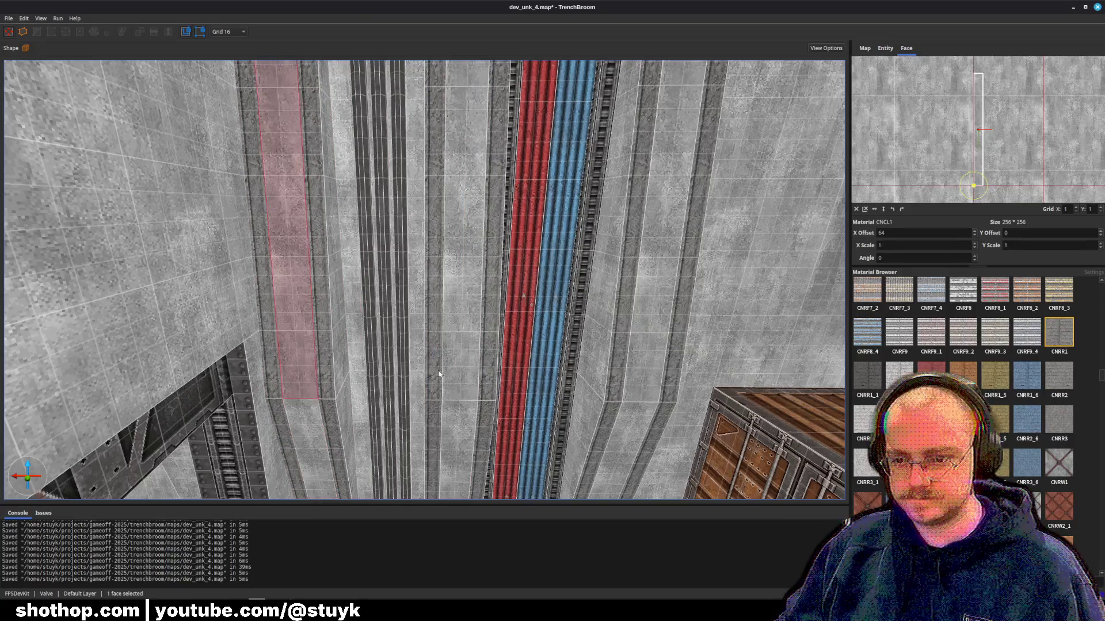
{"action": "left_click", "coordinate": [318, 452], "text": "ctrl+shift"}
{"action": "left_click", "coordinate": [464, 437], "text": "ctrl+shift"}
{"action": "left_click", "coordinate": [629, 439], "text": "ctrl+shift"}
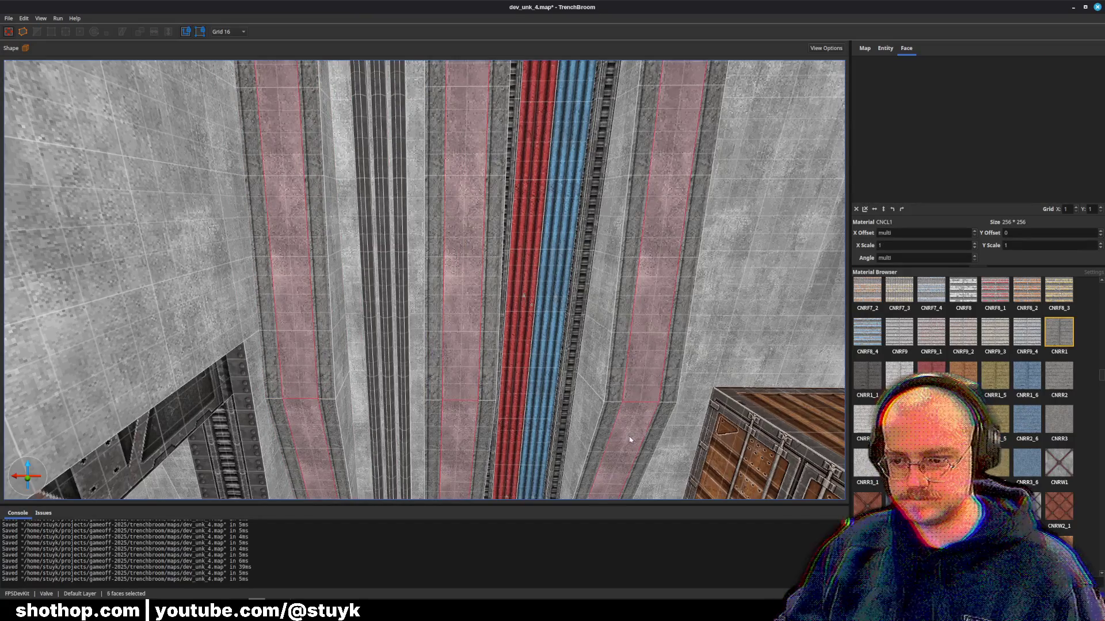
{"action": "key", "text": "Escape"}
{"action": "key", "text": "ctrl+s"}
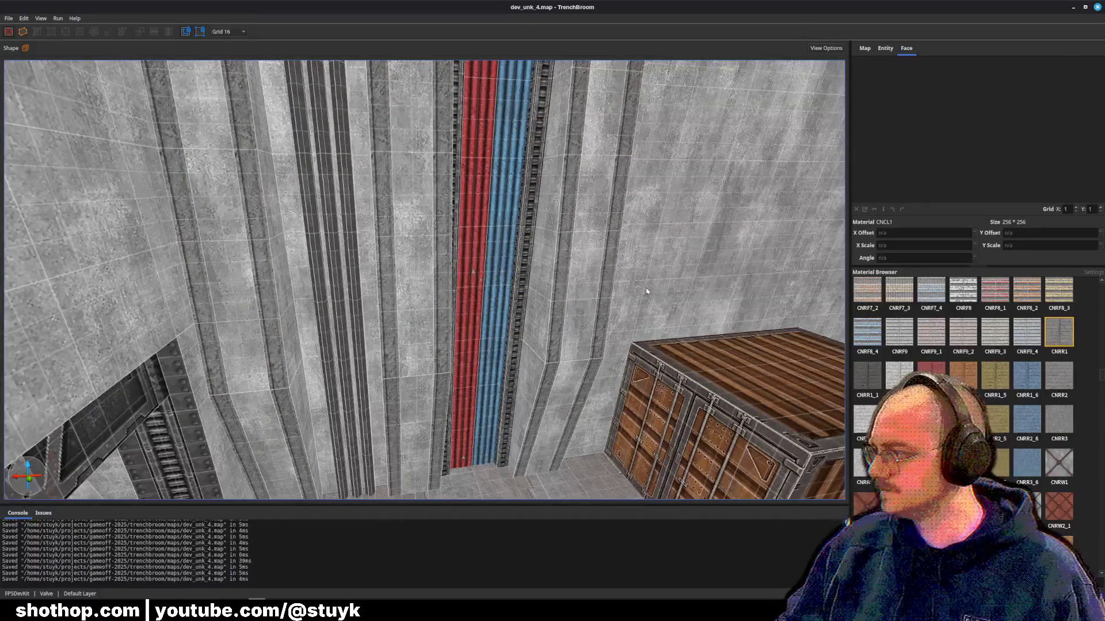
- Fly to the shaft and raise two pilaster strips' tops to height 400
{"action": "key", "text": "w"}
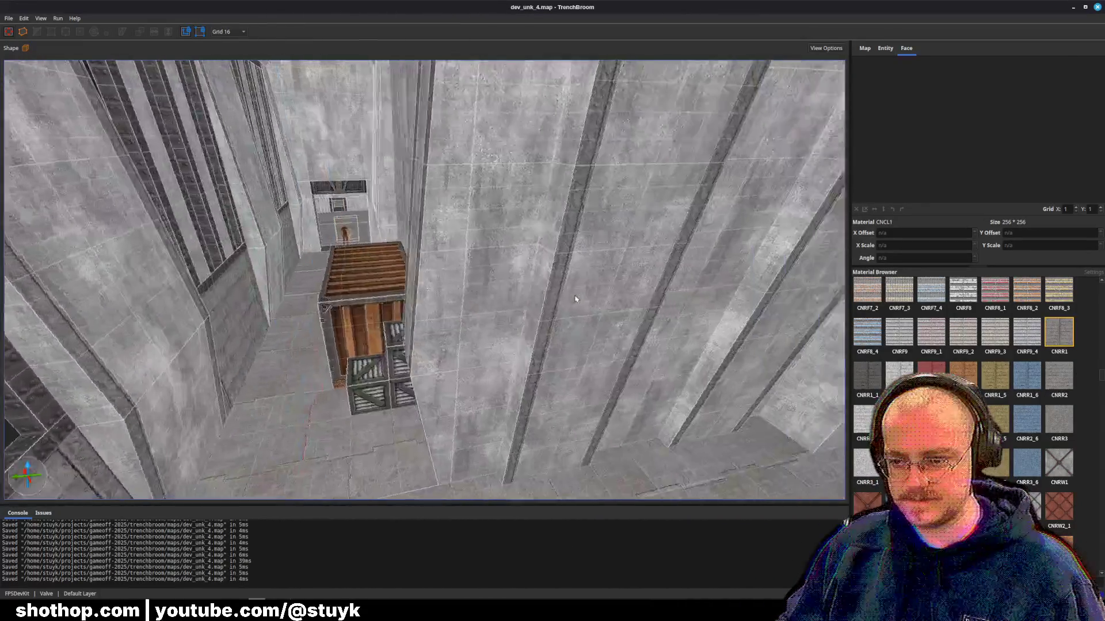
{"action": "key", "text": "w"}
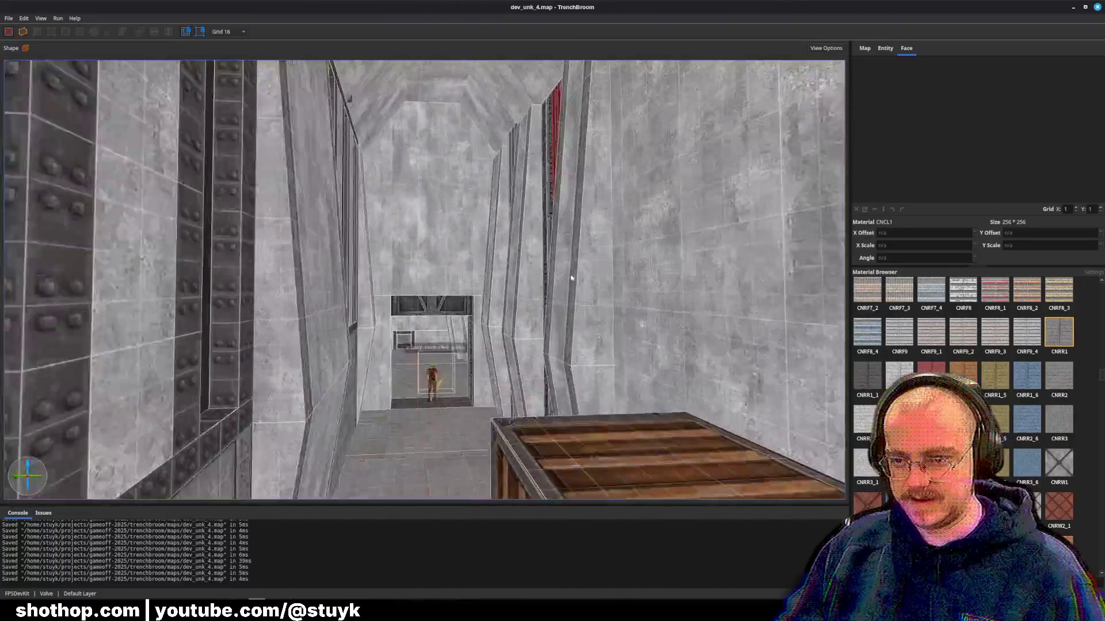
{"action": "key", "text": "w"}
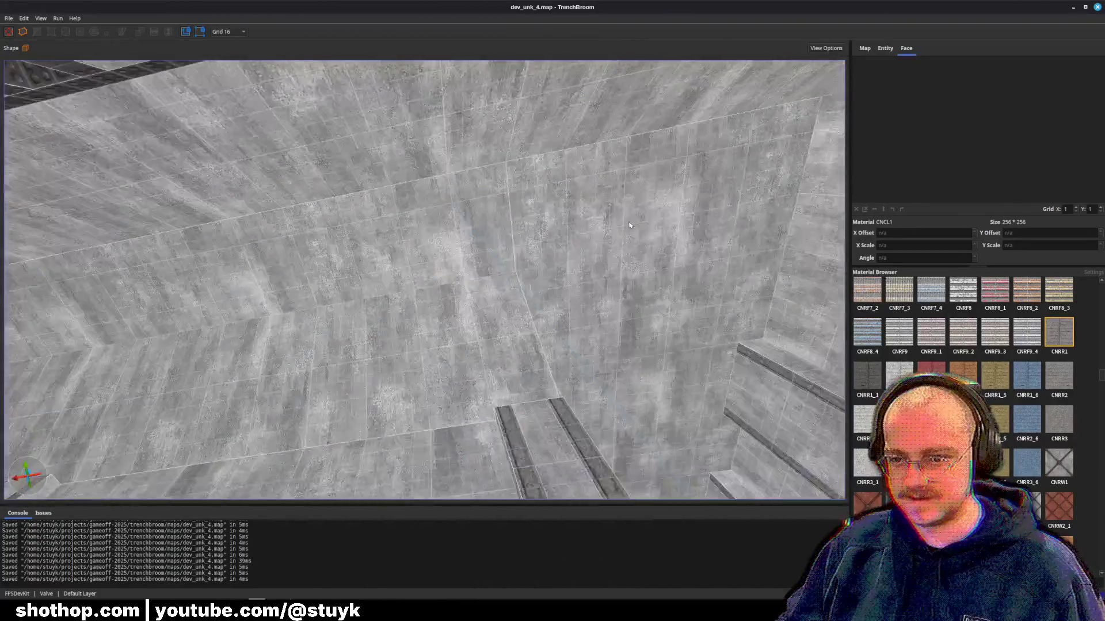
{"action": "key", "text": "w"}
{"action": "left_click", "coordinate": [439, 242]}
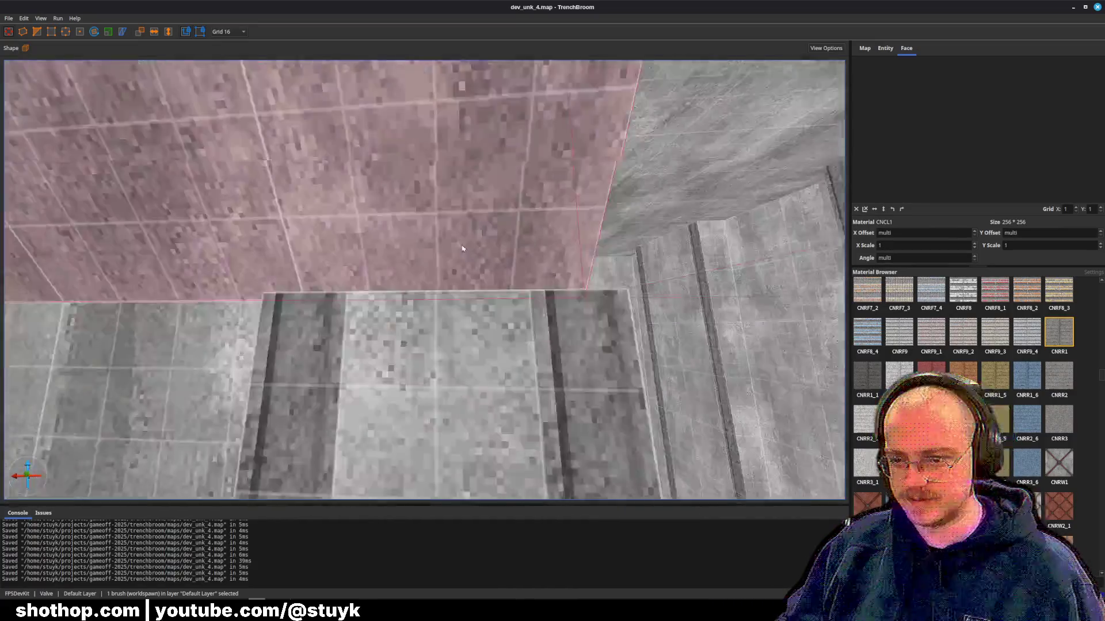
{"action": "key", "text": "w"}
{"action": "key", "text": "Escape"}
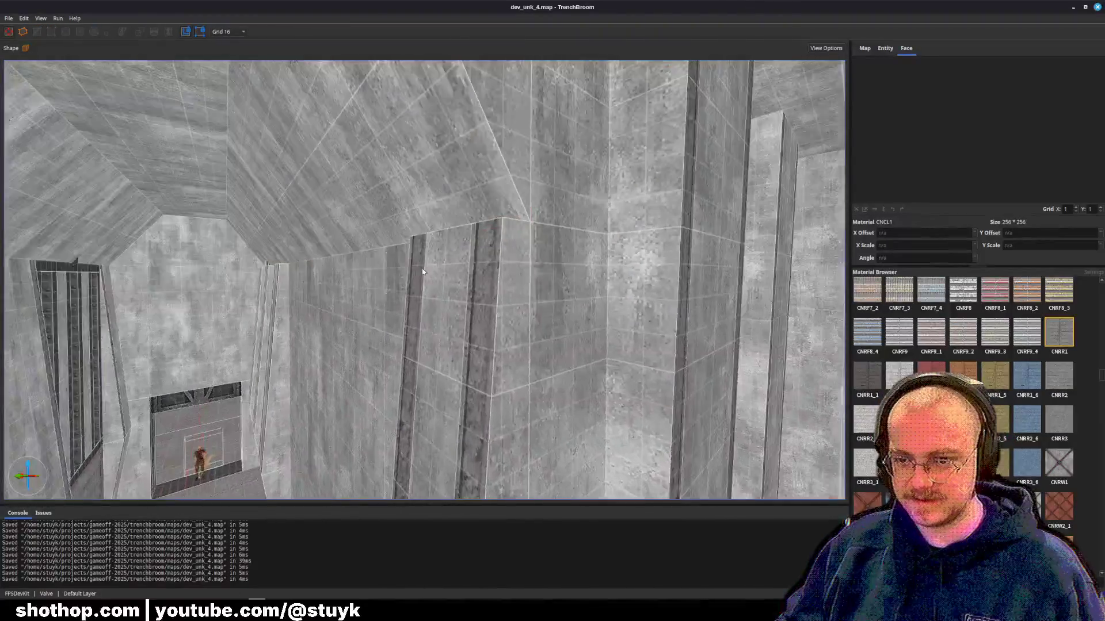
{"action": "left_click", "coordinate": [422, 291]}
{"action": "left_click", "coordinate": [462, 290], "text": "ctrl"}
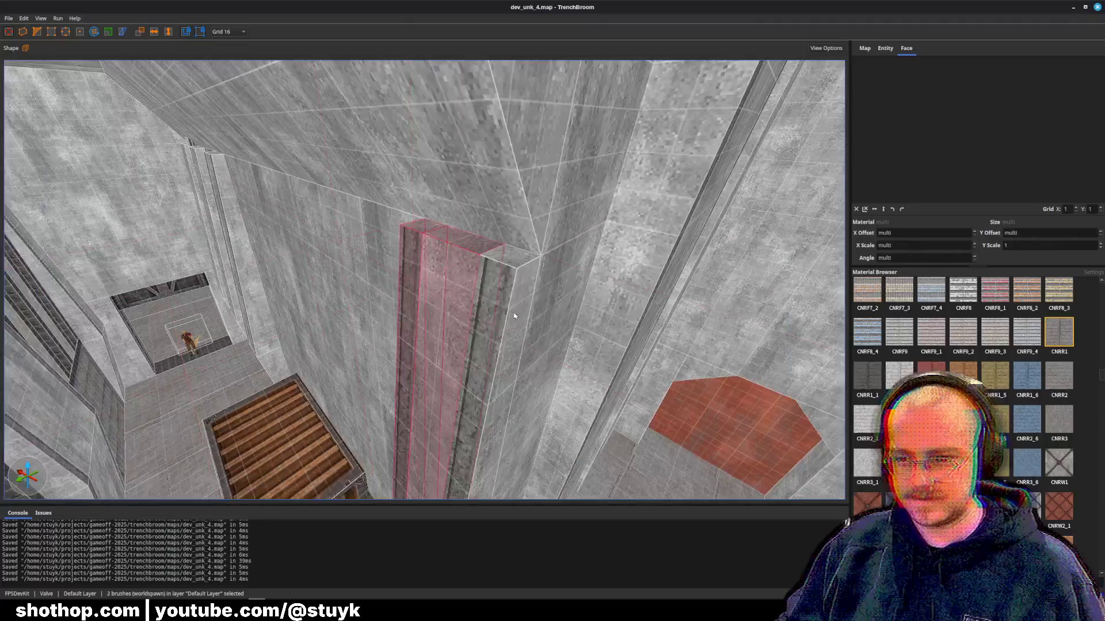
{"action": "left_click_drag", "start_coordinate": [479, 227], "coordinate": [465, 225]}
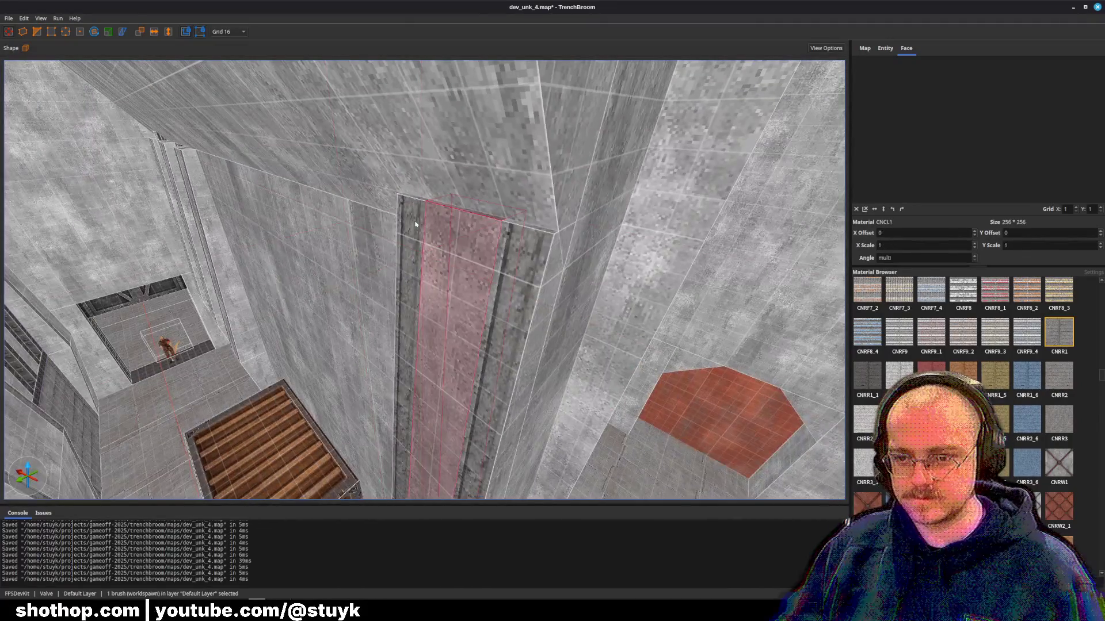
- Select the neighbouring strip and ceiling brush, undo and redo edits, and save
{"action": "left_click", "coordinate": [415, 223], "text": "ctrl"}
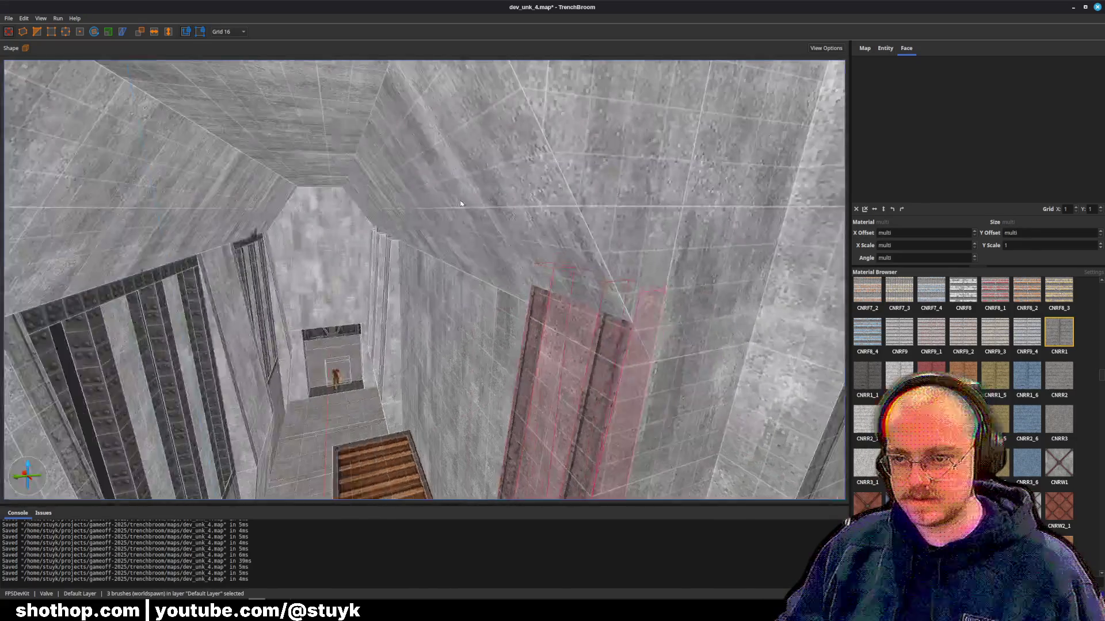
{"action": "left_click", "coordinate": [483, 213]}
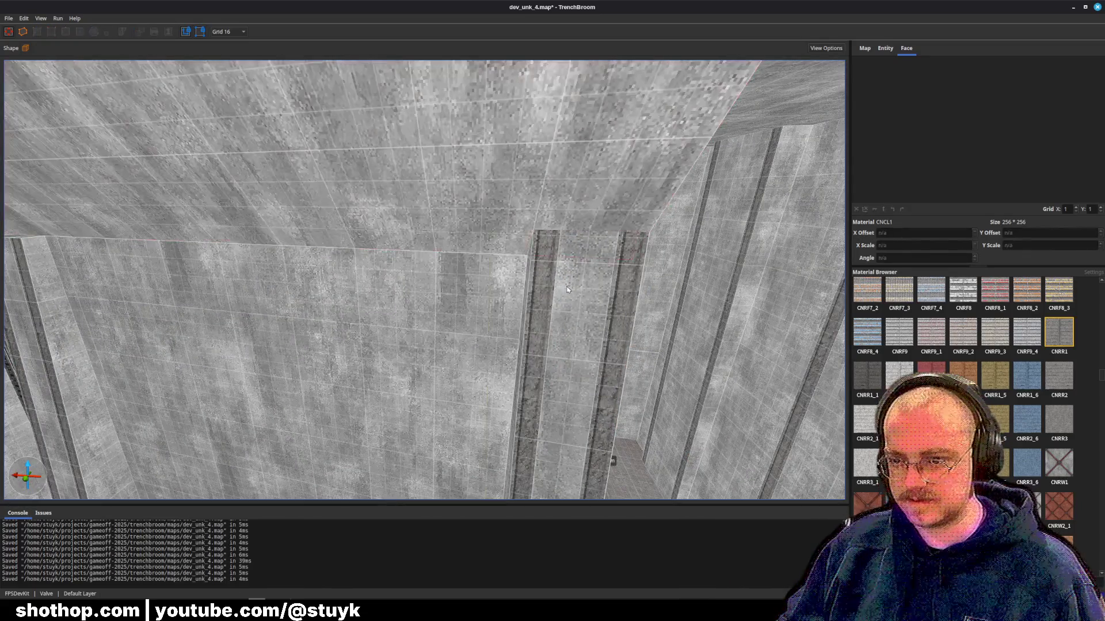
{"action": "left_click", "coordinate": [566, 290]}
{"action": "key", "text": "ctrl+z"}
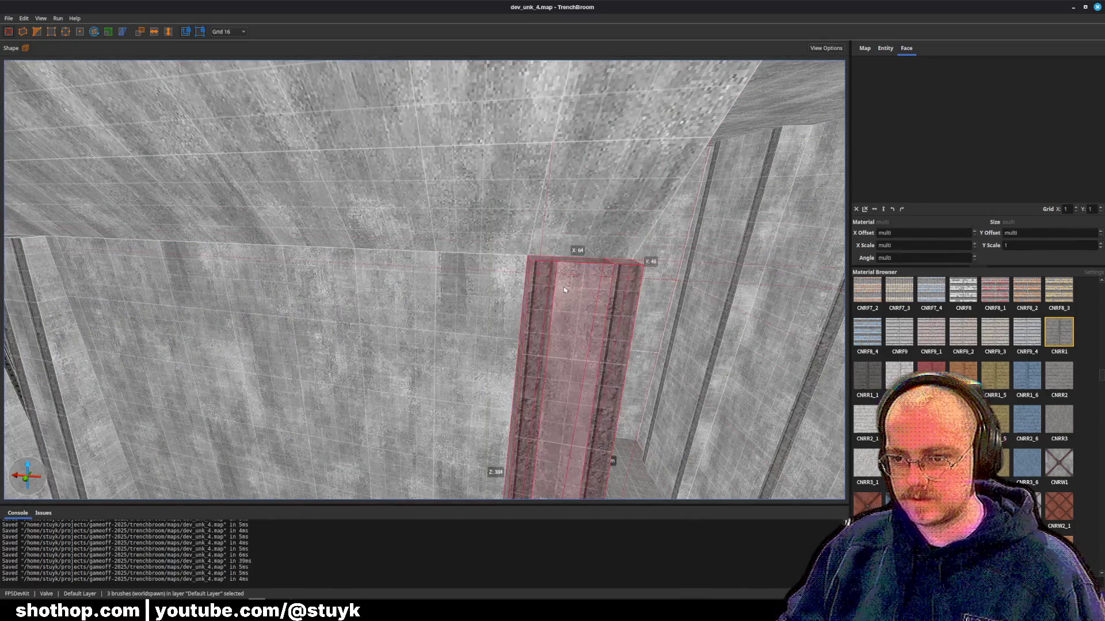
{"action": "key", "text": "ctrl+z"}
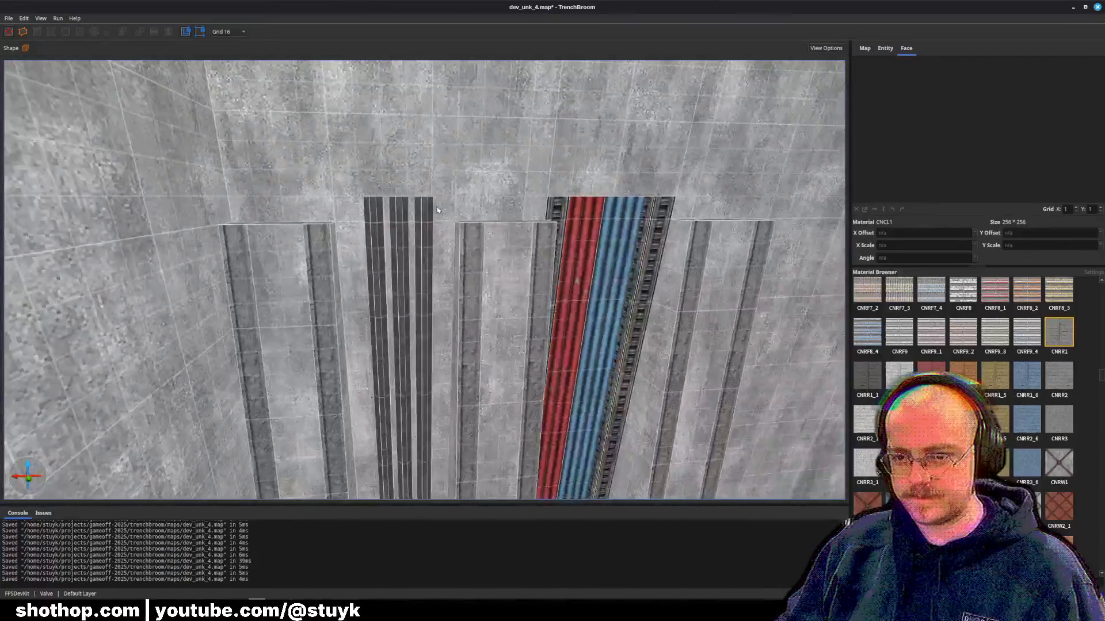
{"action": "key", "text": "ctrl+s"}
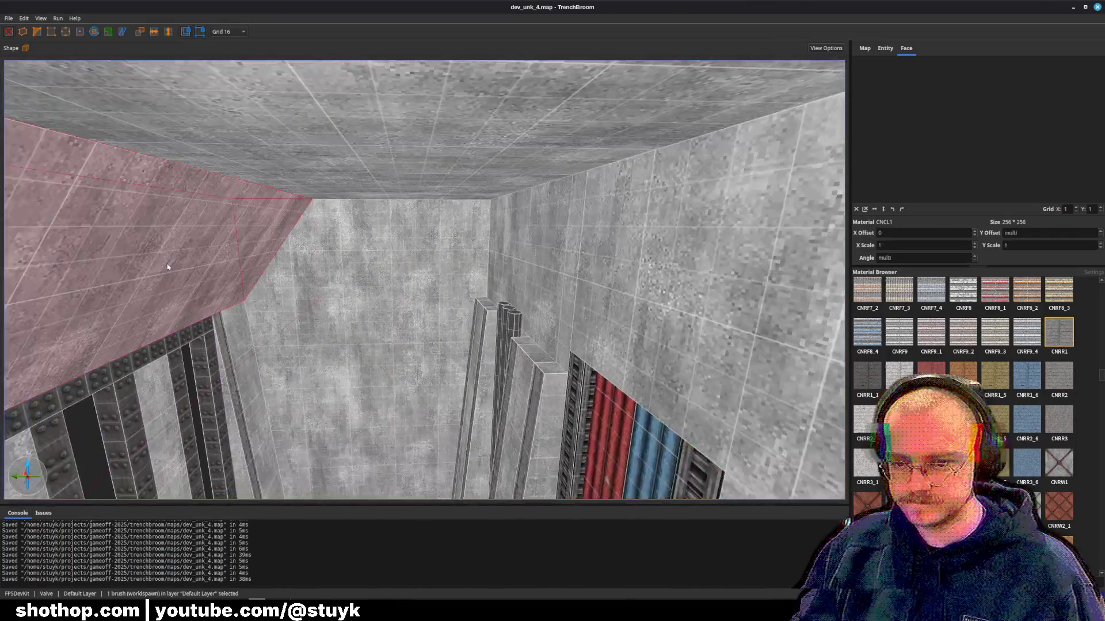
{"action": "key", "text": "Up"}
{"action": "key", "text": "ctrl+s"}
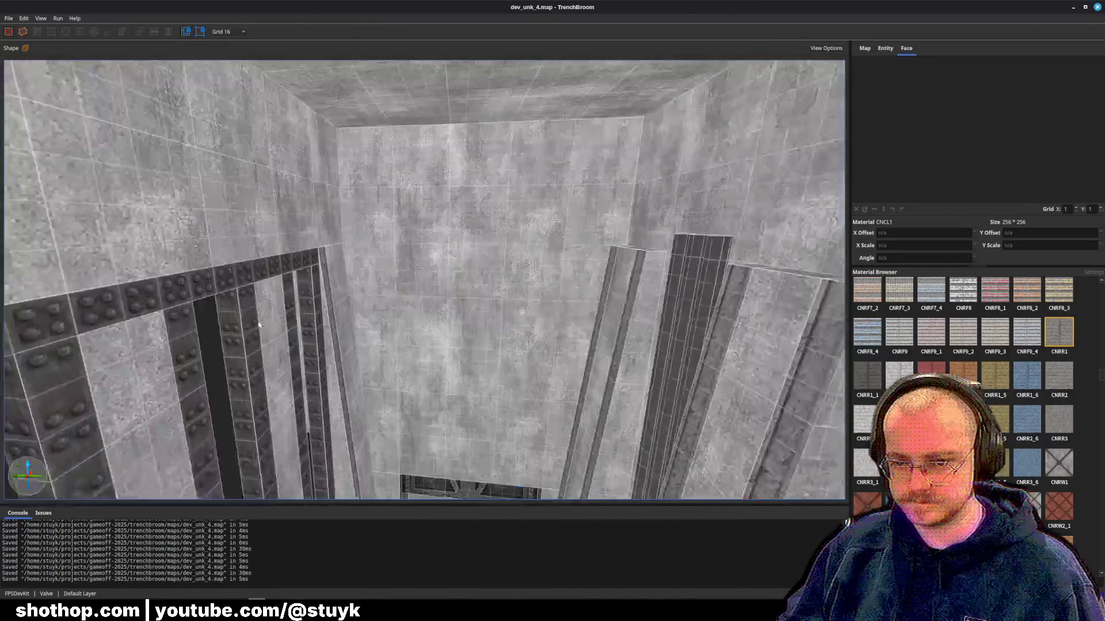
{"action": "key", "text": "ctrl+z"}
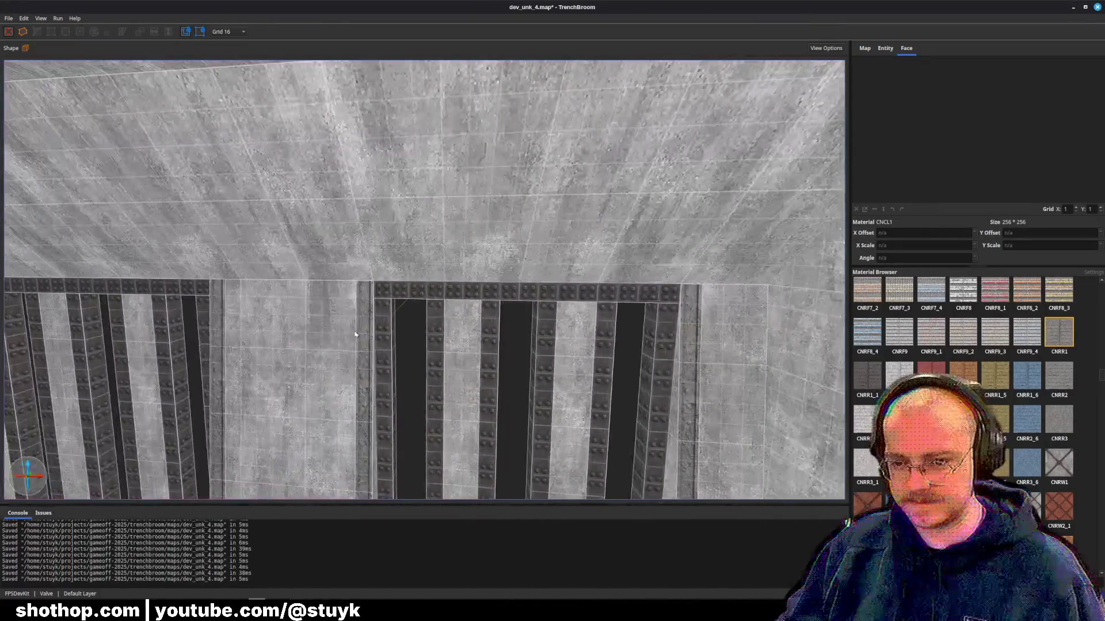
{"action": "left_click", "coordinate": [372, 318]}
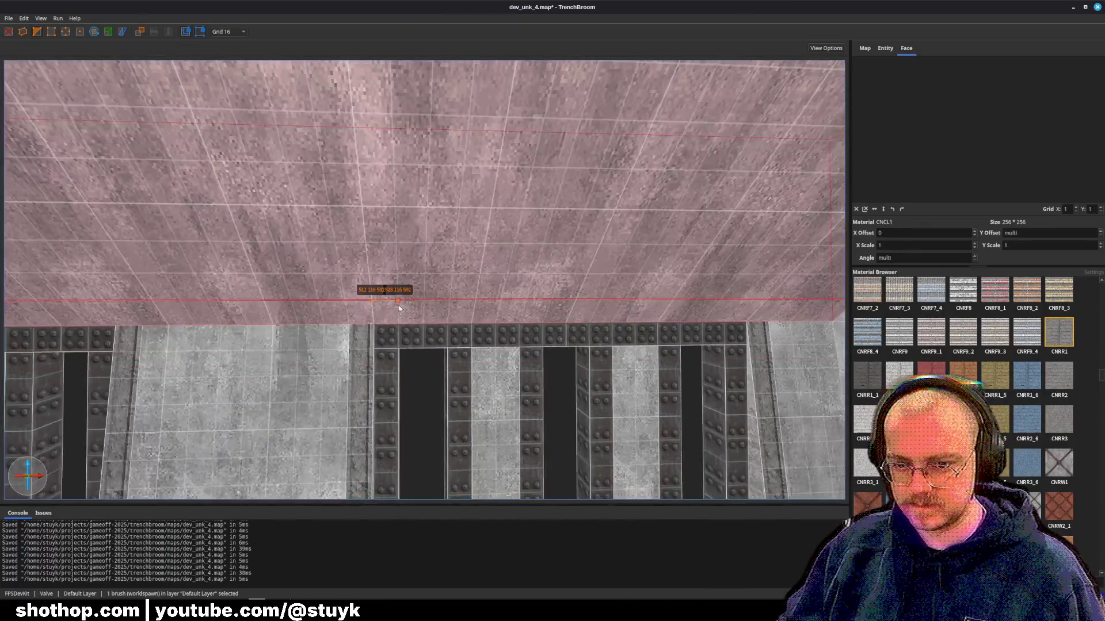
- Rotate the beam face's CNRR1 texture -90° and slide it to X offset -120.278687
{"action": "left_click", "coordinate": [408, 312], "text": "ctrl"}
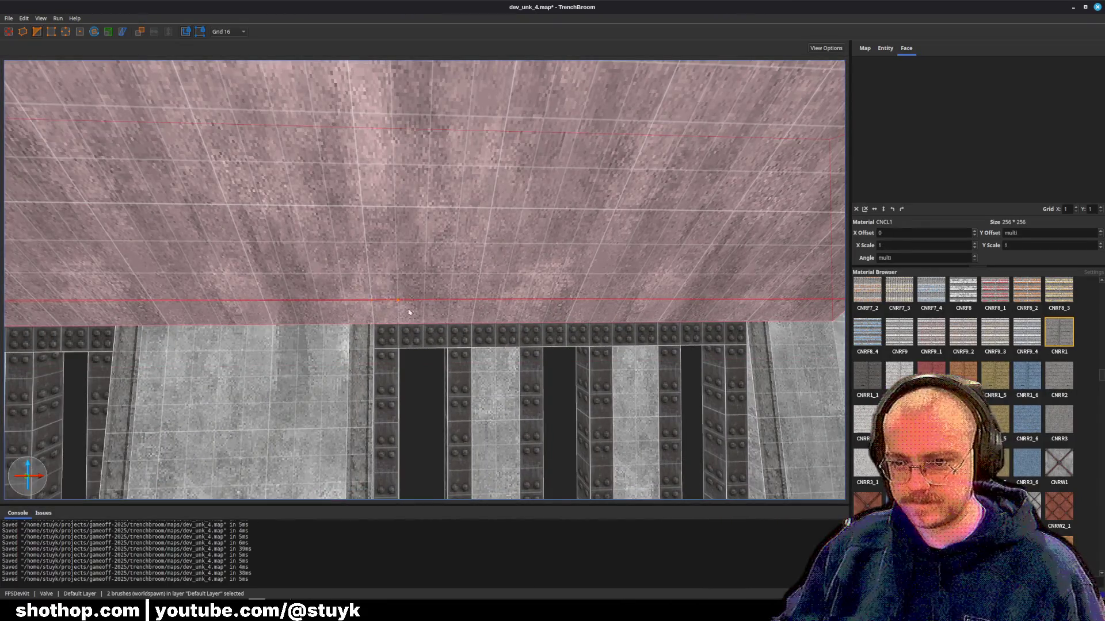
{"action": "key", "text": "Escape"}
{"action": "left_click", "coordinate": [359, 370], "text": "shift"}
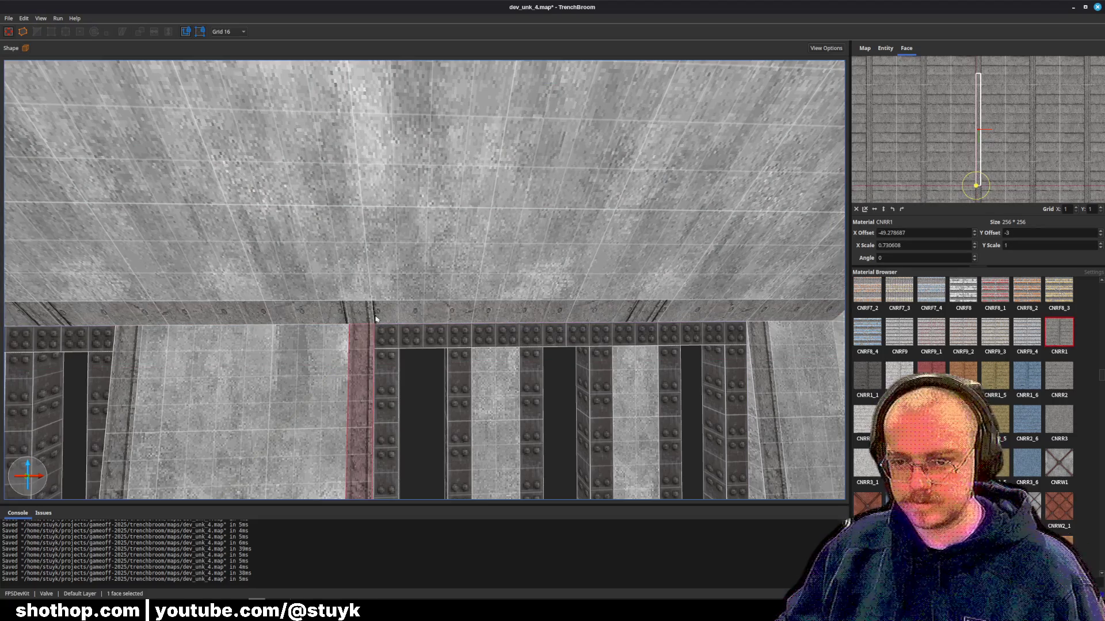
{"action": "left_click", "coordinate": [375, 317], "text": "shift"}
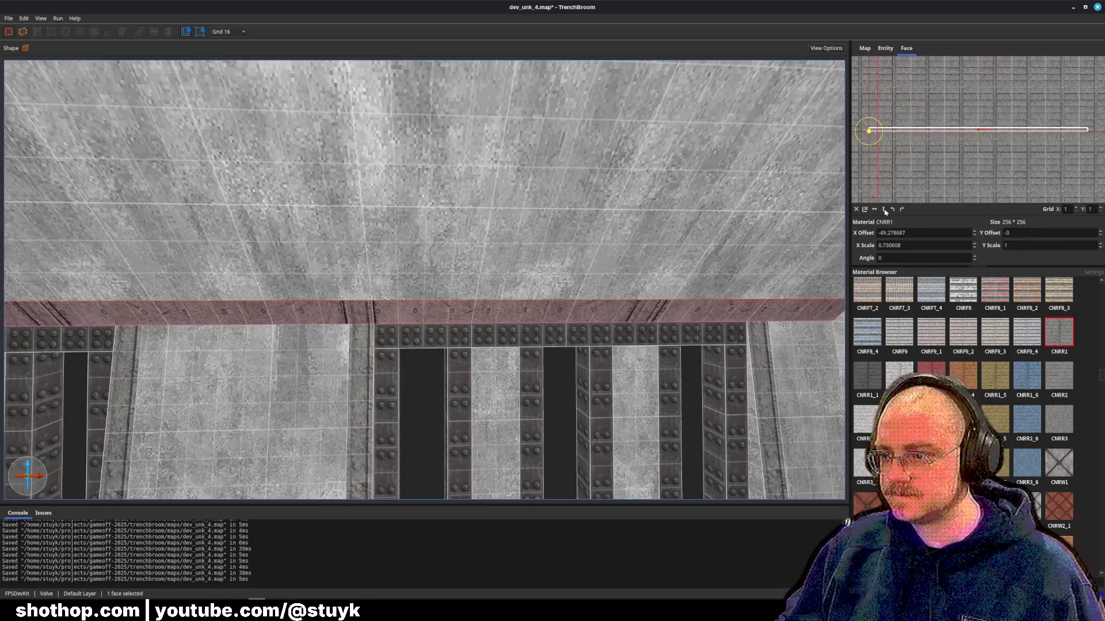
{"action": "left_click", "coordinate": [903, 210]}
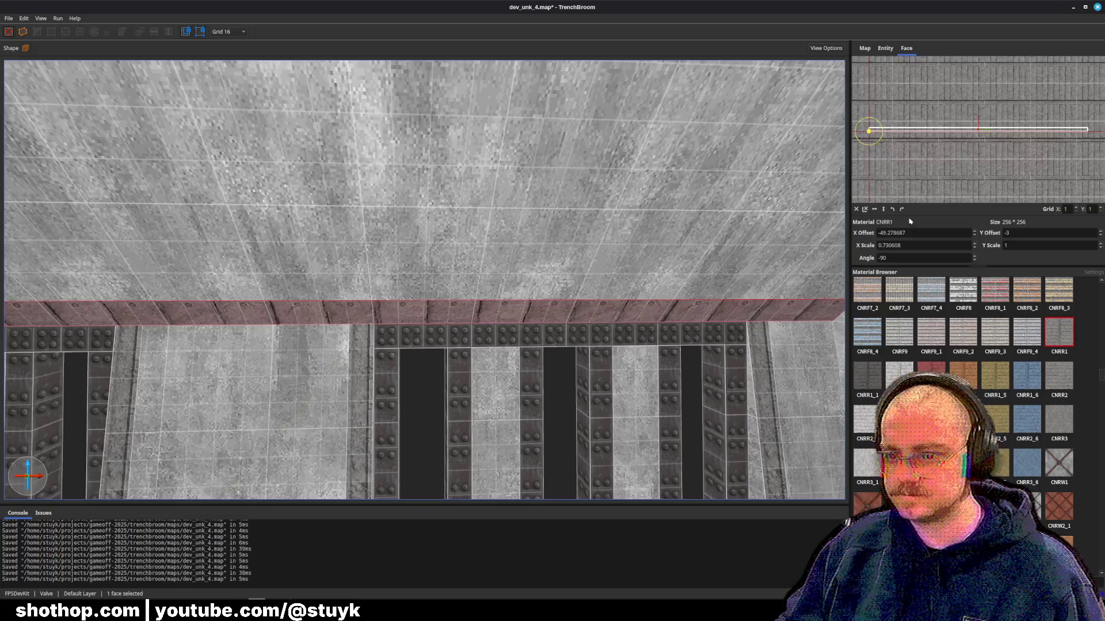
{"action": "scroll", "coordinate": [879, 172], "scroll_direction": "up", "scroll_amount": 3}
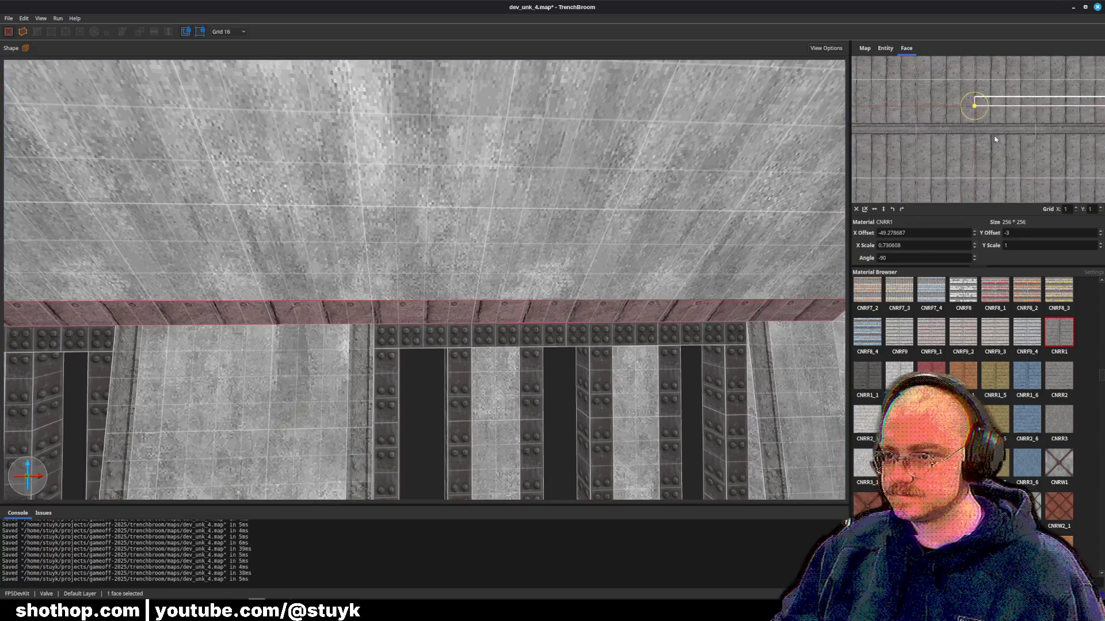
{"action": "left_click_drag", "start_coordinate": [985, 77], "coordinate": [981, 104]}
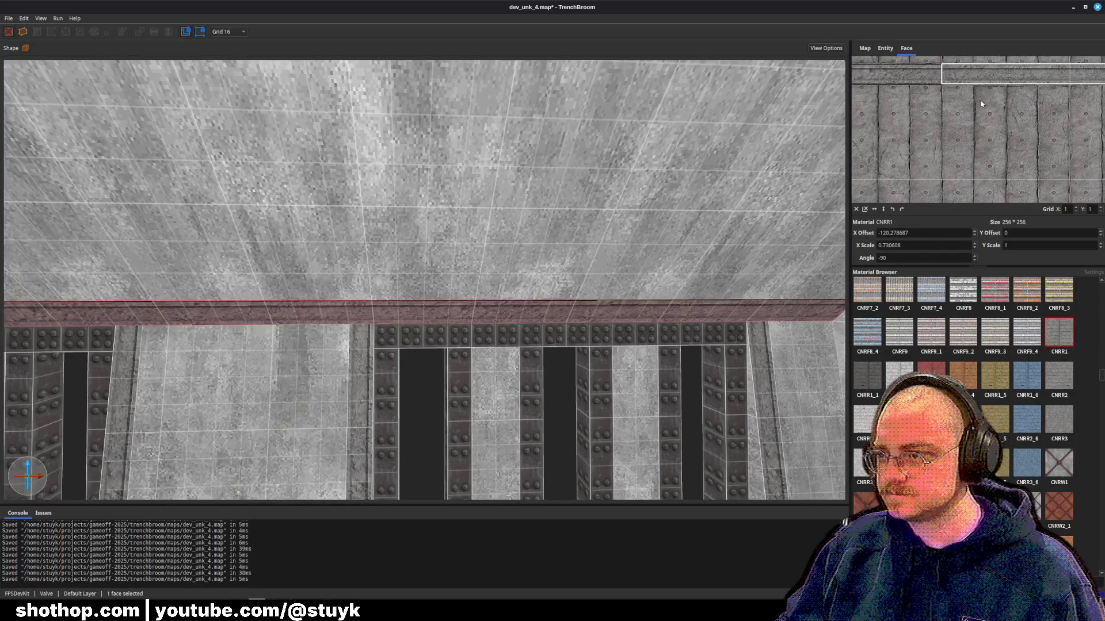
{"action": "key", "text": "Escape"}
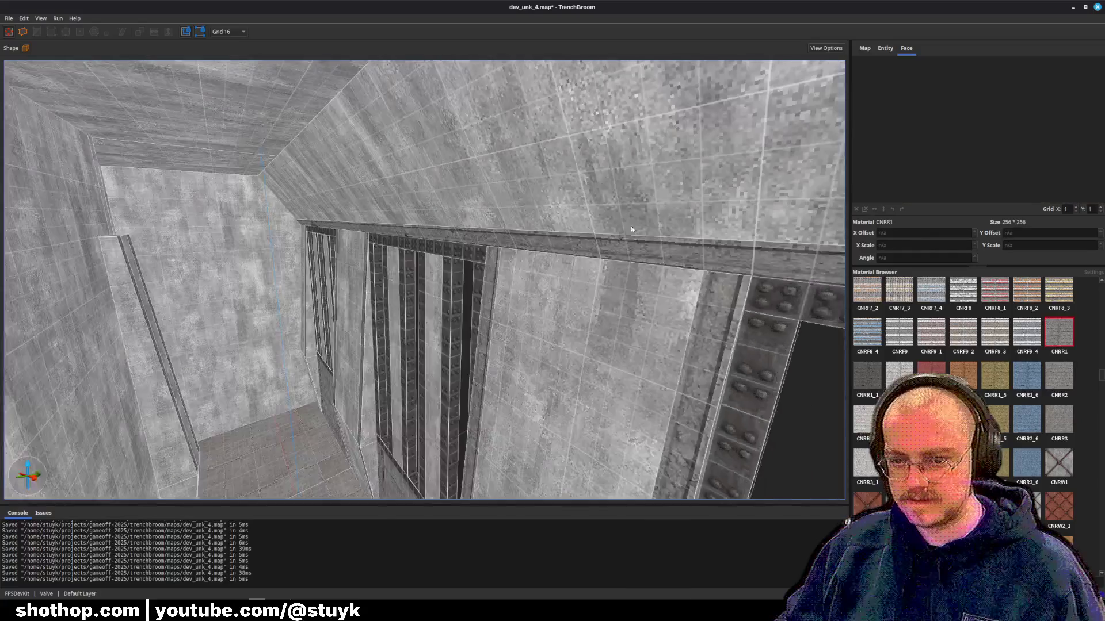
- Save, then duplicate the trim beam and sloped ceiling brush and shift the copy right across the corridor
{"action": "key", "text": "ctrl+s"}
{"action": "key", "text": "w"}
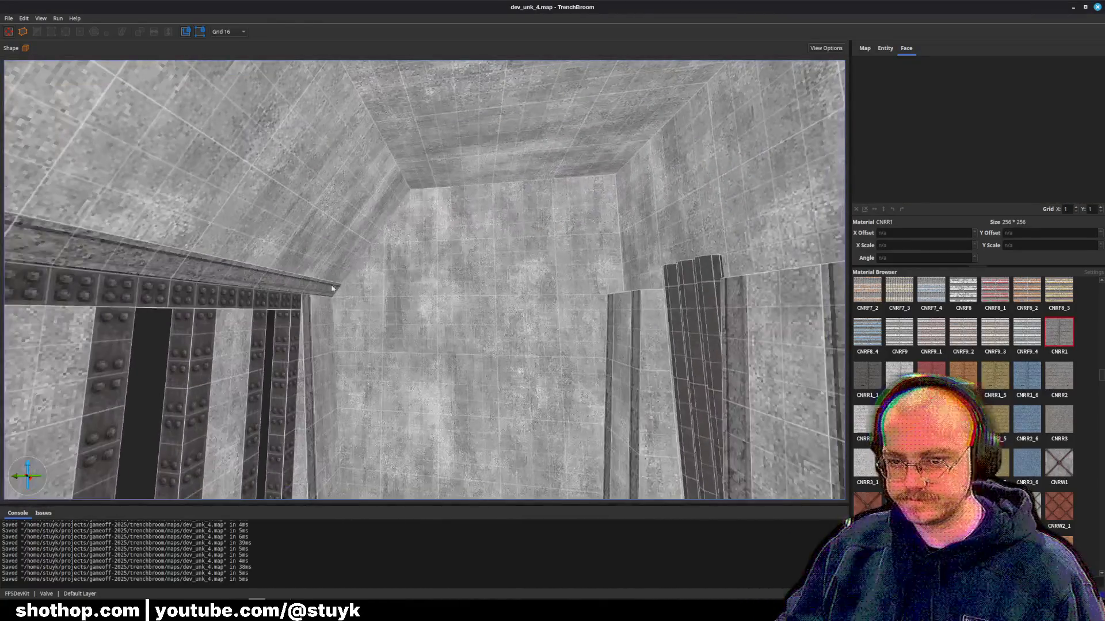
{"action": "left_click", "coordinate": [387, 256]}
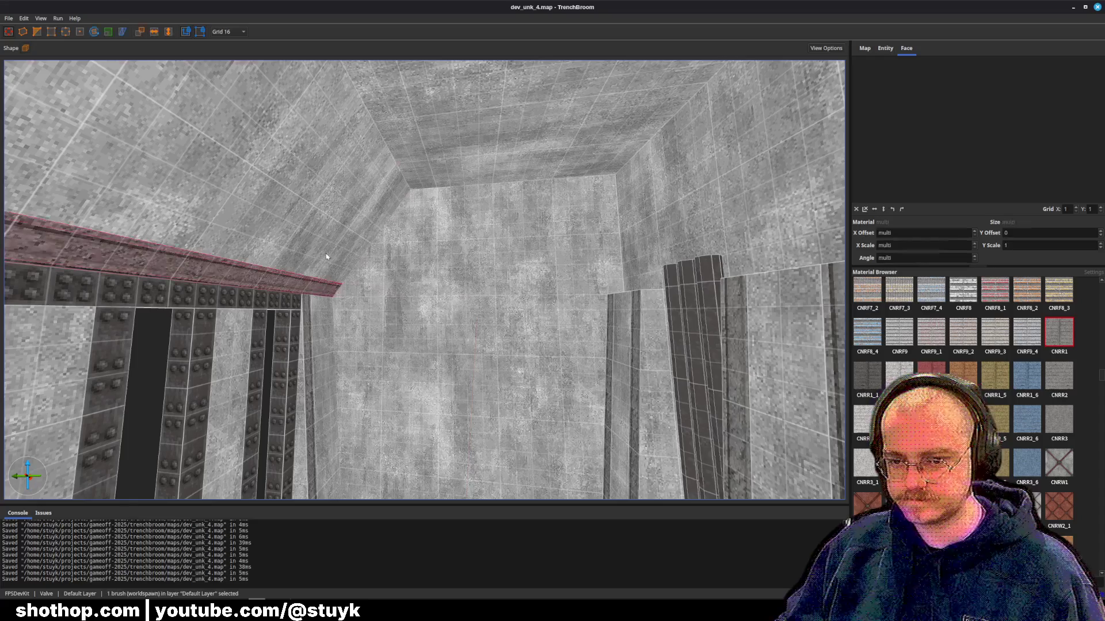
{"action": "left_click", "coordinate": [387, 255], "text": "ctrl"}
{"action": "key", "text": "Down"}
{"action": "key", "text": "s"}
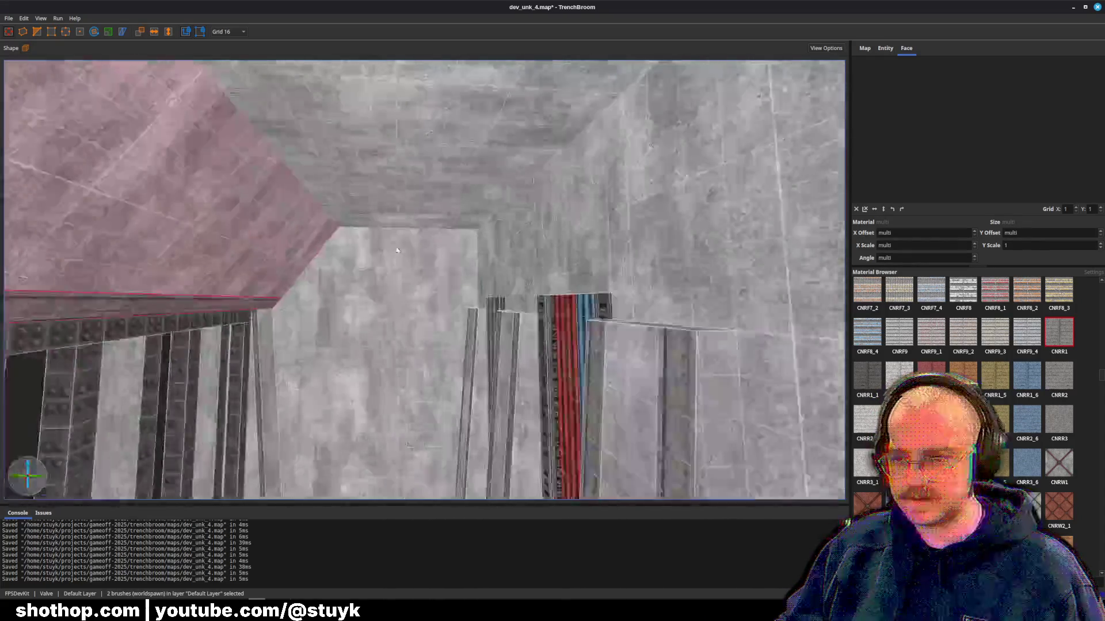
{"action": "key", "text": "Right"}
{"action": "key", "text": "Right"}
{"action": "key", "text": "Right"}
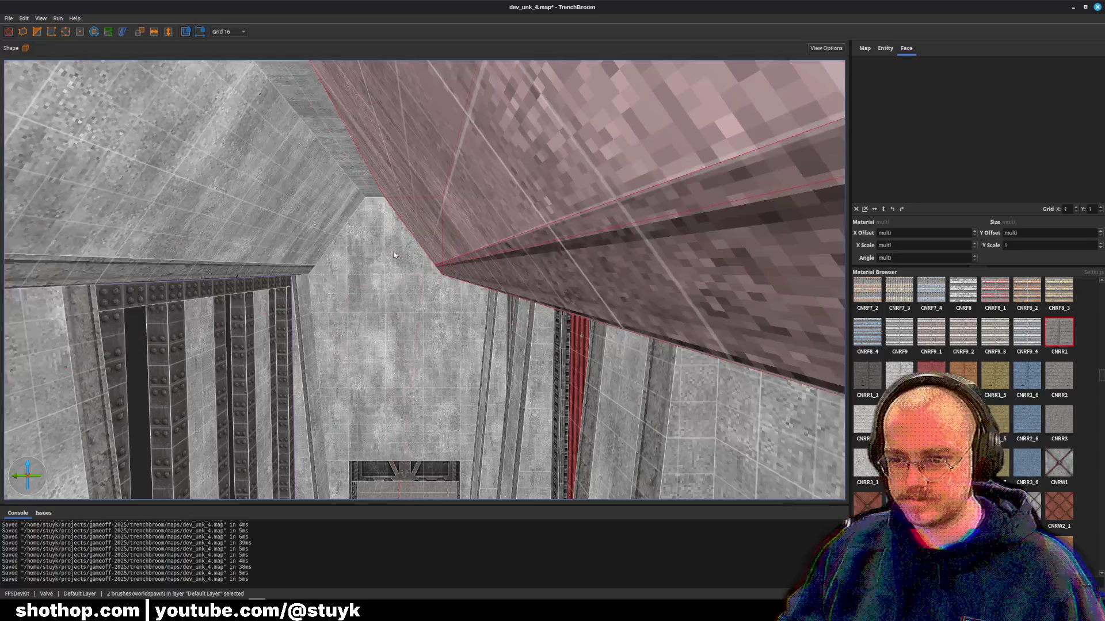
{"action": "key", "text": "Right"}
{"action": "key", "text": "Right"}
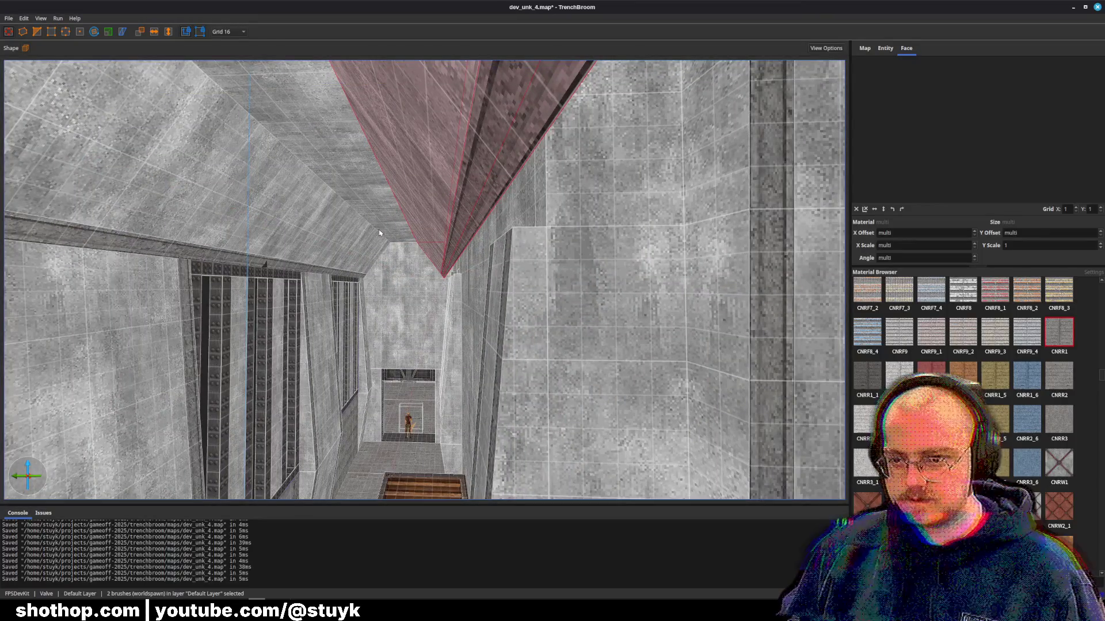
{"action": "key", "text": "Escape"}
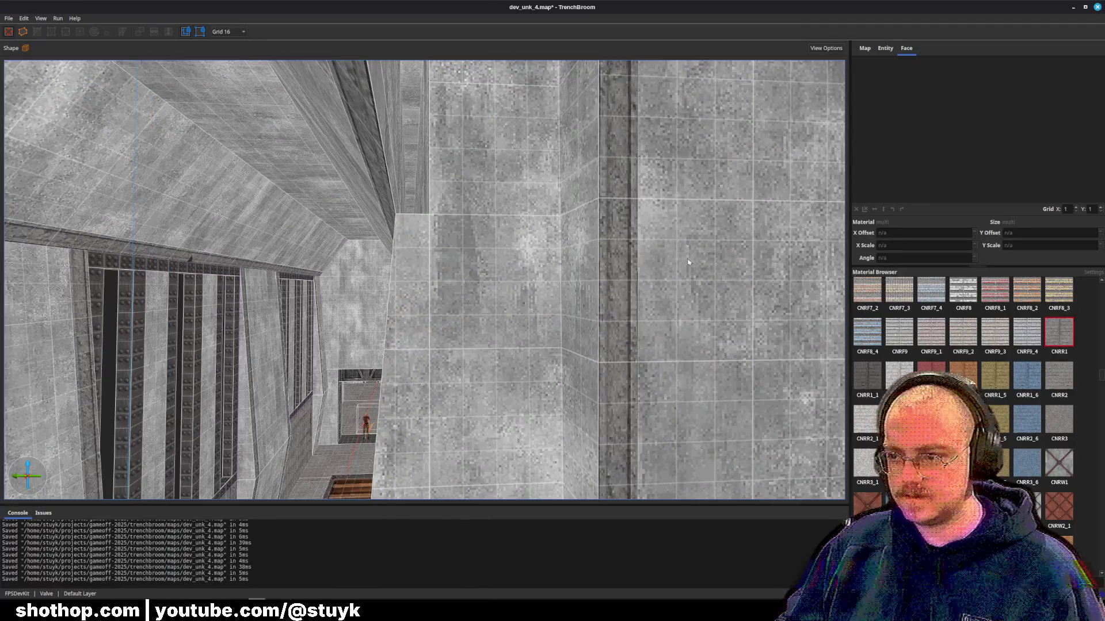
- Reveal the concrete wall's CNCL1 material in the Material Browser
{"action": "scroll", "coordinate": [964, 425], "scroll_direction": "up", "scroll_amount": 15}
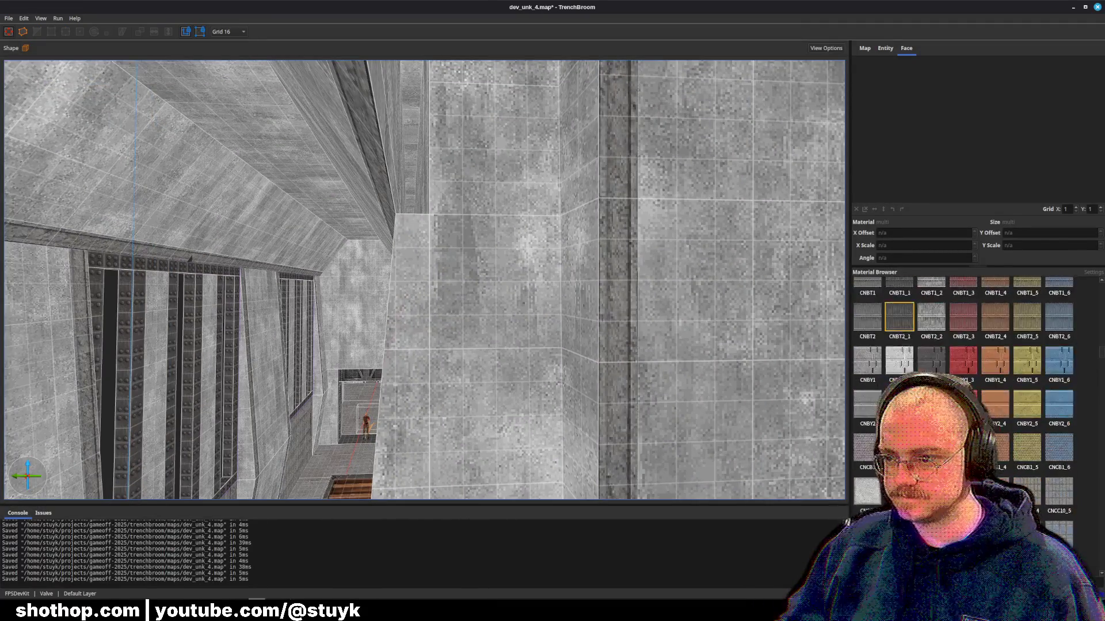
{"action": "scroll", "coordinate": [964, 403], "scroll_direction": "up", "scroll_amount": 12}
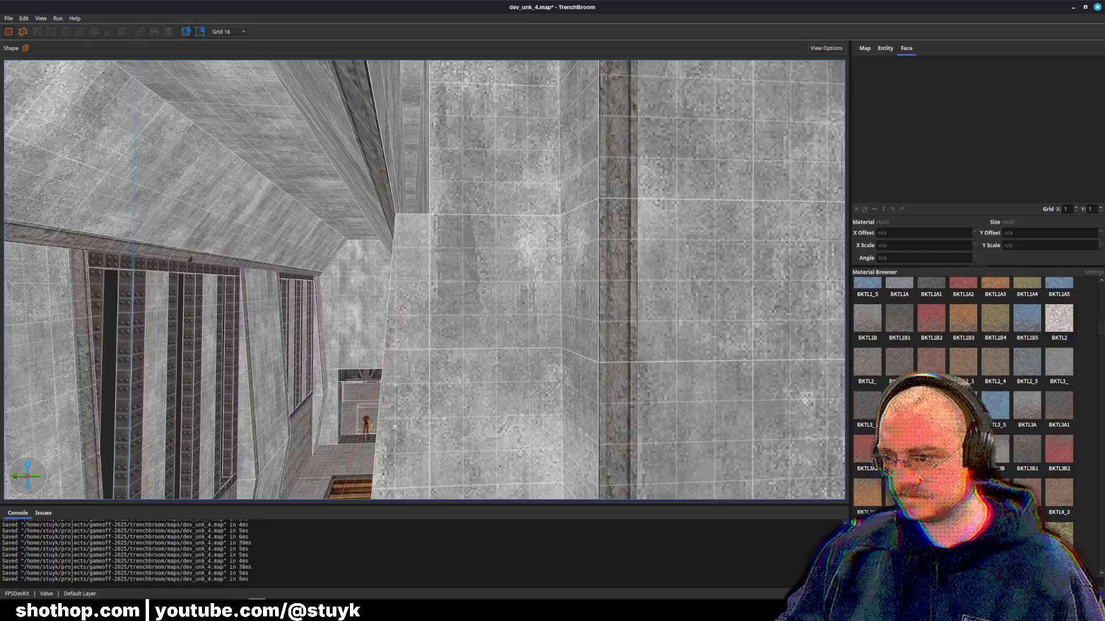
{"action": "right_click", "coordinate": [523, 236]}
{"action": "mouse_move", "coordinate": [632, 373]}
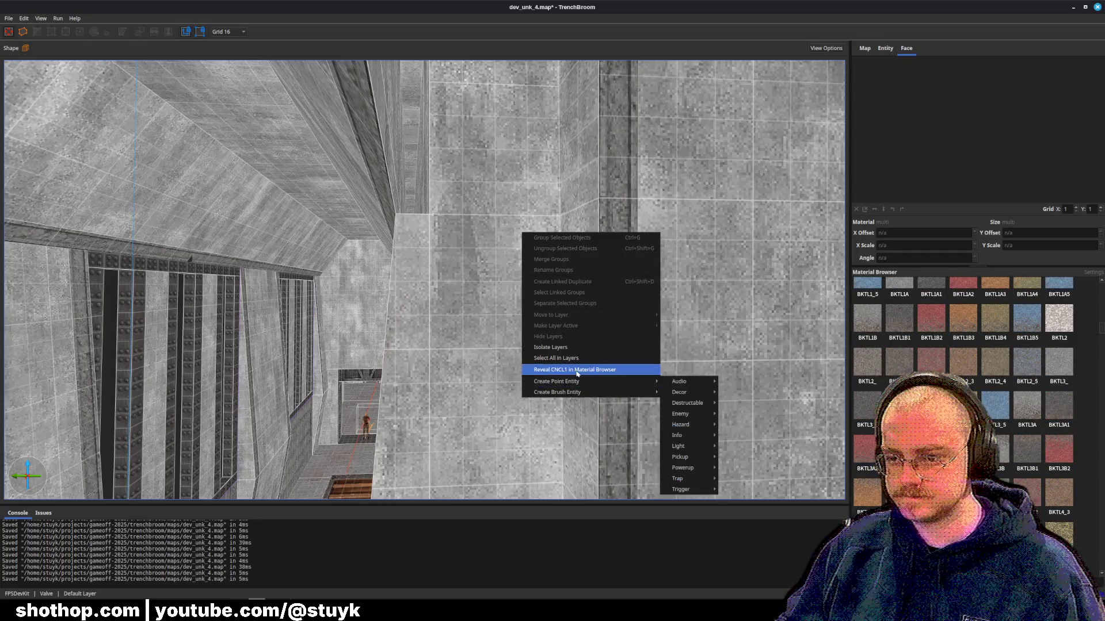
{"action": "left_click", "coordinate": [685, 403]}
- Shorten the two ceiling brushes above the grates by pulling an edge inward, then select the small 16x16x16 brush
{"action": "scroll", "coordinate": [933, 334], "scroll_direction": "down", "scroll_amount": 5}
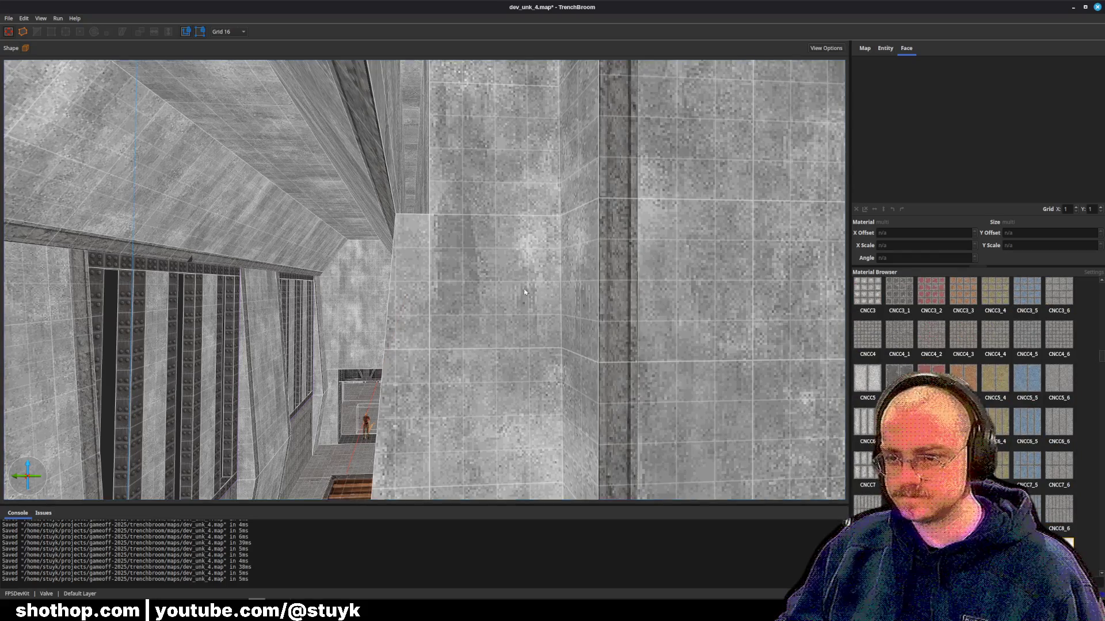
{"action": "mouse_move", "coordinate": [431, 284]}
{"action": "left_mouse_down"}
{"action": "mouse_move", "coordinate": [438, 259]}
{"action": "mouse_move", "coordinate": [430, 284]}
{"action": "left_mouse_up"}
{"action": "scroll", "coordinate": [430, 284], "scroll_direction": "down", "scroll_amount": 3}
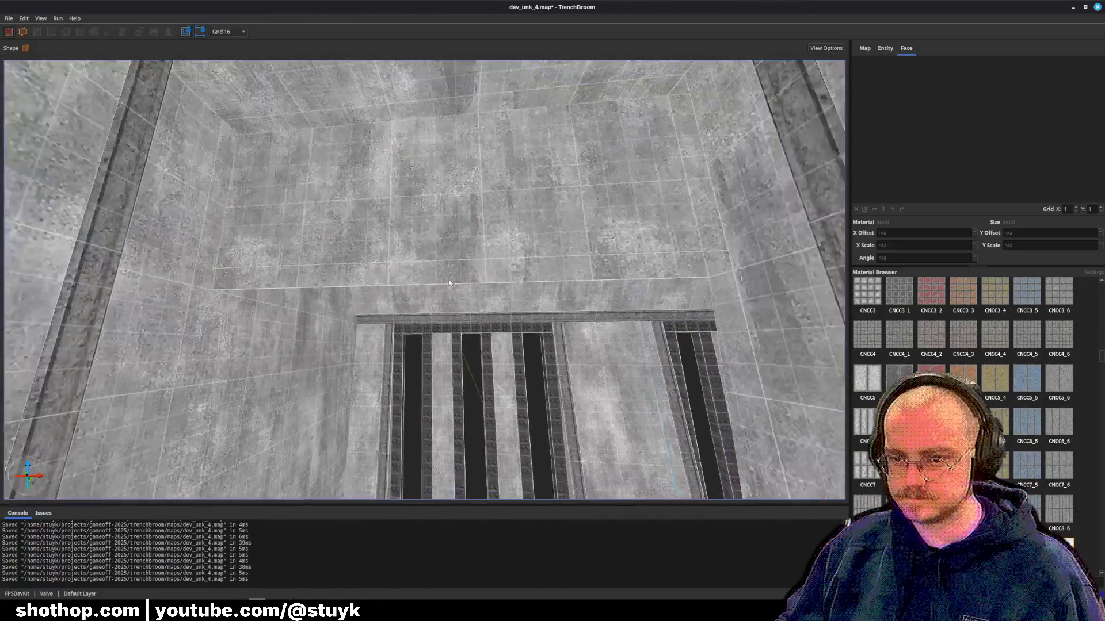
{"action": "left_click", "coordinate": [421, 215]}
{"action": "scroll", "coordinate": [422, 264], "scroll_direction": "up", "scroll_amount": 5}
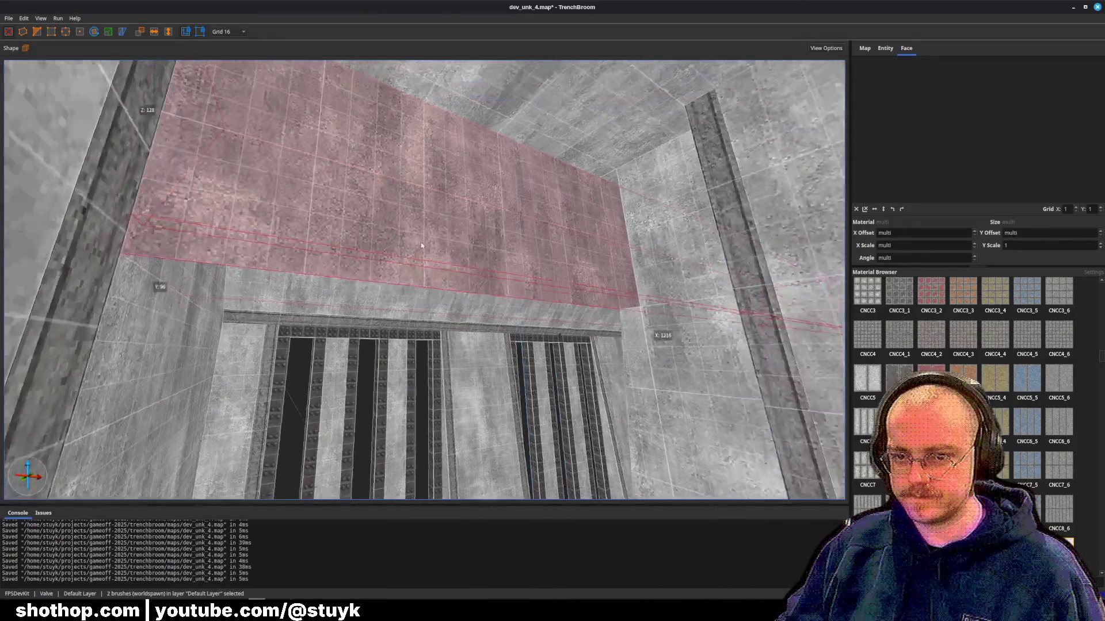
{"action": "left_click", "coordinate": [627, 265], "text": "ctrl"}
{"action": "scroll", "coordinate": [627, 266], "scroll_direction": "down", "scroll_amount": 5}
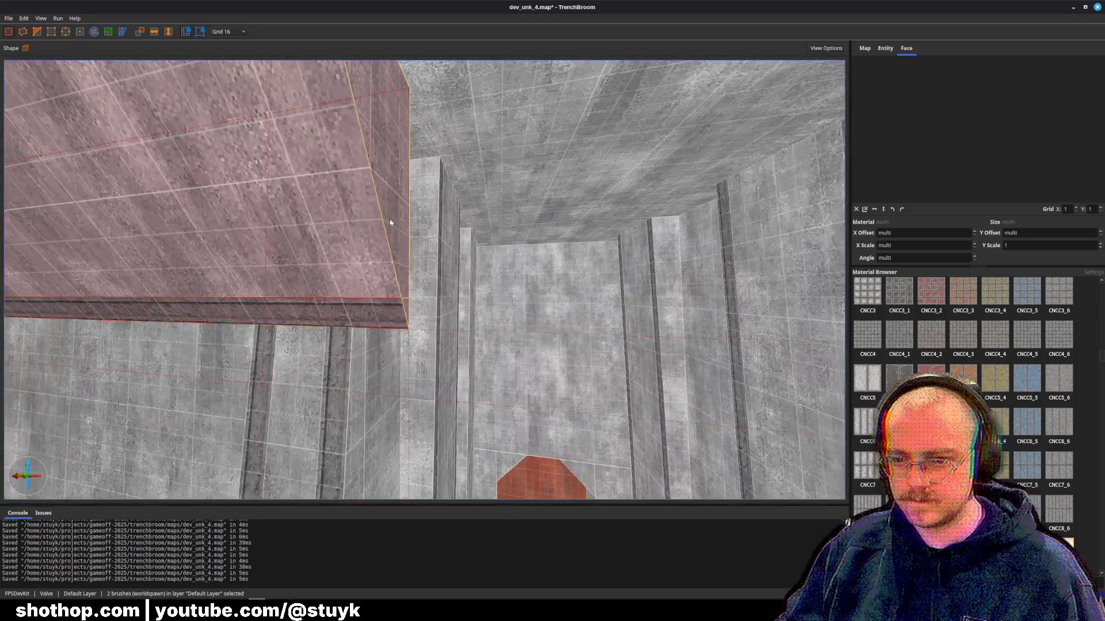
{"action": "left_click_drag", "start_coordinate": [390, 222], "coordinate": [321, 227]}
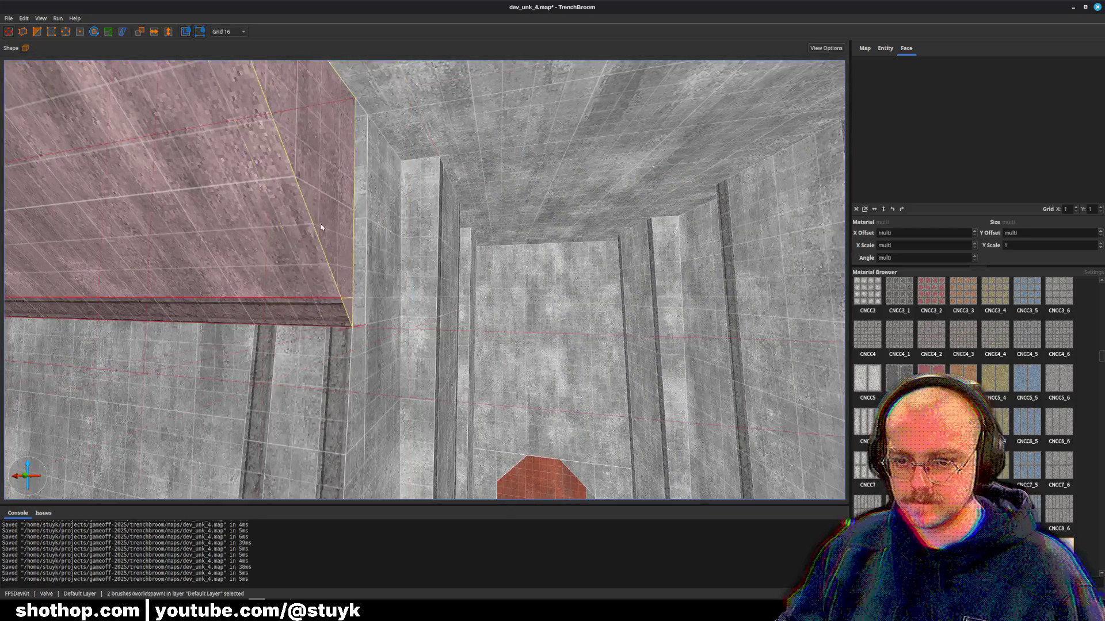
{"action": "key", "text": "Escape"}
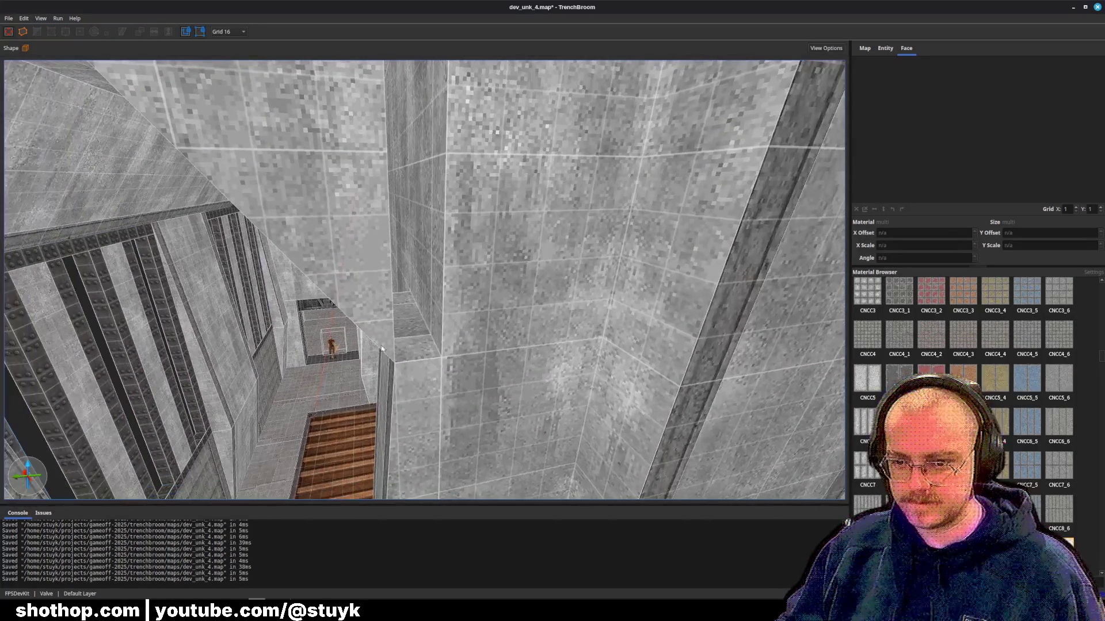
{"action": "left_click", "coordinate": [412, 310]}
{"action": "key", "text": "s"}
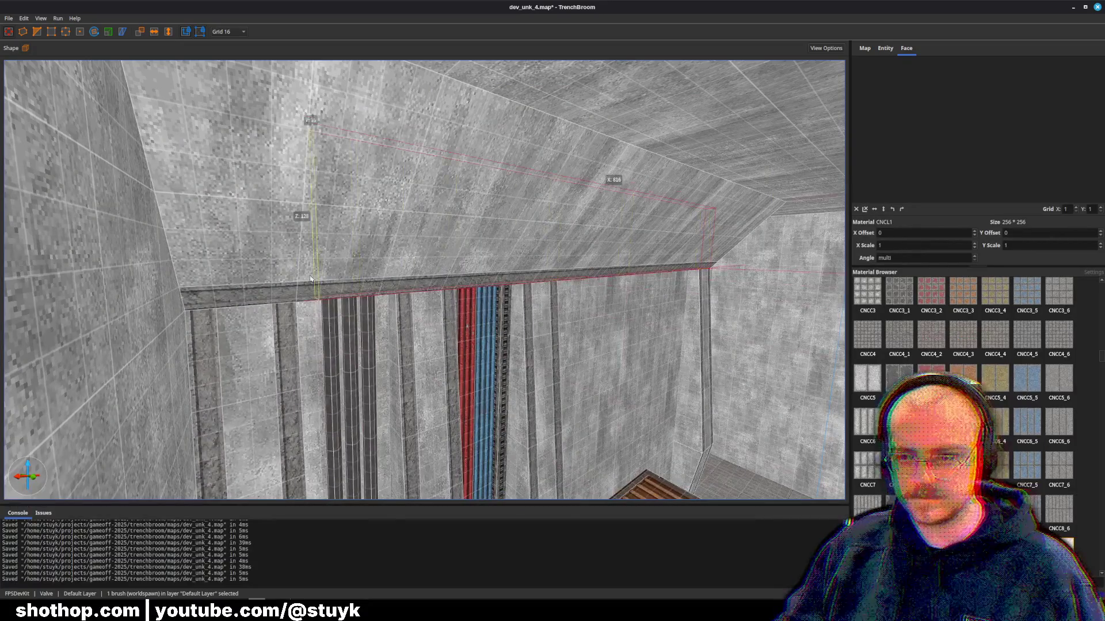
- Save the map and check the upper beam face's material
{"action": "key", "text": "ctrl+s"}
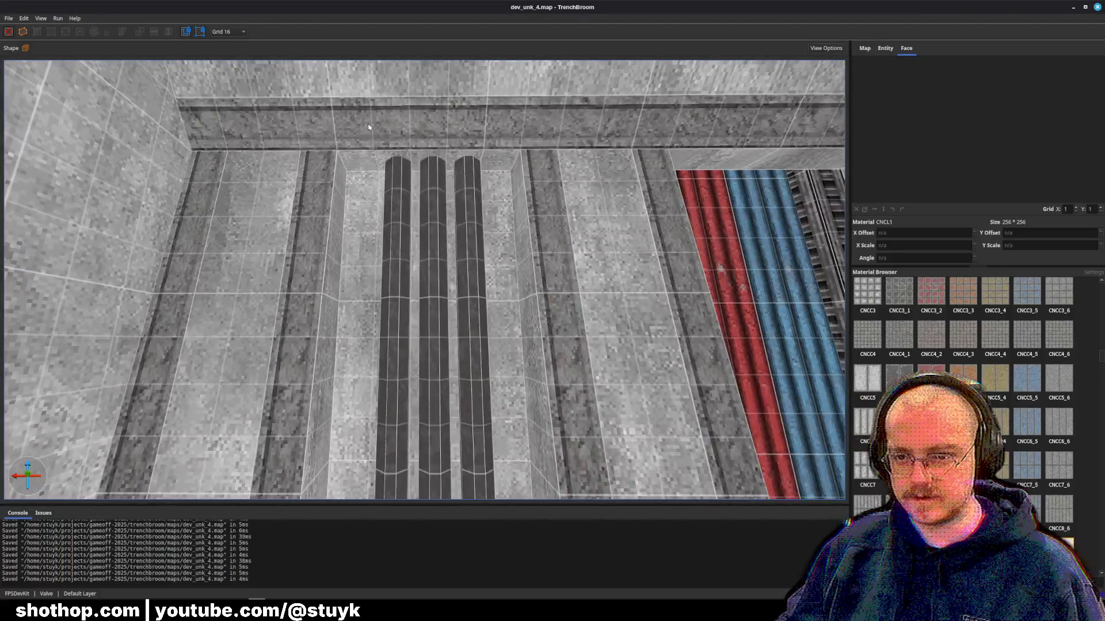
{"action": "left_click", "coordinate": [369, 126]}
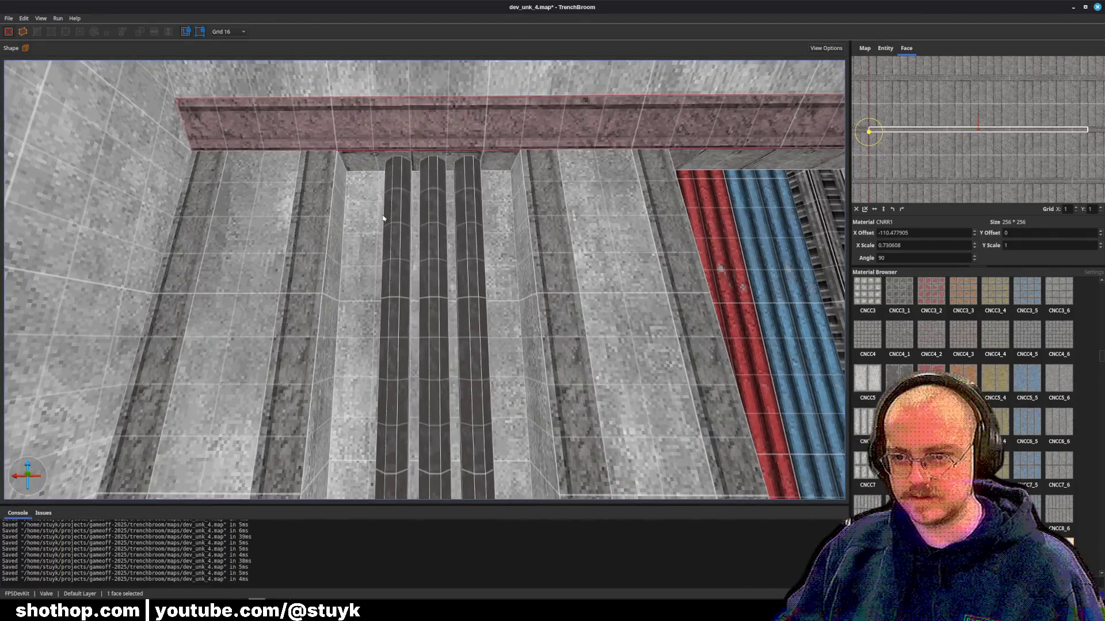
{"action": "key", "text": "ctrl+s"}
{"action": "key", "text": "Escape"}
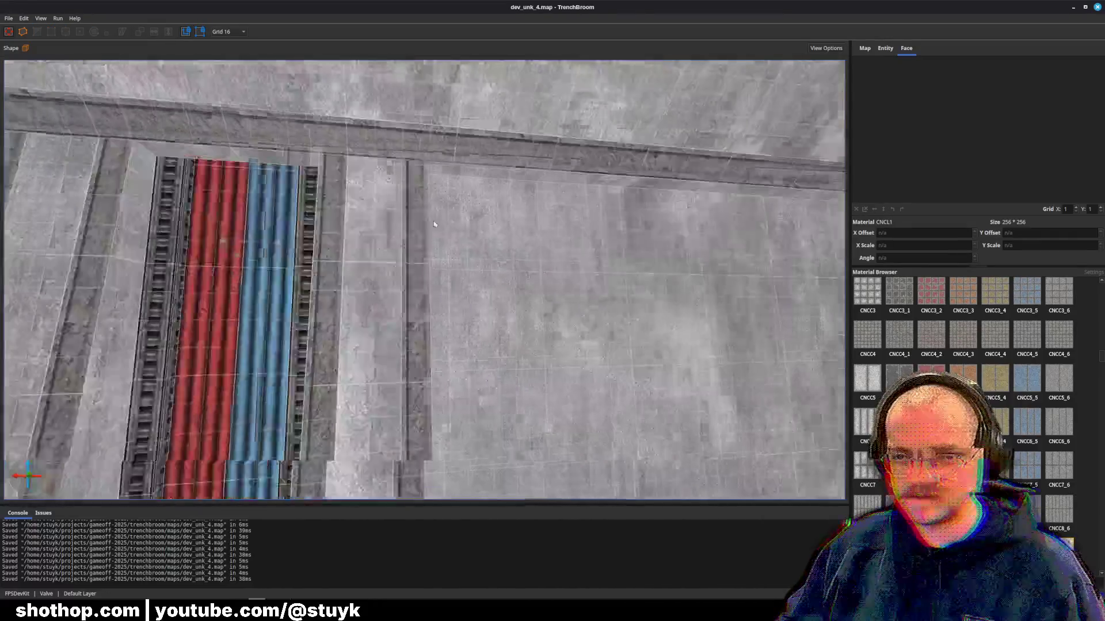
- Inspect the wall brush beside the doorway, then switch over to the Godot project
{"action": "left_click_drag", "start_coordinate": [434, 224], "coordinate": [442, 244]}
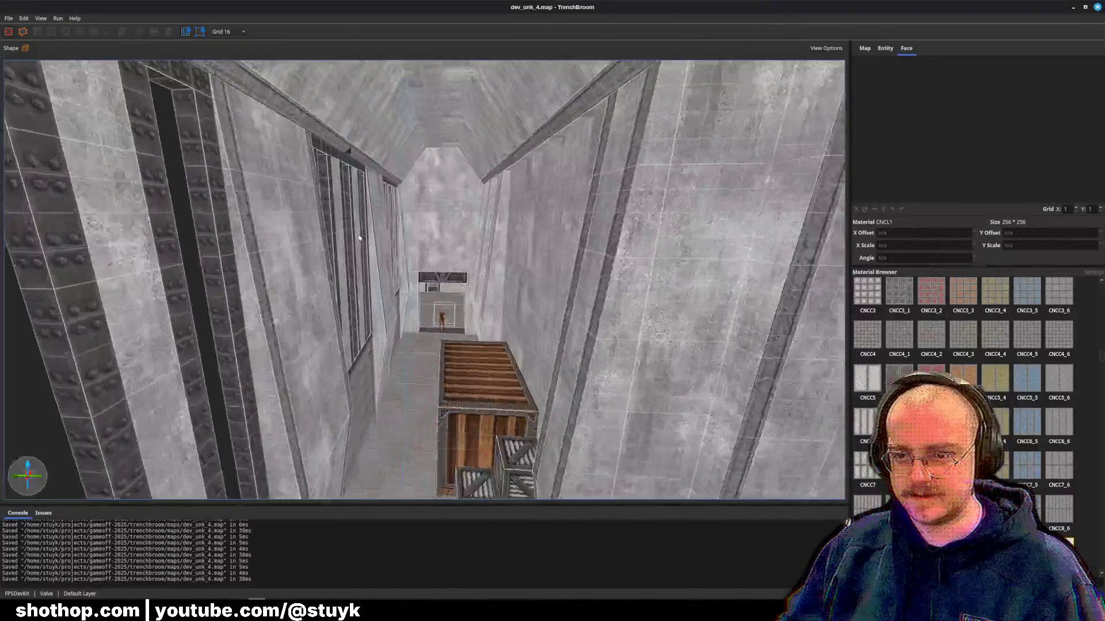
{"action": "left_click_drag", "start_coordinate": [359, 238], "coordinate": [355, 248]}
{"action": "scroll", "coordinate": [355, 248], "scroll_direction": "up", "scroll_amount": 5}
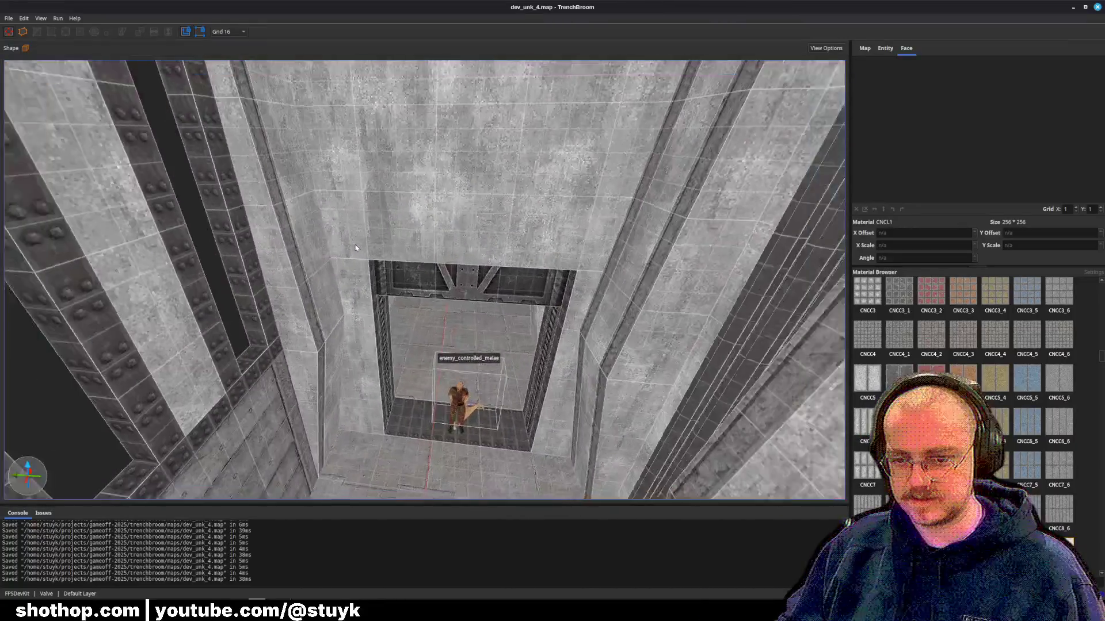
{"action": "left_click", "coordinate": [355, 248]}
{"action": "scroll", "coordinate": [356, 248], "scroll_direction": "up", "scroll_amount": 5}
{"action": "scroll", "coordinate": [332, 182], "scroll_direction": "down", "scroll_amount": 5}
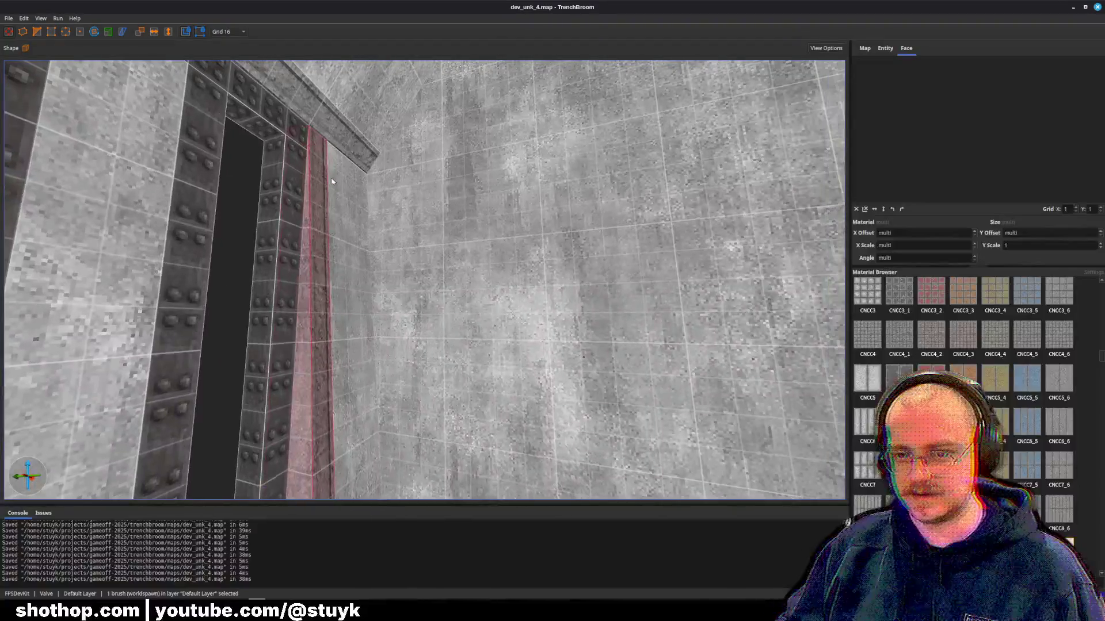
{"action": "key", "text": "Escape"}
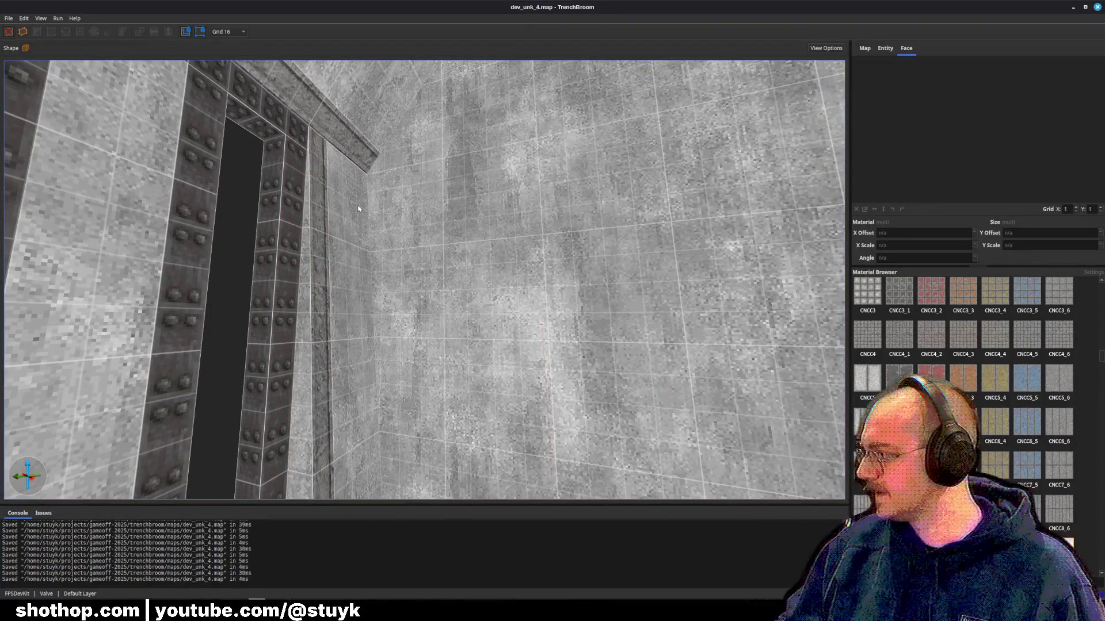
{"action": "mouse_move", "coordinate": [337, 182]}
{"action": "left_mouse_down"}
{"action": "mouse_move", "coordinate": [387, 283]}
{"action": "mouse_move", "coordinate": [344, 283]}
{"action": "mouse_move", "coordinate": [216, 535]}
{"action": "left_mouse_up"}
{"action": "key", "text": "alt+Tab"}
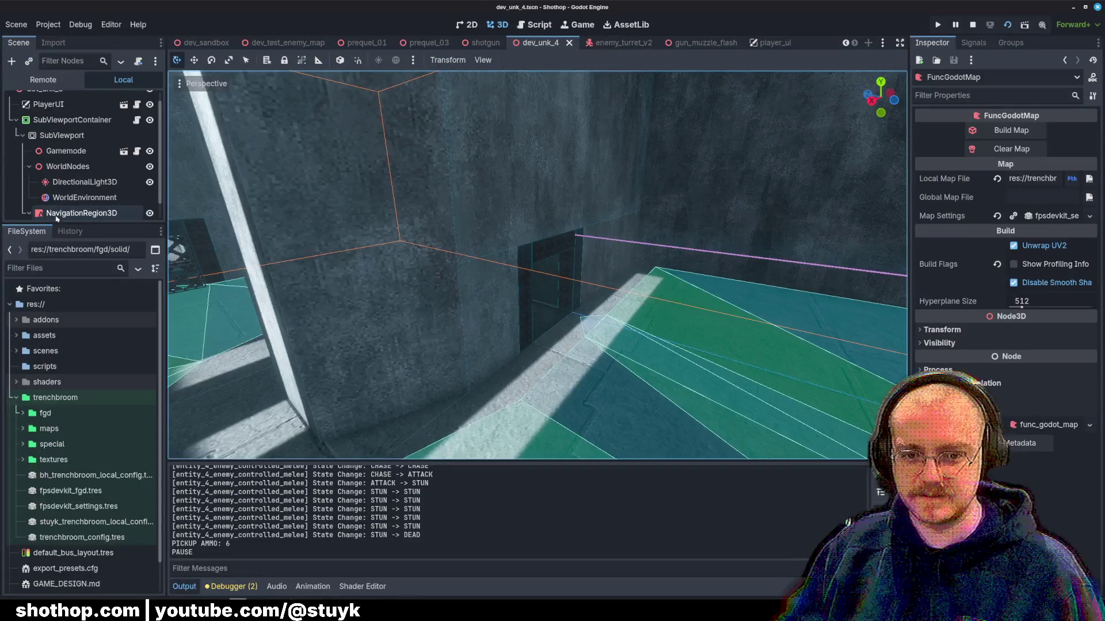
- Rebuild the dev_unk_4 geometry with Build Map and run the current scene to playtest
{"action": "scroll", "coordinate": [57, 219], "scroll_direction": "down", "scroll_amount": 1}
{"action": "left_click", "coordinate": [1011, 130]}
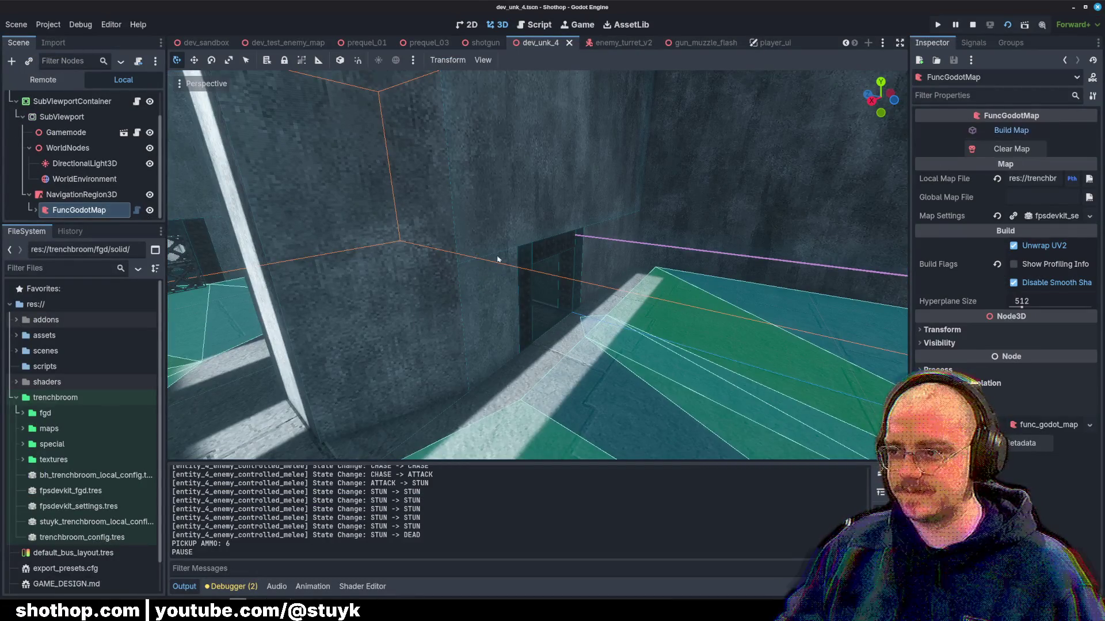
{"action": "mouse_move", "coordinate": [633, 161]}
{"action": "left_mouse_down"}
{"action": "mouse_move", "coordinate": [668, 173]}
{"action": "mouse_move", "coordinate": [637, 173]}
{"action": "left_mouse_up"}
{"action": "left_click", "coordinate": [1024, 26]}
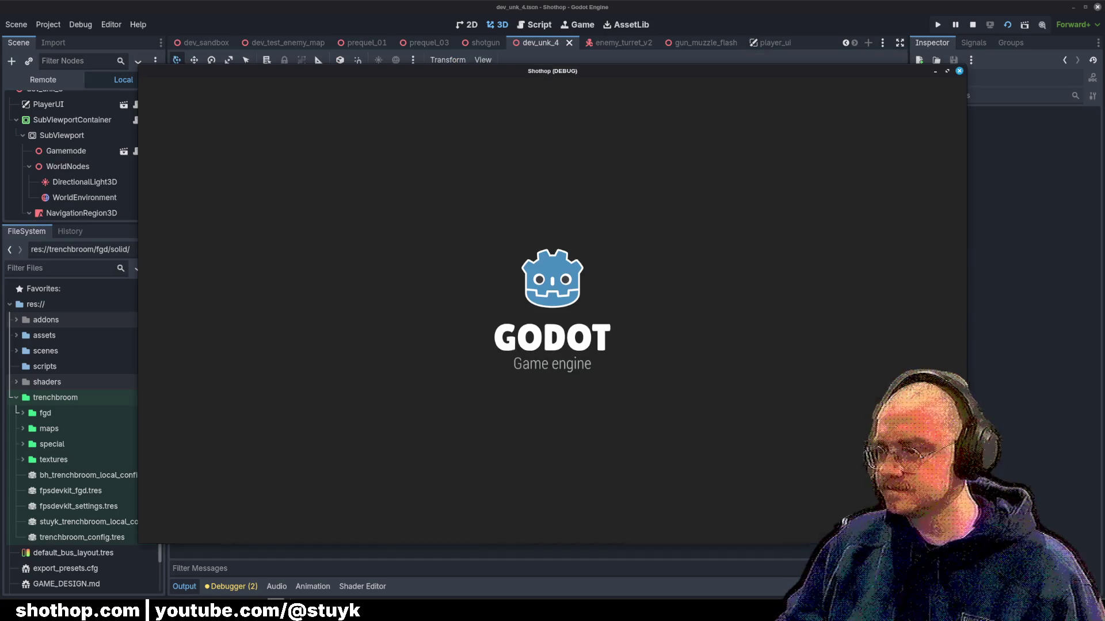
- Walk through the rebuilt level, pause the game, and return to TrenchBroom
{"action": "key", "text": "w"}
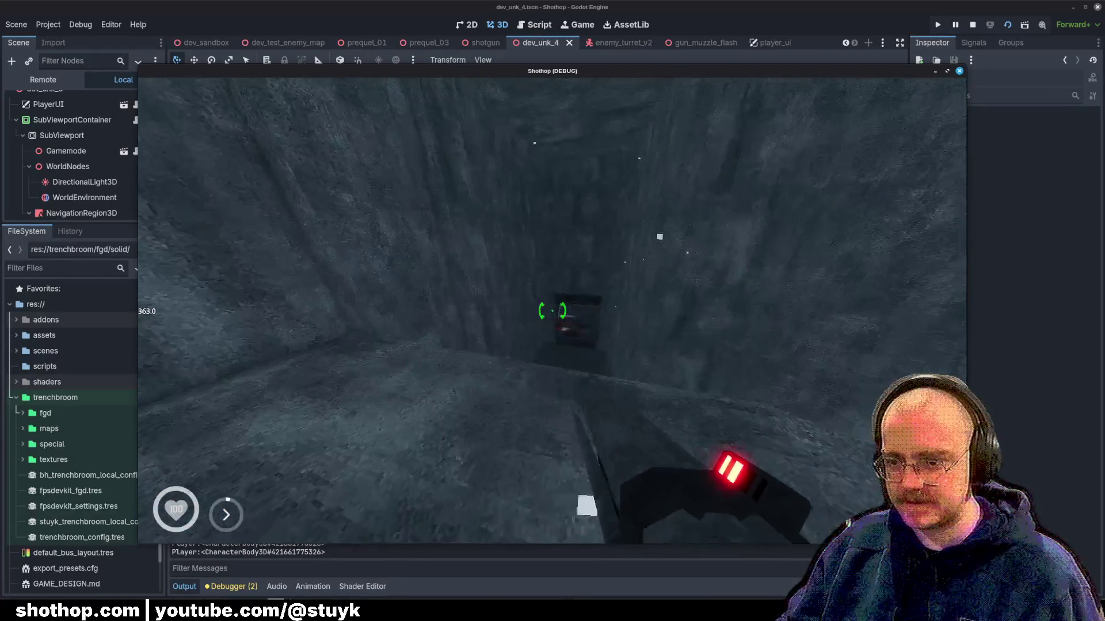
{"action": "key", "text": "Escape"}
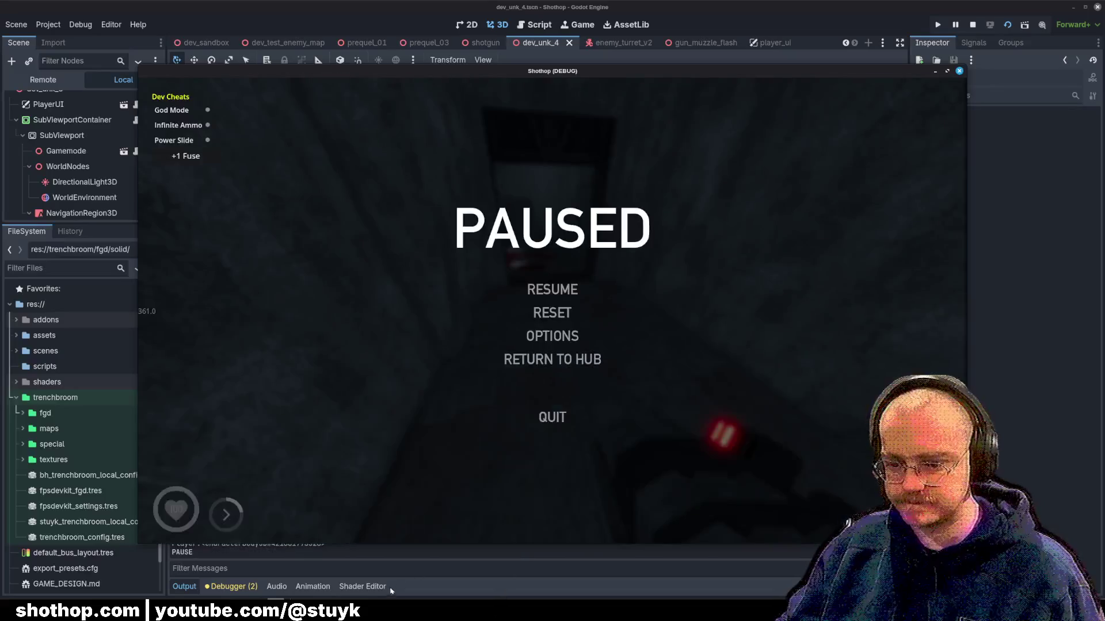
{"action": "key", "text": "alt+Tab"}
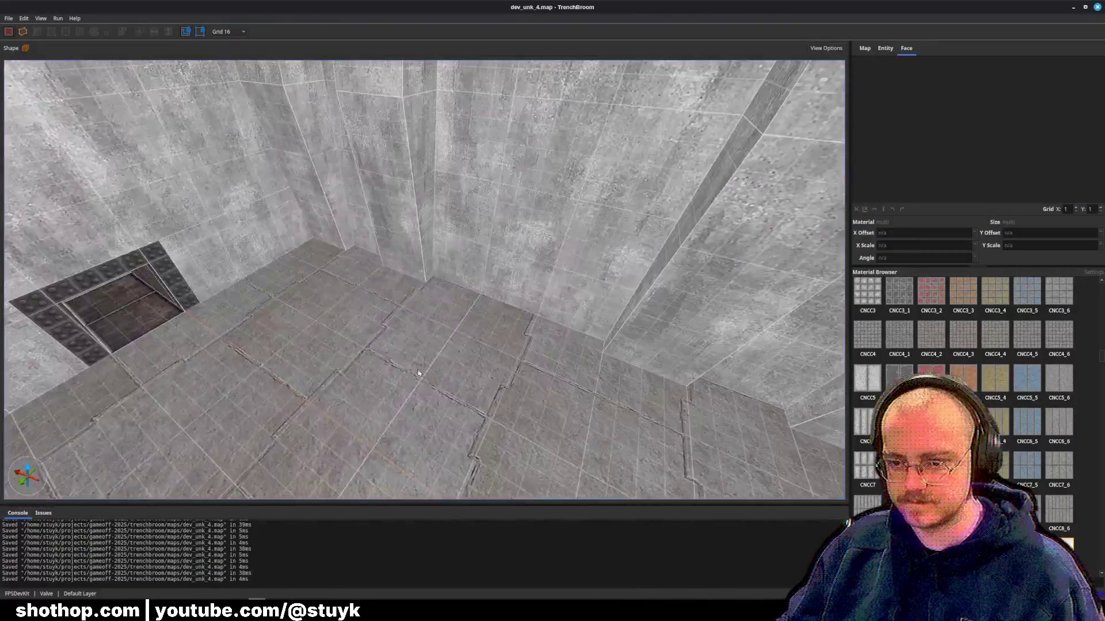
{"action": "left_click", "coordinate": [403, 357]}
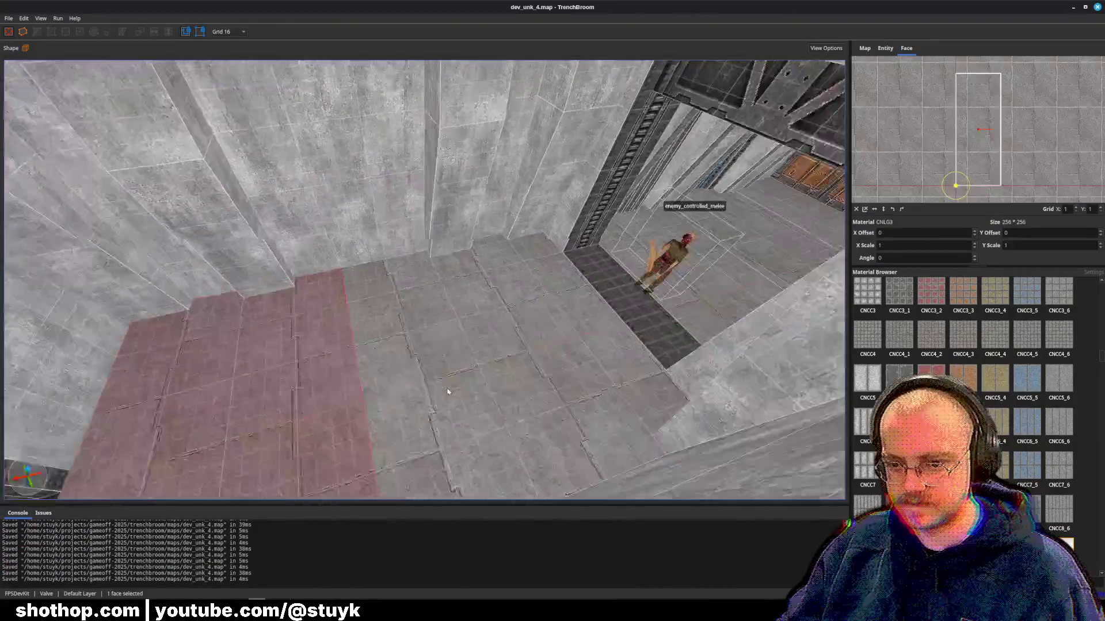
{"action": "key", "text": "w"}
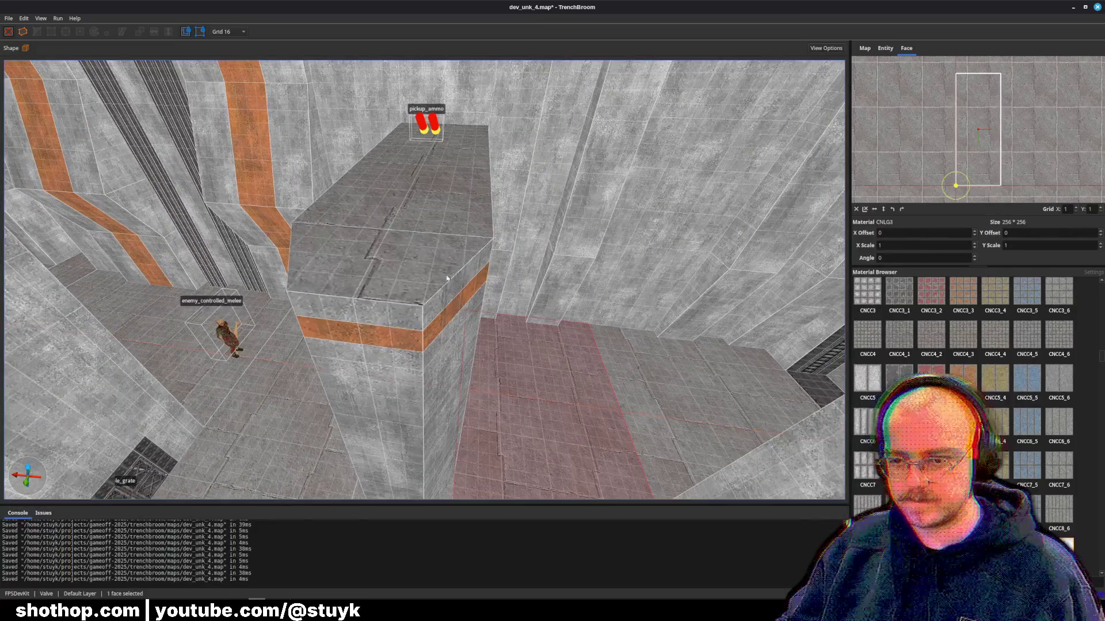
{"action": "key", "text": "Escape"}
{"action": "key", "text": "ctrl+s"}
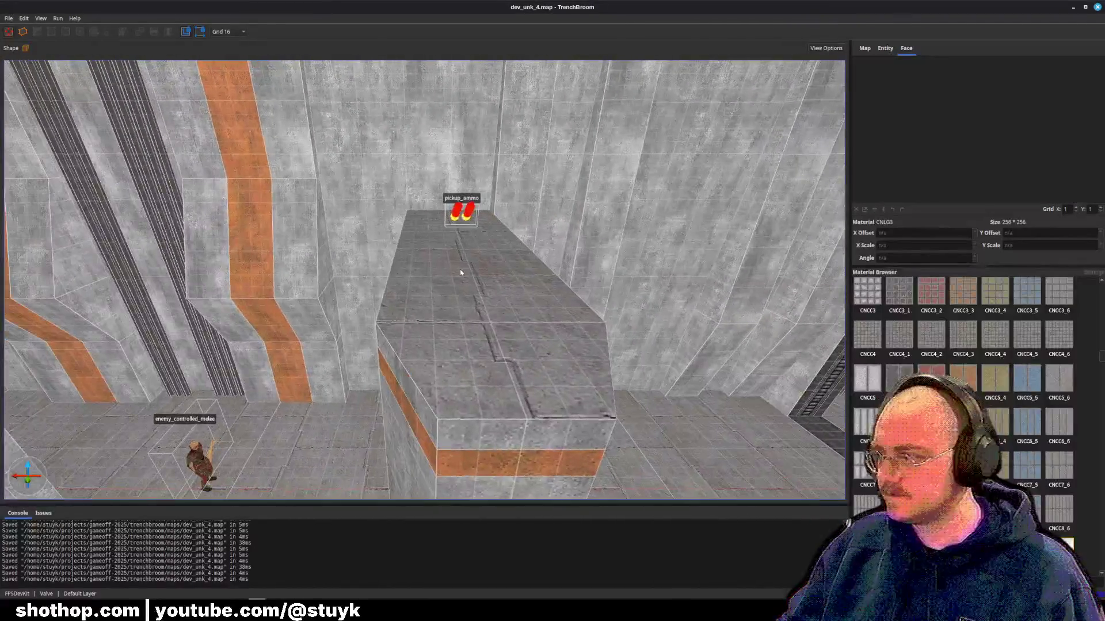
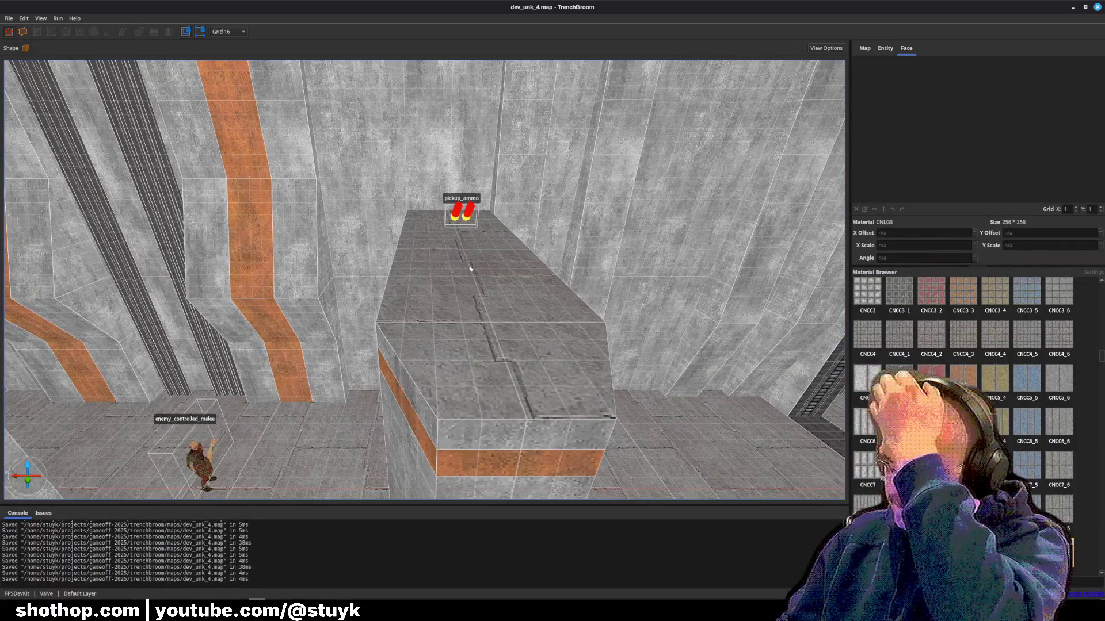
- Delete the short strip brushes on the plain wall beside the doorway
{"action": "key", "text": "w"}
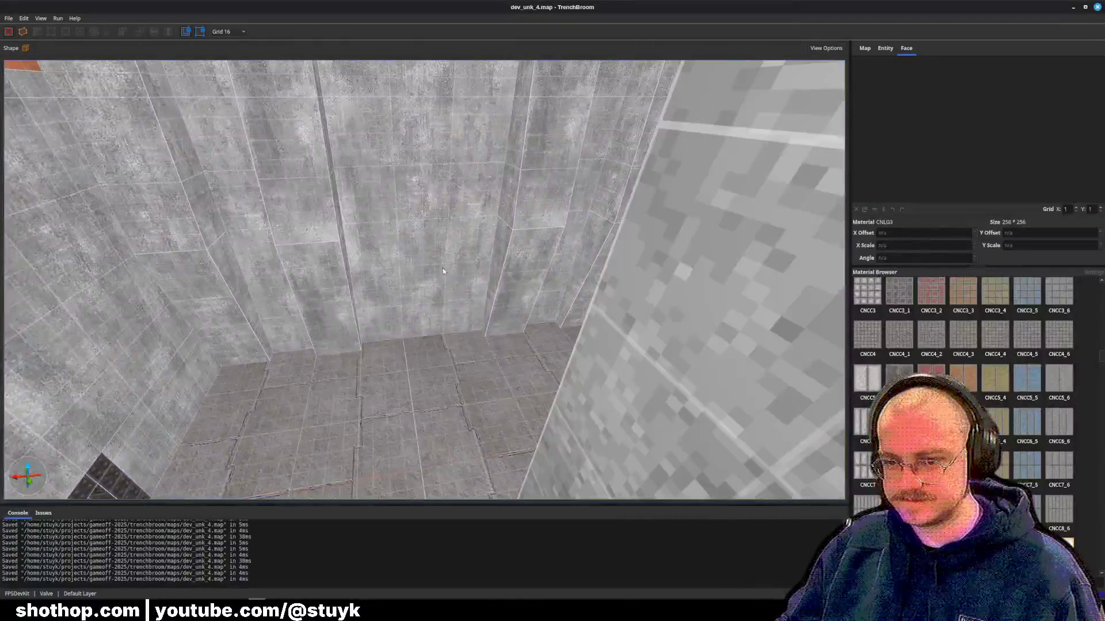
{"action": "left_click", "coordinate": [454, 285]}
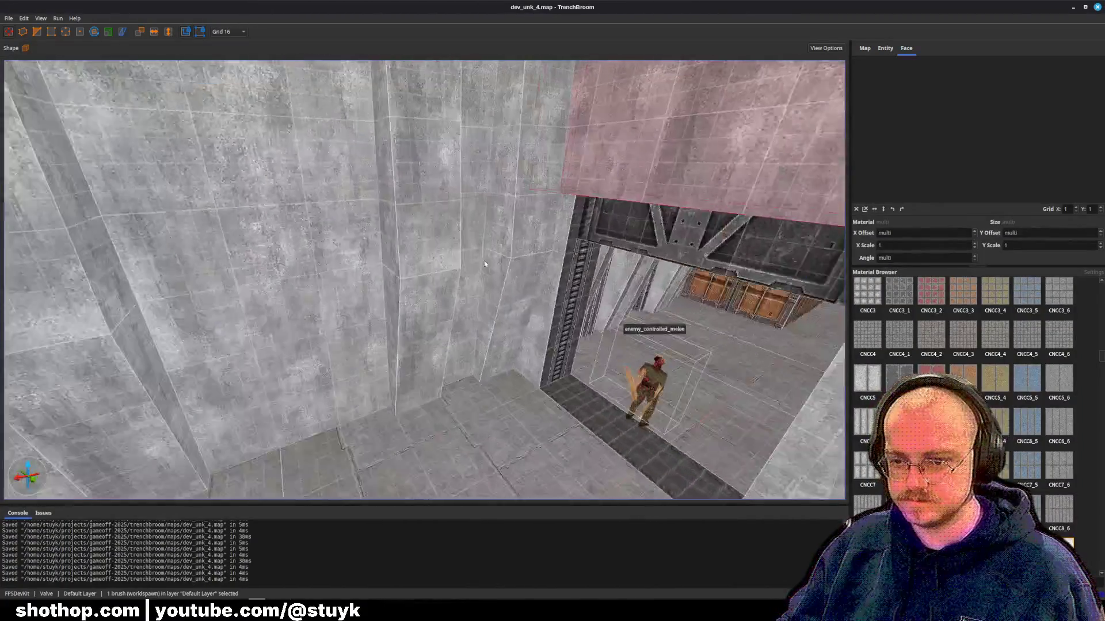
{"action": "left_click_drag", "start_coordinate": [485, 264], "coordinate": [464, 271]}
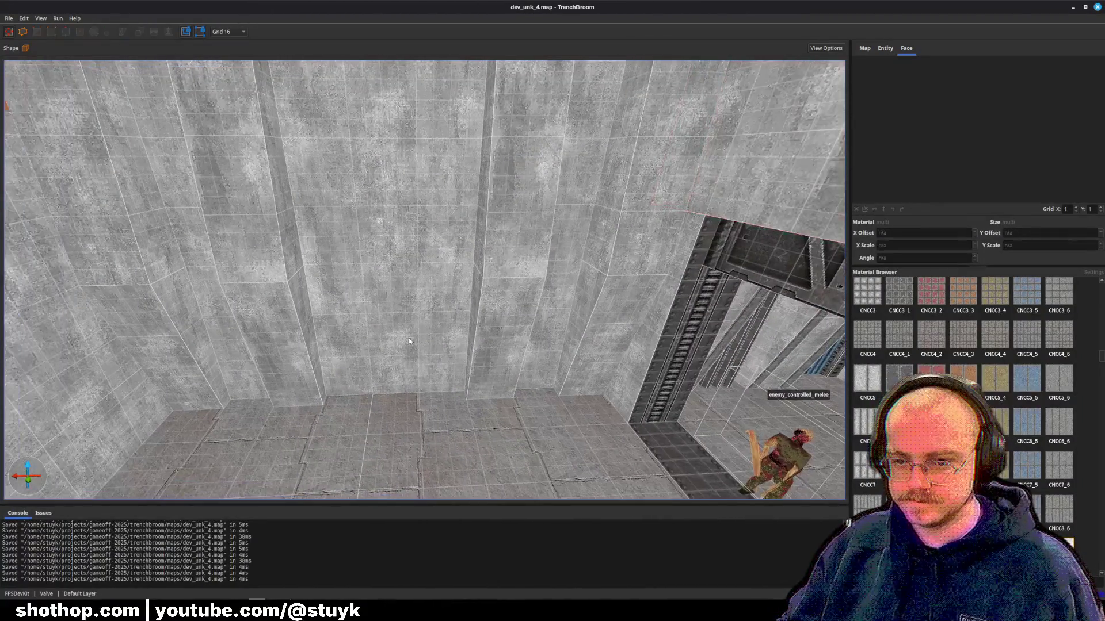
{"action": "key", "text": "s"}
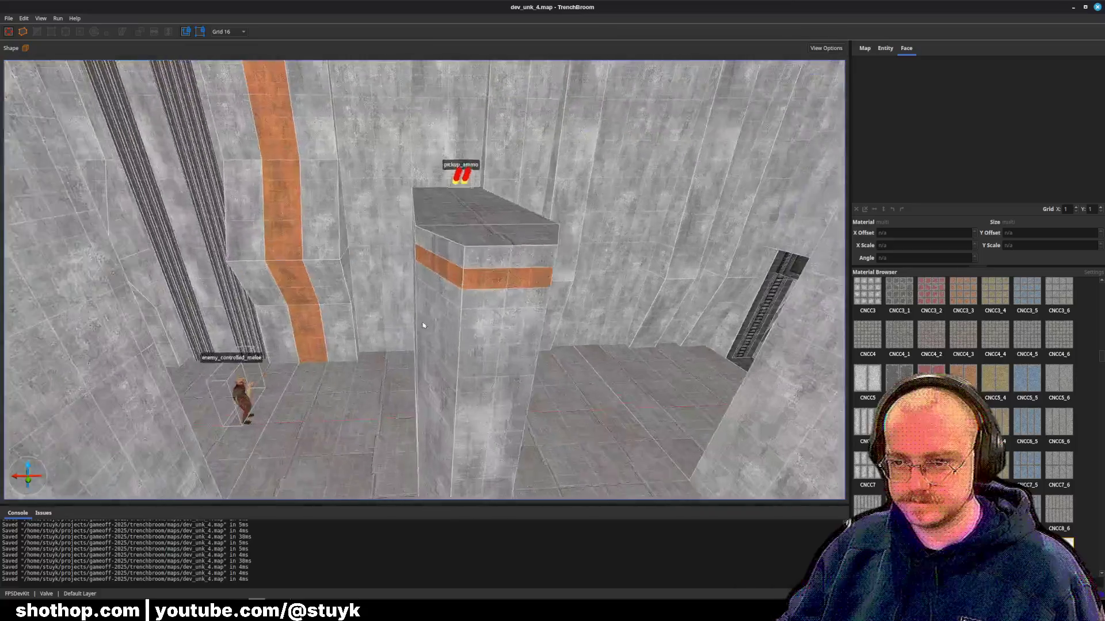
{"action": "left_click", "coordinate": [432, 252]}
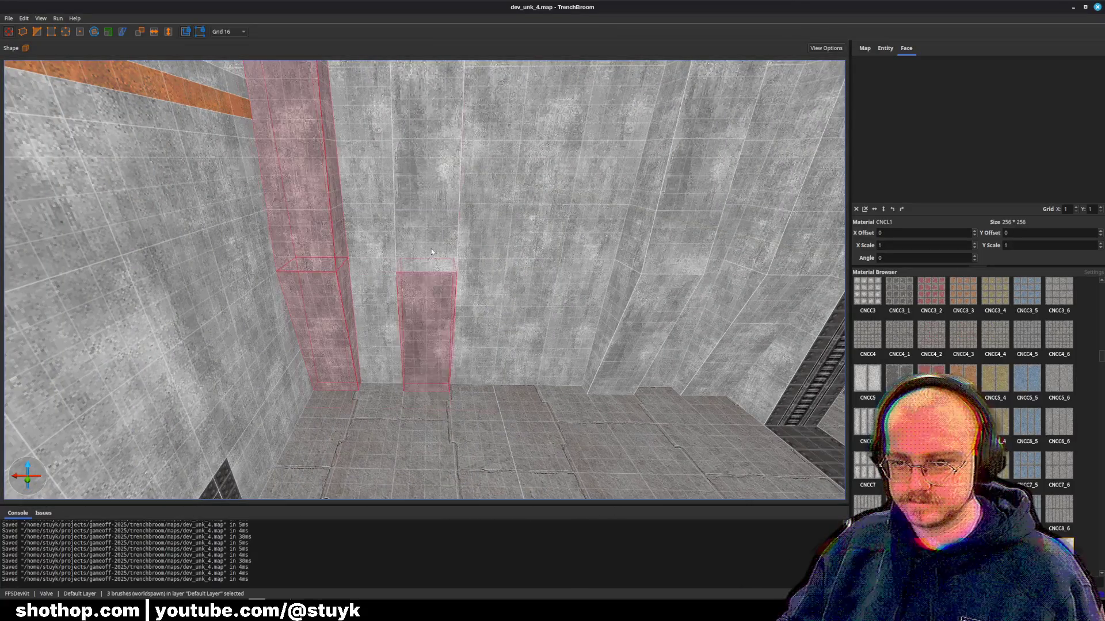
{"action": "key", "text": "Delete"}
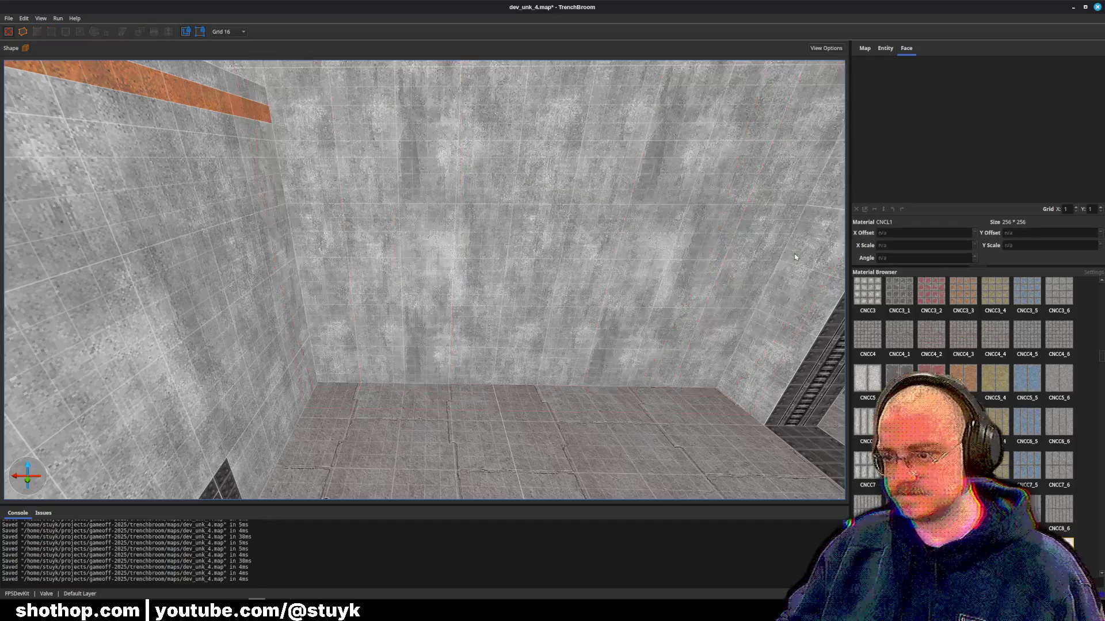
- Check the wall strip below the ceiling pipes and the long beam, then save dev_unk_4.map
{"action": "left_click_drag", "start_coordinate": [795, 256], "coordinate": [467, 309]}
{"action": "left_click", "coordinate": [414, 308]}
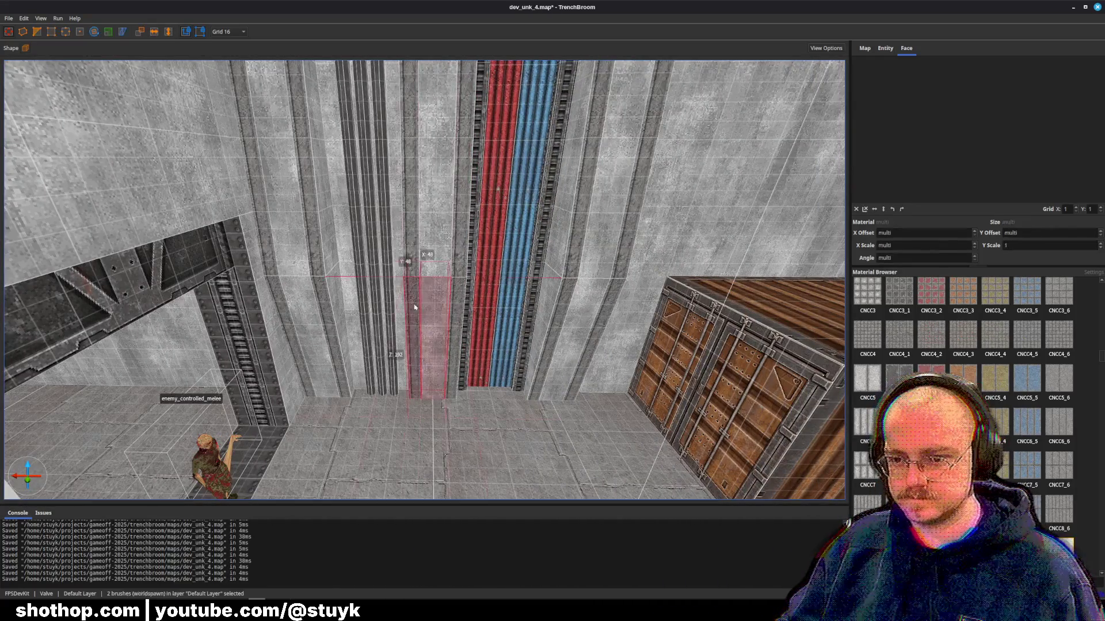
{"action": "left_click_drag", "start_coordinate": [453, 330], "coordinate": [506, 307]}
{"action": "key", "text": "s"}
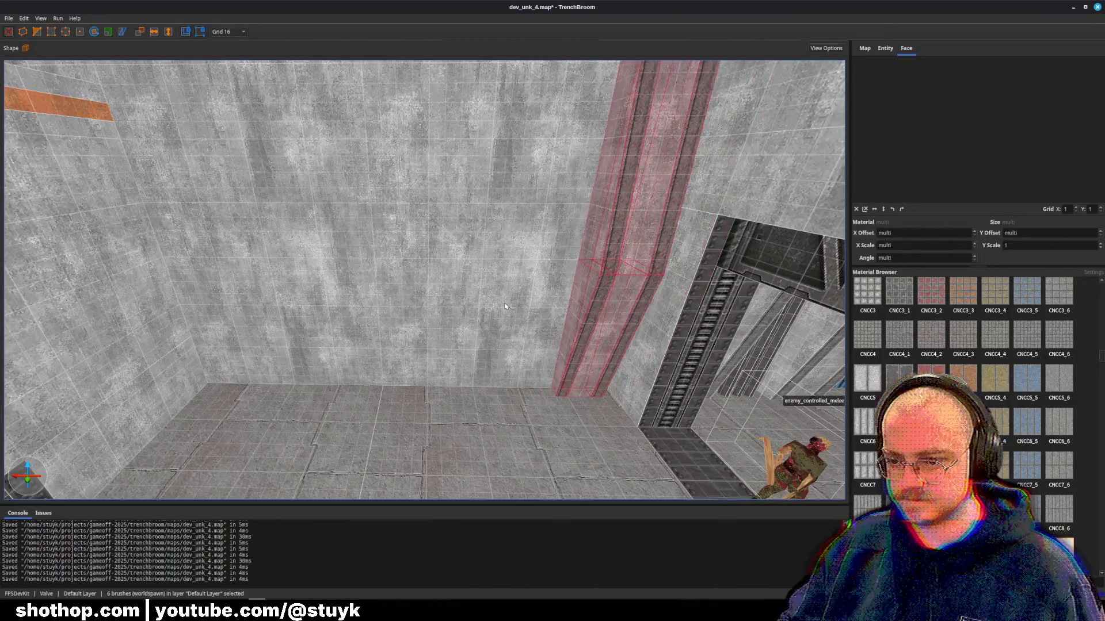
{"action": "key", "text": "a"}
{"action": "key", "text": "d"}
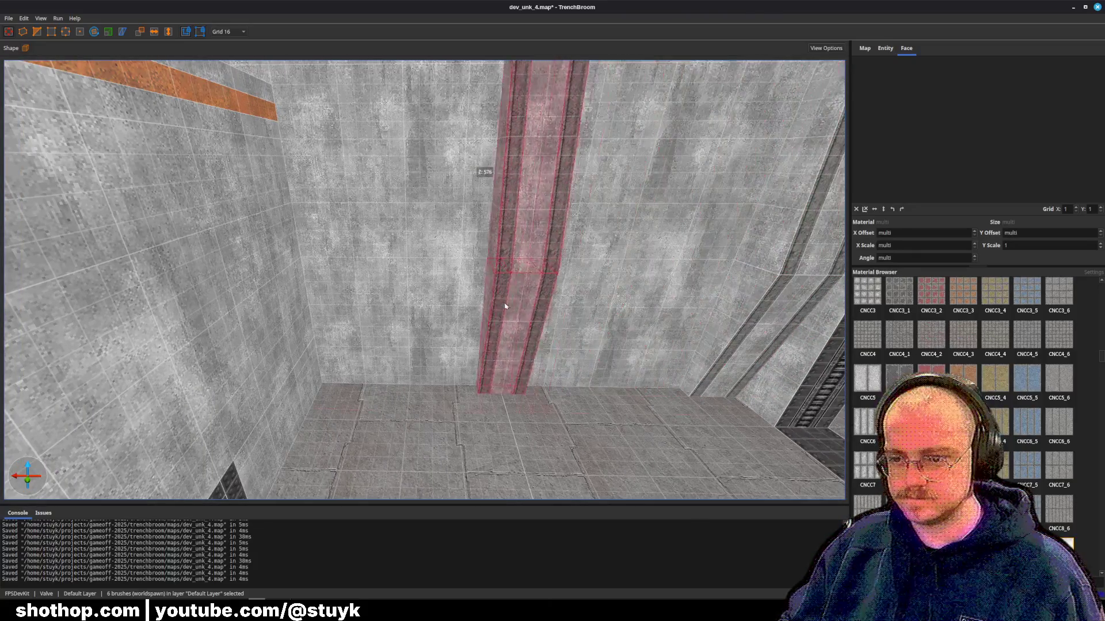
{"action": "key", "text": "Escape"}
{"action": "key", "text": "ctrl+s"}
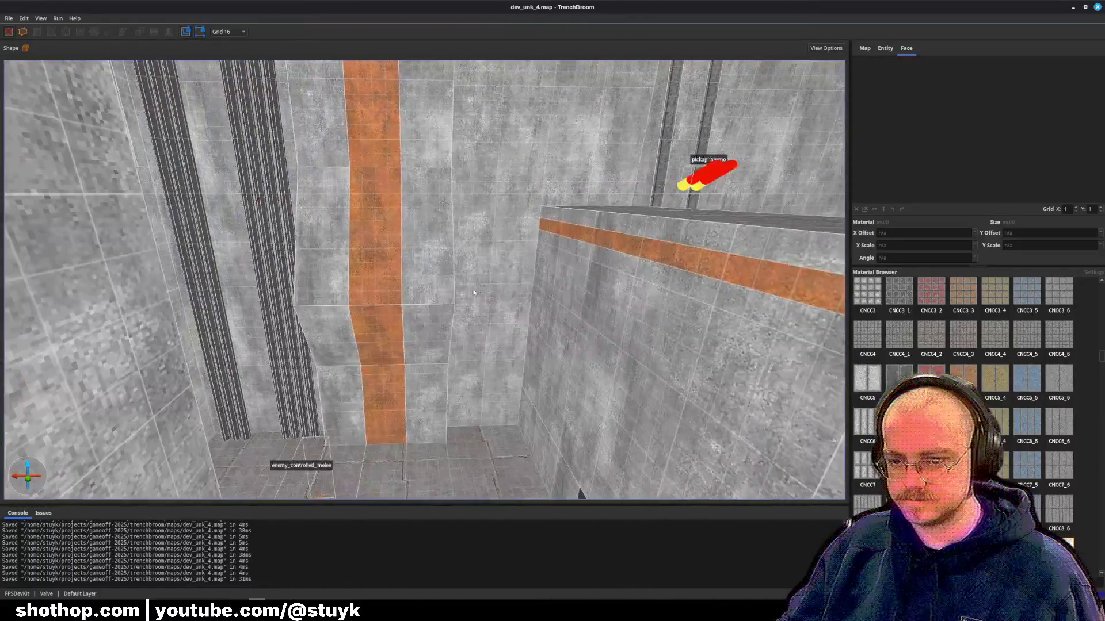
- Try selecting brushes beside the orange stripe, then clear the selection
{"action": "scroll", "coordinate": [301, 304], "scroll_direction": "up", "scroll_amount": 3}
{"action": "left_click", "coordinate": [301, 304]}
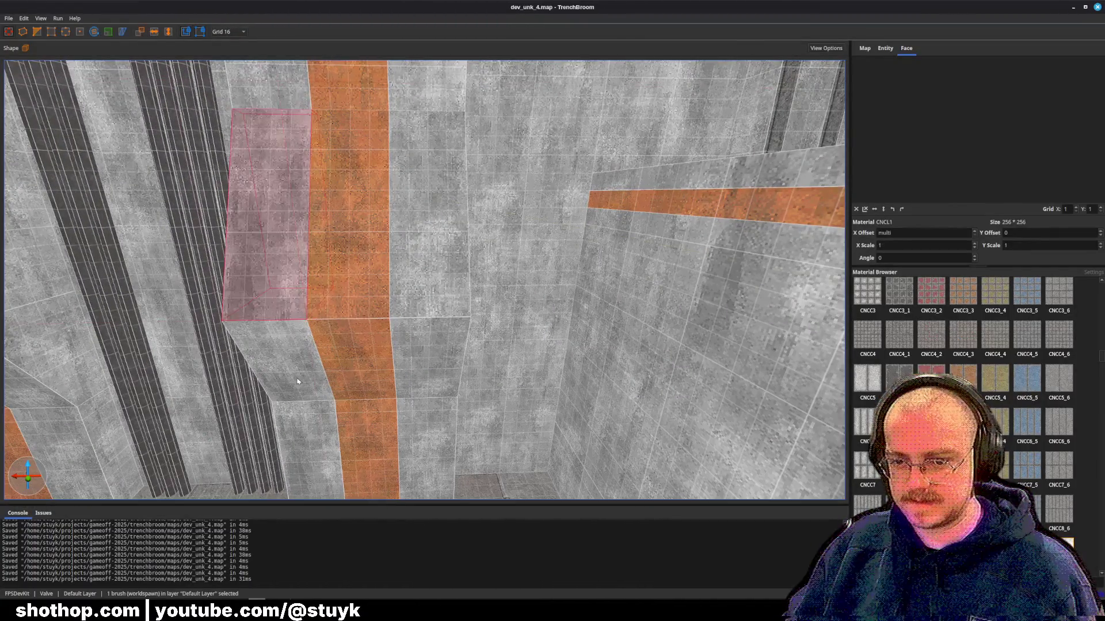
{"action": "left_click", "coordinate": [299, 382], "text": "ctrl"}
{"action": "left_click", "coordinate": [435, 459], "text": "ctrl"}
{"action": "scroll", "coordinate": [426, 253], "scroll_direction": "down", "scroll_amount": 3}
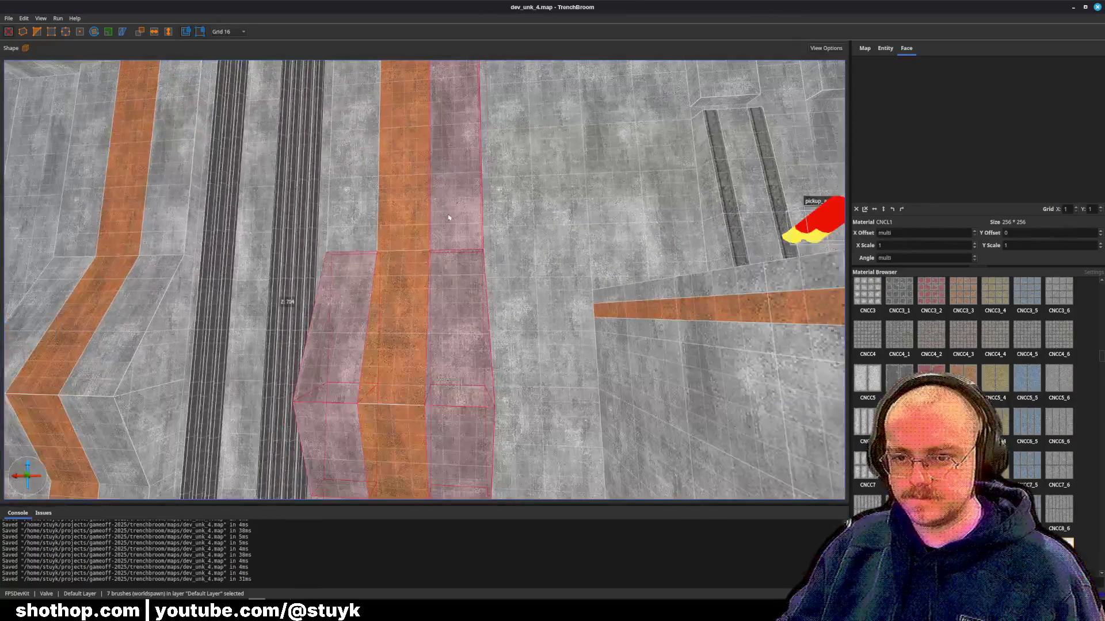
{"action": "key", "text": "Escape"}
{"action": "left_click", "coordinate": [393, 251]}
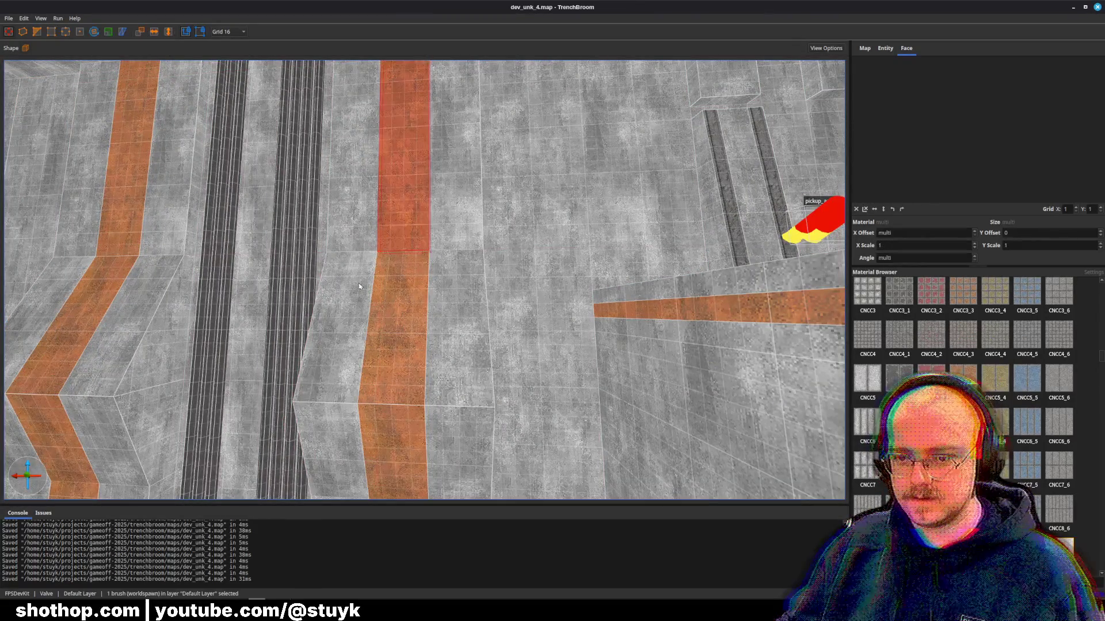
{"action": "key", "text": "Escape"}
- Select the stacked column brushes to the left of the orange stripe
{"action": "left_click", "coordinate": [352, 172]}
{"action": "left_click", "coordinate": [354, 322], "text": "ctrl"}
{"action": "scroll", "coordinate": [346, 376], "scroll_direction": "up", "scroll_amount": 2}
{"action": "left_click", "coordinate": [345, 376], "text": "ctrl"}
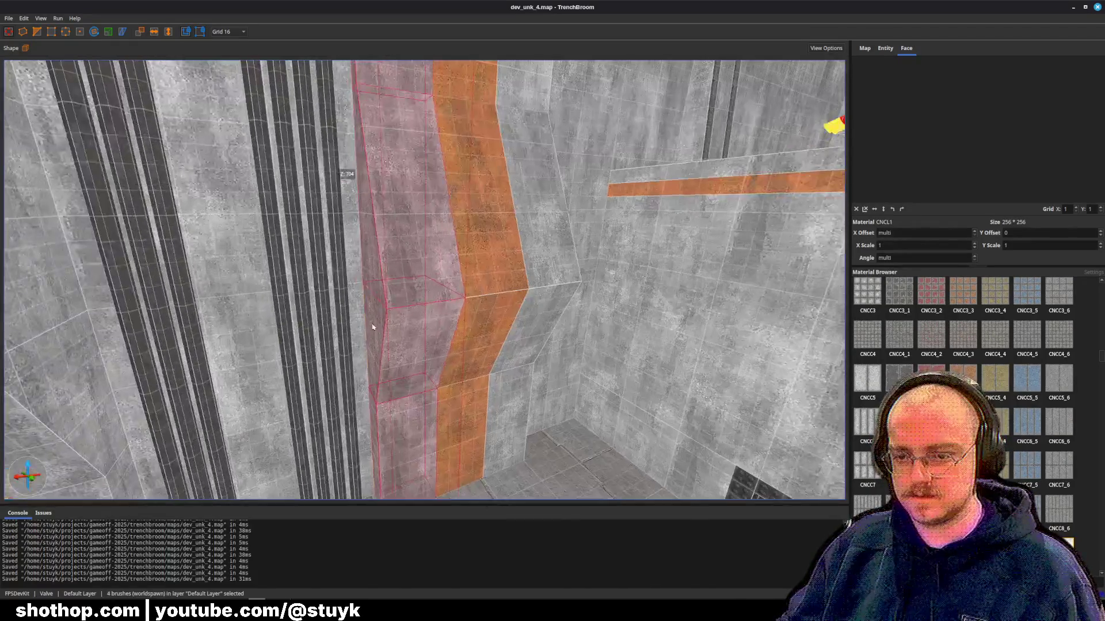
{"action": "left_click", "coordinate": [385, 324], "text": "ctrl"}
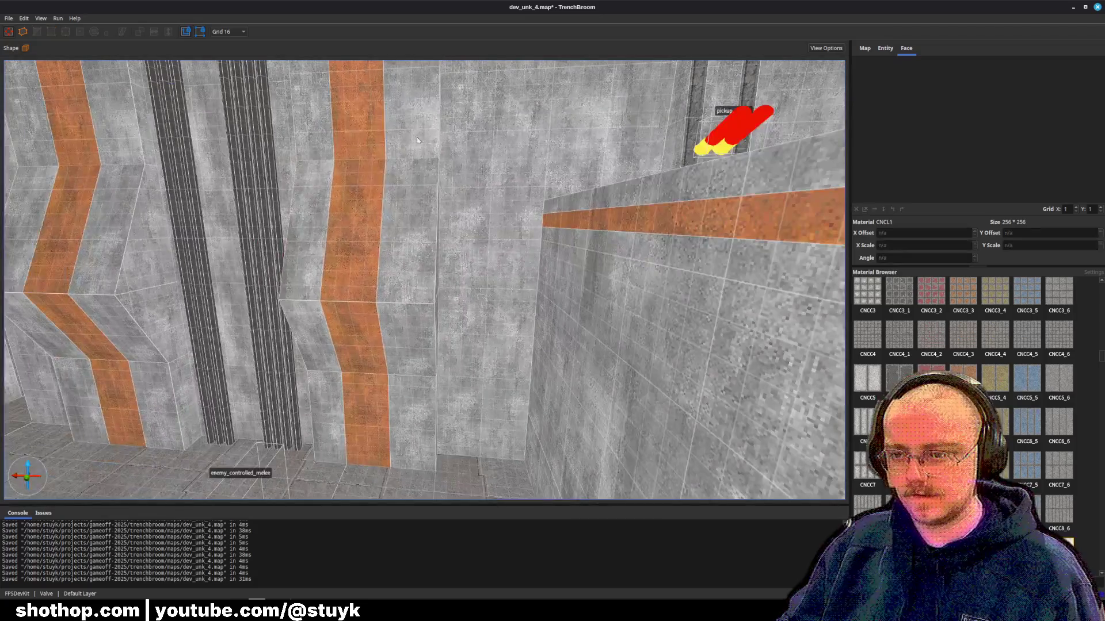
{"action": "left_click", "coordinate": [398, 242]}
{"action": "left_click", "coordinate": [398, 242], "text": "ctrl"}
{"action": "left_click", "coordinate": [397, 334], "text": "ctrl"}
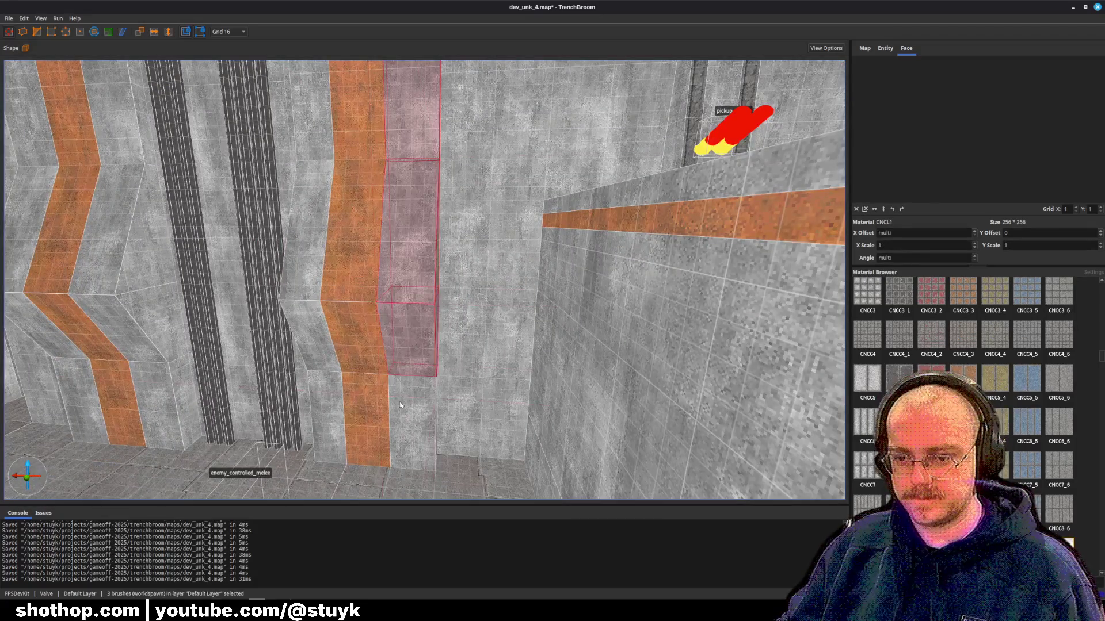
{"action": "left_click", "coordinate": [403, 454], "text": "ctrl"}
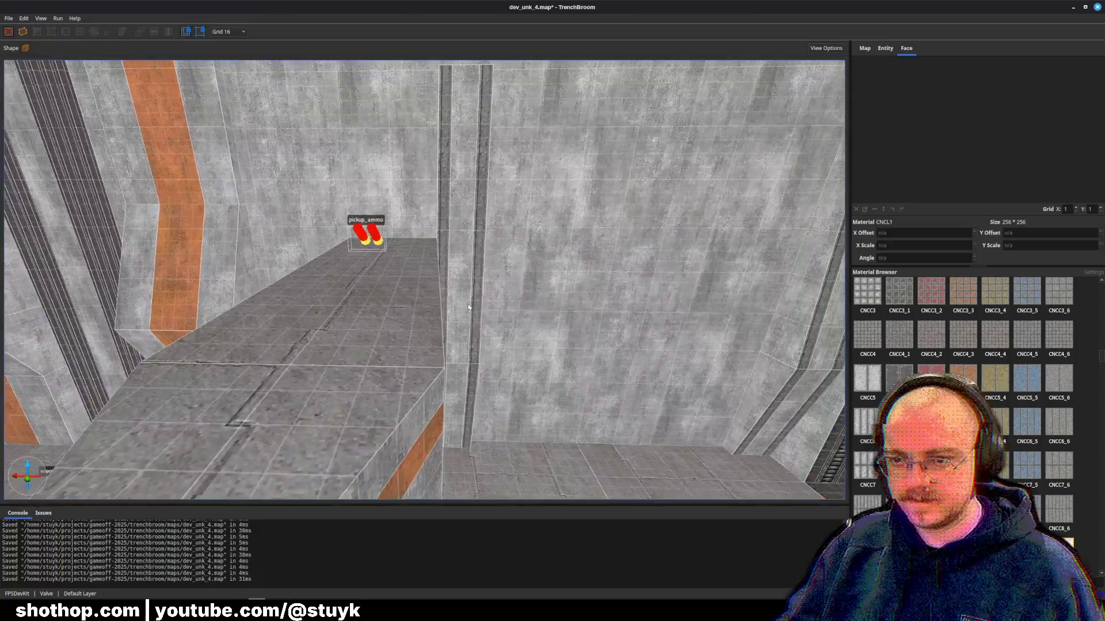
- Select both pieces of the thin column by the ledge and nudge it left toward the stripe
{"action": "left_click", "coordinate": [440, 226]}
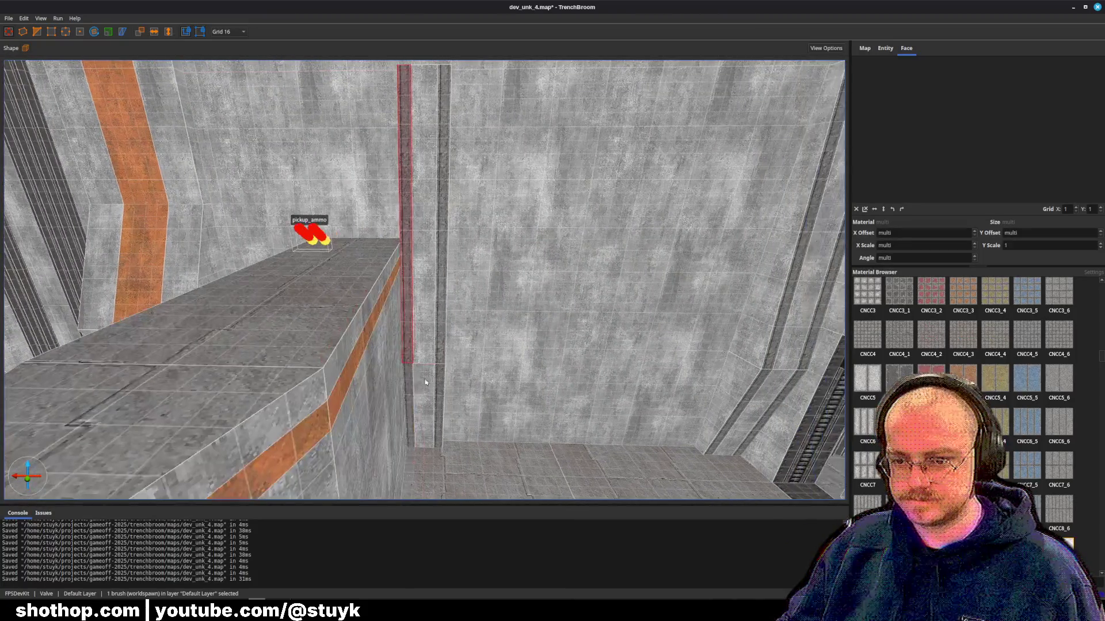
{"action": "left_click", "coordinate": [408, 384], "text": "ctrl"}
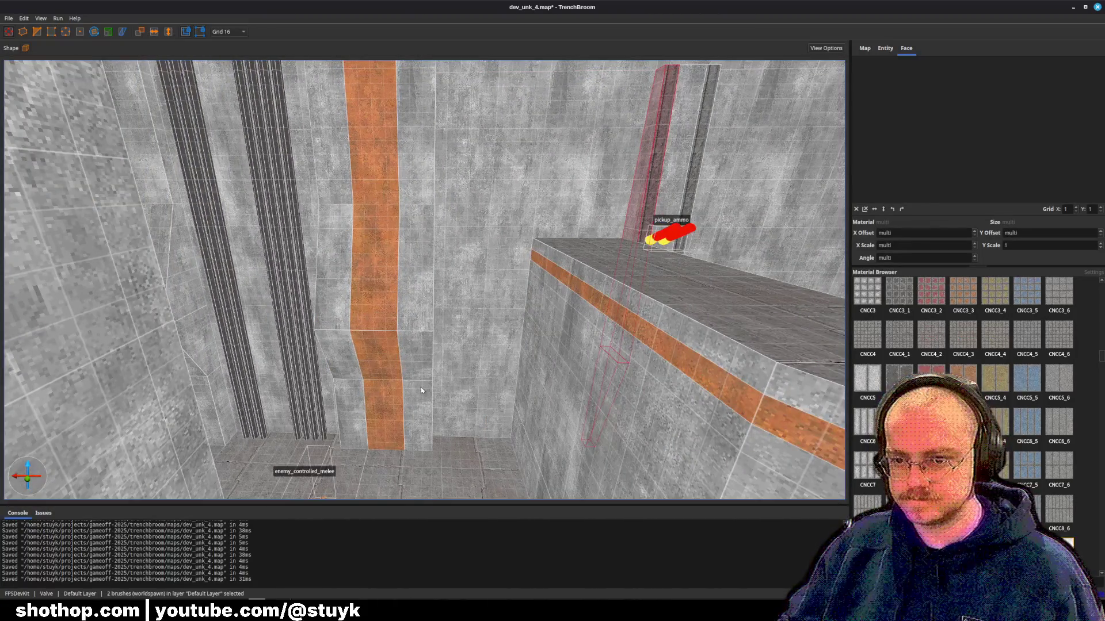
{"action": "key", "text": "Left"}
{"action": "key", "text": "Left"}
{"action": "key", "text": "Left"}
{"action": "key", "text": "Left"}
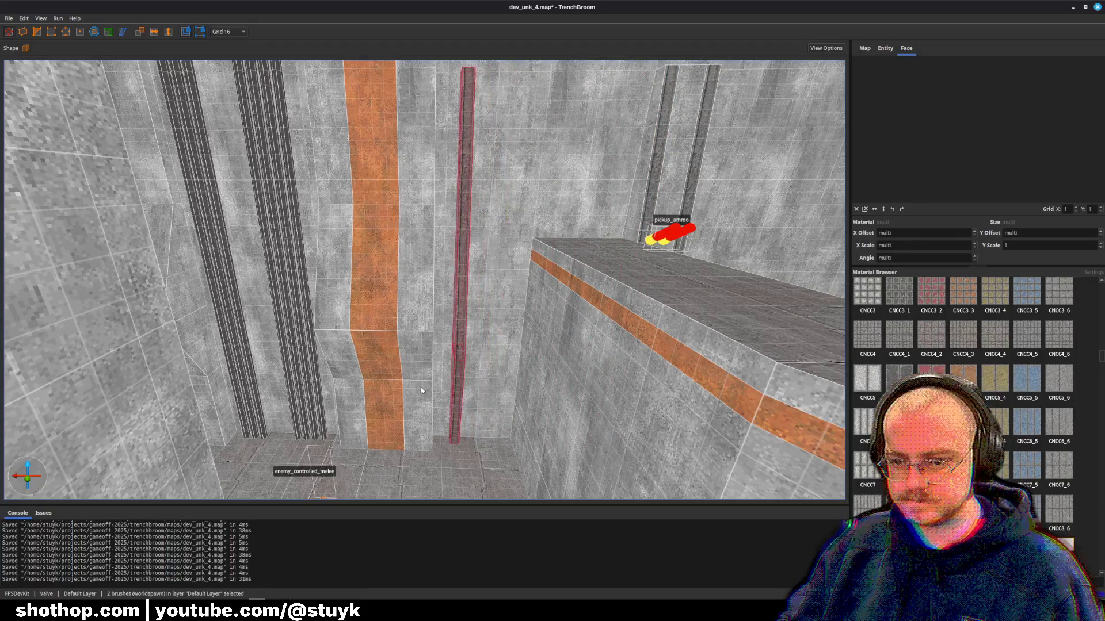
{"action": "key", "text": "Left"}
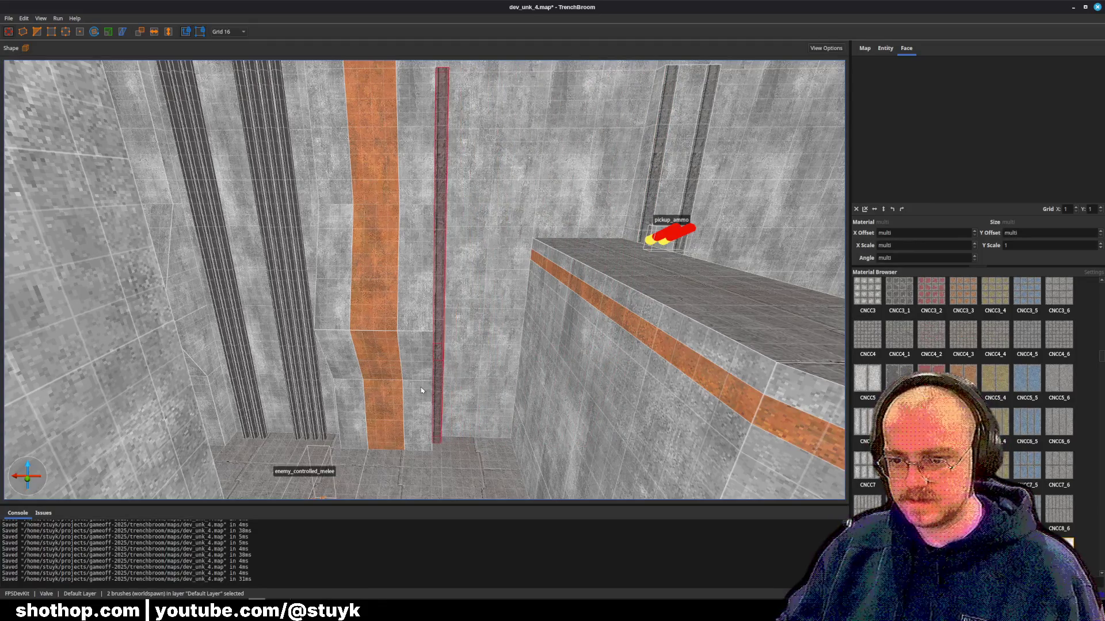
{"action": "key", "text": "ctrl+u"}
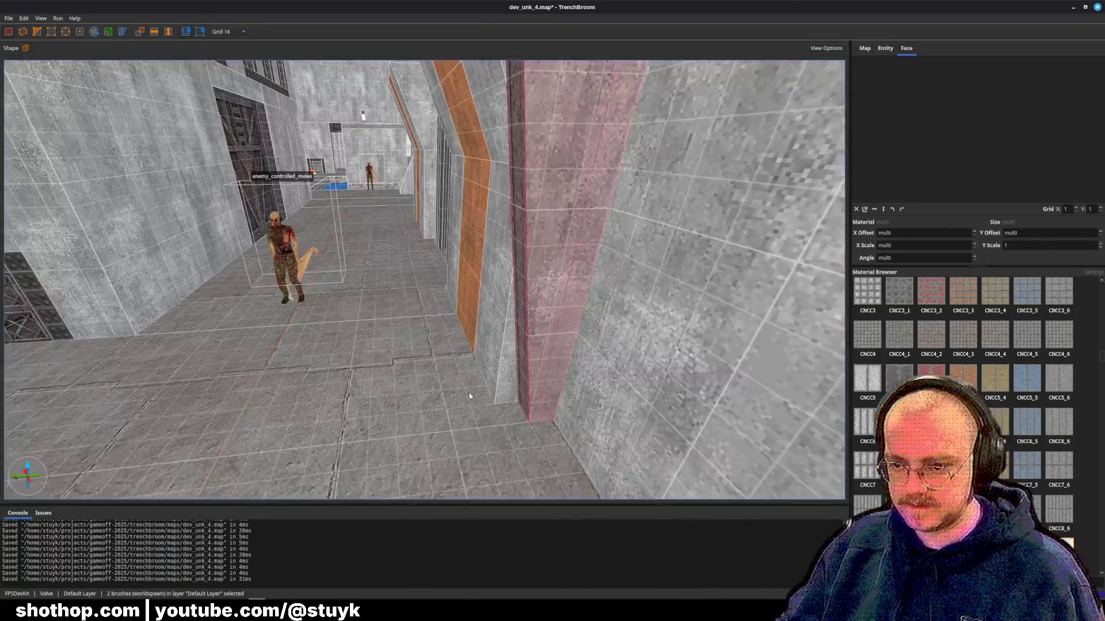
- In vertex editing, select only the lower piece of the thin column
{"action": "key", "text": "v"}
{"action": "left_click", "coordinate": [523, 411]}
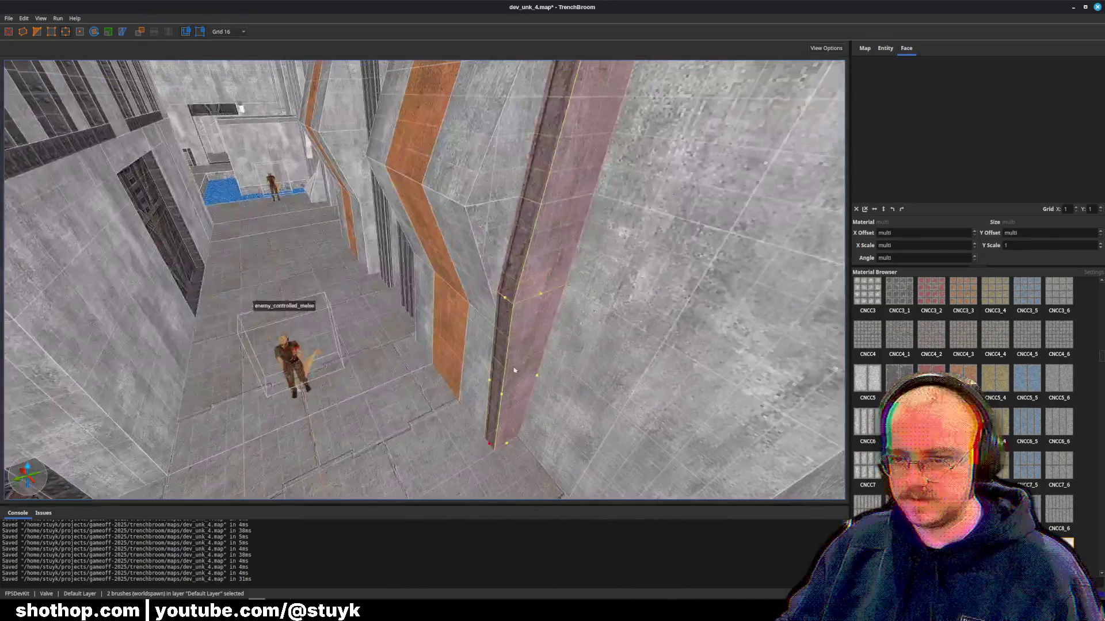
{"action": "mouse_move", "coordinate": [515, 370]}
{"action": "left_mouse_down"}
{"action": "mouse_move", "coordinate": [547, 382]}
{"action": "mouse_move", "coordinate": [506, 354]}
{"action": "mouse_move", "coordinate": [555, 348]}
{"action": "left_mouse_up"}
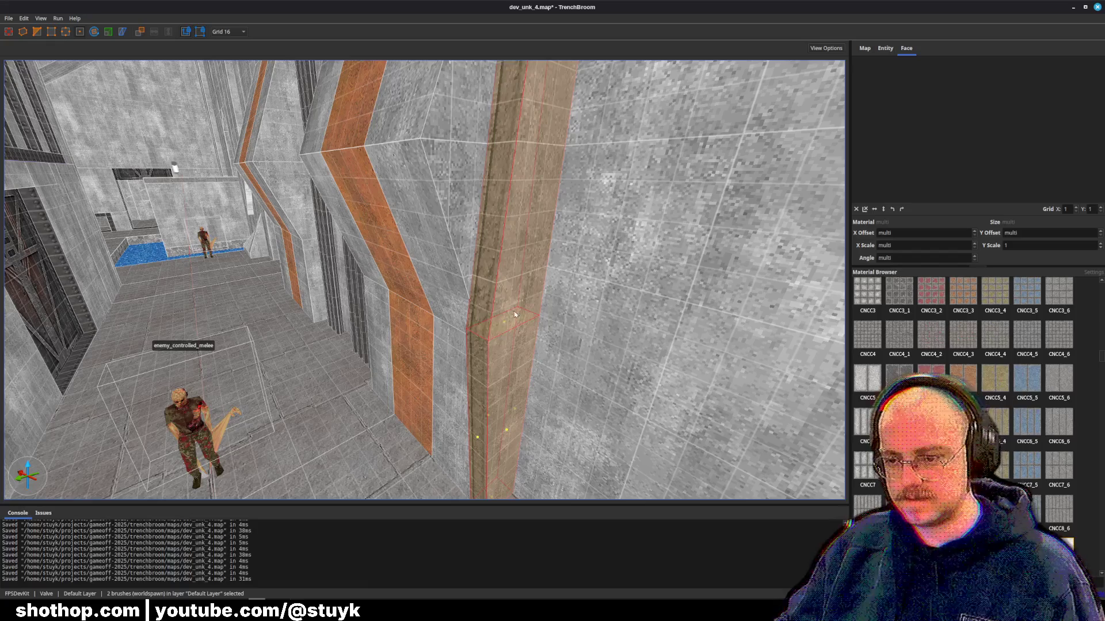
{"action": "left_click", "coordinate": [504, 329]}
{"action": "left_click_drag", "start_coordinate": [504, 329], "coordinate": [533, 338]}
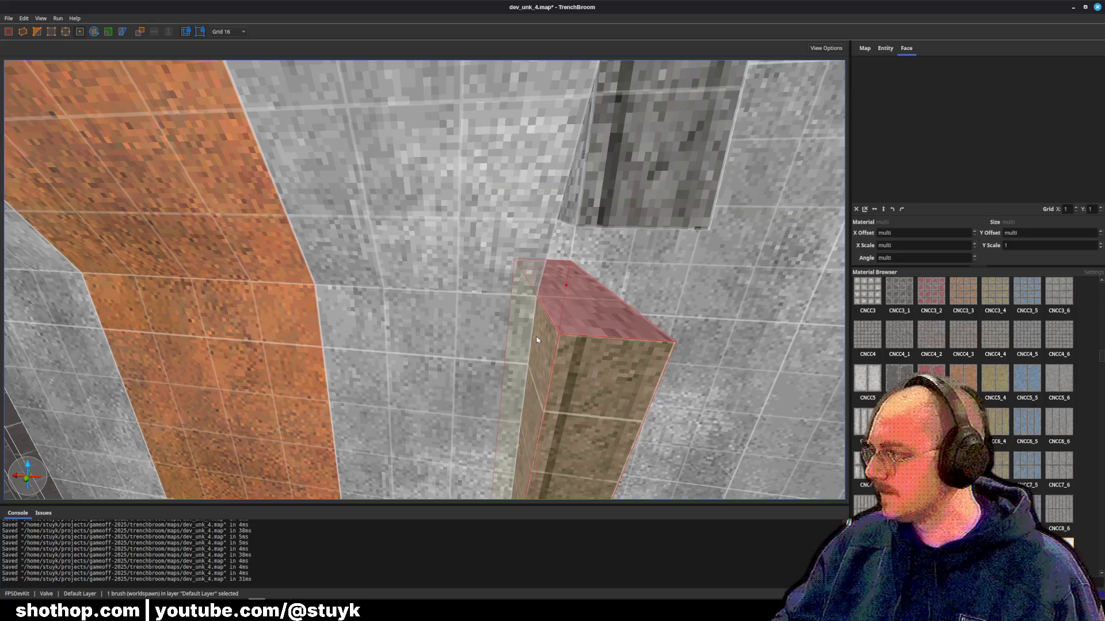
{"action": "mouse_move", "coordinate": [538, 339]}
{"action": "left_mouse_down"}
{"action": "mouse_move", "coordinate": [387, 380]}
{"action": "mouse_move", "coordinate": [319, 364]}
{"action": "mouse_move", "coordinate": [382, 375]}
{"action": "mouse_move", "coordinate": [355, 216]}
{"action": "mouse_move", "coordinate": [437, 403]}
{"action": "left_mouse_up"}
- Raise the lower column piece toward the ceiling with three Page Up nudges
{"action": "key", "text": "e"}
{"action": "key", "text": "e"}
{"action": "key", "text": "e"}
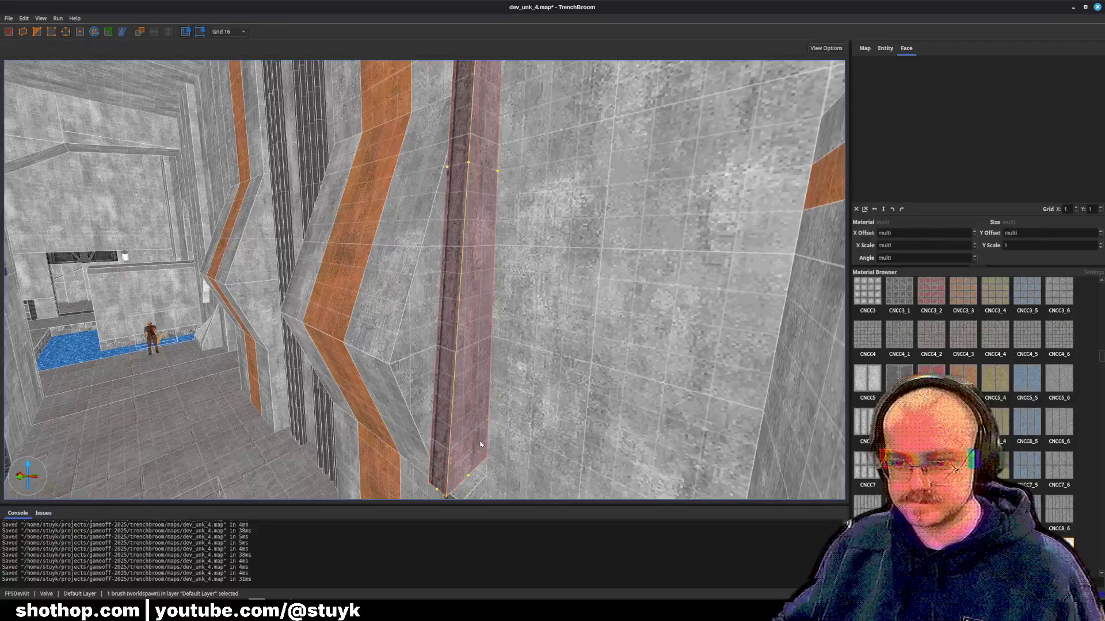
{"action": "key", "text": "Page_Up"}
{"action": "key", "text": "Page_Up"}
{"action": "key", "text": "Page_Up"}
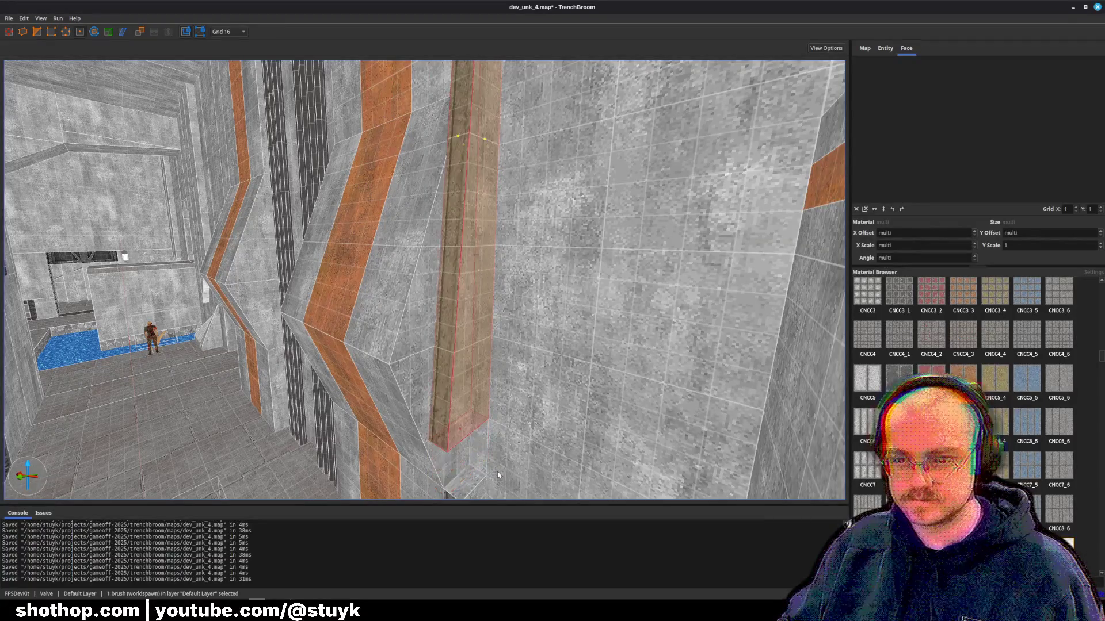
{"action": "key", "text": "Page_Up"}
{"action": "key", "text": "Page_Up"}
{"action": "key", "text": "Page_Up"}
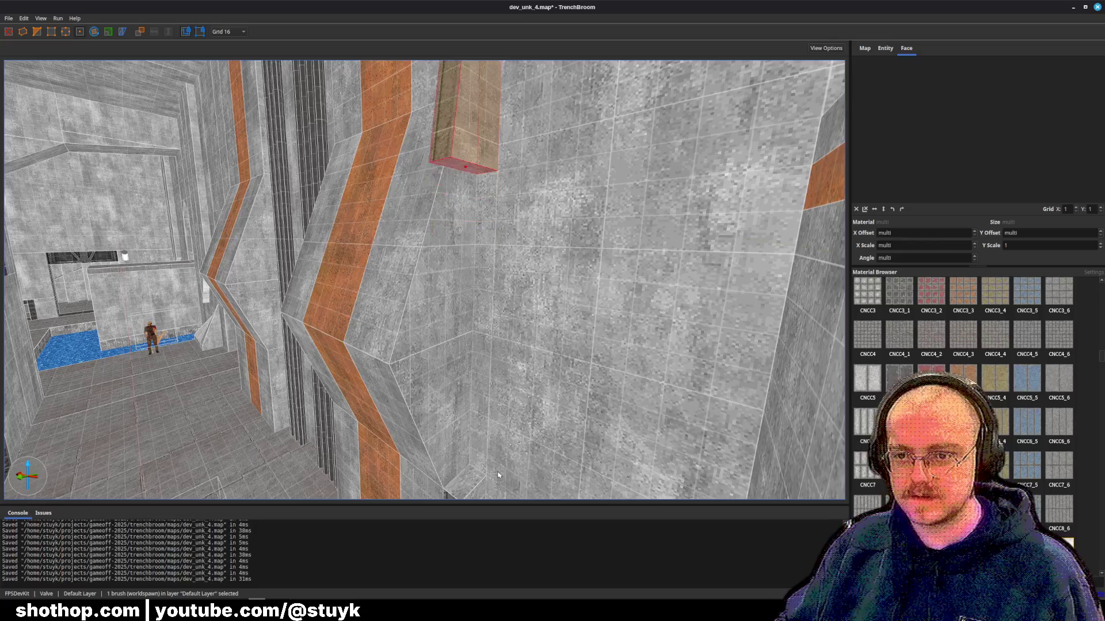
{"action": "mouse_move", "coordinate": [485, 468]}
{"action": "left_mouse_down"}
{"action": "mouse_move", "coordinate": [551, 377]}
{"action": "mouse_move", "coordinate": [389, 426]}
{"action": "mouse_move", "coordinate": [423, 419]}
{"action": "left_mouse_up"}
{"action": "key", "text": "Page_Up"}
{"action": "key", "text": "Page_Up"}
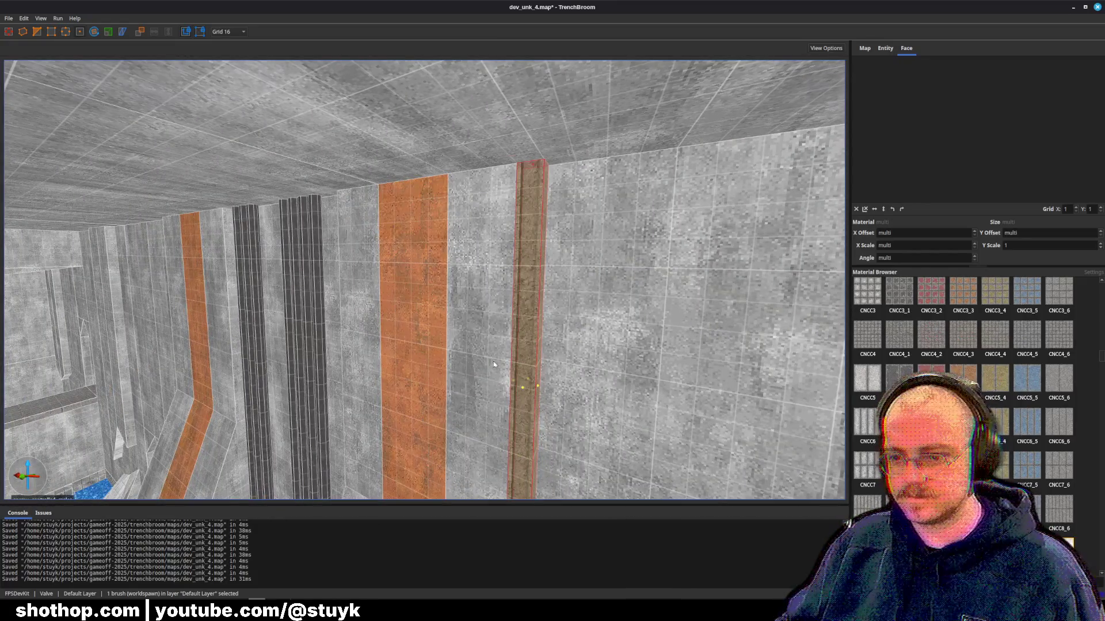
{"action": "key", "text": "Escape"}
{"action": "left_click_drag", "start_coordinate": [493, 365], "coordinate": [419, 281]}
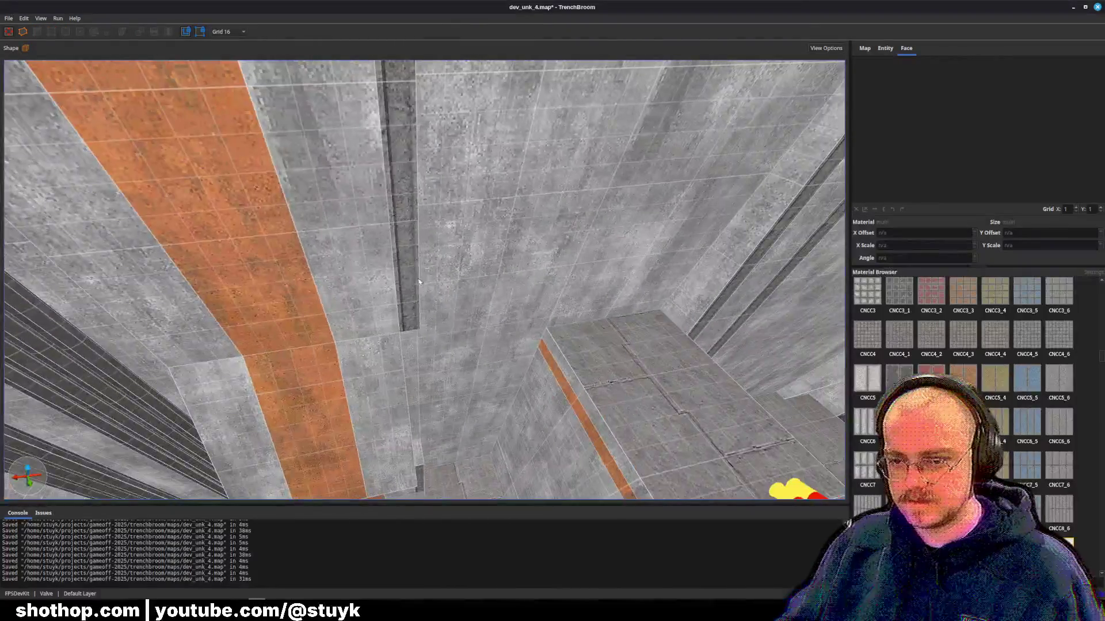
- Select the thin wall column brush and raise it up the wall
{"action": "left_click", "coordinate": [418, 281], "text": "shift"}
{"action": "key", "text": "Escape"}
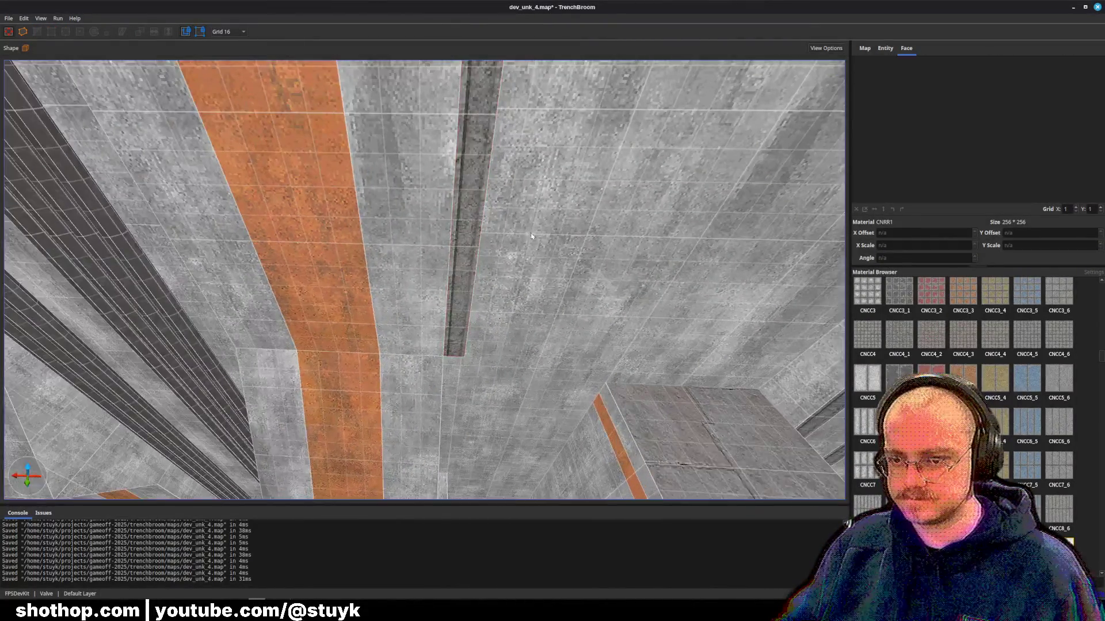
{"action": "key", "text": "w"}
{"action": "scroll", "coordinate": [516, 212], "scroll_direction": "down", "scroll_amount": 5}
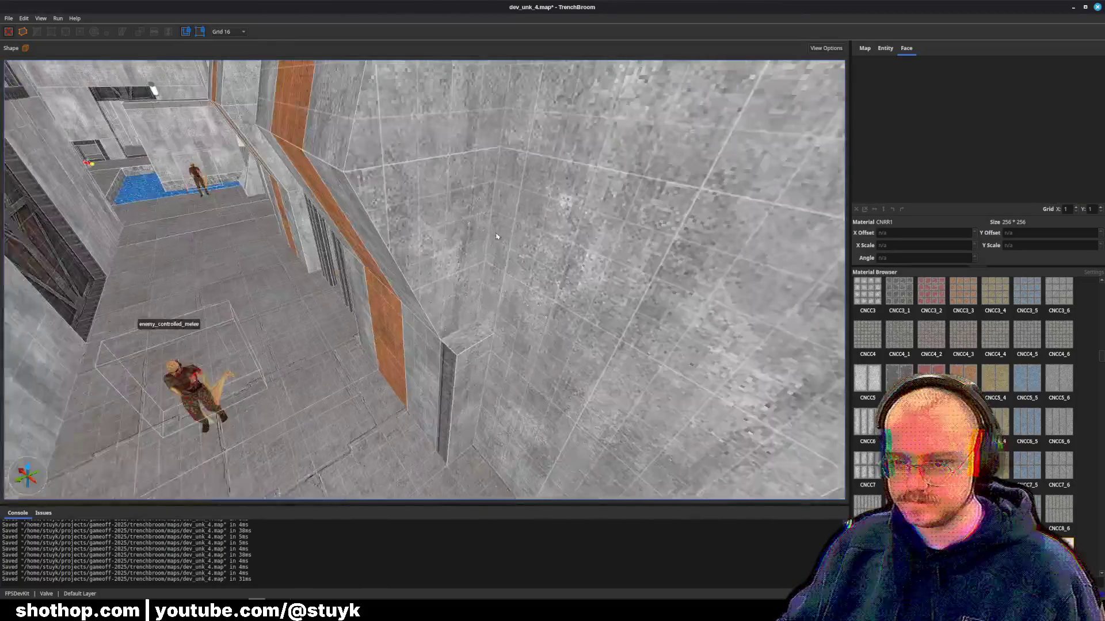
{"action": "left_click", "coordinate": [446, 345], "text": "shift"}
{"action": "scroll", "coordinate": [469, 324], "scroll_direction": "up", "scroll_amount": 3}
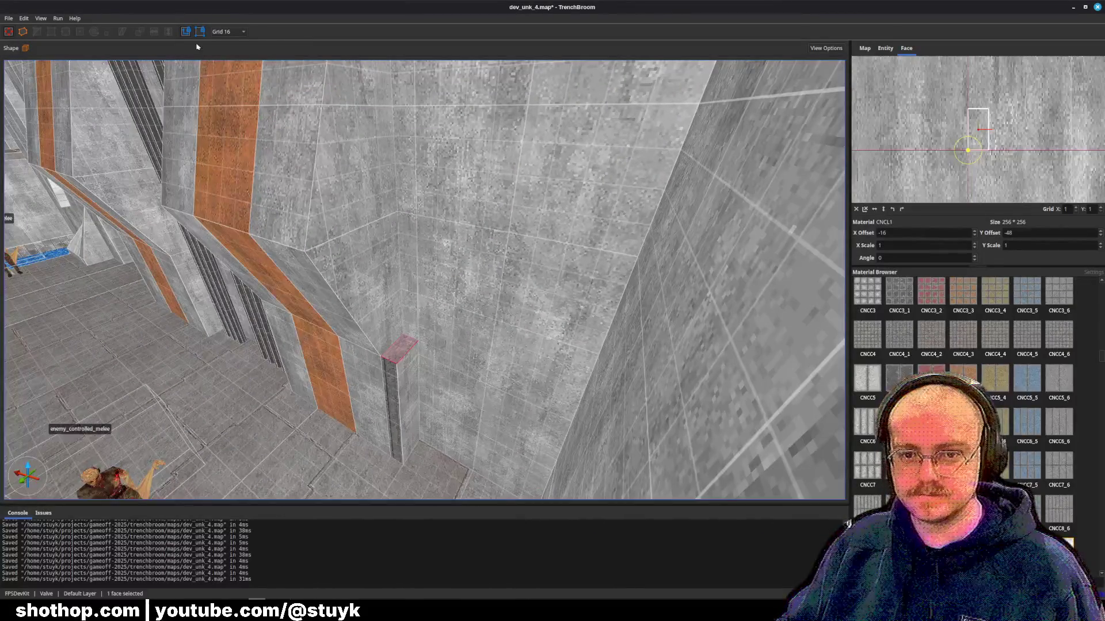
{"action": "scroll", "coordinate": [438, 333], "scroll_direction": "up", "scroll_amount": 3}
{"action": "left_click", "coordinate": [441, 337]}
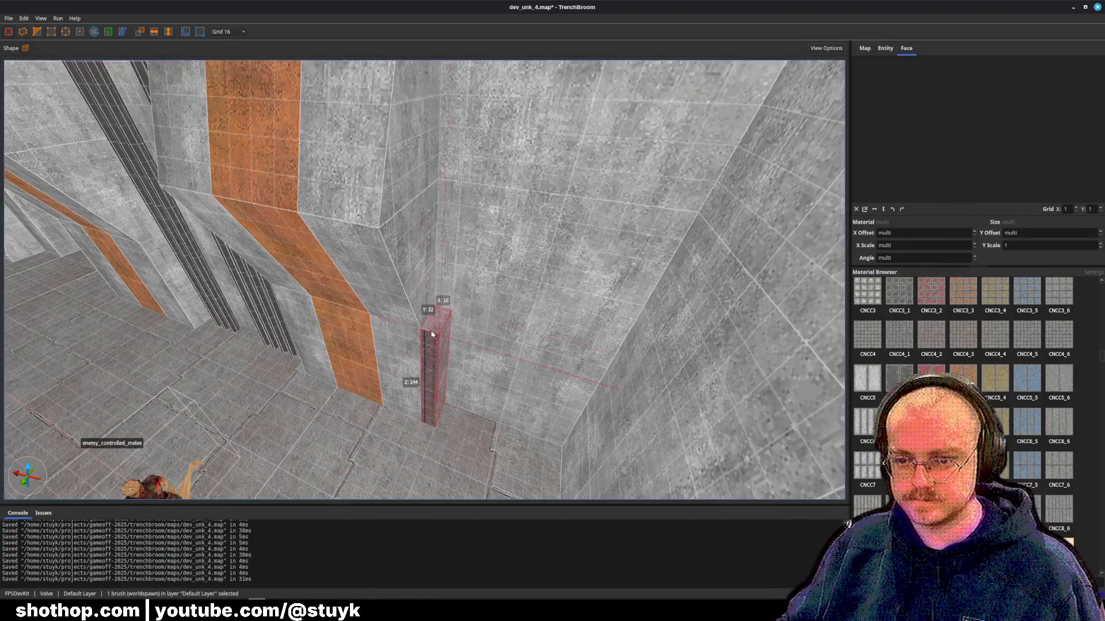
{"action": "key", "text": "Page_Up"}
{"action": "key", "text": "Page_Up"}
{"action": "key", "text": "Page_Up"}
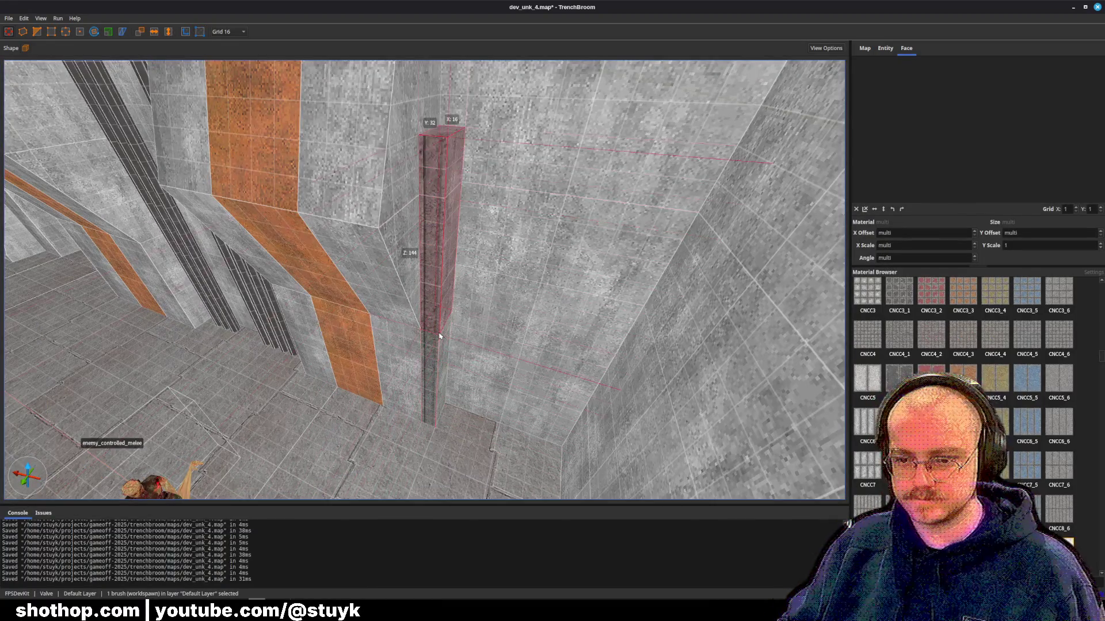
- Test a 15° top-face texture rotation, then drag the column top down to 112 units tall
{"action": "key", "text": "v"}
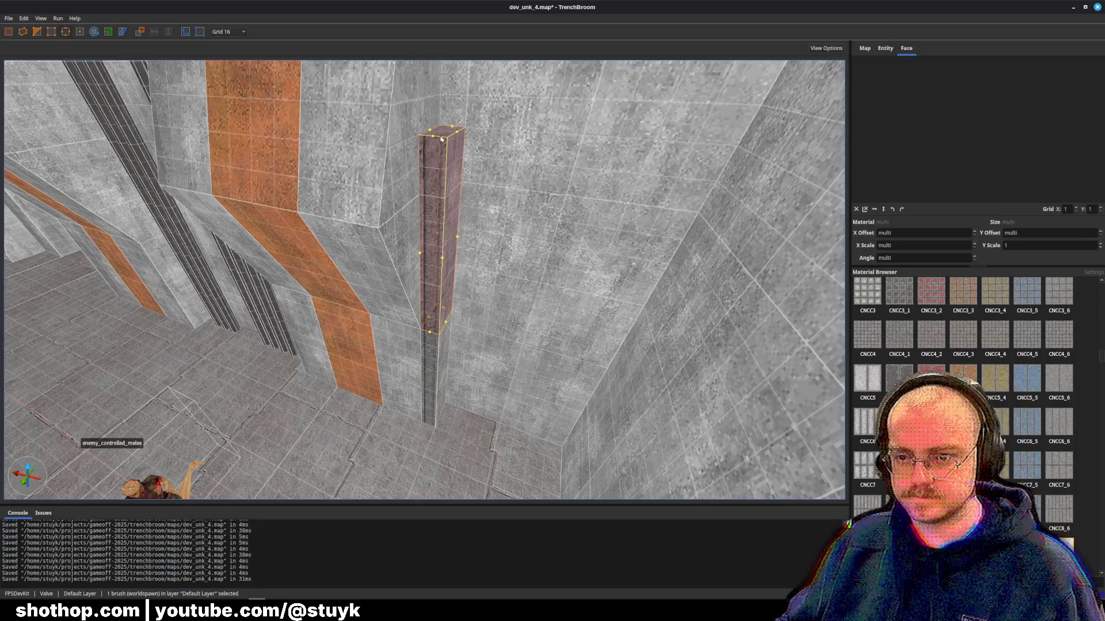
{"action": "key", "text": "Escape"}
{"action": "left_click", "coordinate": [441, 136], "text": "shift"}
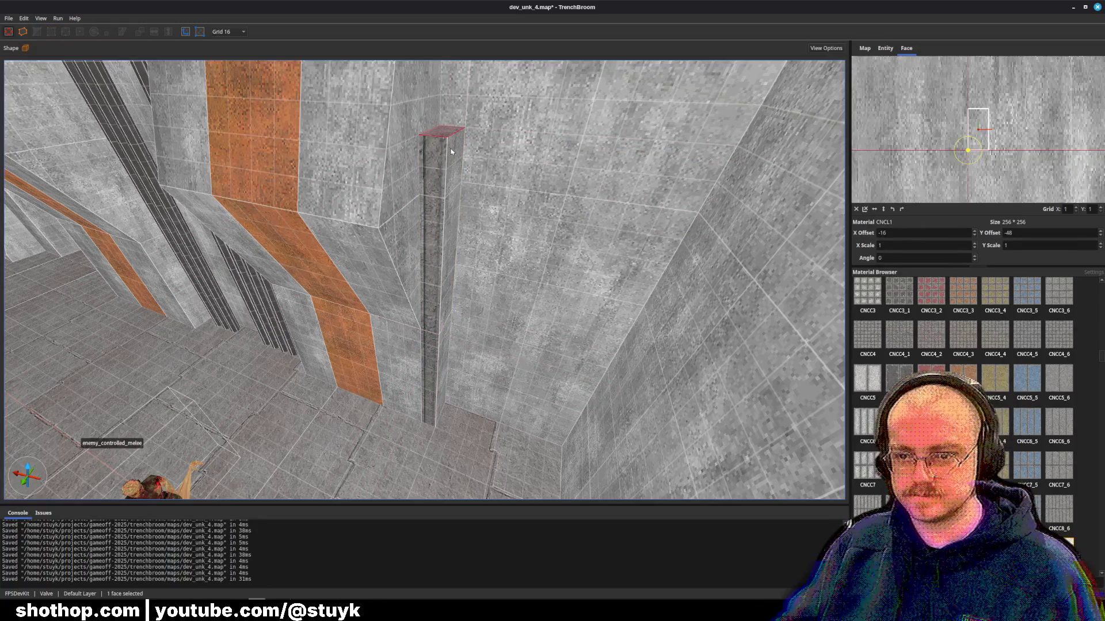
{"action": "key", "text": "Page_Up"}
{"action": "key", "text": "Page_Down"}
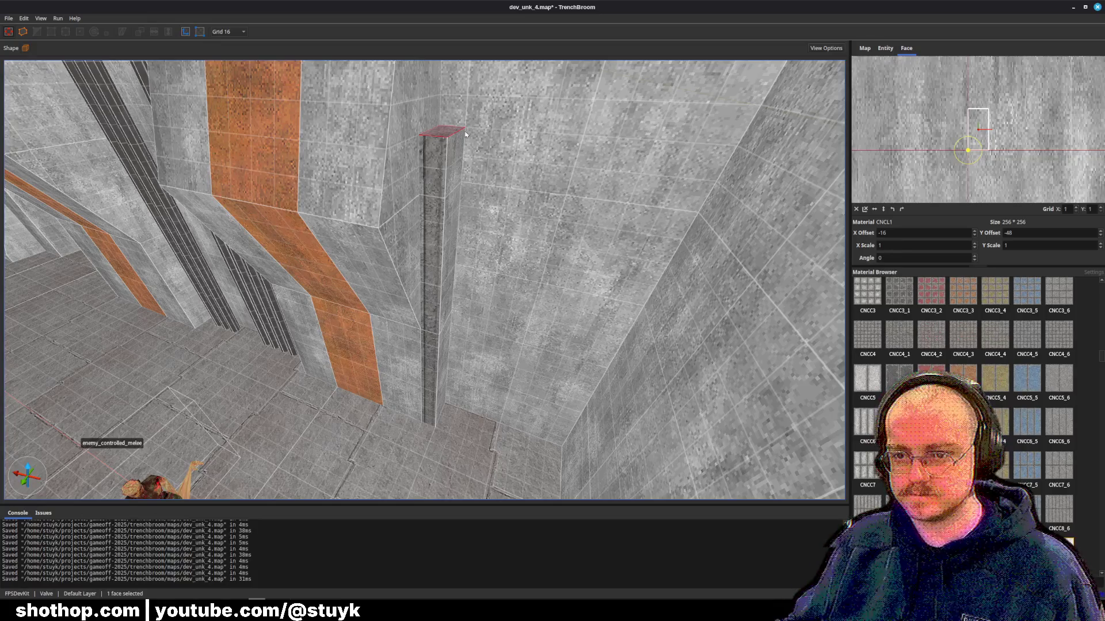
{"action": "left_click", "coordinate": [458, 145]}
{"action": "mouse_move", "coordinate": [443, 132]}
{"action": "left_mouse_down", "text": "shift"}
{"action": "mouse_move", "coordinate": [433, 199]}
{"action": "mouse_move", "coordinate": [483, 242]}
{"action": "mouse_move", "coordinate": [569, 173]}
{"action": "mouse_move", "coordinate": [583, 219]}
{"action": "left_mouse_up", "text": "shift"}
{"action": "key", "text": "Escape"}
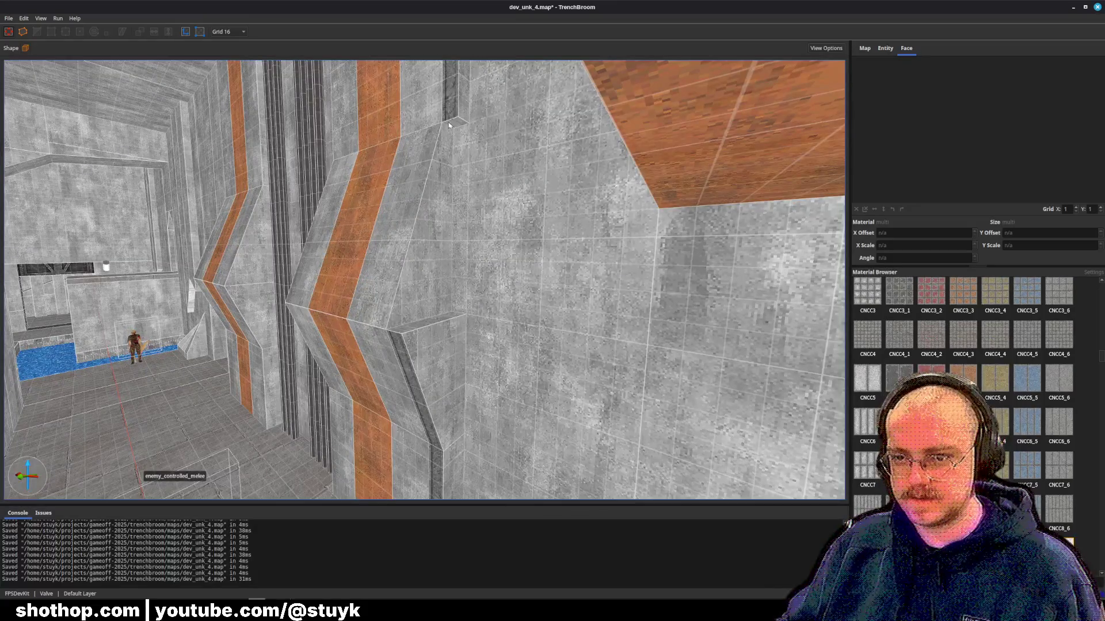
- Move the thin corner brush down and slant its top vertex into a stretched wedge brace
{"action": "mouse_move", "coordinate": [449, 125]}
{"action": "left_mouse_down"}
{"action": "mouse_move", "coordinate": [450, 423]}
{"action": "mouse_move", "coordinate": [449, 343]}
{"action": "left_mouse_up"}
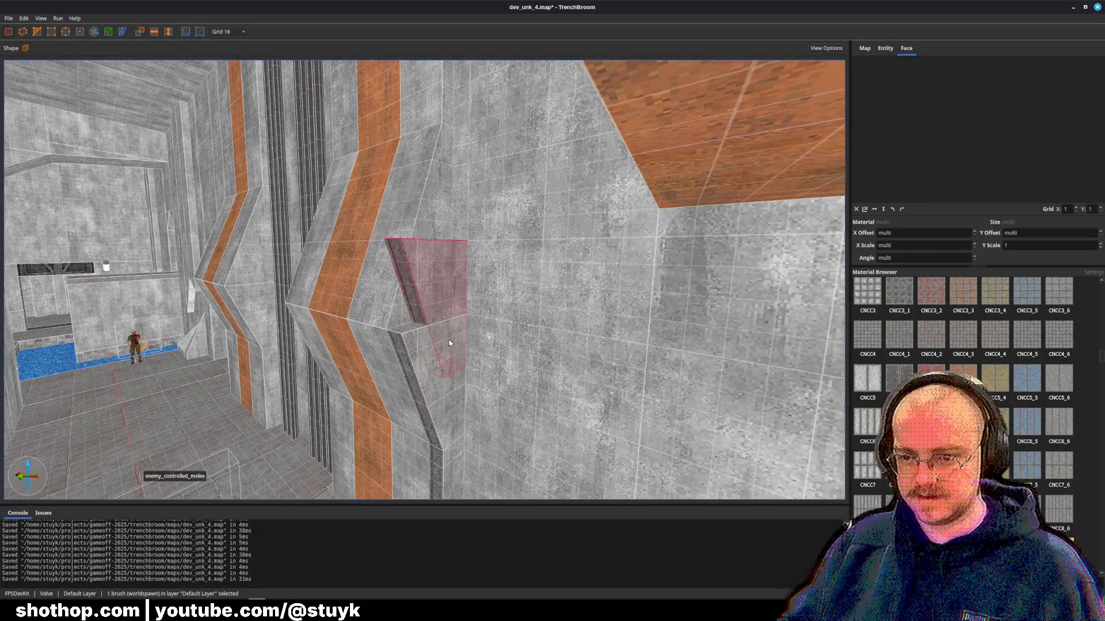
{"action": "key", "text": "Page_Up"}
{"action": "key", "text": "Page_Up"}
{"action": "key", "text": "v"}
{"action": "scroll", "coordinate": [449, 339], "scroll_direction": "up", "scroll_amount": 5}
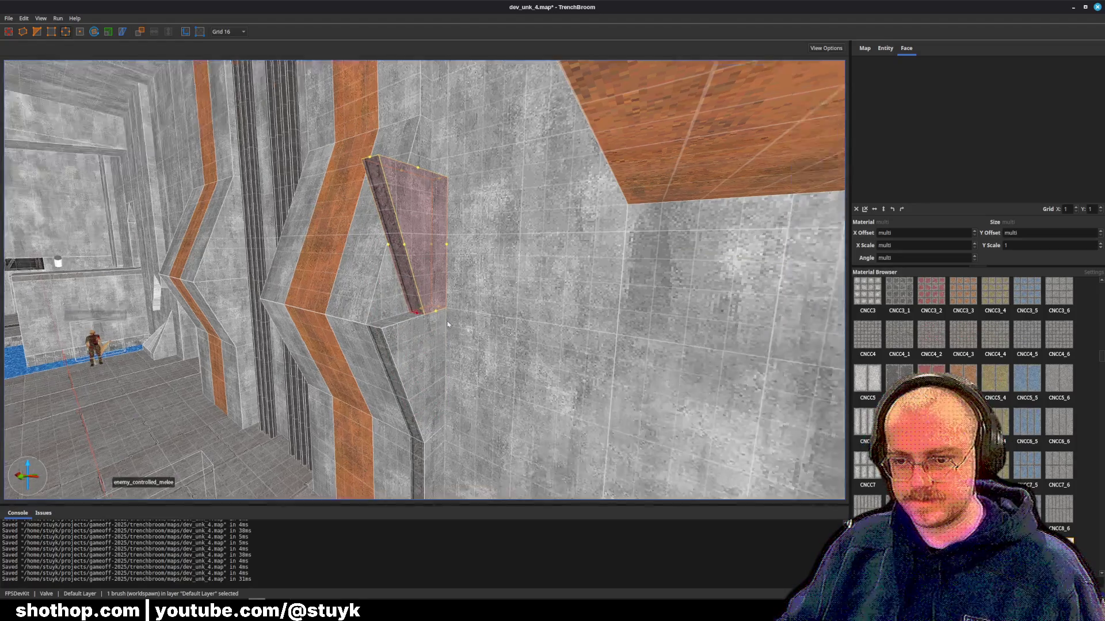
{"action": "key", "text": "ctrl+u"}
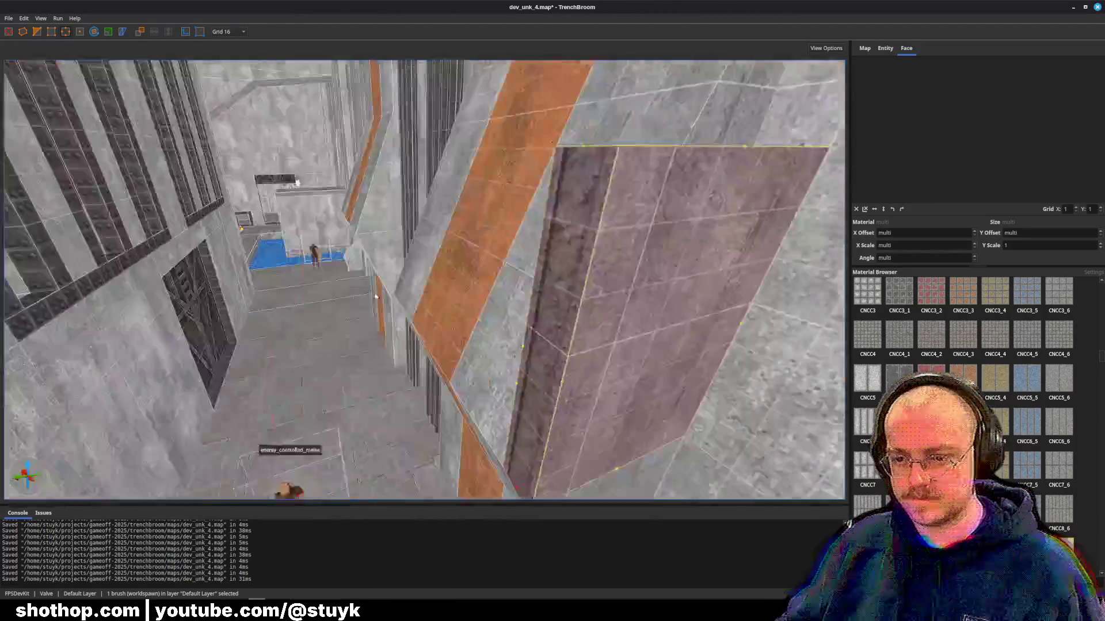
{"action": "key", "text": "Right"}
{"action": "key", "text": "Right"}
{"action": "key", "text": "Right"}
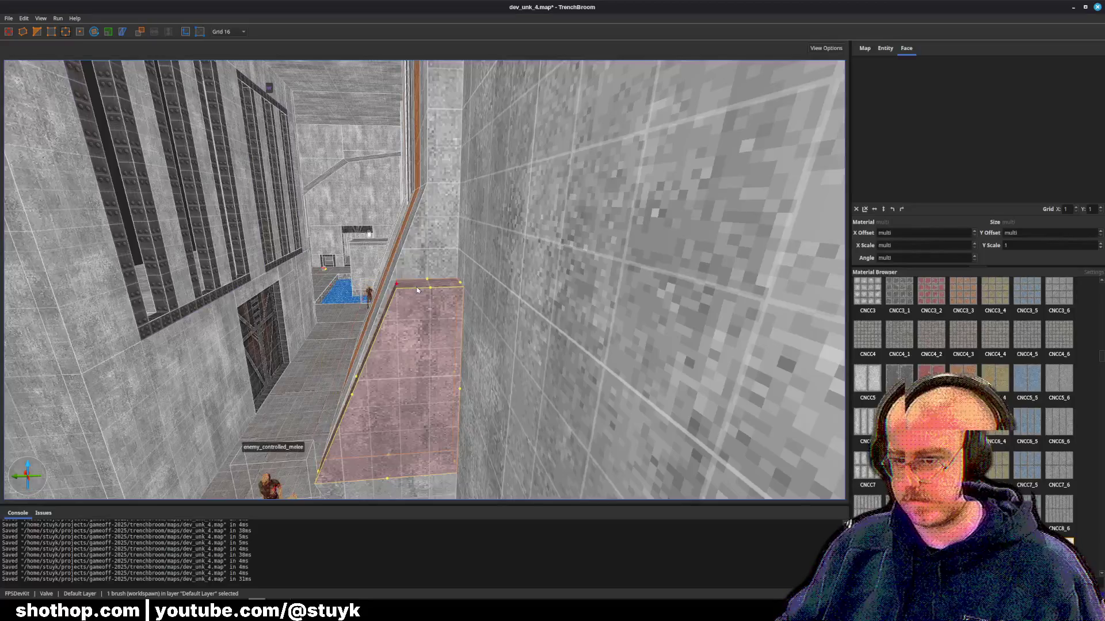
{"action": "key", "text": "Right"}
{"action": "key", "text": "Right"}
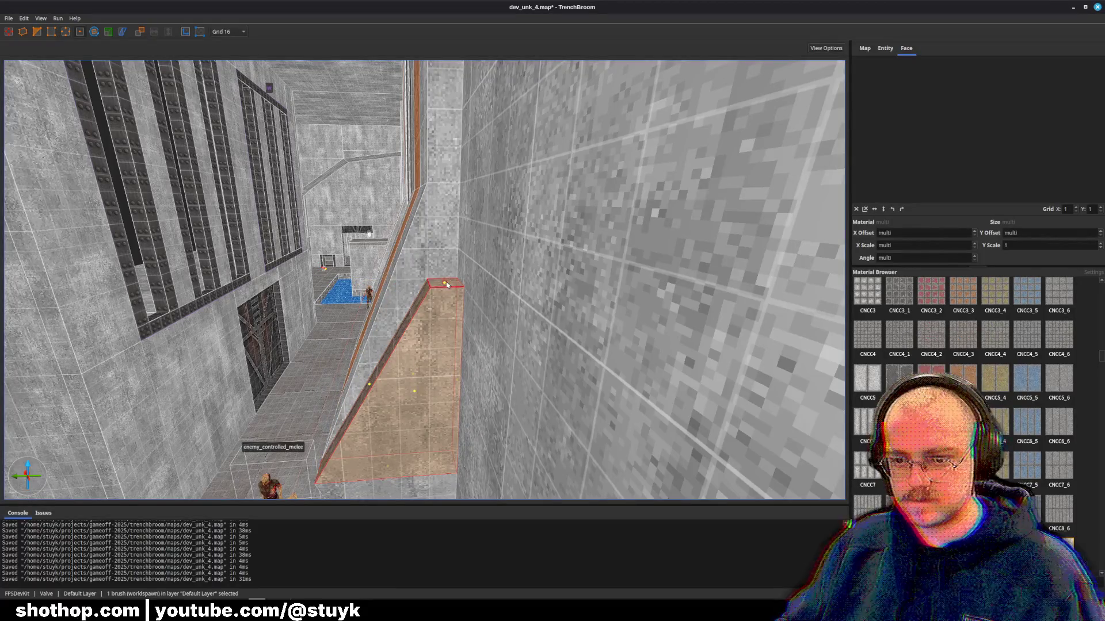
{"action": "left_click_drag", "start_coordinate": [446, 284], "coordinate": [446, 189]}
{"action": "key", "text": "Escape"}
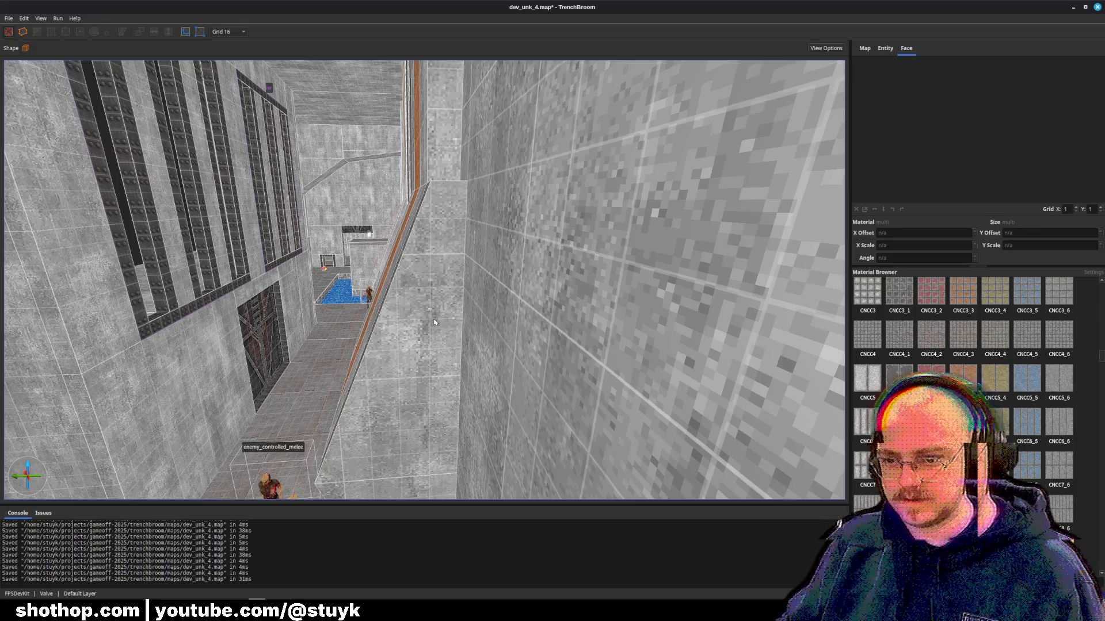
- Check the surrounding wall faces, deselect, and save dev_unk_4.map
{"action": "left_click", "coordinate": [434, 322], "text": "shift"}
{"action": "left_click", "coordinate": [424, 255], "text": "ctrl+shift"}
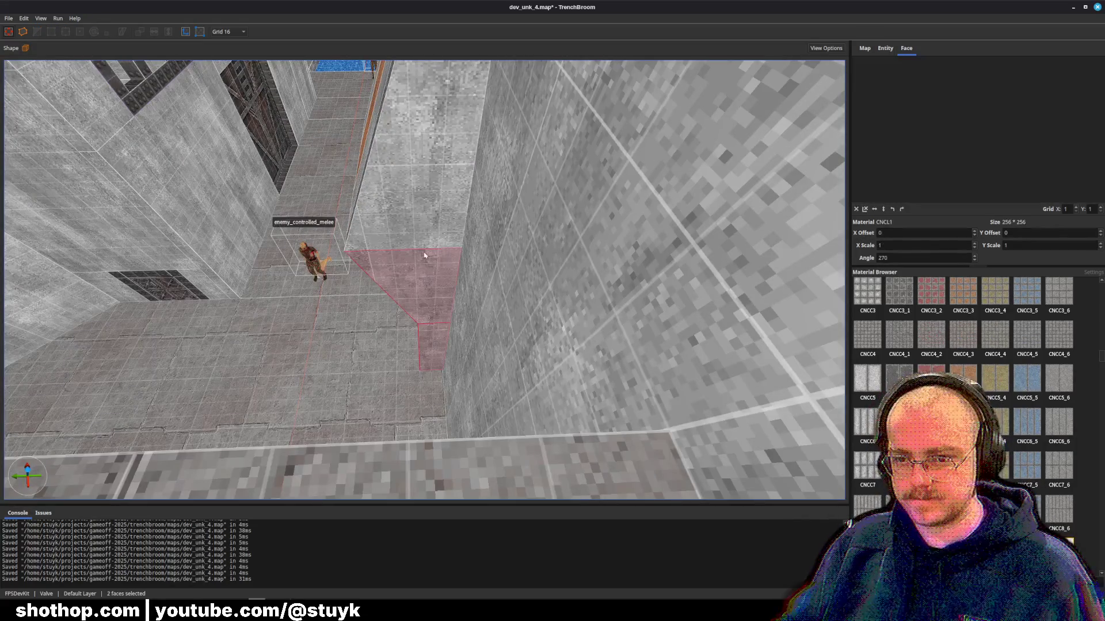
{"action": "left_click", "coordinate": [429, 244], "text": "ctrl+shift"}
{"action": "key", "text": "Escape"}
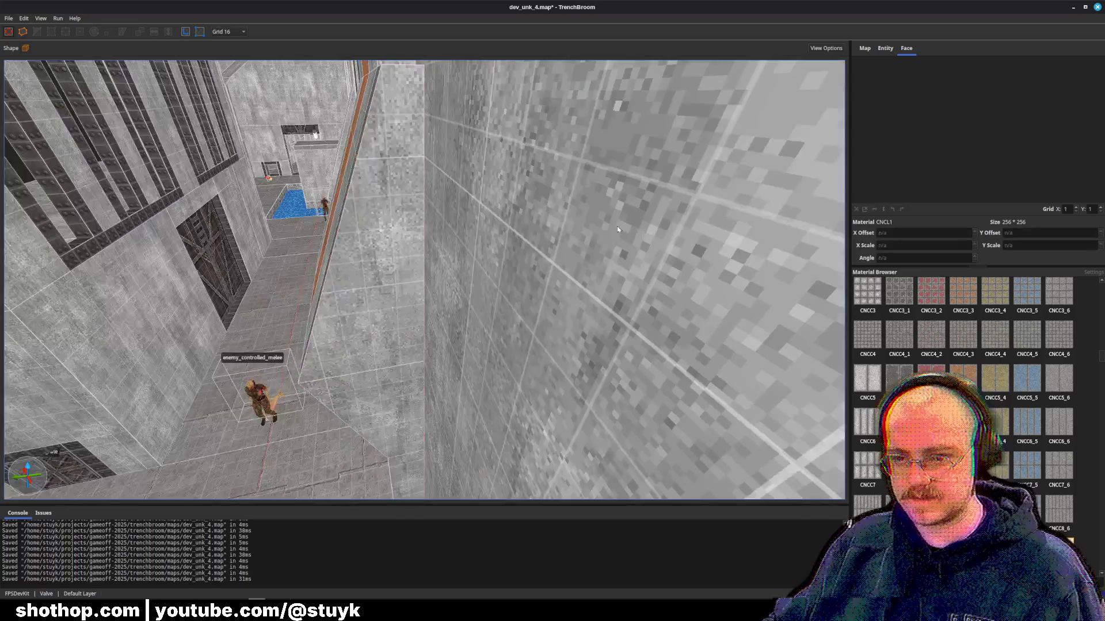
{"action": "key", "text": "ctrl+s"}
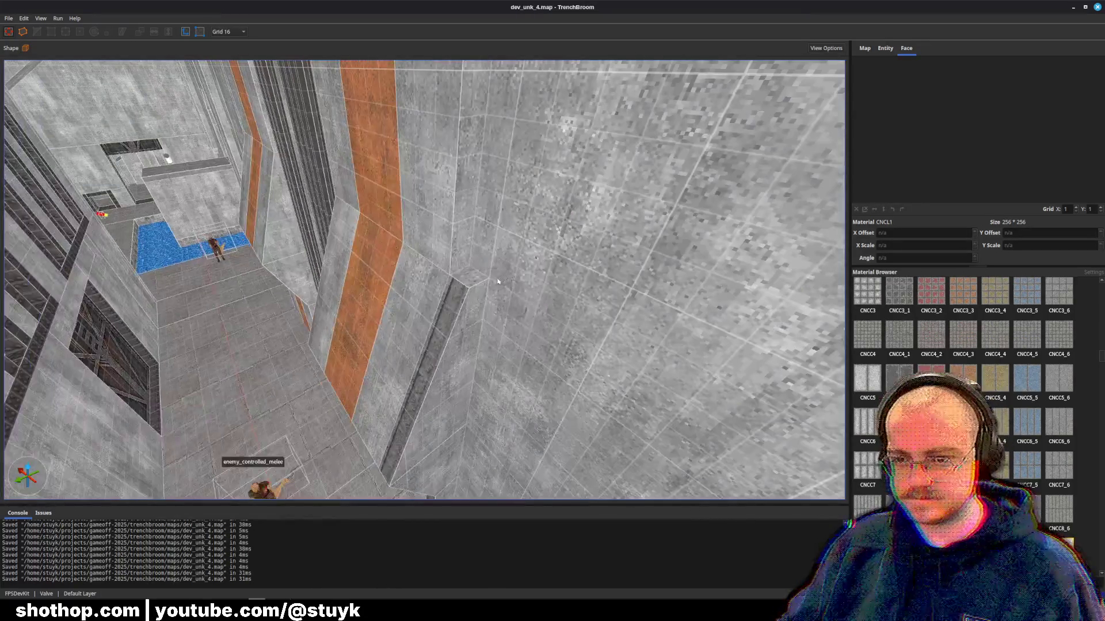
- Raise the next wall pillar and pick its top face in vertex mode
{"action": "left_click", "coordinate": [482, 284]}
{"action": "key", "text": "Page_Up"}
{"action": "key", "text": "Page_Up"}
{"action": "key", "text": "Page_Up"}
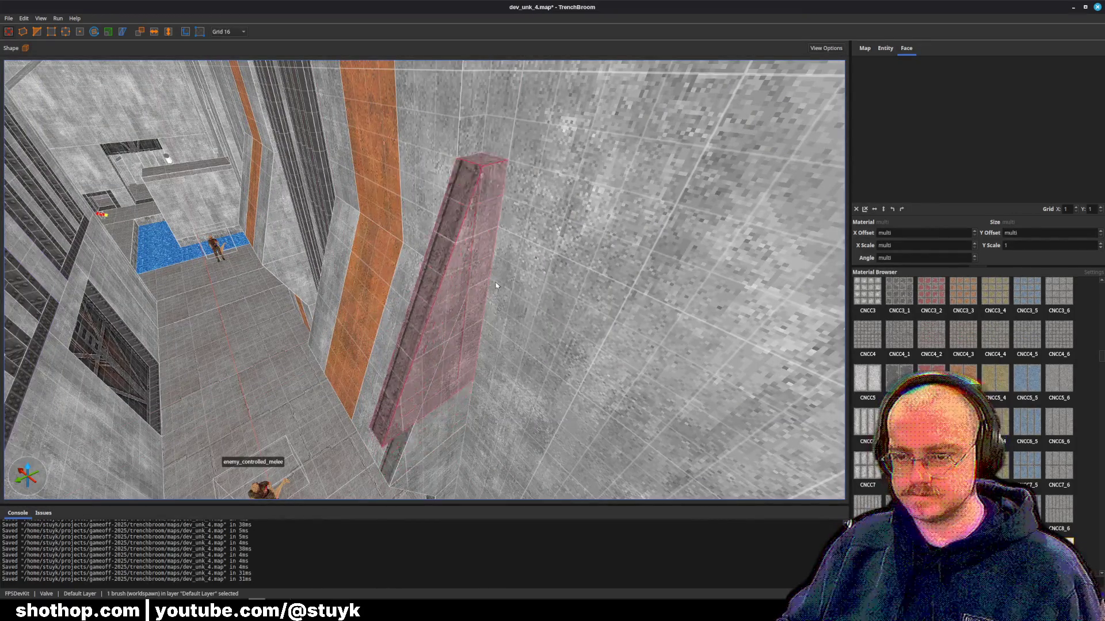
{"action": "key", "text": "v"}
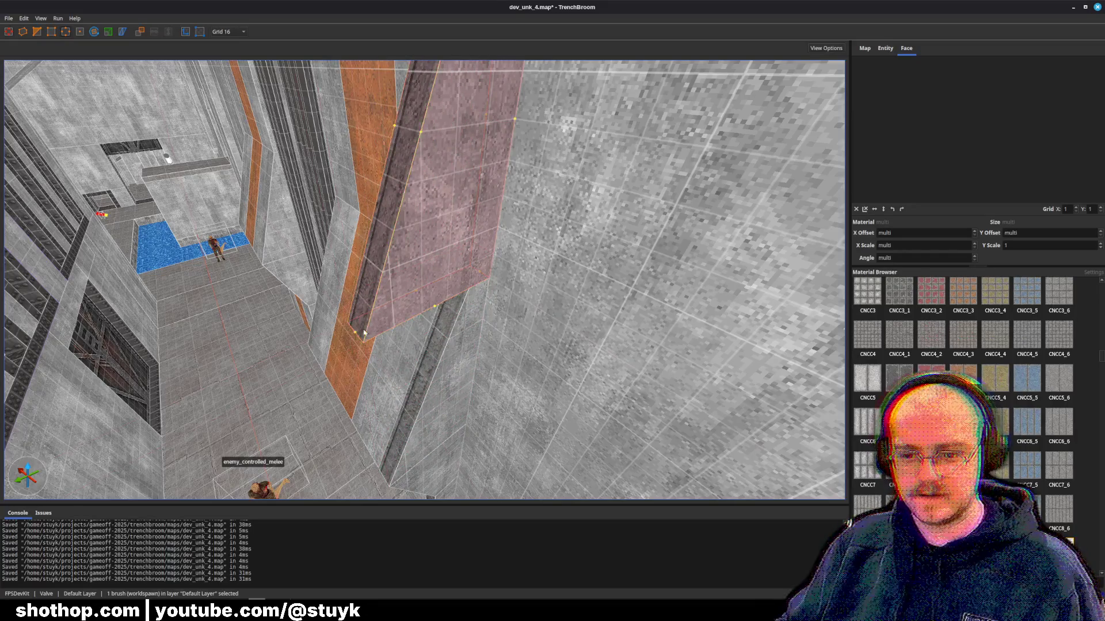
{"action": "scroll", "coordinate": [358, 335], "scroll_direction": "up", "scroll_amount": 5}
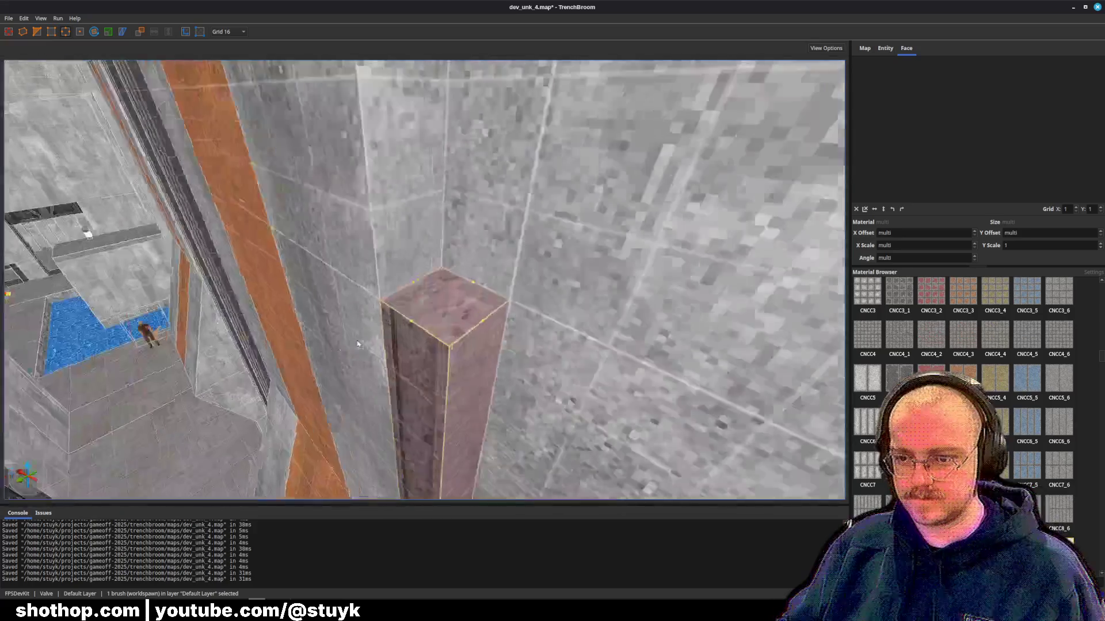
{"action": "scroll", "coordinate": [358, 343], "scroll_direction": "down", "scroll_amount": 5}
{"action": "left_click", "coordinate": [440, 311], "text": "shift"}
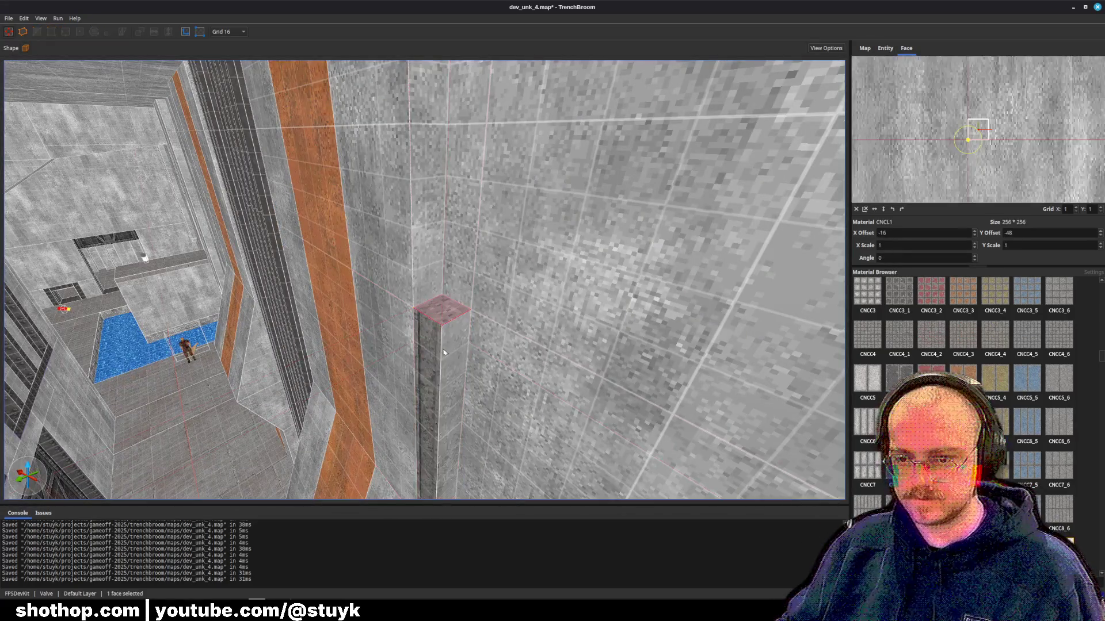
- Shift the thin pillar and its upper brush left, redoing the move after changing move mode
{"action": "scroll", "coordinate": [454, 360], "scroll_direction": "down", "scroll_amount": 3}
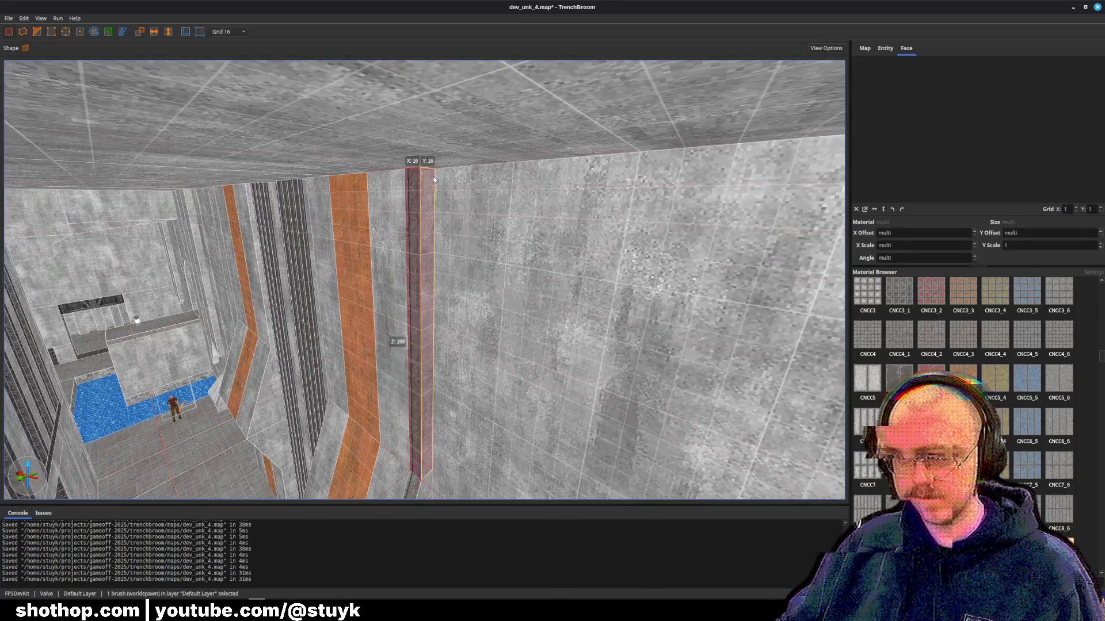
{"action": "mouse_move", "coordinate": [395, 338]}
{"action": "left_mouse_down"}
{"action": "mouse_move", "coordinate": [390, 294]}
{"action": "mouse_move", "coordinate": [443, 262]}
{"action": "left_mouse_up"}
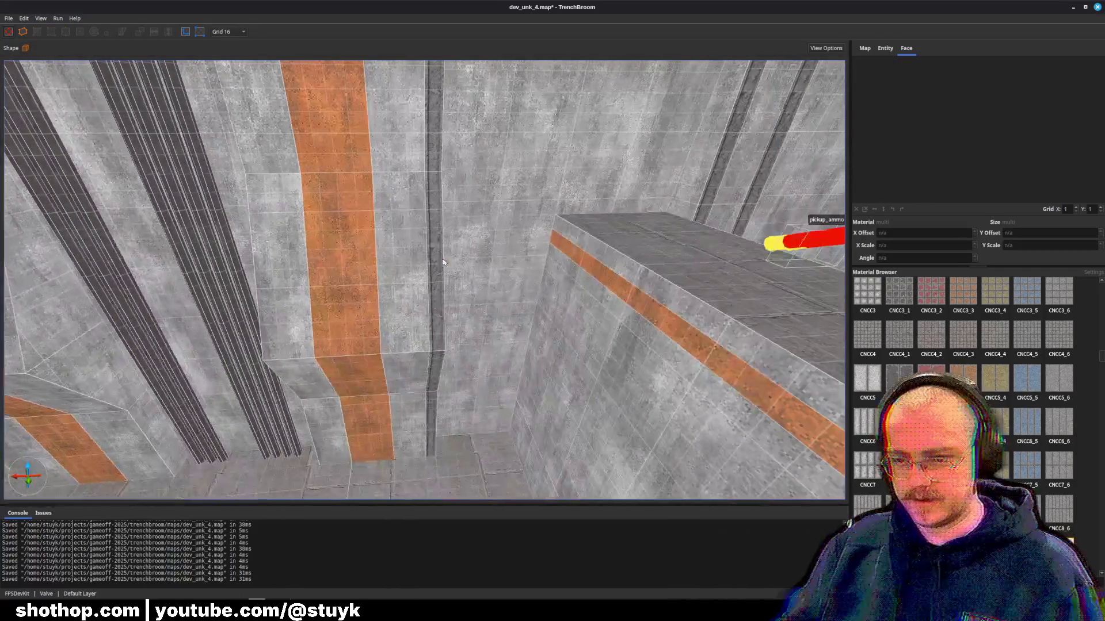
{"action": "left_click", "coordinate": [436, 310]}
{"action": "left_click", "coordinate": [435, 153], "text": "ctrl"}
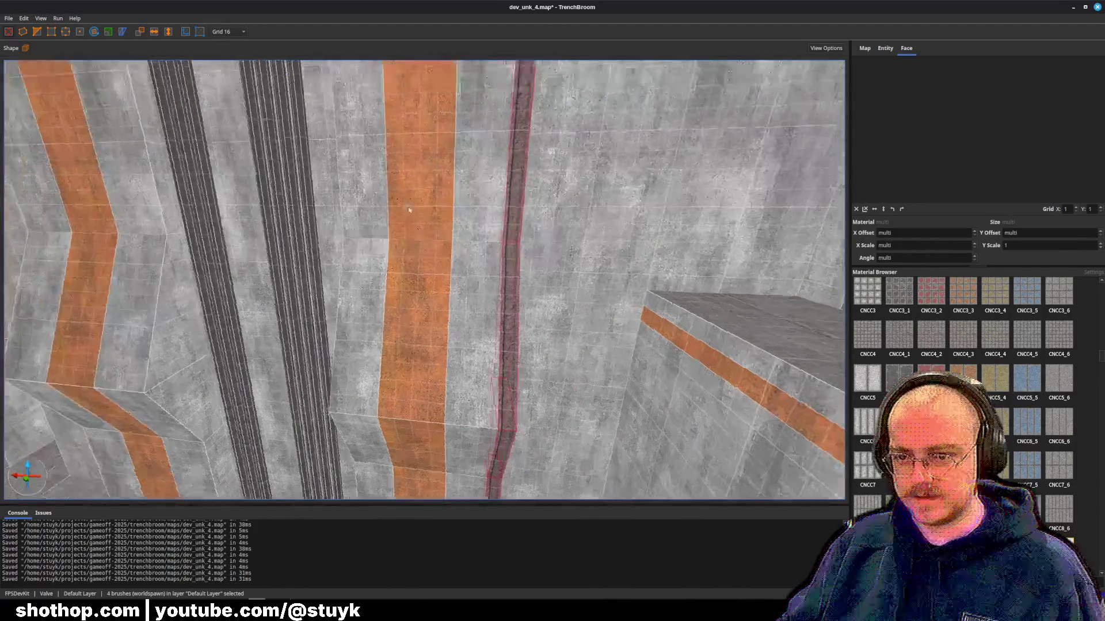
{"action": "key", "text": "Left"}
{"action": "key", "text": "Left"}
{"action": "key", "text": "Left"}
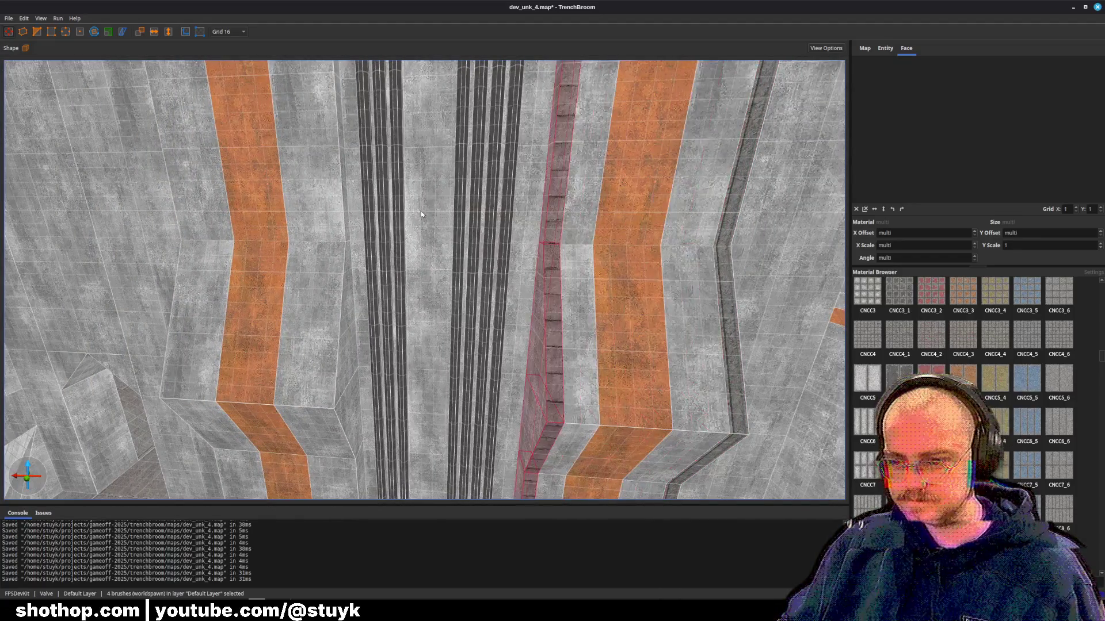
{"action": "key", "text": "ctrl+z"}
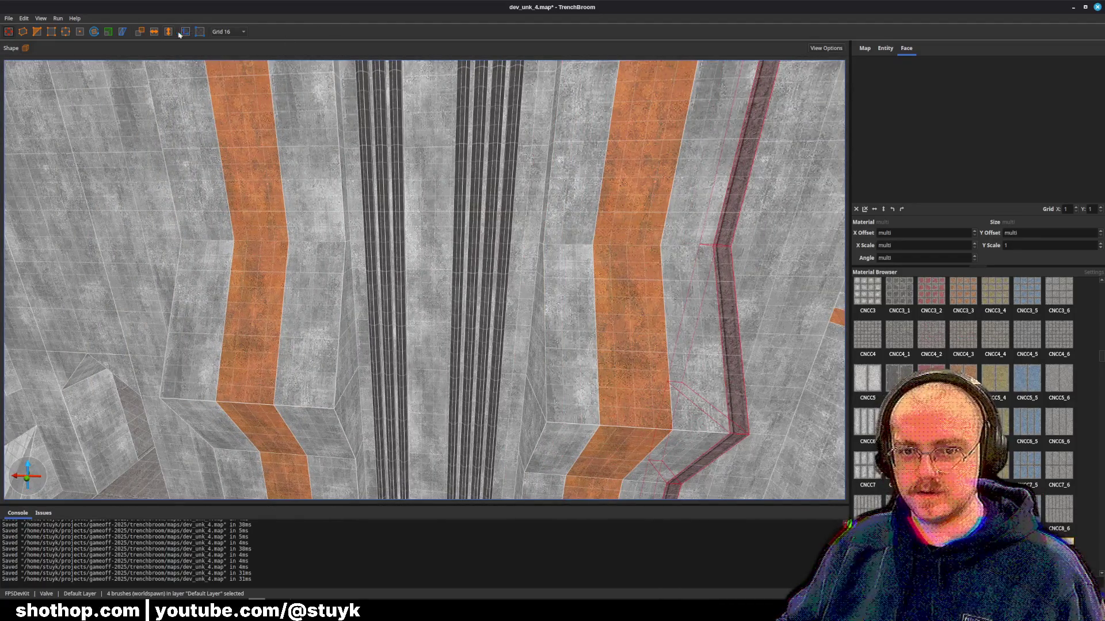
{"action": "left_click", "coordinate": [200, 33]}
{"action": "key", "text": "Left"}
{"action": "key", "text": "Left"}
{"action": "key", "text": "Left"}
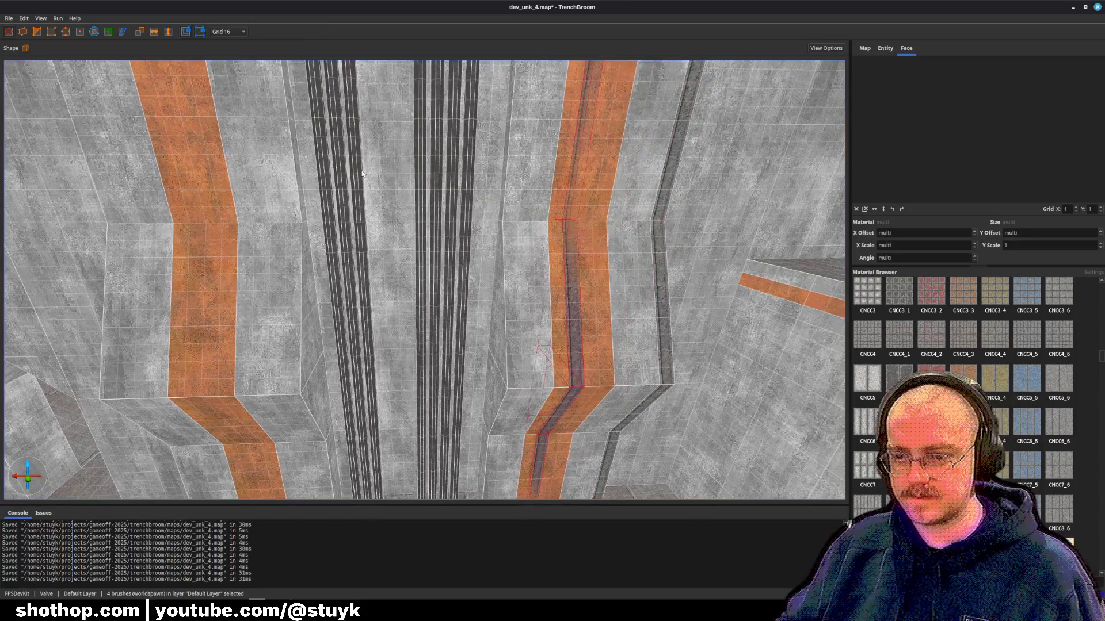
{"action": "key", "text": "Escape"}
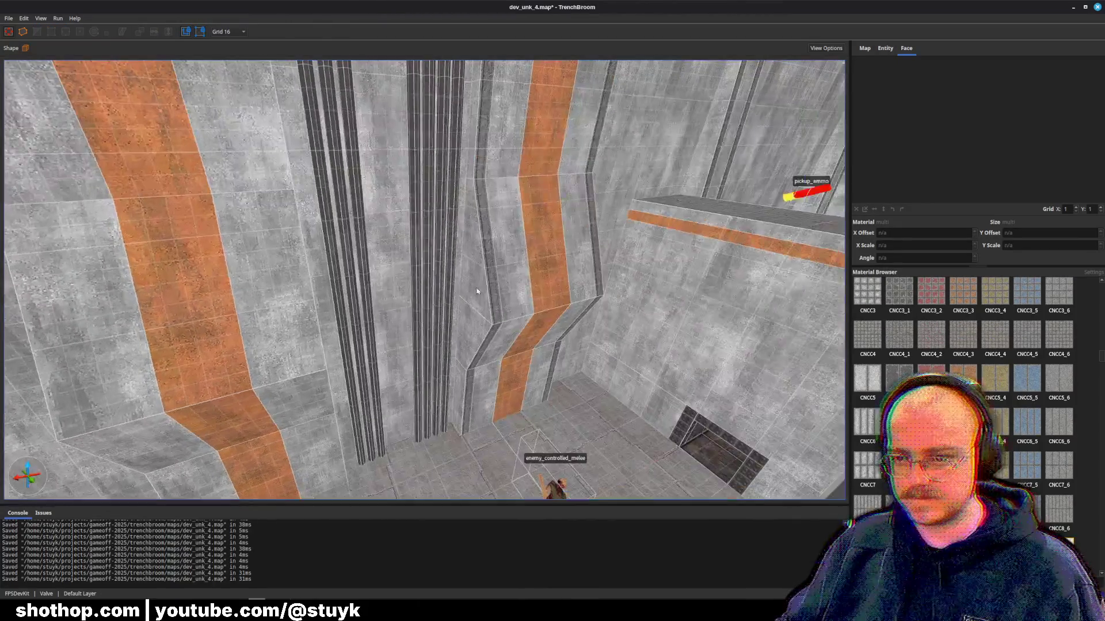
- Select wall strip faces and column brushes, centring the view on the upper brush
{"action": "left_click", "coordinate": [469, 276], "text": "shift"}
{"action": "left_click", "coordinate": [469, 162], "text": "ctrl+shift"}
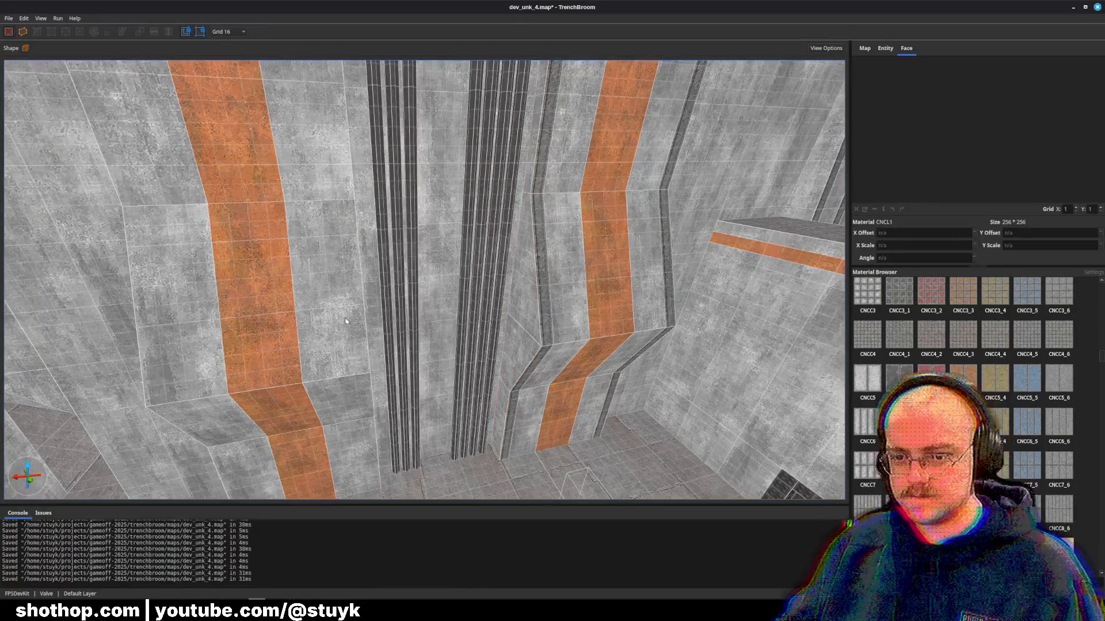
{"action": "left_click", "coordinate": [345, 321]}
{"action": "left_click", "coordinate": [403, 403], "text": "ctrl"}
{"action": "left_click", "coordinate": [405, 435], "text": "ctrl"}
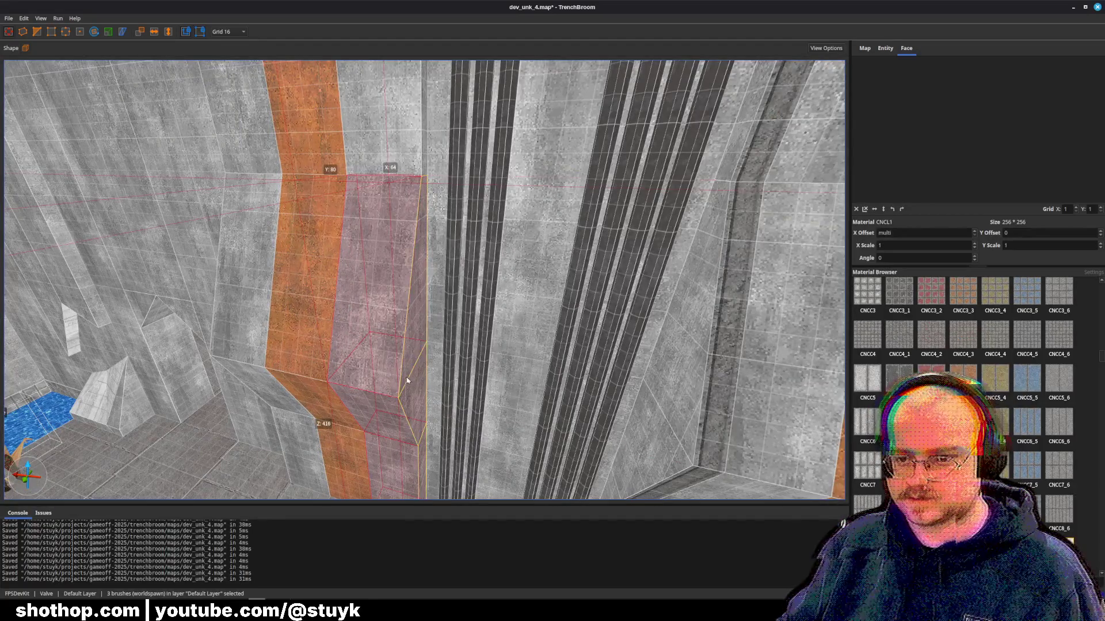
{"action": "left_click", "coordinate": [408, 152]}
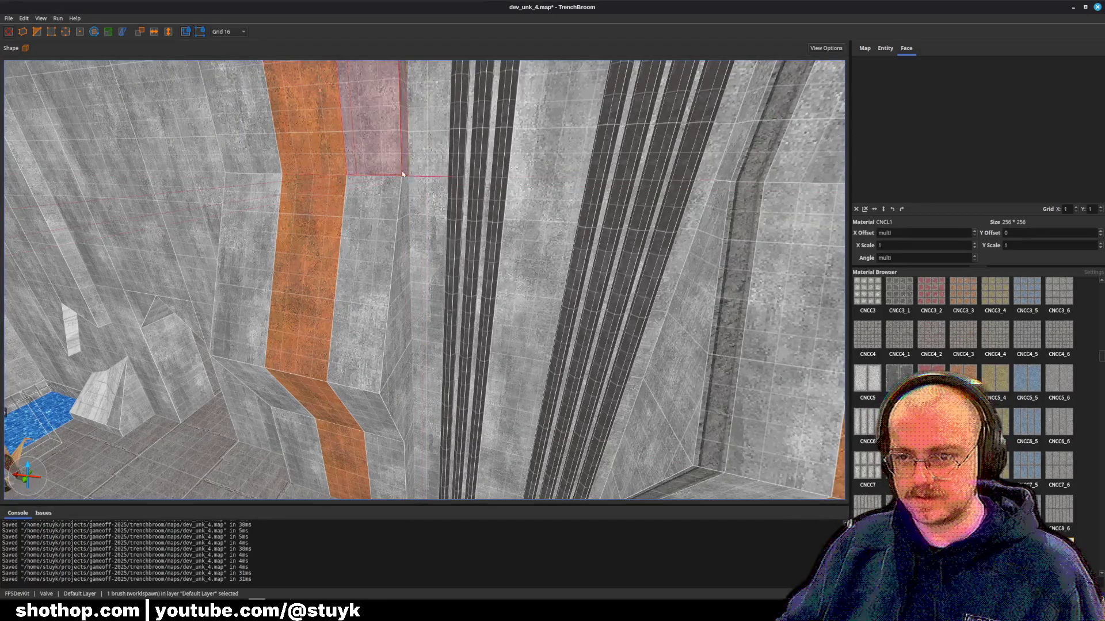
{"action": "key", "text": "ctrl+u"}
{"action": "scroll", "coordinate": [471, 133], "scroll_direction": "down", "scroll_amount": 3}
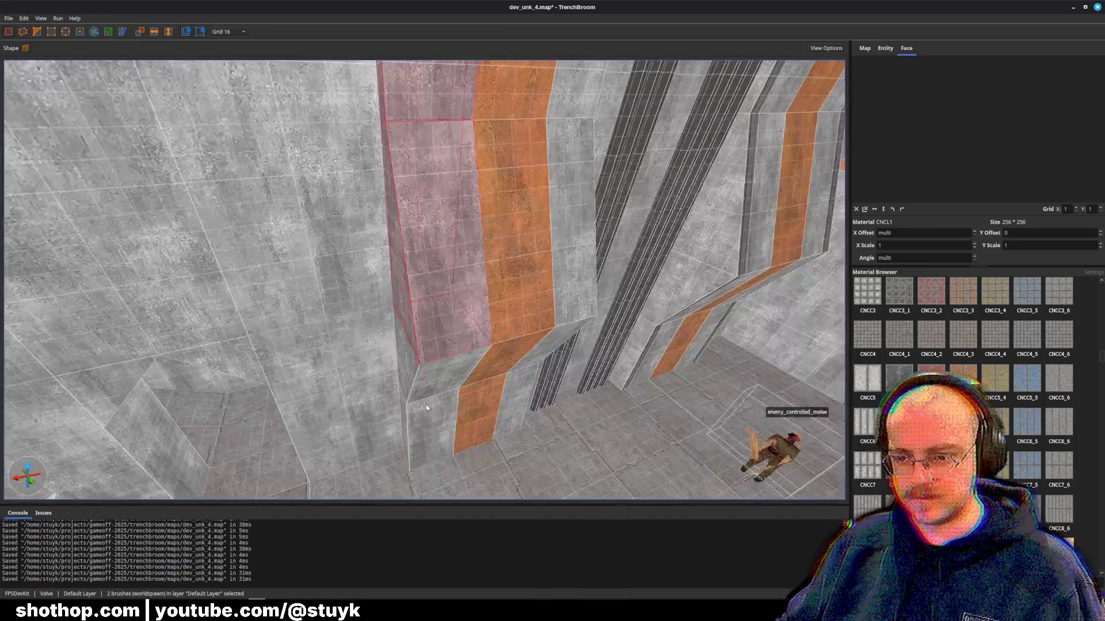
{"action": "key", "text": "Escape"}
- Nudge the four dark ribbed beams left twice beside the orange stripe and save
{"action": "left_click_drag", "start_coordinate": [459, 331], "coordinate": [523, 335]}
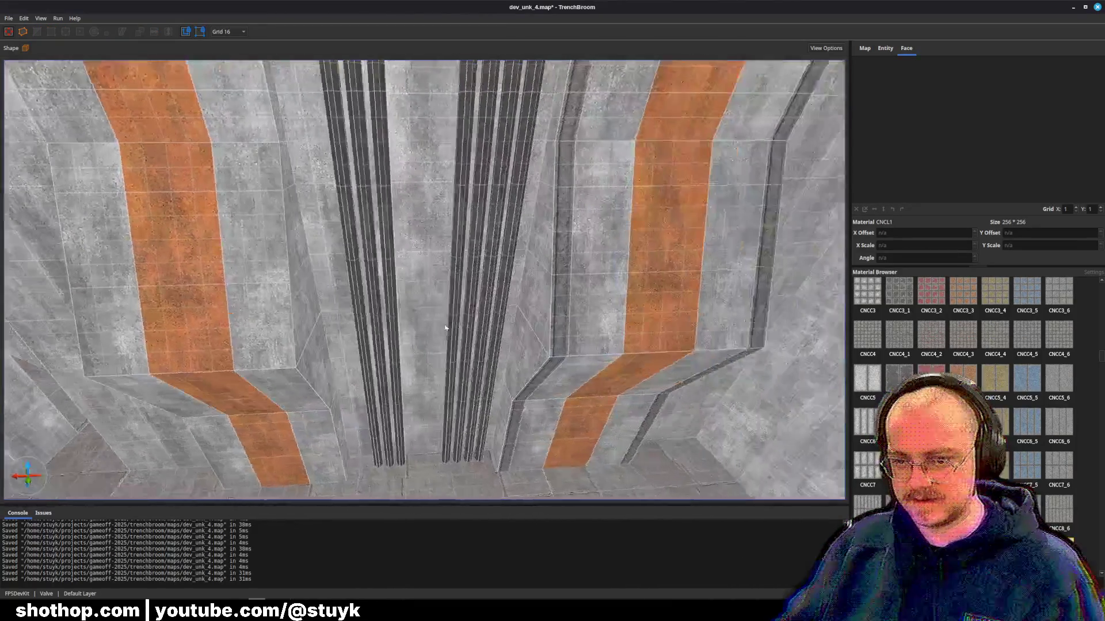
{"action": "left_click", "coordinate": [574, 325]}
{"action": "left_click", "coordinate": [521, 403], "text": "ctrl"}
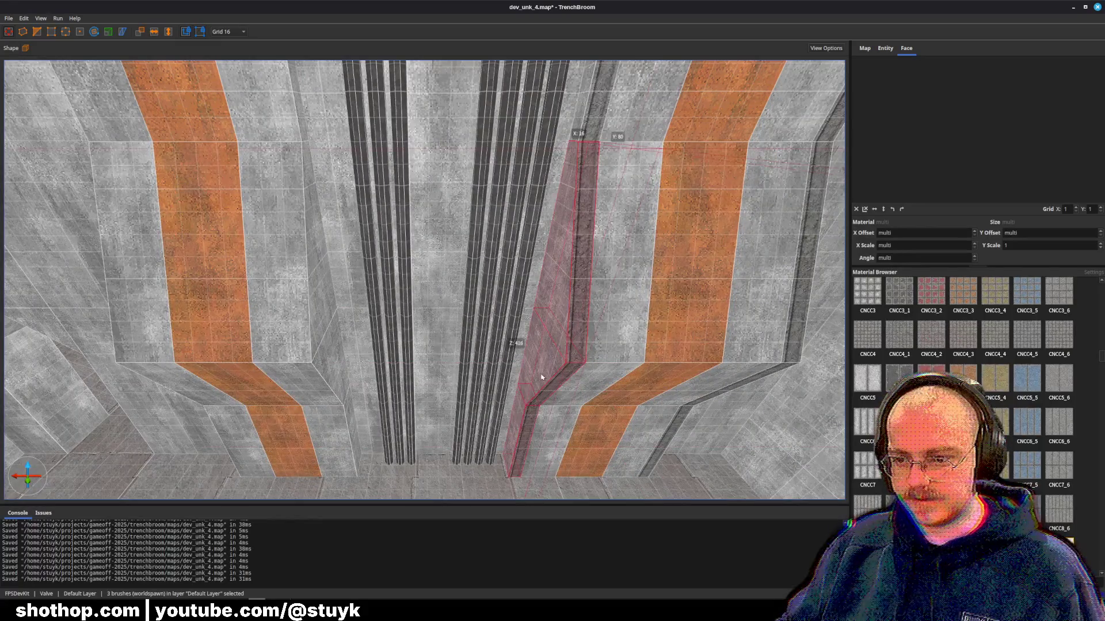
{"action": "key", "text": "Left"}
{"action": "key", "text": "Left"}
{"action": "key", "text": "Left"}
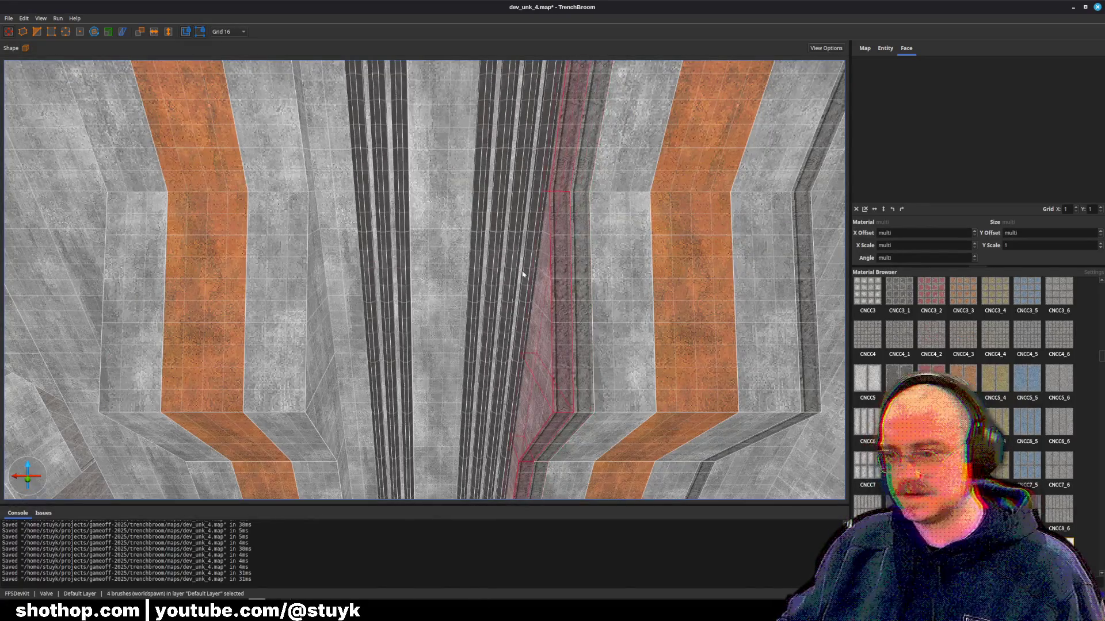
{"action": "key", "text": "d"}
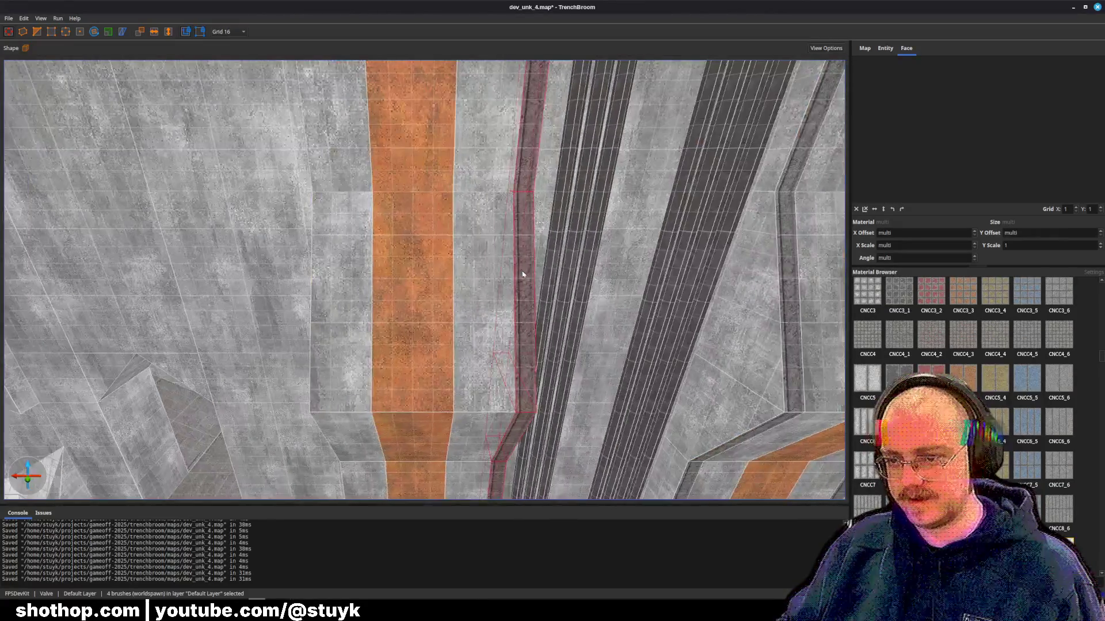
{"action": "scroll", "coordinate": [518, 280], "scroll_direction": "down", "scroll_amount": 5}
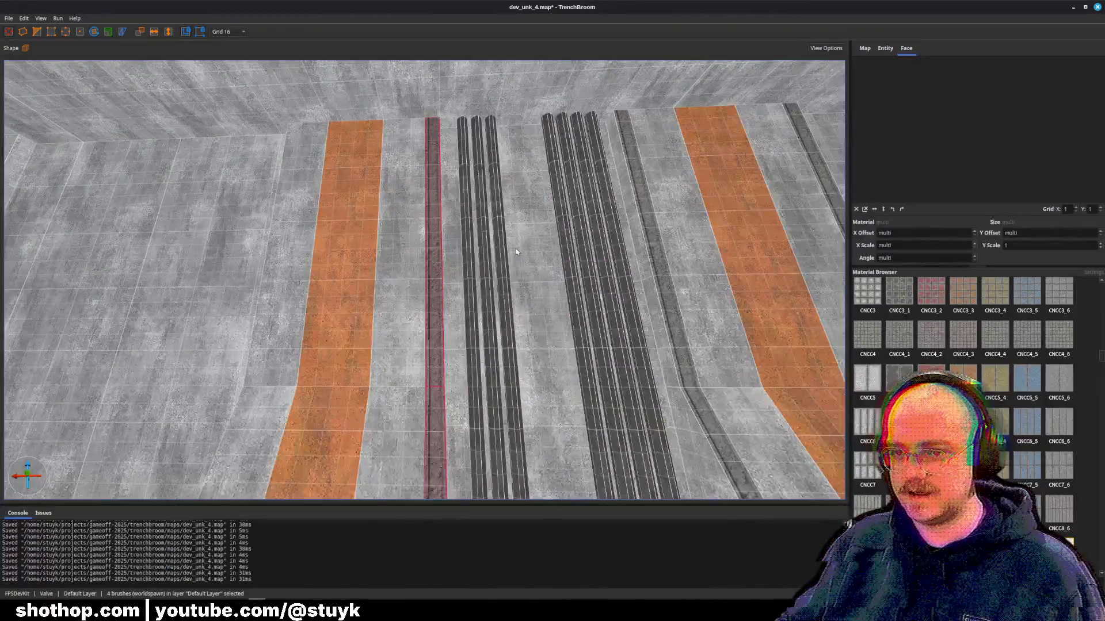
{"action": "scroll", "coordinate": [516, 252], "scroll_direction": "up", "scroll_amount": 5}
{"action": "key", "text": "Left"}
{"action": "key", "text": "Left"}
{"action": "key", "text": "Left"}
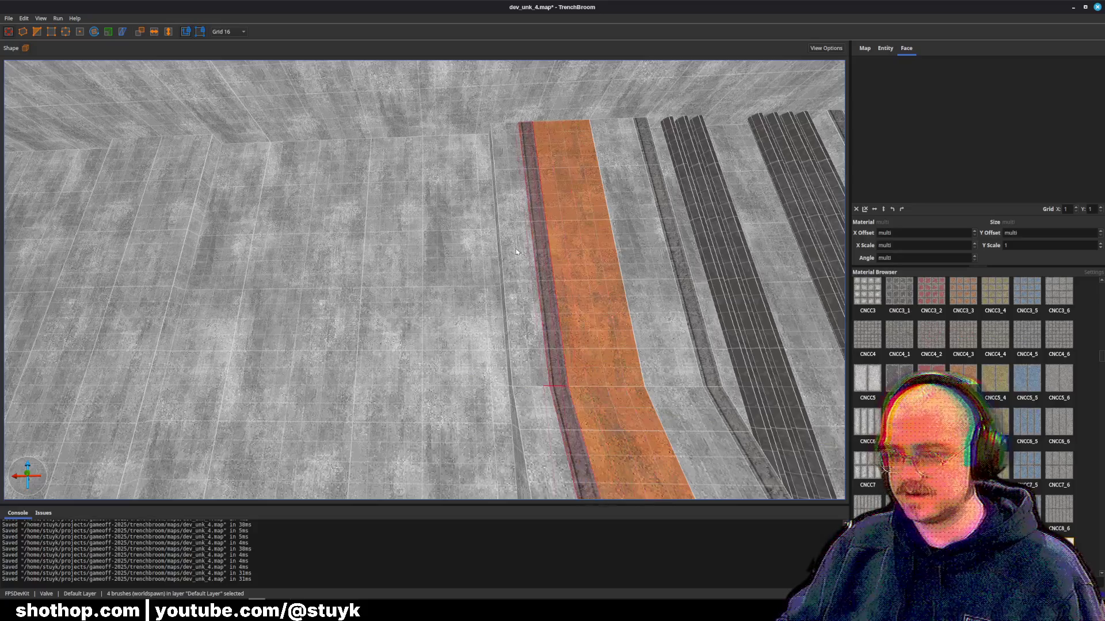
{"action": "key", "text": "Escape"}
{"action": "key", "text": "ctrl+s"}
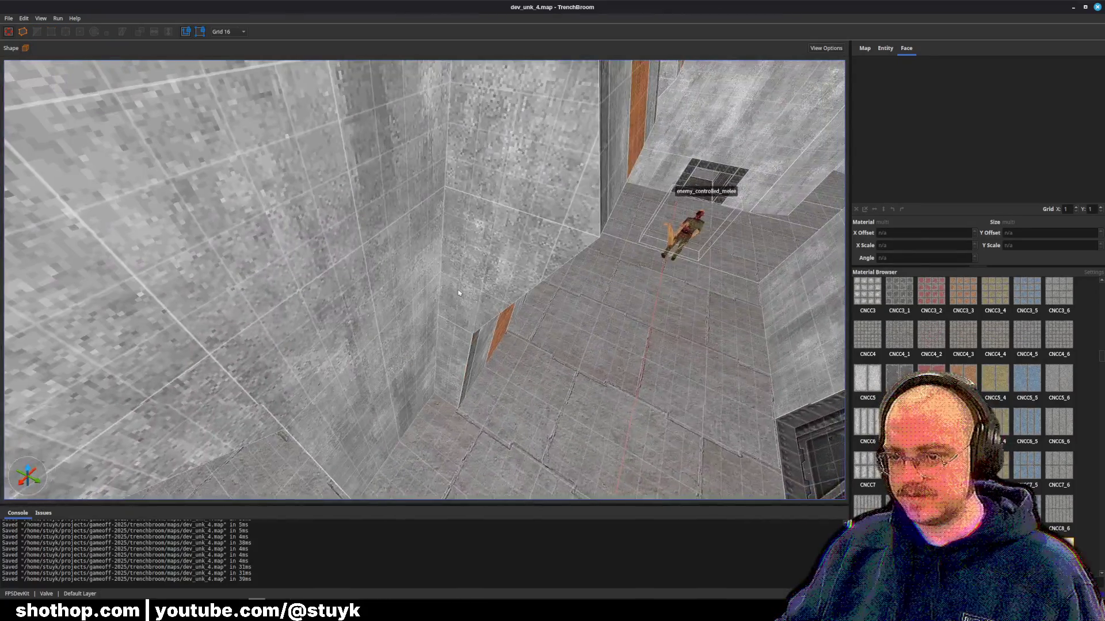
- Select the wall faces beside the orange stripe to adjust their texturing, then save
{"action": "scroll", "coordinate": [459, 293], "scroll_direction": "down", "scroll_amount": 3}
{"action": "left_click", "coordinate": [402, 400], "text": "shift"}
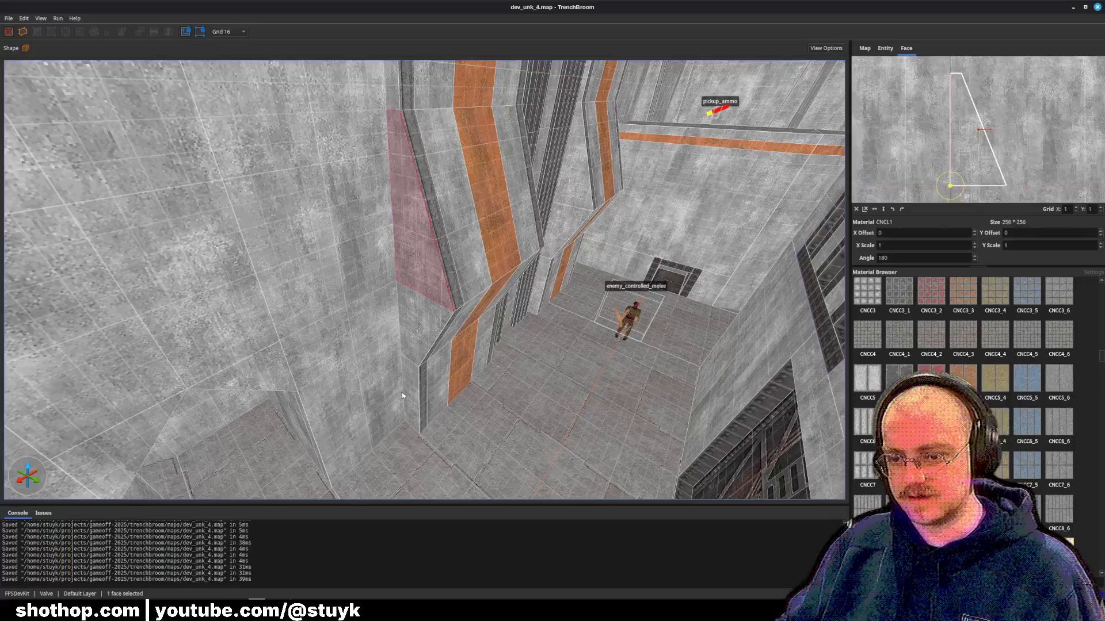
{"action": "left_click", "coordinate": [405, 357], "text": "shift"}
{"action": "key", "text": "Escape"}
{"action": "left_click", "coordinate": [406, 391], "text": "shift"}
{"action": "left_click", "coordinate": [423, 337], "text": "ctrl+shift"}
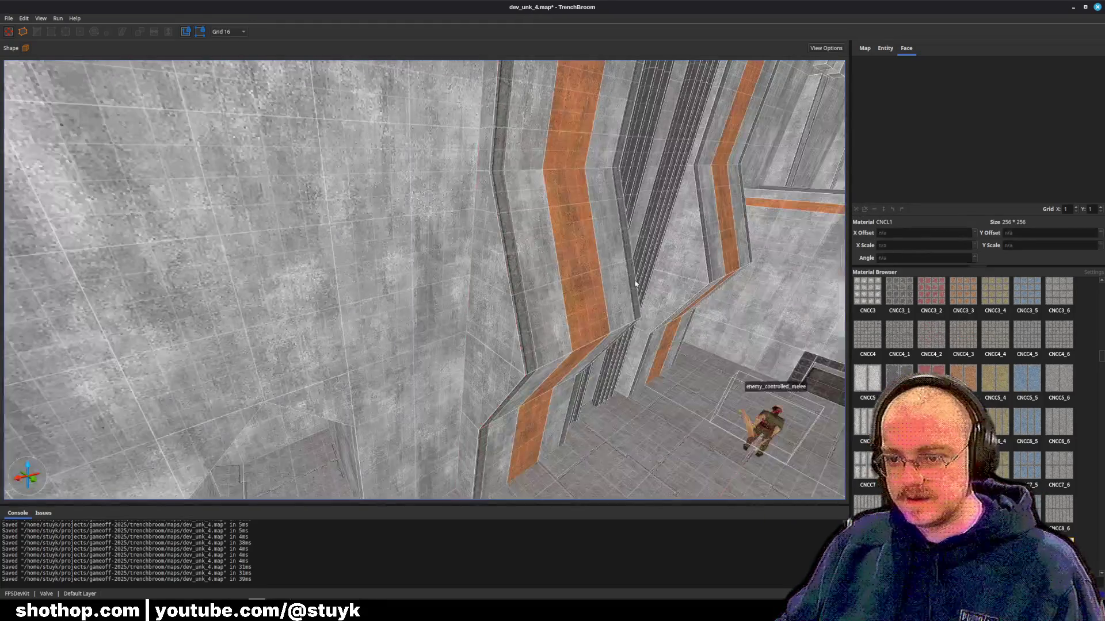
{"action": "key", "text": "Escape"}
{"action": "key", "text": "ctrl+s"}
- Fly along the orange-striped walls and pillars to inspect them, then select the protruding ceiling block
{"action": "scroll", "coordinate": [598, 281], "scroll_direction": "up", "scroll_amount": 2}
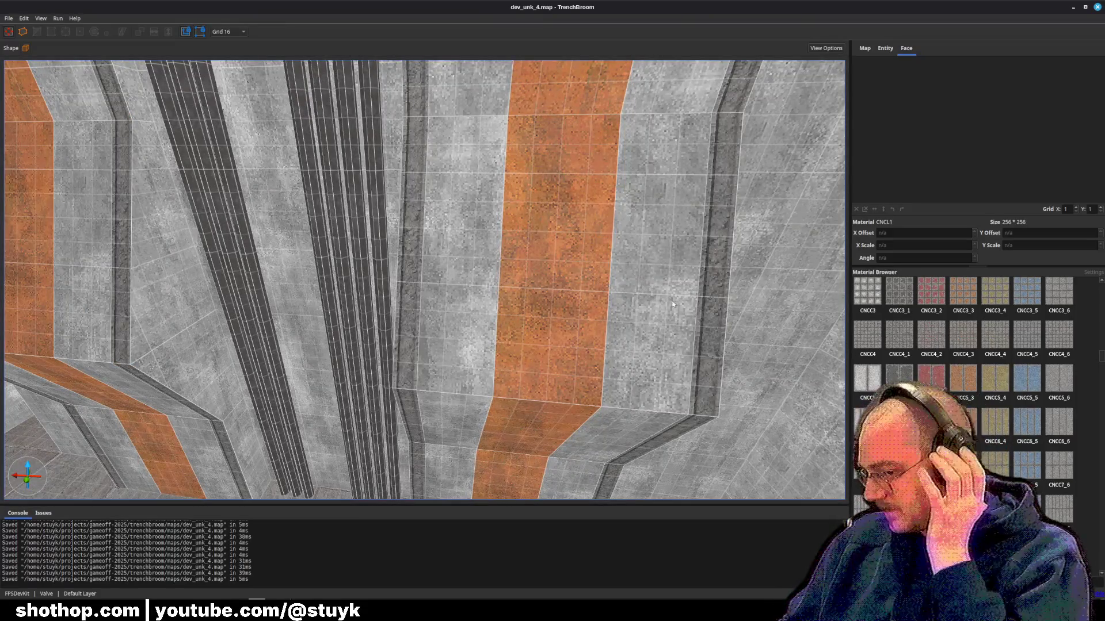
{"action": "key", "text": "w"}
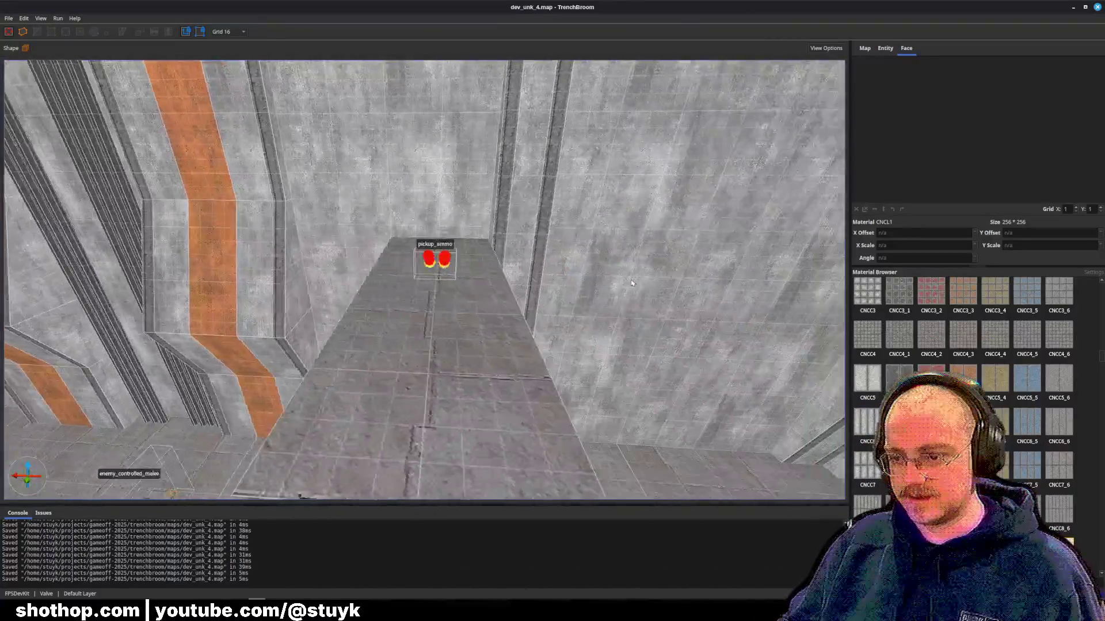
{"action": "key", "text": "s"}
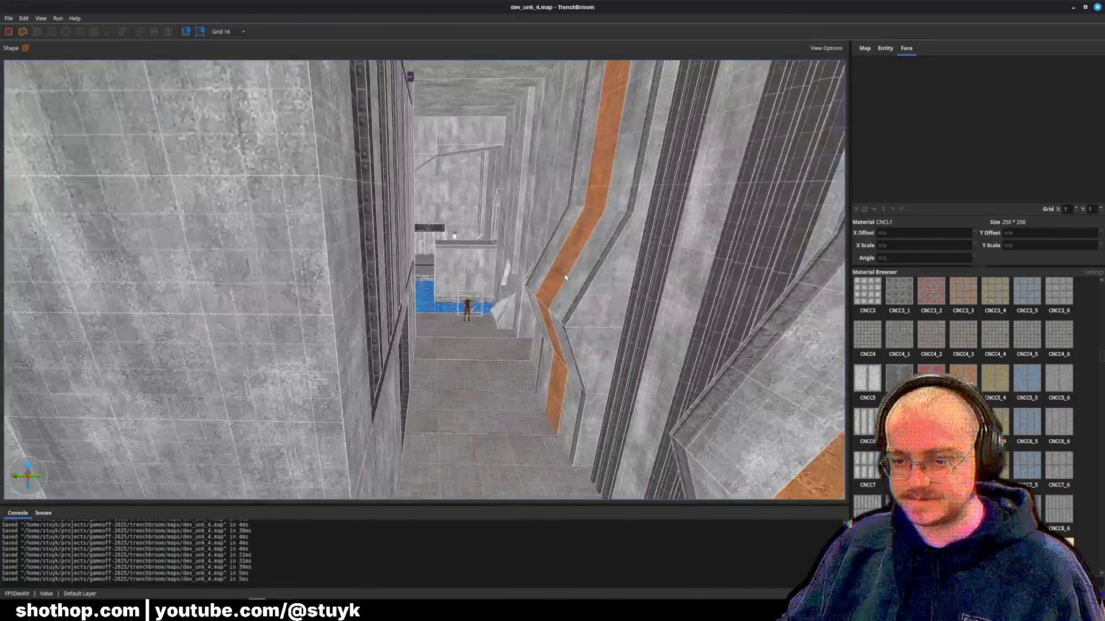
{"action": "key", "text": "w"}
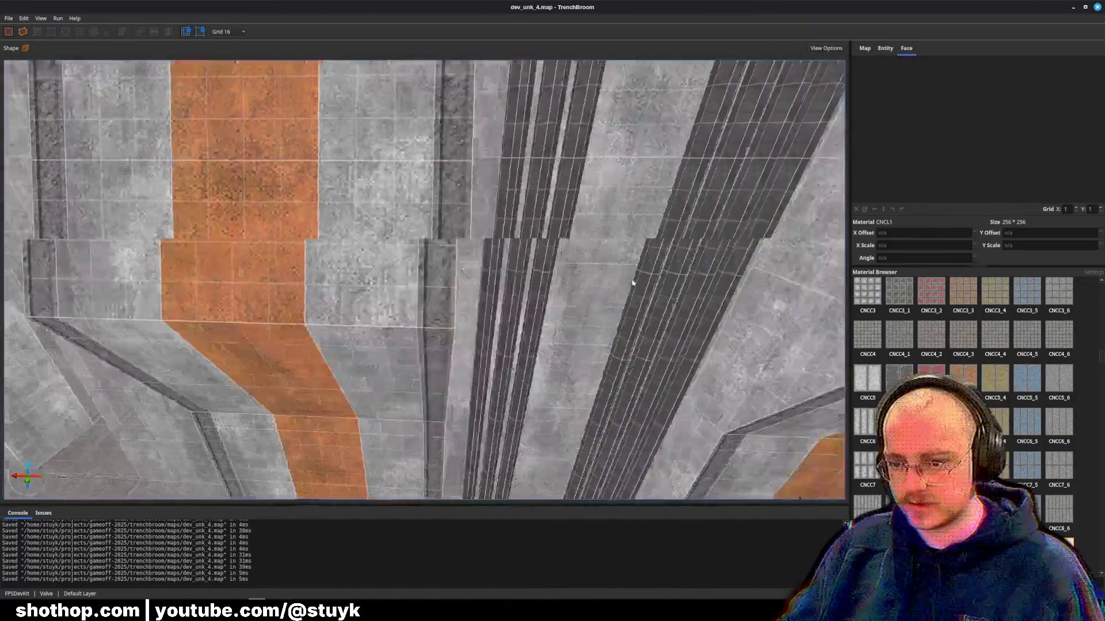
{"action": "key", "text": "s"}
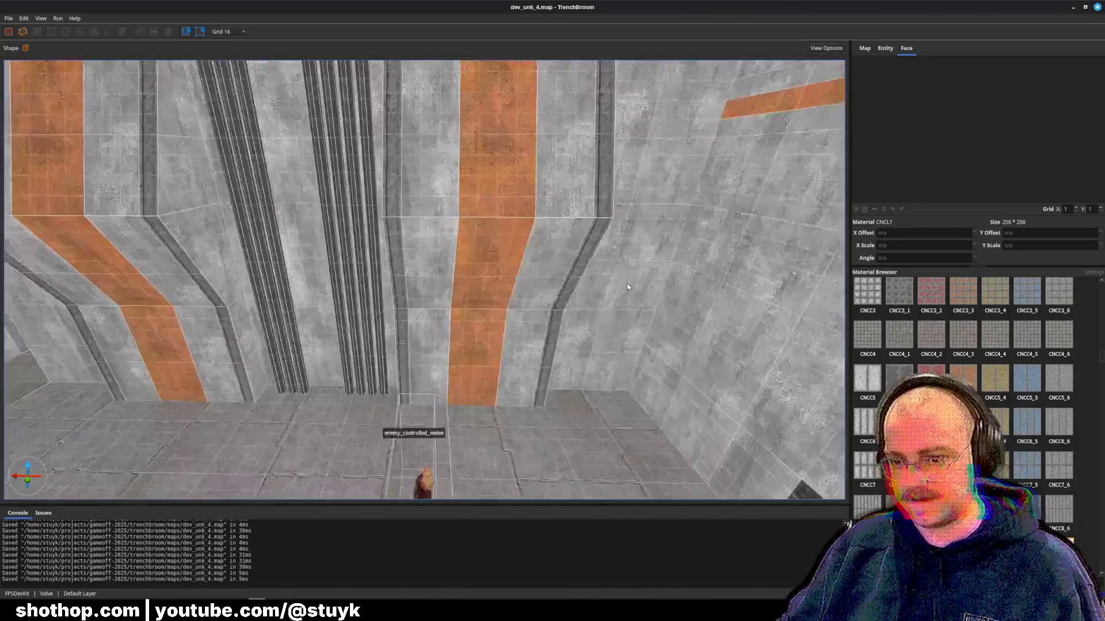
{"action": "key", "text": "s"}
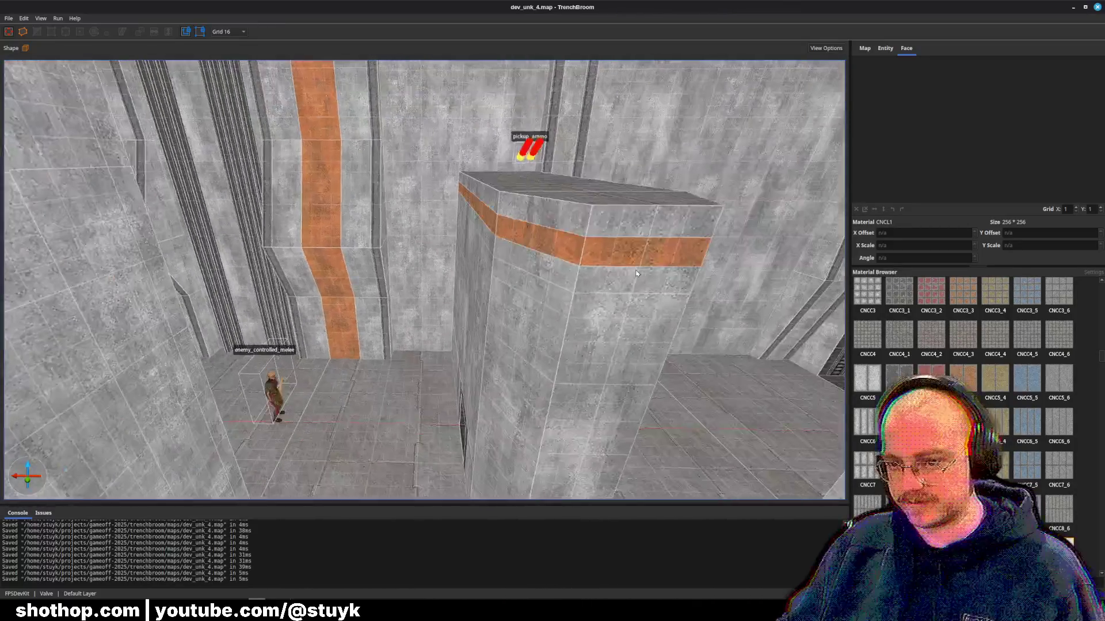
{"action": "key", "text": "w"}
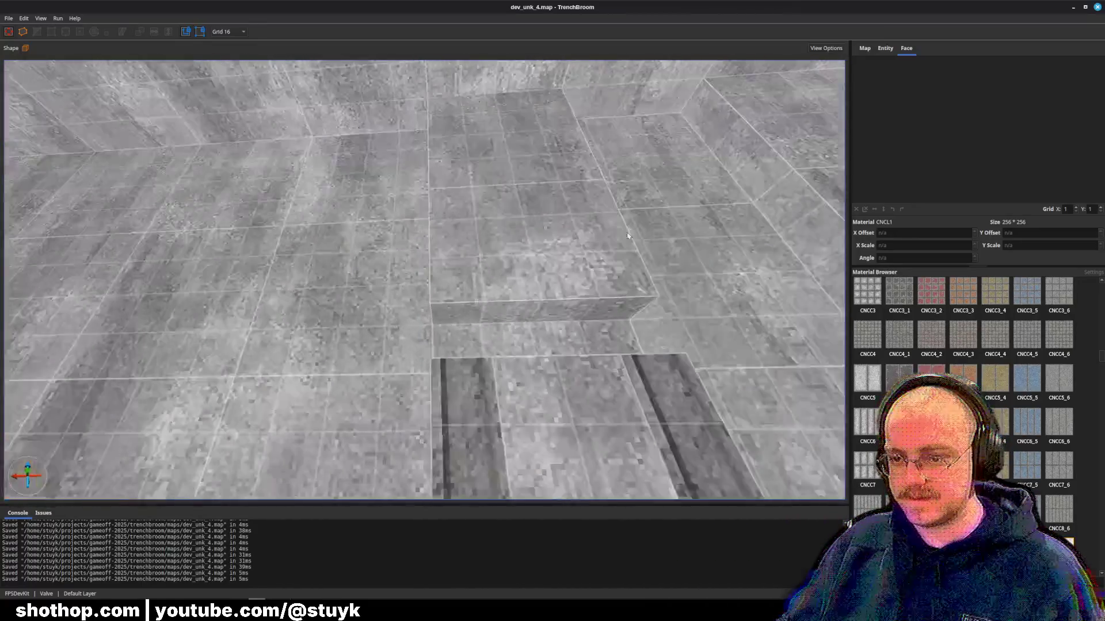
{"action": "key", "text": "d"}
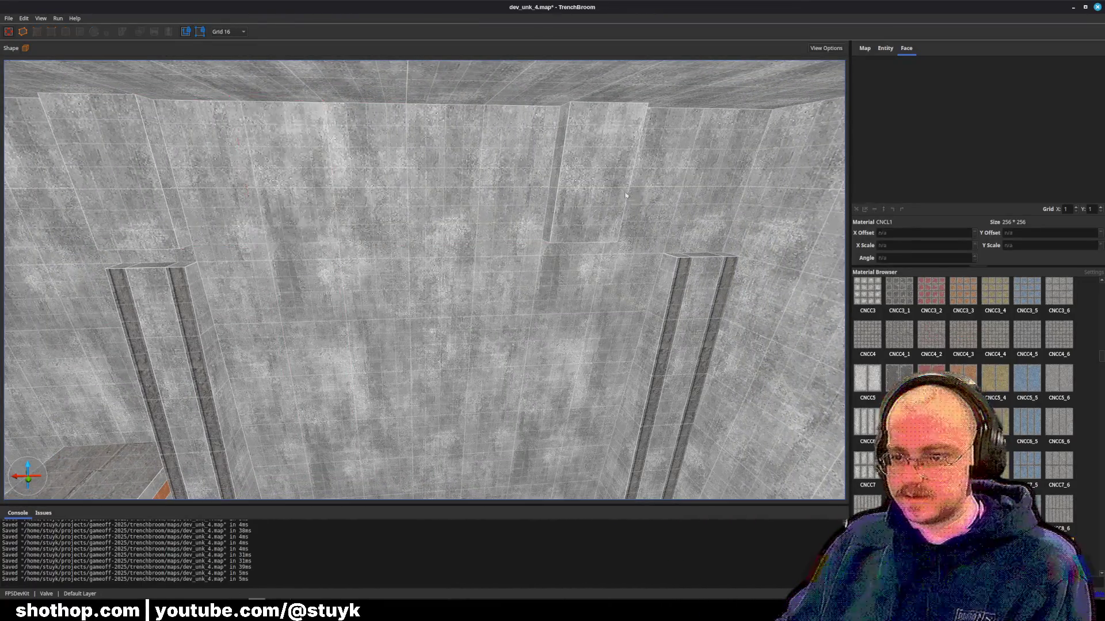
{"action": "left_click", "coordinate": [611, 191]}
- Delete the protruding ceiling block and check the pillars, undoing a trial move to the right
{"action": "key", "text": "Delete"}
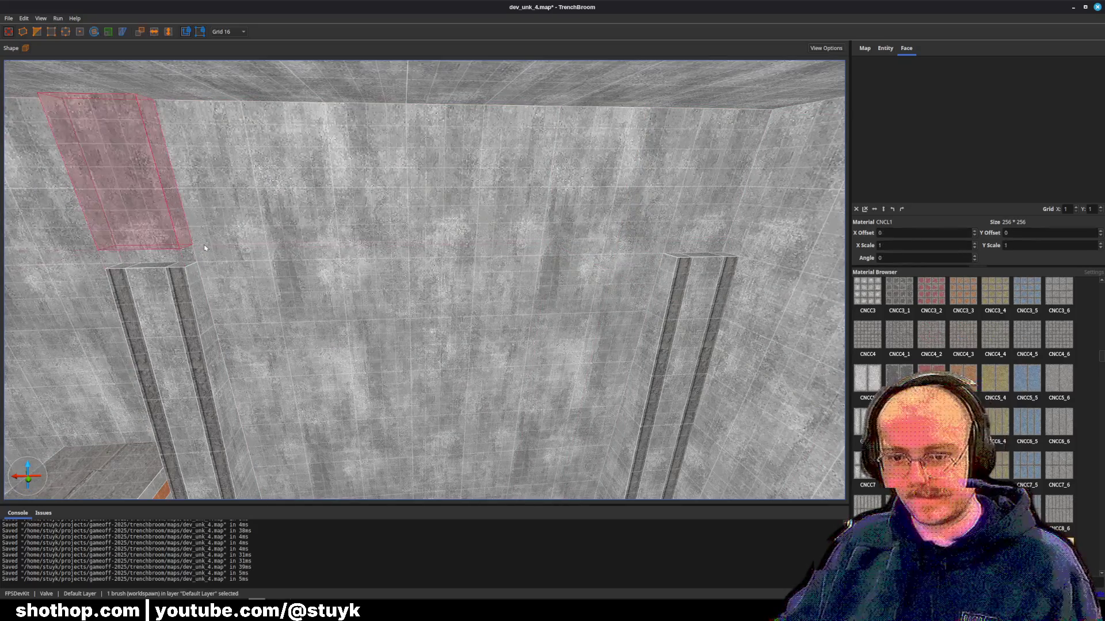
{"action": "key", "text": "a"}
{"action": "key", "text": "w"}
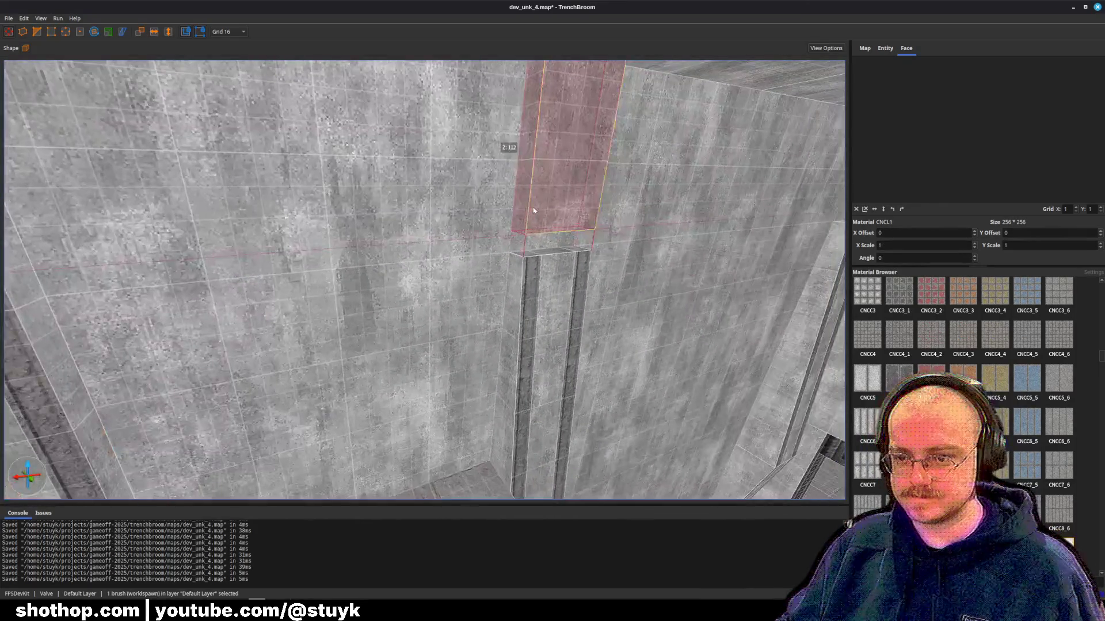
{"action": "key", "text": "d"}
{"action": "key", "text": "w"}
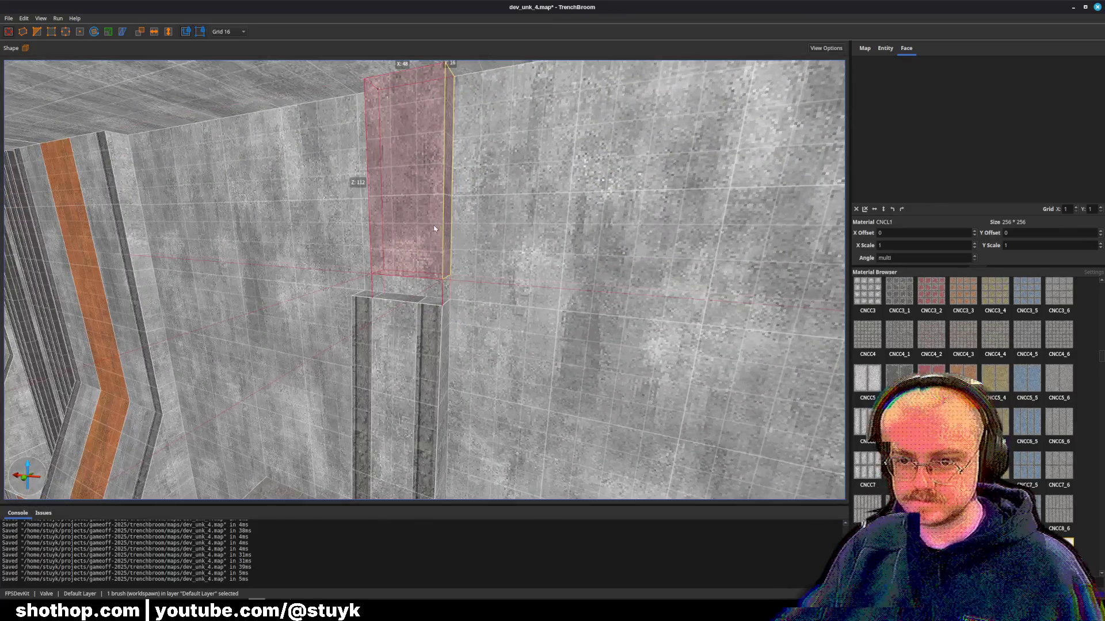
{"action": "key", "text": "s"}
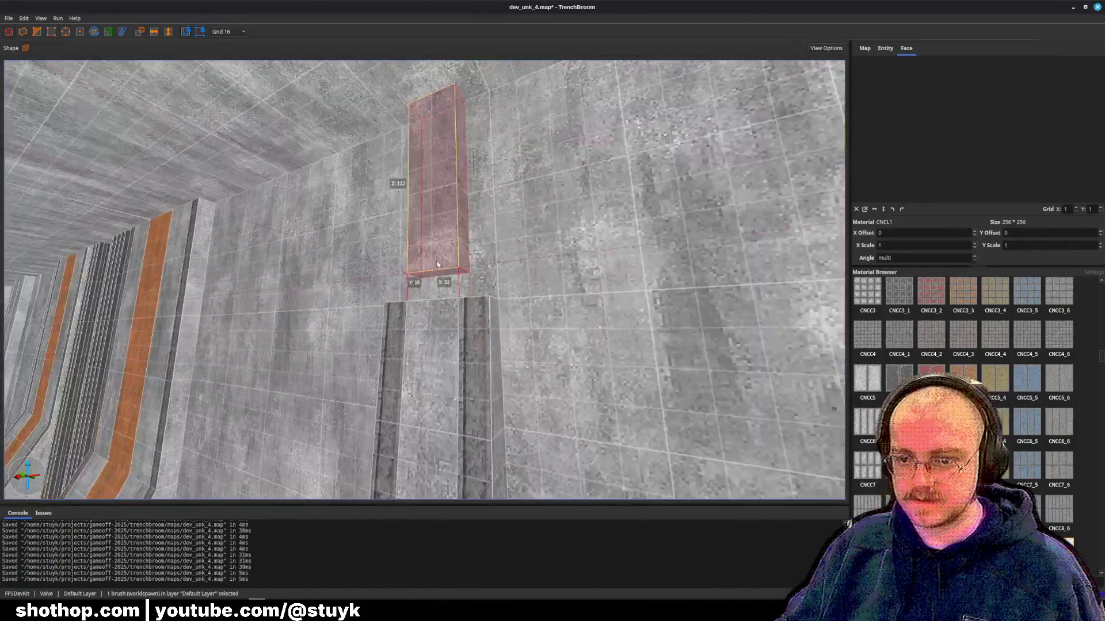
{"action": "key", "text": "d"}
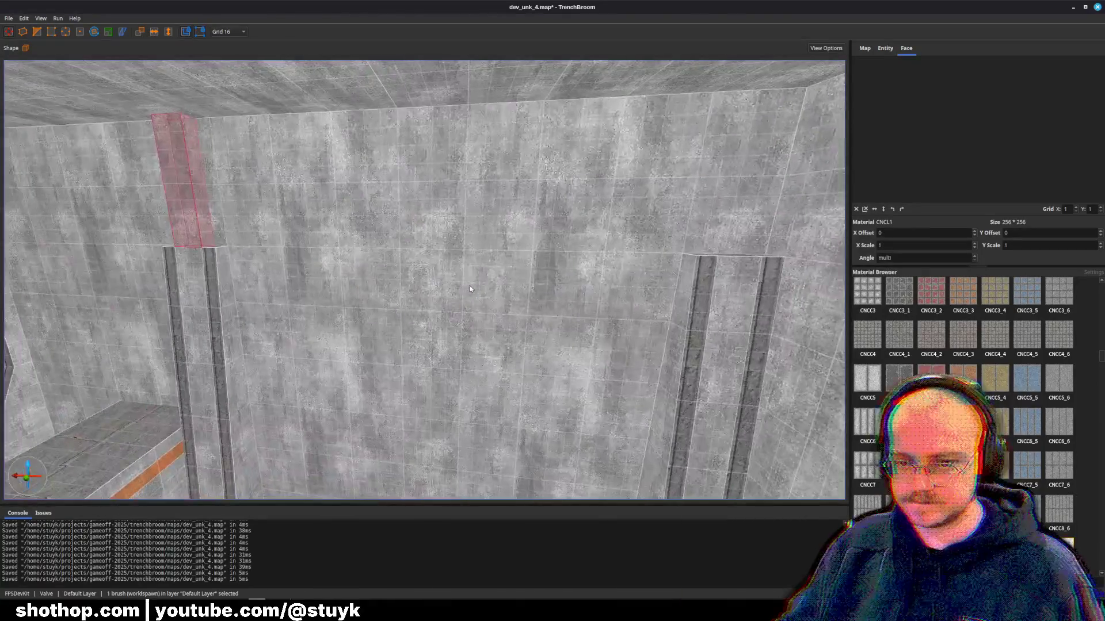
{"action": "key", "text": "Right"}
{"action": "key", "text": "Right"}
{"action": "key", "text": "Right"}
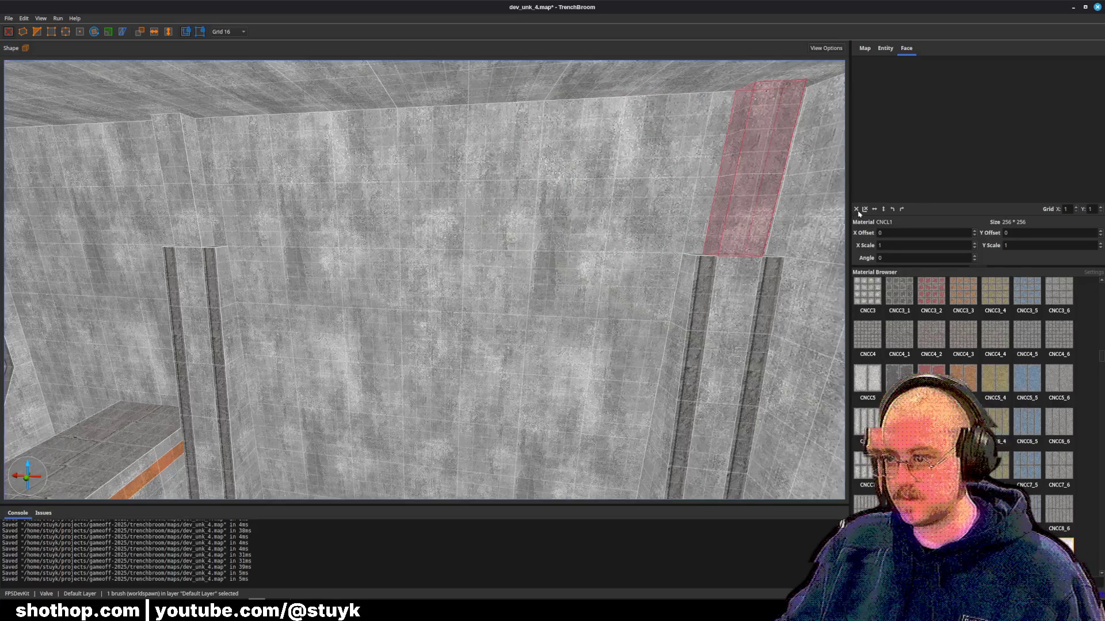
{"action": "key", "text": "ctrl+z"}
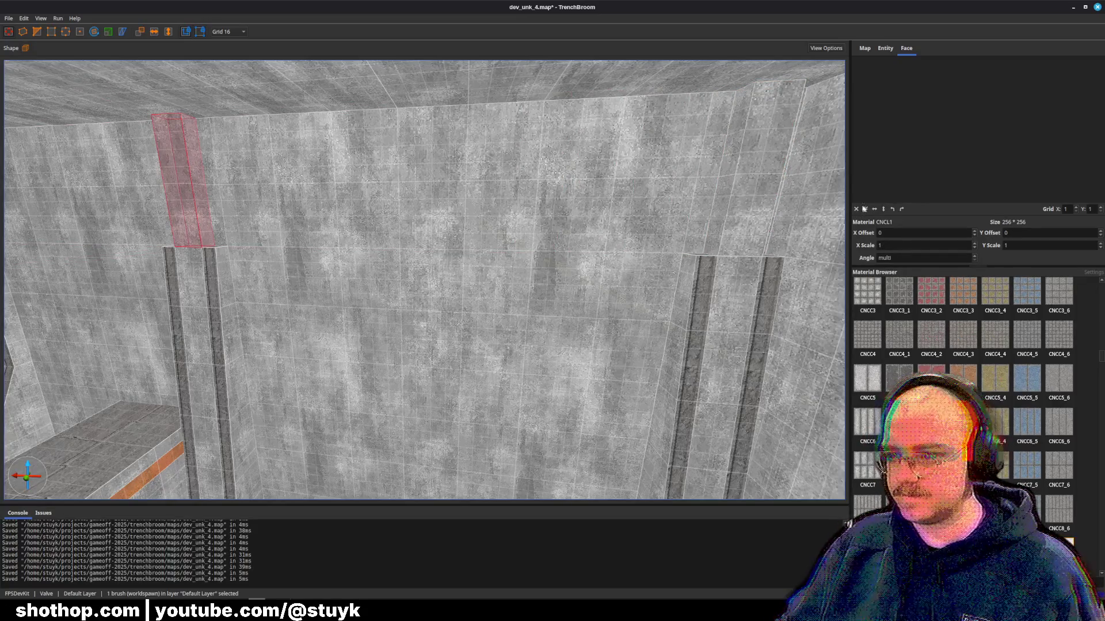
- Select the right pillar, frame it from above, and undo its last edit
{"action": "left_click", "coordinate": [700, 289]}
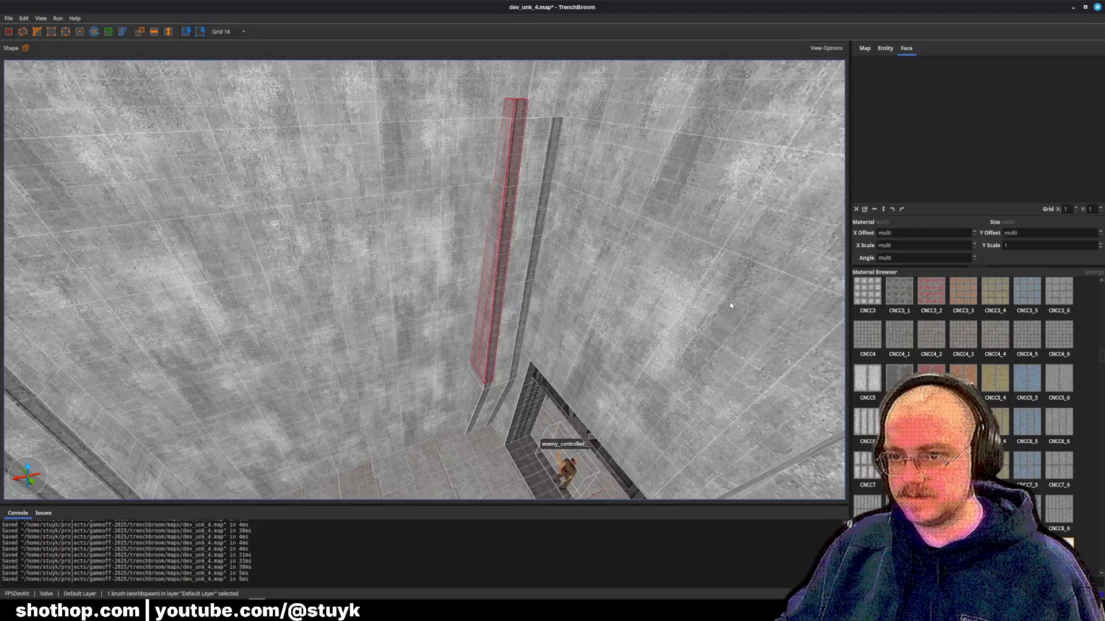
{"action": "key", "text": "Down"}
{"action": "key", "text": "Down"}
{"action": "key", "text": "Down"}
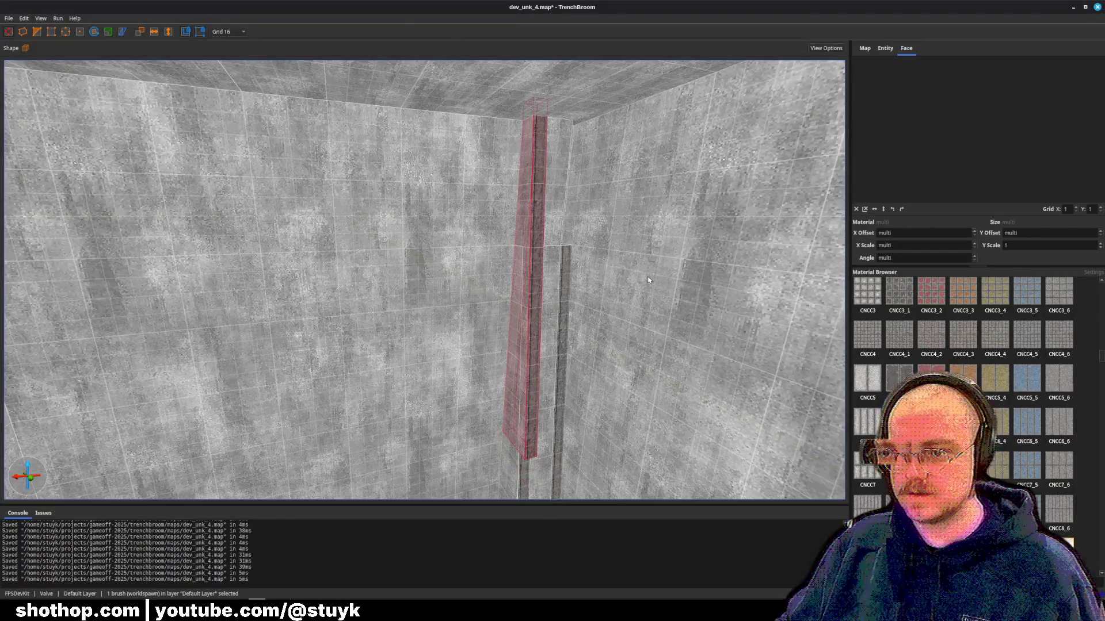
{"action": "key", "text": "ctrl+u"}
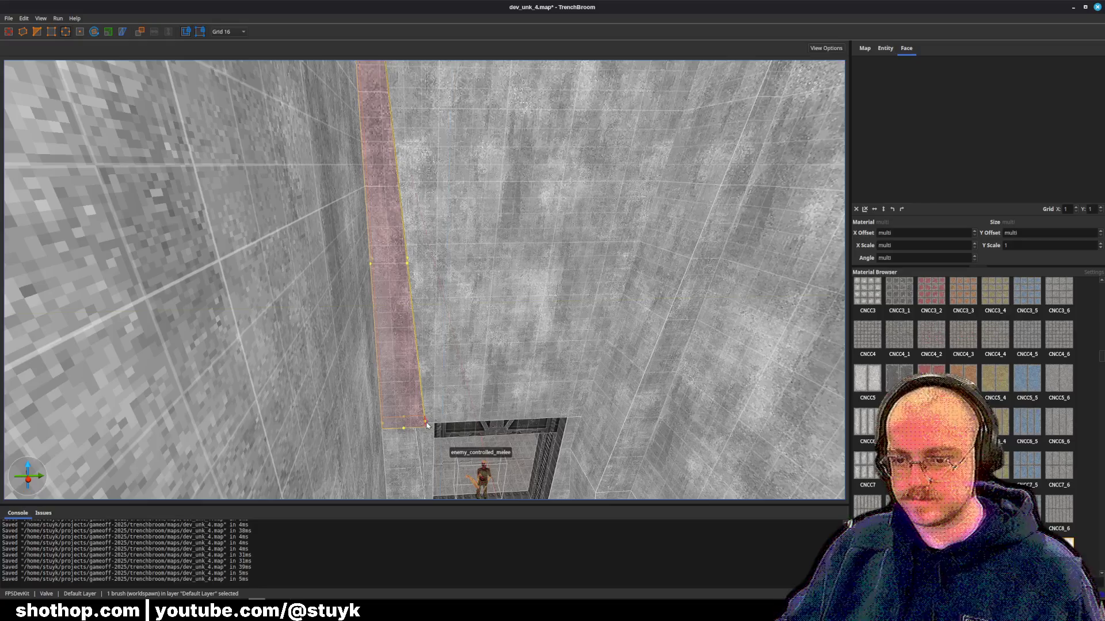
{"action": "key", "text": "ctrl+z"}
{"action": "key", "text": "Escape"}
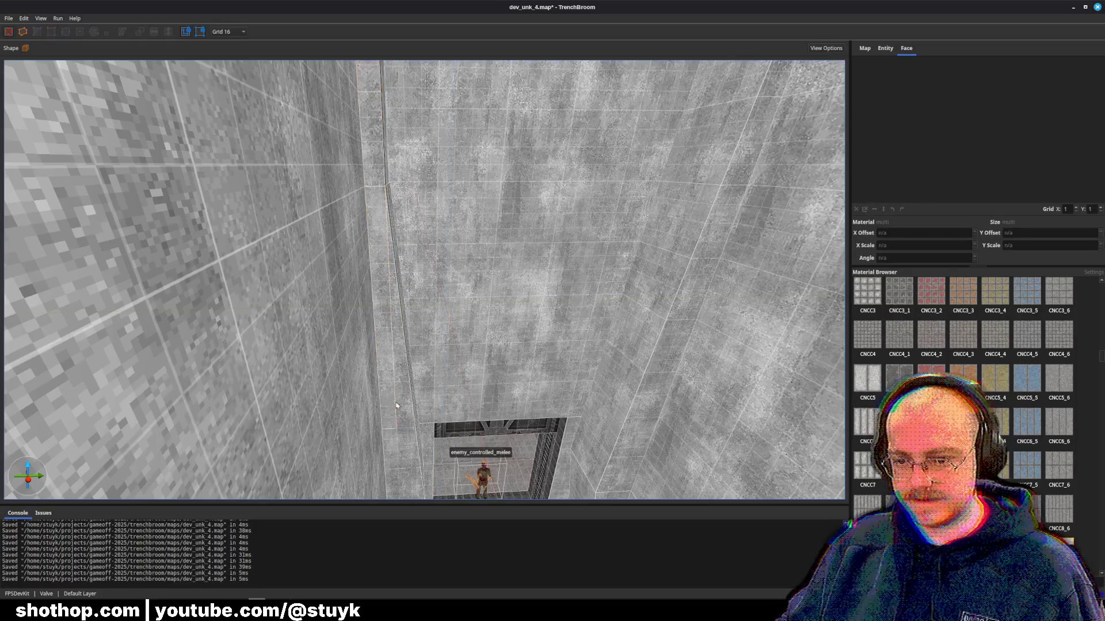
- Inspect the pillar and its neighbouring brushes, then clear the selection
{"action": "left_click", "coordinate": [397, 406]}
{"action": "key", "text": "ctrl+u"}
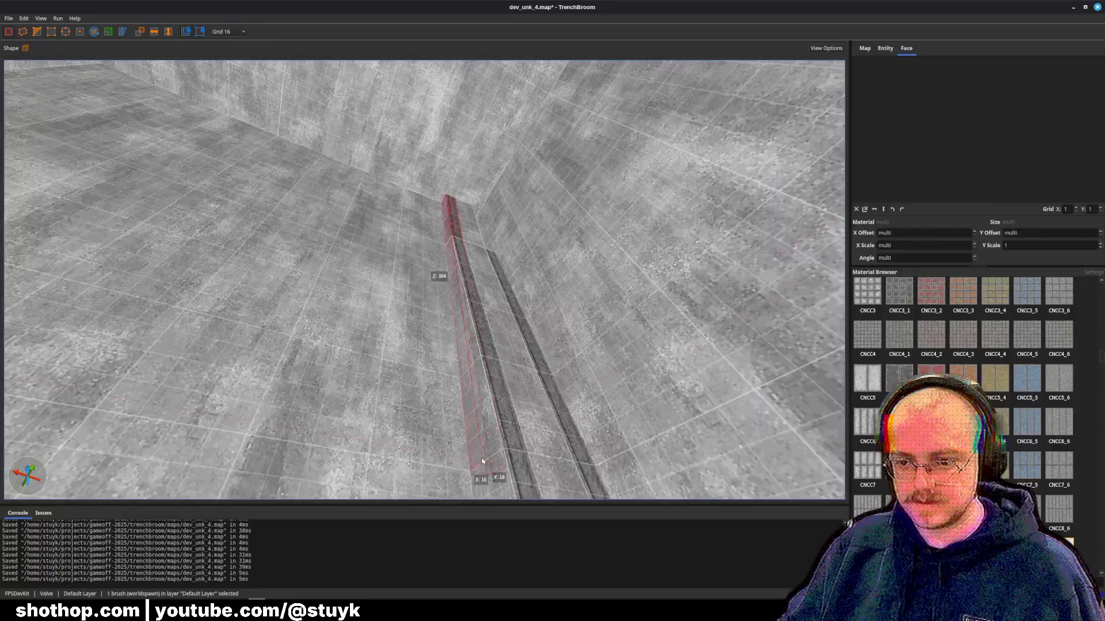
{"action": "scroll", "coordinate": [469, 237], "scroll_direction": "up", "scroll_amount": 5}
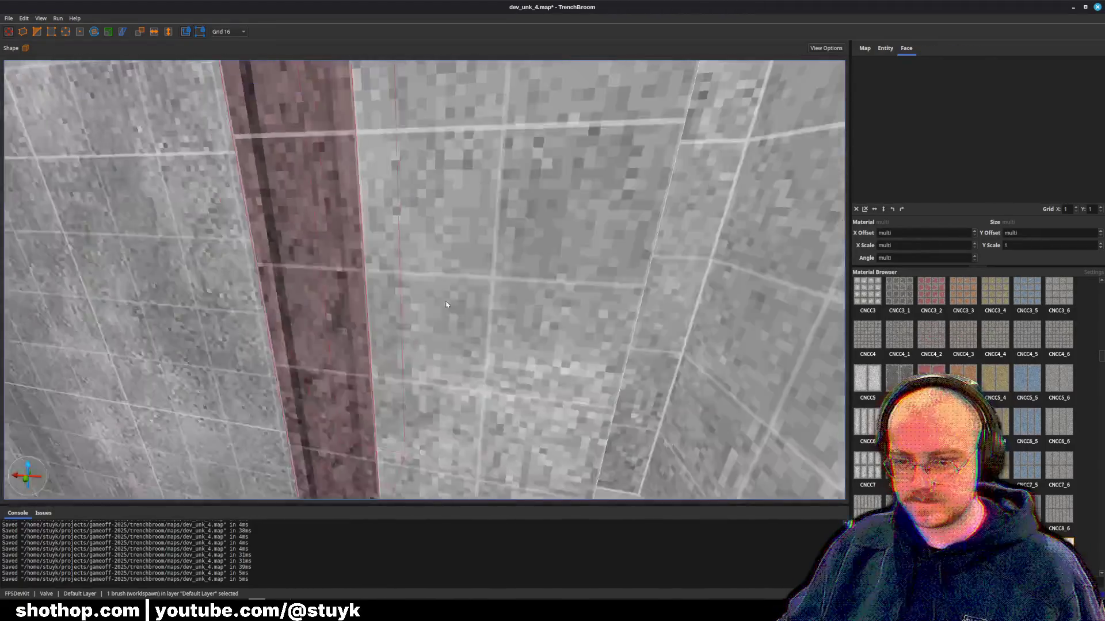
{"action": "key", "text": "Escape"}
{"action": "left_click", "coordinate": [369, 303]}
{"action": "key", "text": "ctrl+u"}
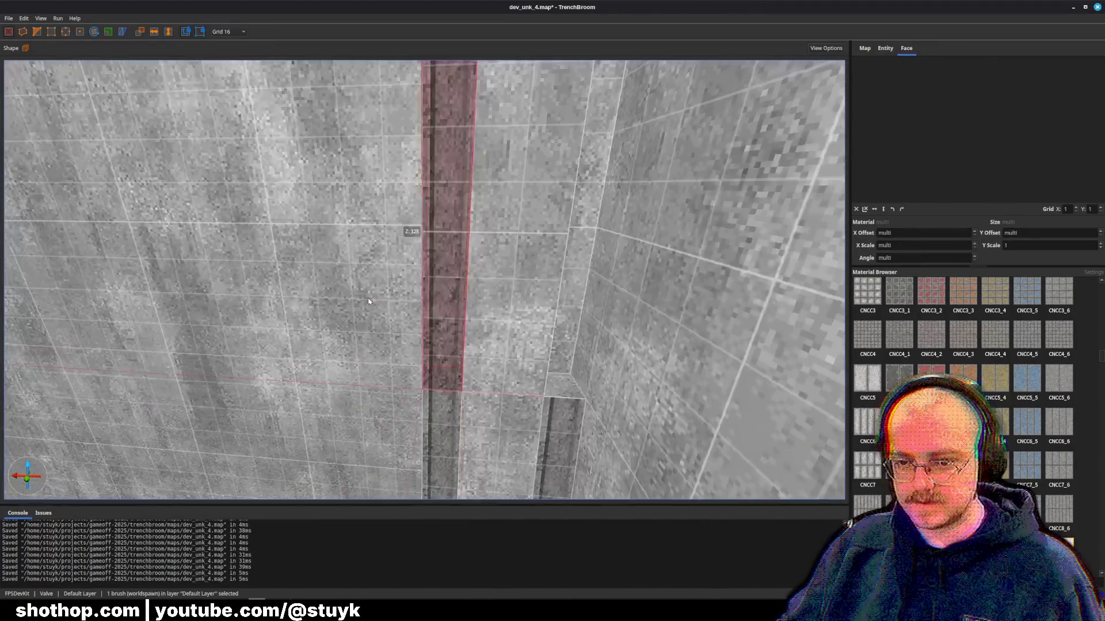
{"action": "left_click", "coordinate": [495, 288]}
{"action": "left_click", "coordinate": [575, 288]}
{"action": "key", "text": "Escape"}
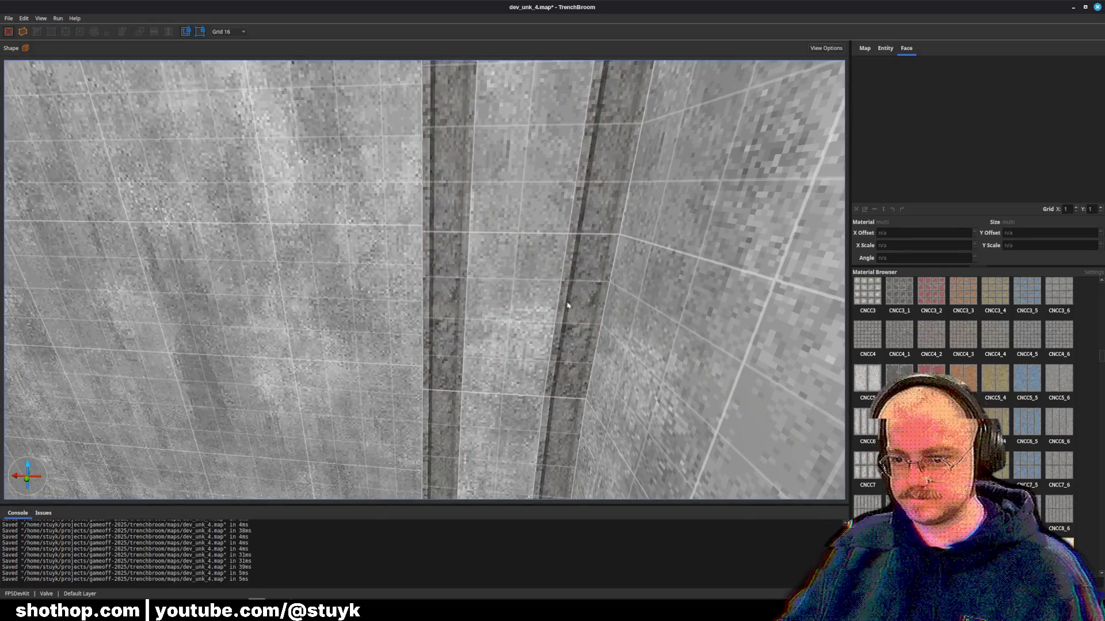
- Frame the two dark wall strips and save dev_unk_4.map
{"action": "left_click", "coordinate": [585, 309]}
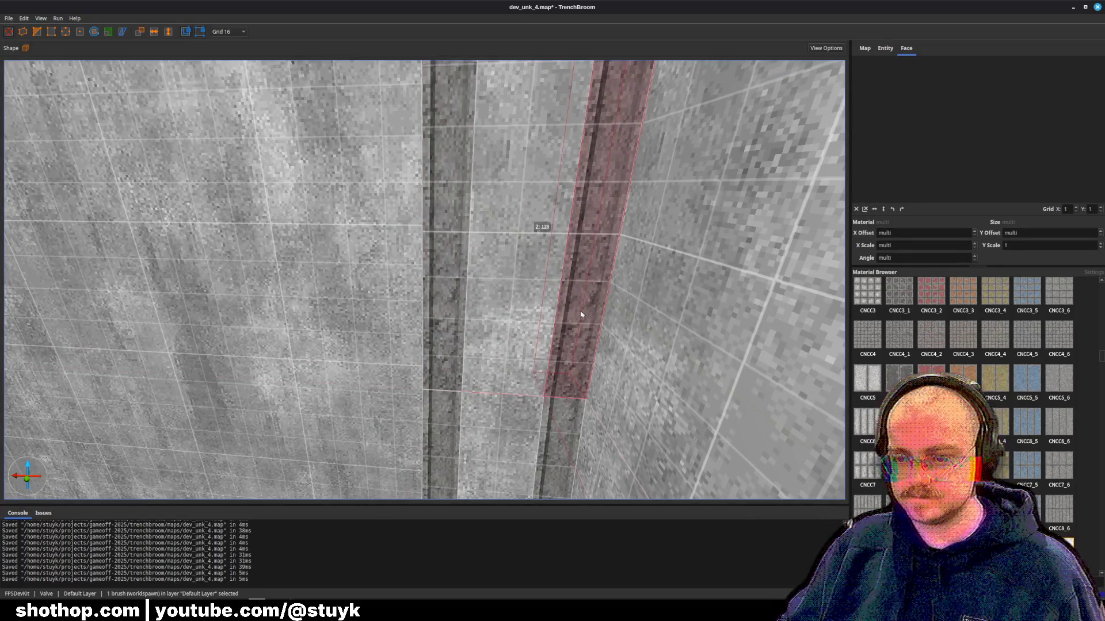
{"action": "left_click", "coordinate": [457, 306], "text": "ctrl"}
{"action": "key", "text": "ctrl+u"}
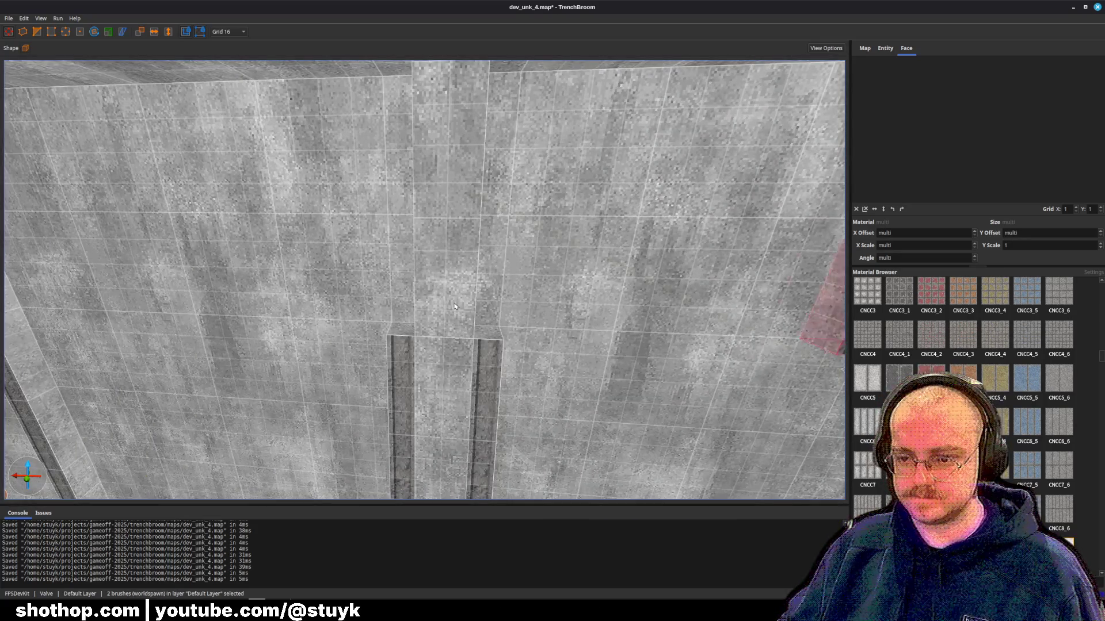
{"action": "key", "text": "Escape"}
{"action": "key", "text": "ctrl+s"}
{"action": "key", "text": "w"}
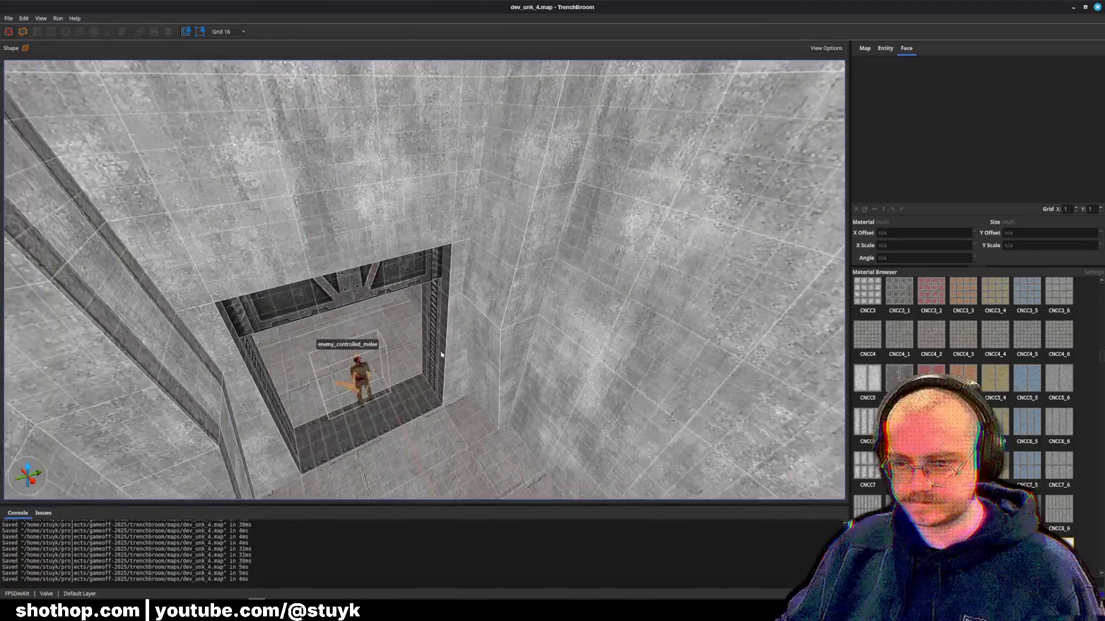
- Delete the lower and upper brushes of one pillar
{"action": "left_click", "coordinate": [489, 369]}
{"action": "left_click", "coordinate": [520, 278], "text": "ctrl"}
{"action": "key", "text": "Delete"}
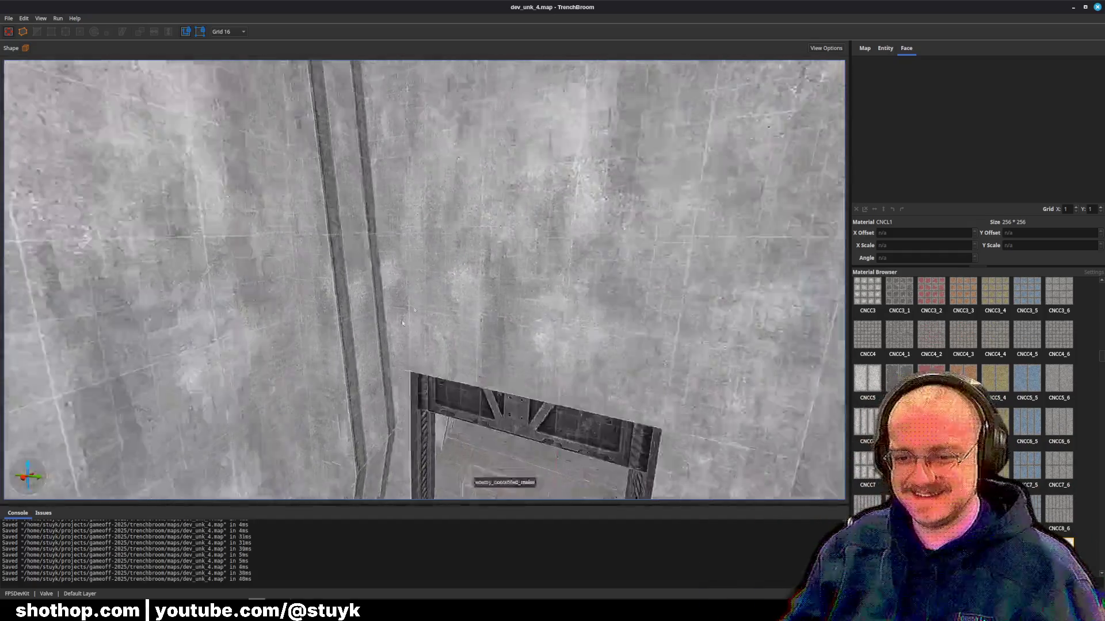
- Select all brushes of the tall pillar and shift it two steps along the wall
{"action": "left_click", "coordinate": [368, 288]}
{"action": "left_click", "coordinate": [389, 358], "text": "ctrl"}
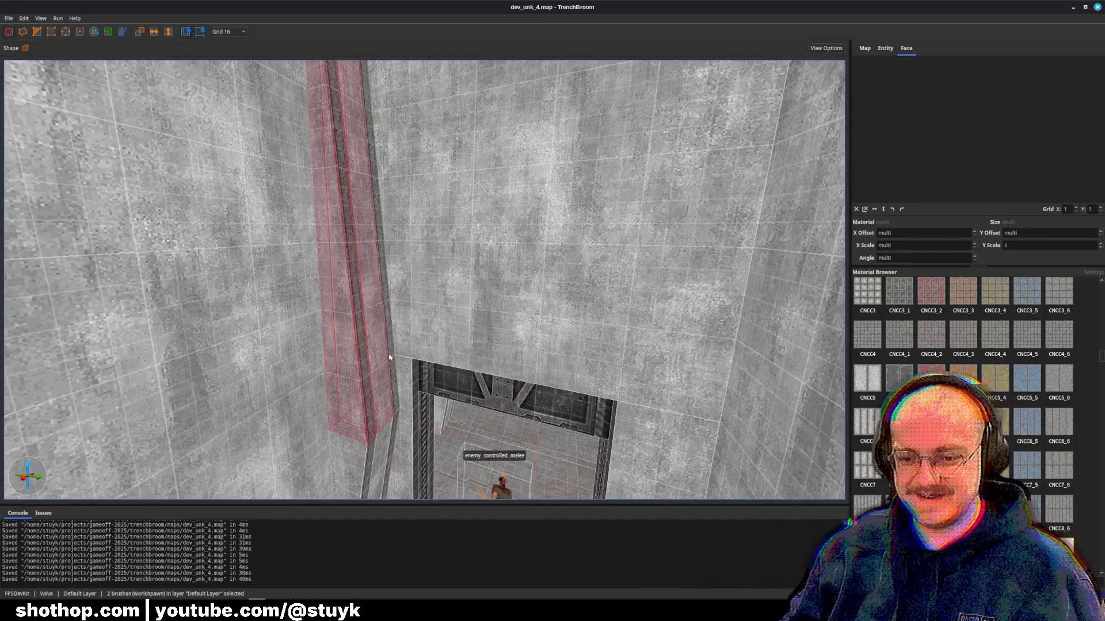
{"action": "left_click", "coordinate": [389, 358], "text": "ctrl"}
{"action": "scroll", "coordinate": [366, 236], "scroll_direction": "down", "scroll_amount": 3}
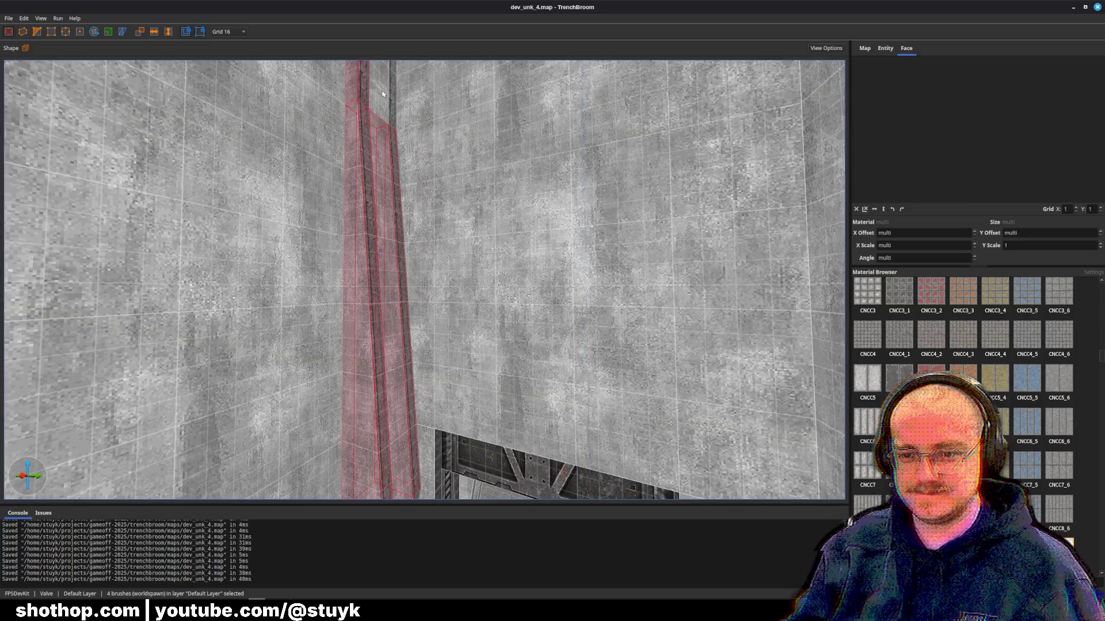
{"action": "scroll", "coordinate": [394, 98], "scroll_direction": "down", "scroll_amount": 5}
{"action": "left_click", "coordinate": [337, 380], "text": "ctrl"}
{"action": "left_click", "coordinate": [358, 374], "text": "ctrl"}
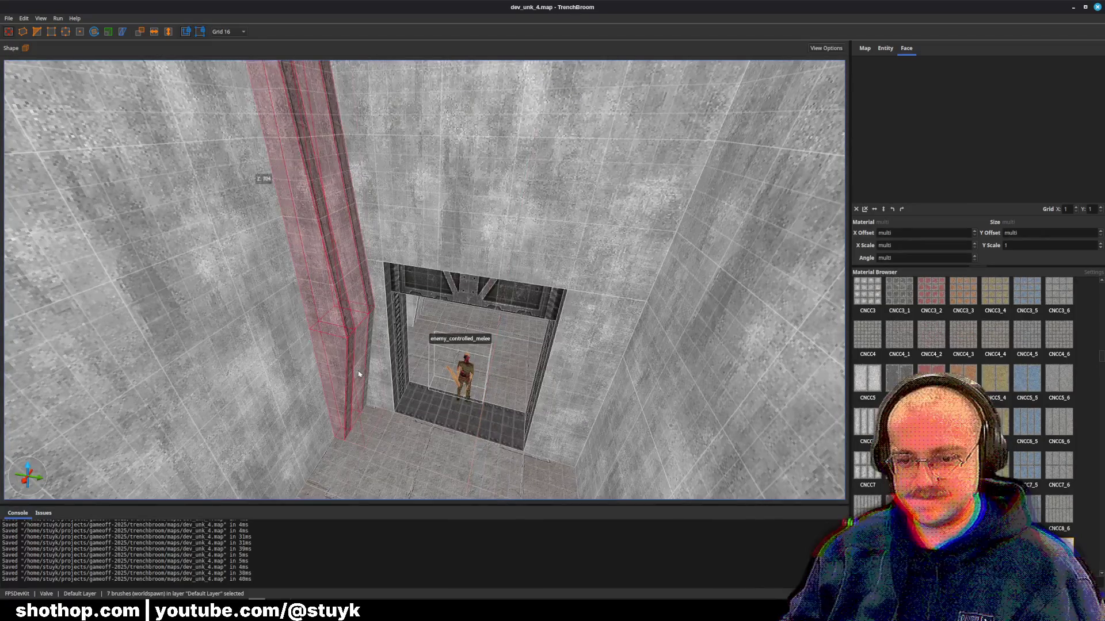
{"action": "left_click", "coordinate": [371, 367], "text": "ctrl"}
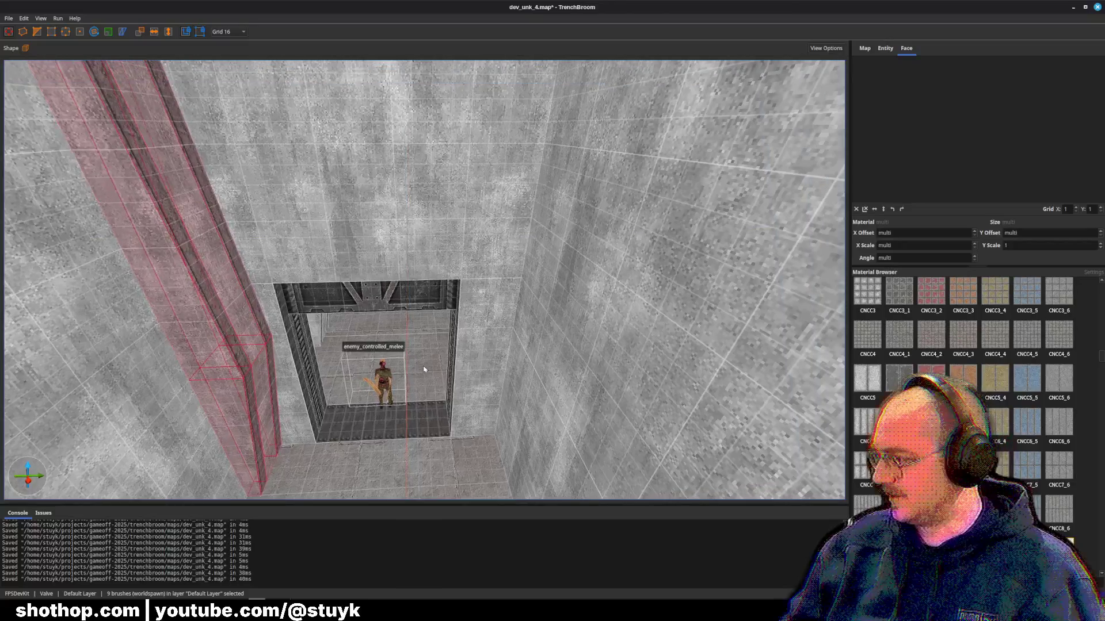
{"action": "key", "text": "Right"}
{"action": "key", "text": "Right"}
{"action": "key", "text": "Right"}
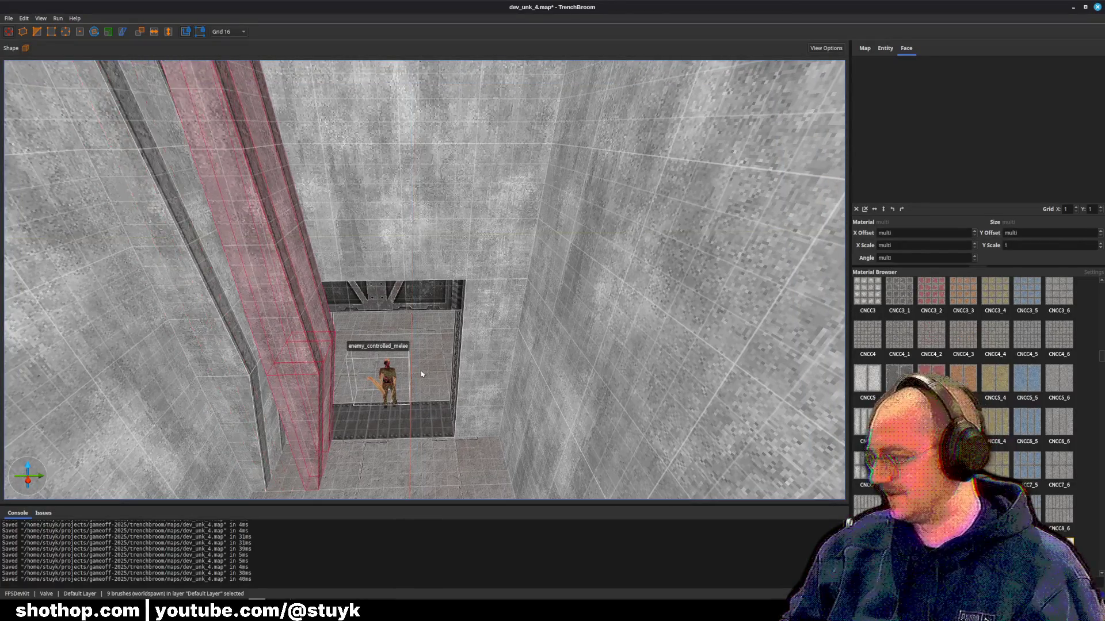
{"action": "key", "text": "Right"}
{"action": "key", "text": "Right"}
{"action": "key", "text": "Right"}
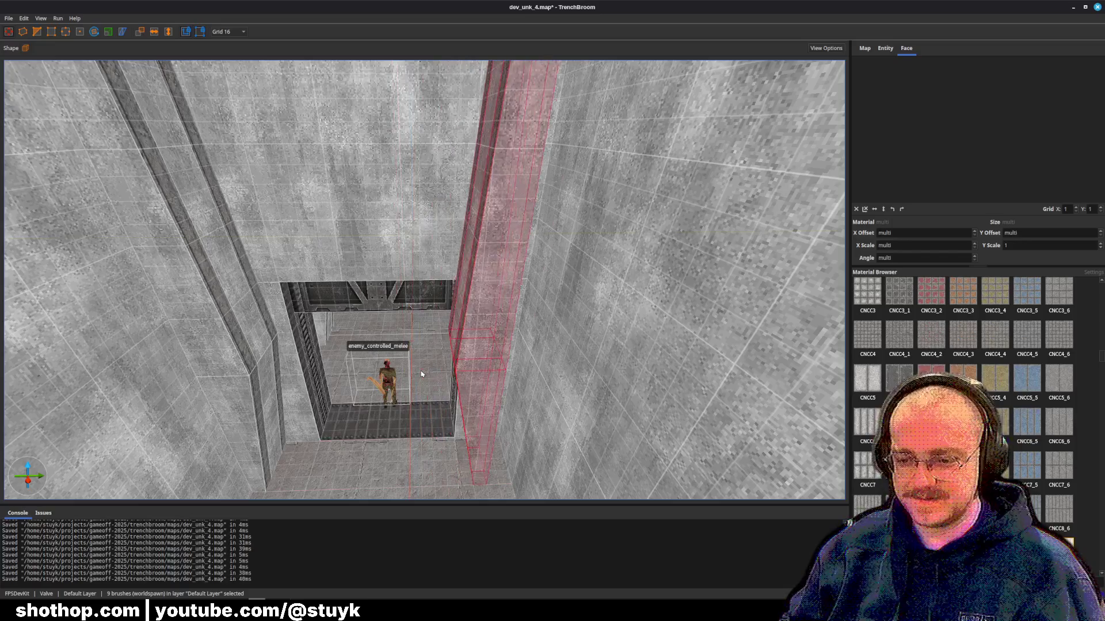
{"action": "key", "text": "Escape"}
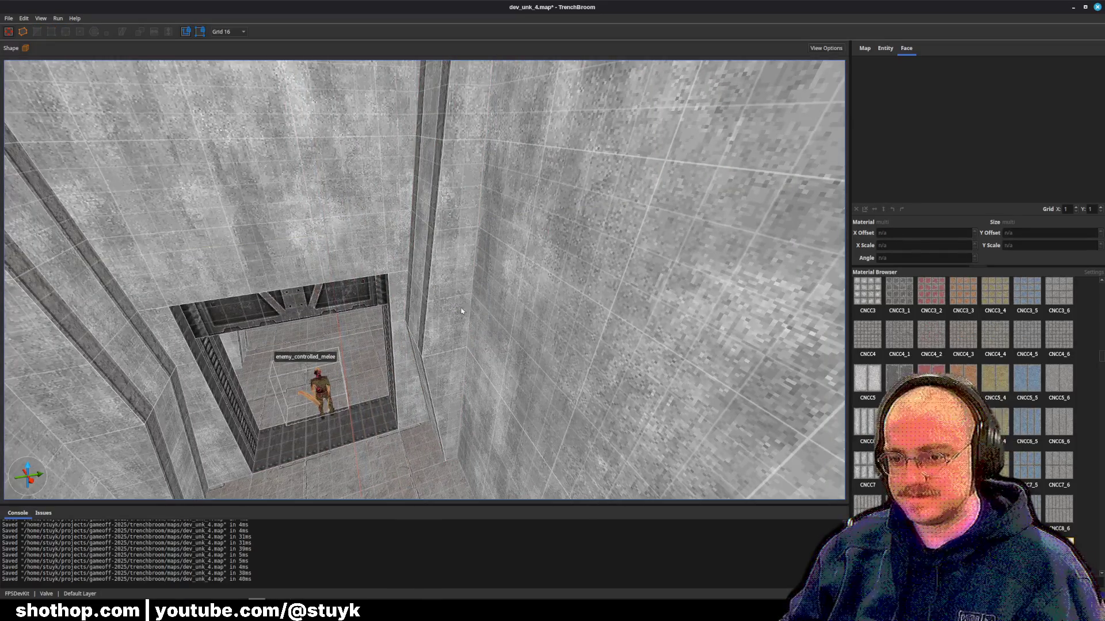
- Check the pillar's upper and lower faces, then save the map
{"action": "left_click", "coordinate": [462, 311], "text": "shift"}
{"action": "left_click", "coordinate": [451, 380], "text": "shift"}
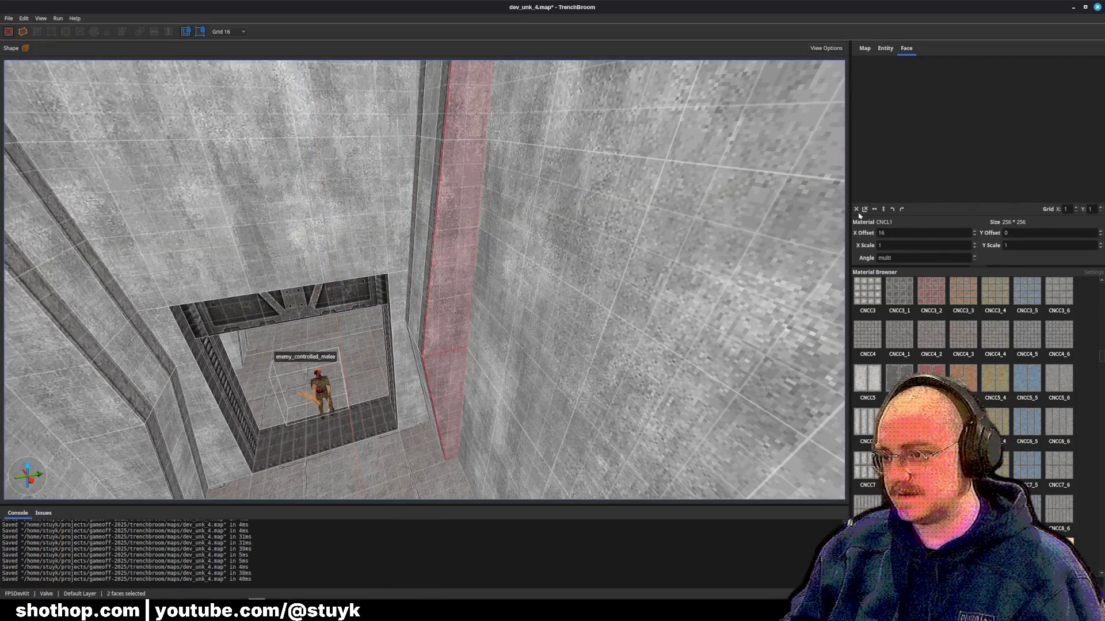
{"action": "key", "text": "Escape"}
{"action": "key", "text": "ctrl+s"}
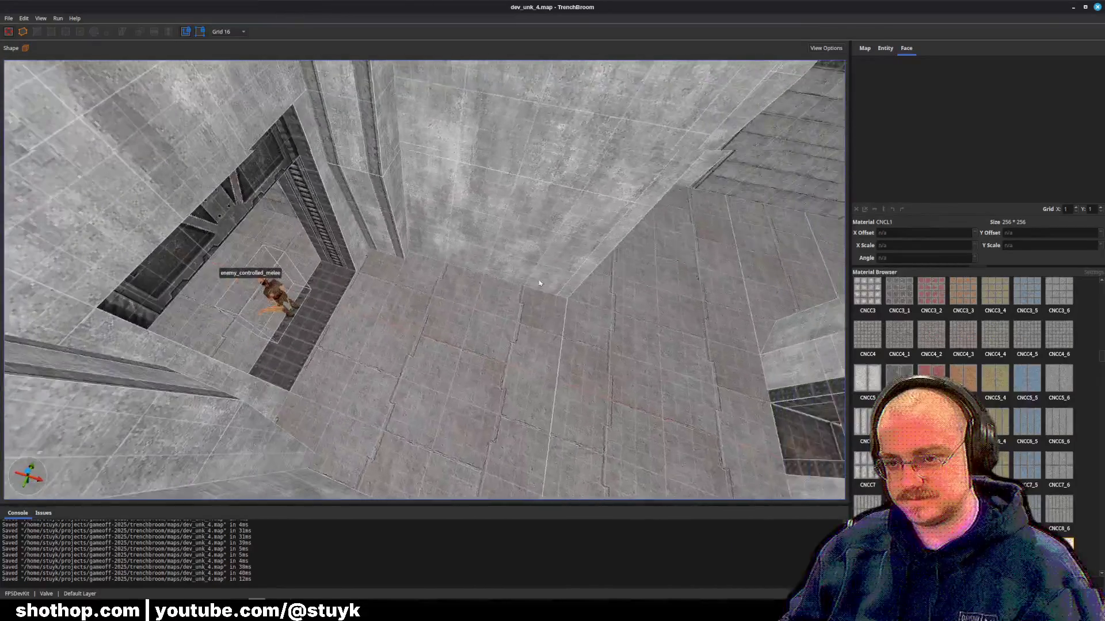
- Duplicate the nine-brush ribbed pillar and move the copy beside the original
{"action": "left_click", "coordinate": [361, 225]}
{"action": "left_click", "coordinate": [357, 165], "text": "ctrl"}
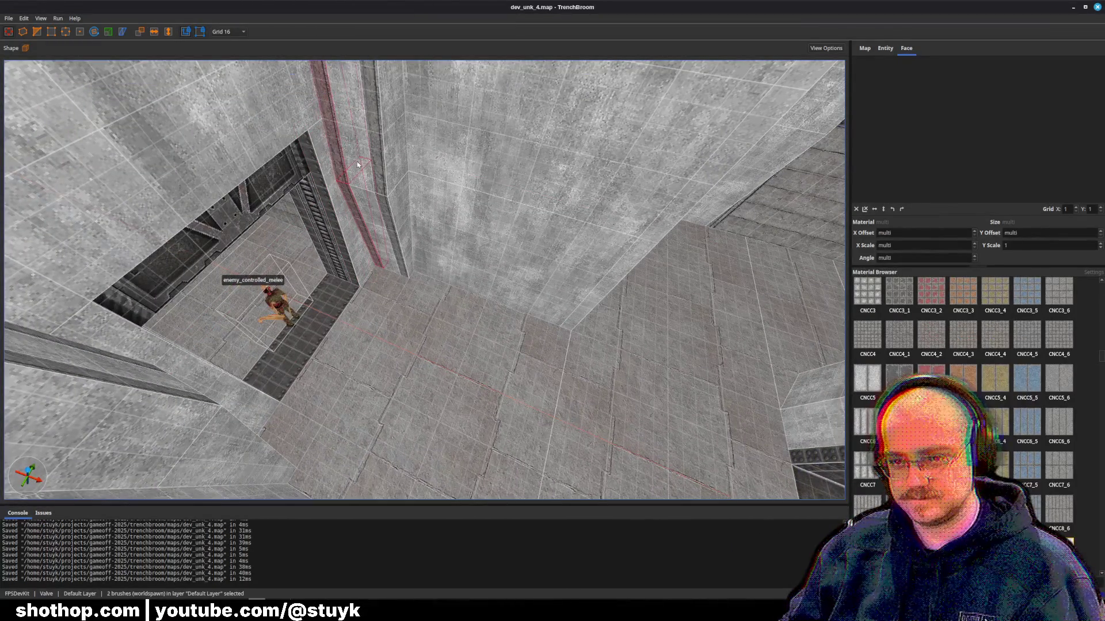
{"action": "left_click", "coordinate": [371, 230], "text": "ctrl"}
{"action": "left_click", "coordinate": [389, 176], "text": "ctrl"}
{"action": "key", "text": "ctrl+u"}
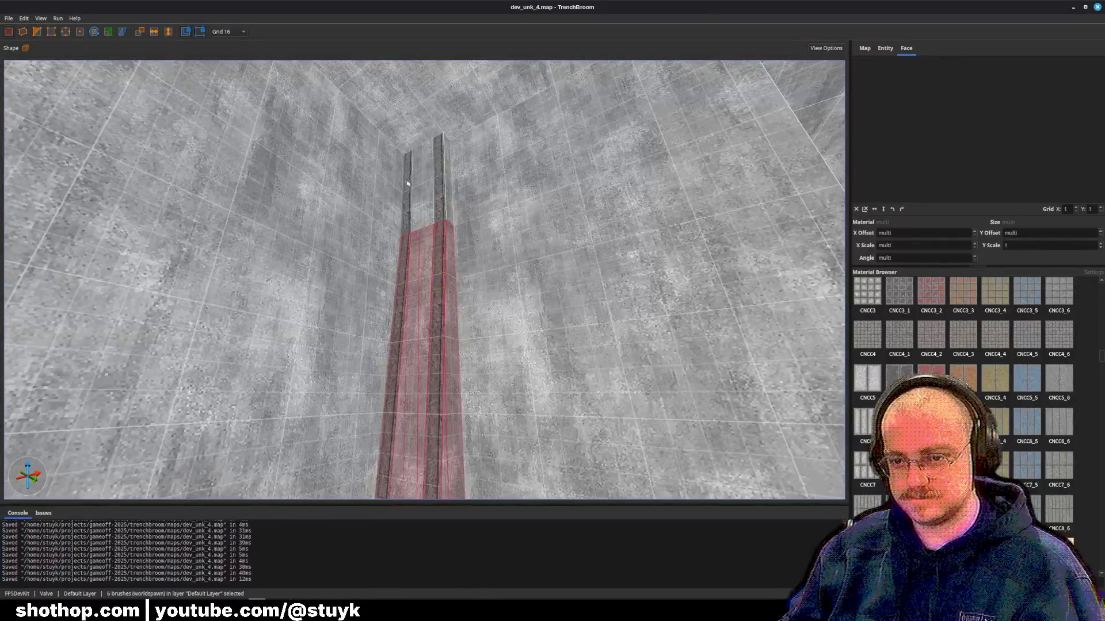
{"action": "left_click", "coordinate": [418, 197], "text": "ctrl"}
{"action": "left_click", "coordinate": [441, 197], "text": "ctrl"}
{"action": "key", "text": "ctrl+u"}
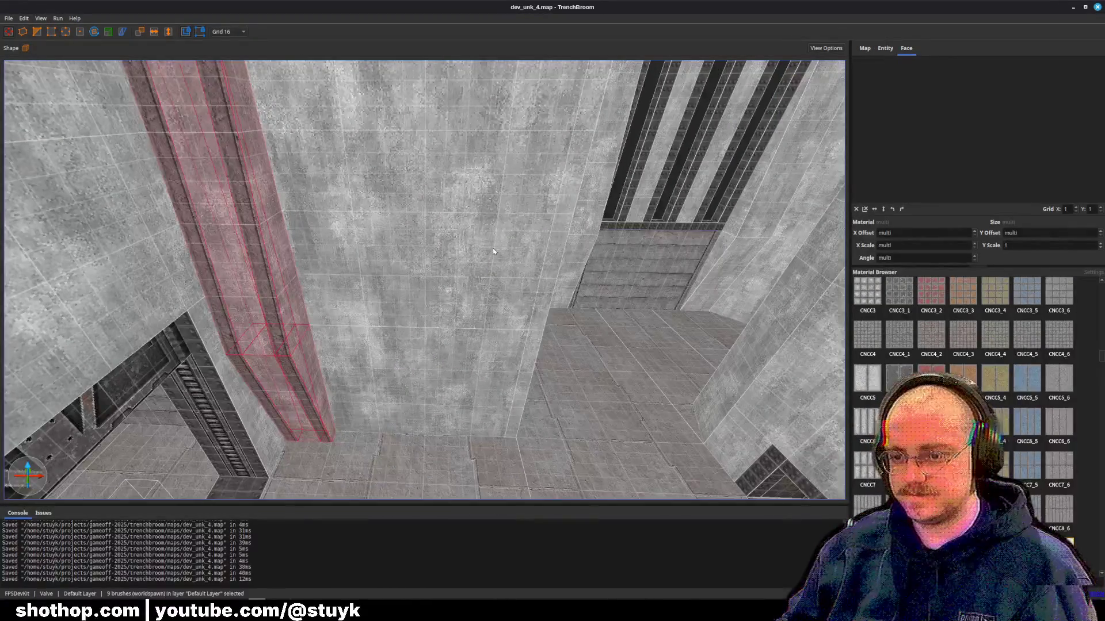
{"action": "key", "text": "ctrl+d"}
{"action": "key", "text": "Right"}
{"action": "key", "text": "Right"}
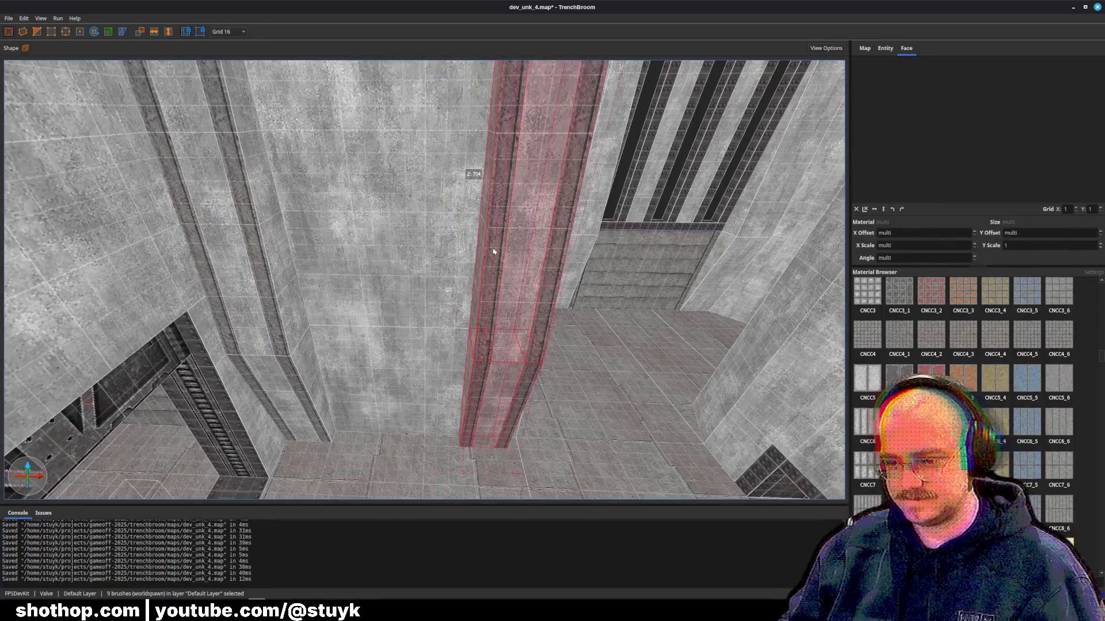
{"action": "scroll", "coordinate": [493, 251], "scroll_direction": "down", "scroll_amount": 5}
{"action": "key", "text": "Escape"}
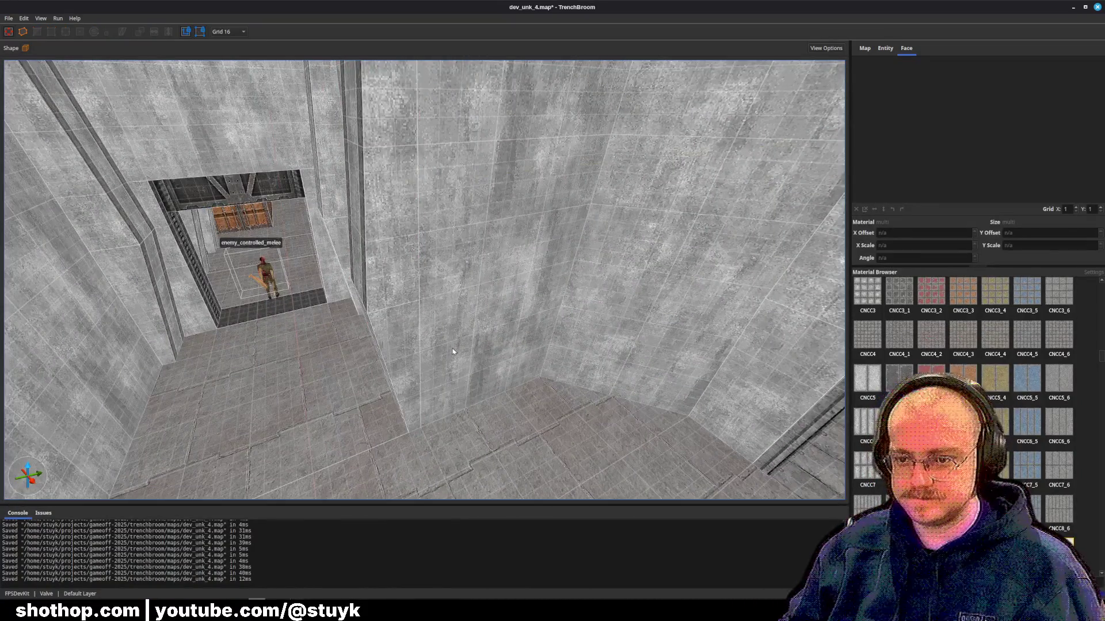
- Check a face on the neighbouring concrete wall, then clear the selection
{"action": "left_click", "coordinate": [453, 351], "text": "shift"}
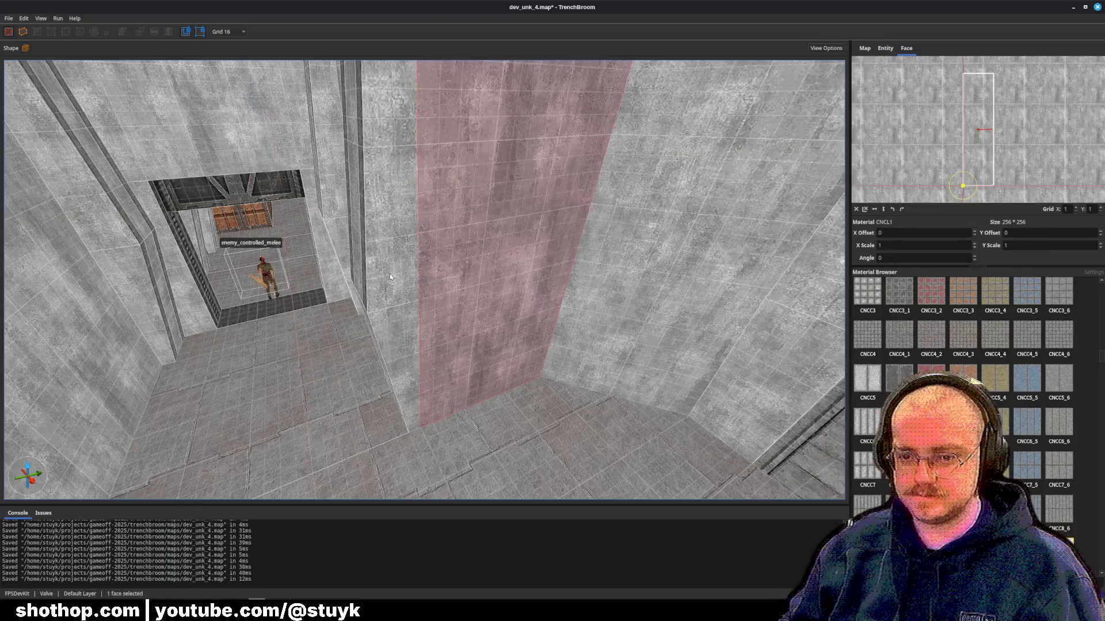
{"action": "scroll", "coordinate": [413, 264], "scroll_direction": "up", "scroll_amount": 5}
{"action": "key", "text": "Escape"}
{"action": "scroll", "coordinate": [439, 279], "scroll_direction": "up", "scroll_amount": 5}
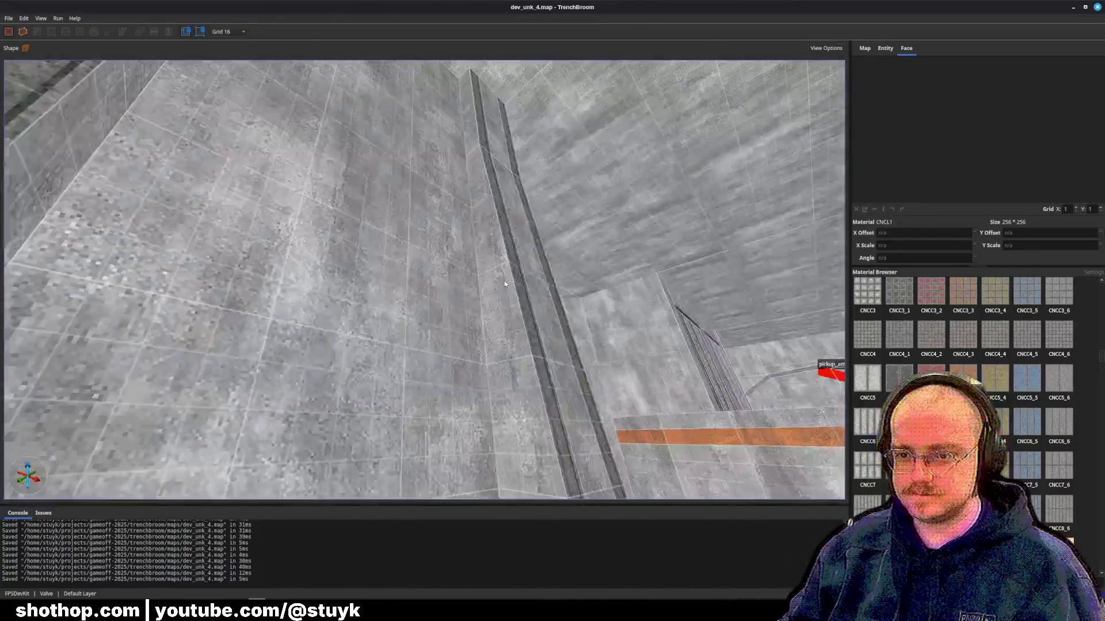
- Shift the selected pillar brushes to a new spot and save the map
{"action": "scroll", "coordinate": [456, 337], "scroll_direction": "down", "scroll_amount": 5}
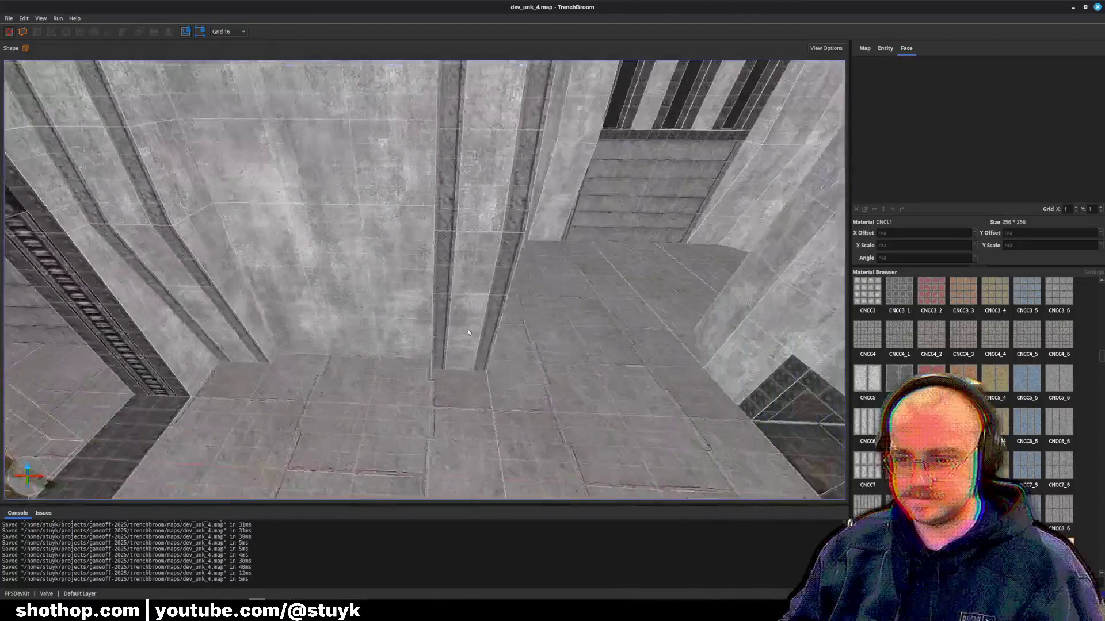
{"action": "scroll", "coordinate": [428, 328], "scroll_direction": "up", "scroll_amount": 3}
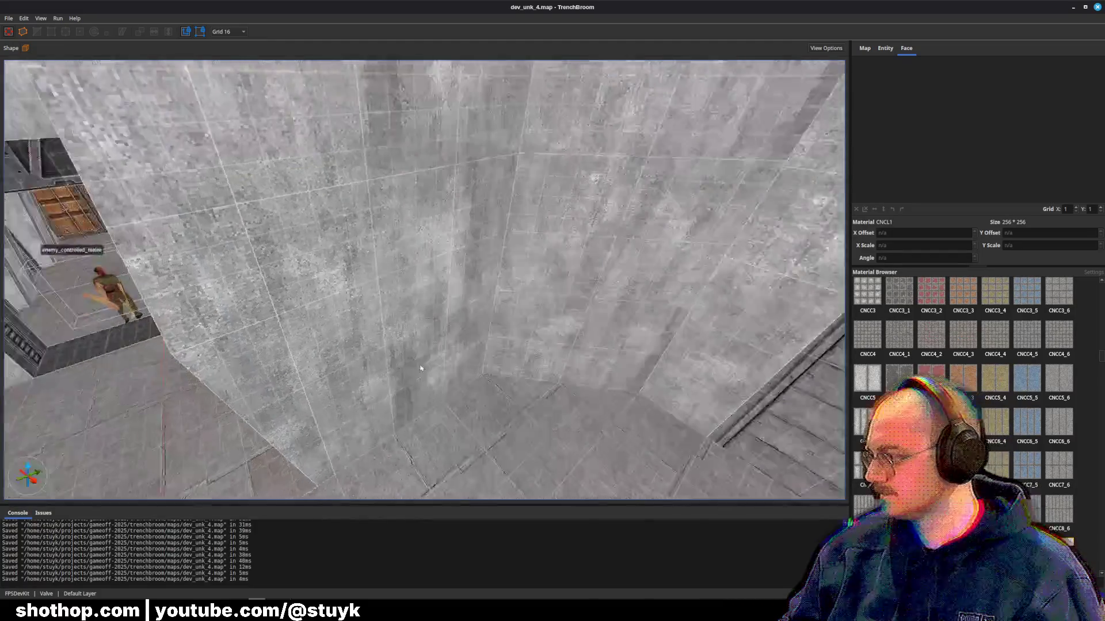
{"action": "scroll", "coordinate": [420, 368], "scroll_direction": "up", "scroll_amount": 5}
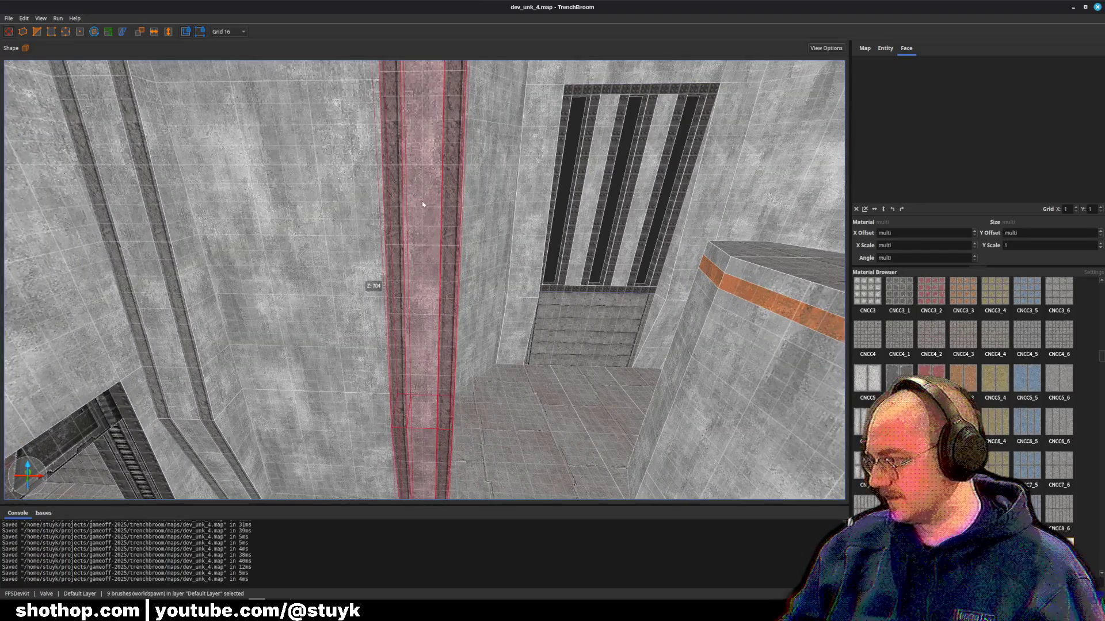
{"action": "scroll", "coordinate": [423, 204], "scroll_direction": "down", "scroll_amount": 10}
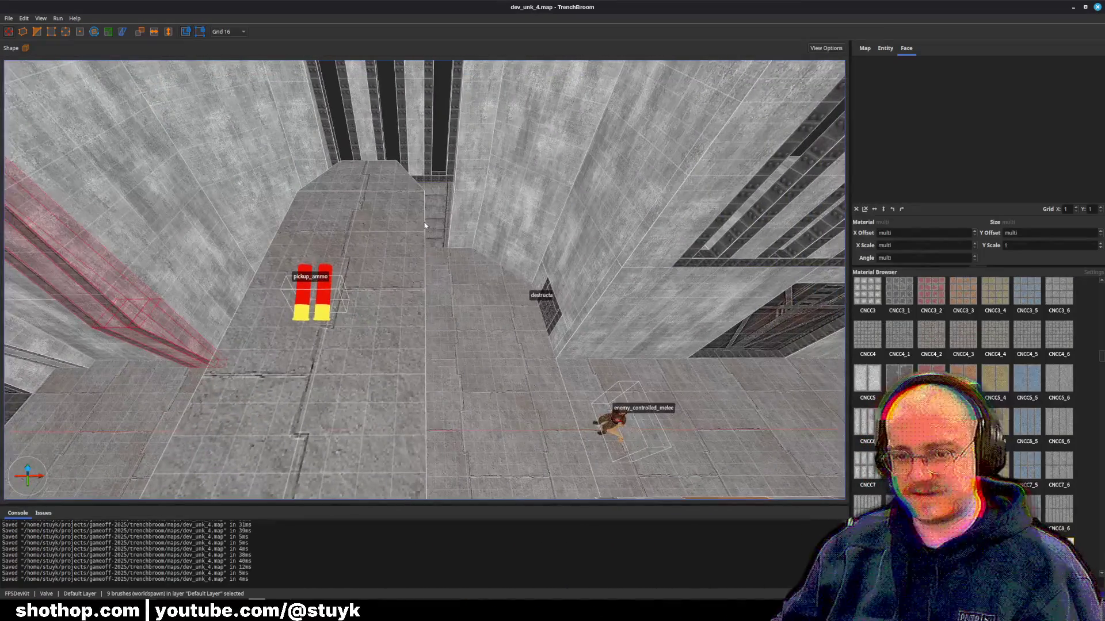
{"action": "key", "text": "Right"}
{"action": "key", "text": "Right"}
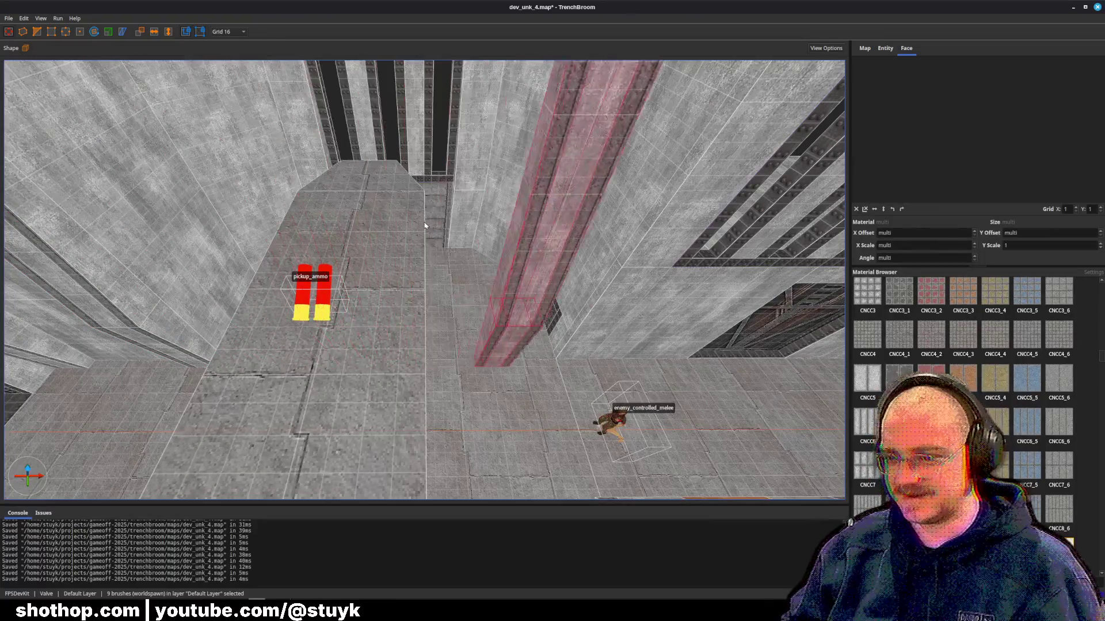
{"action": "key", "text": "d"}
{"action": "mouse_move", "coordinate": [428, 232]}
{"action": "left_mouse_down"}
{"action": "mouse_move", "coordinate": [407, 217]}
{"action": "mouse_move", "coordinate": [440, 200]}
{"action": "left_mouse_up"}
{"action": "key", "text": "Escape"}
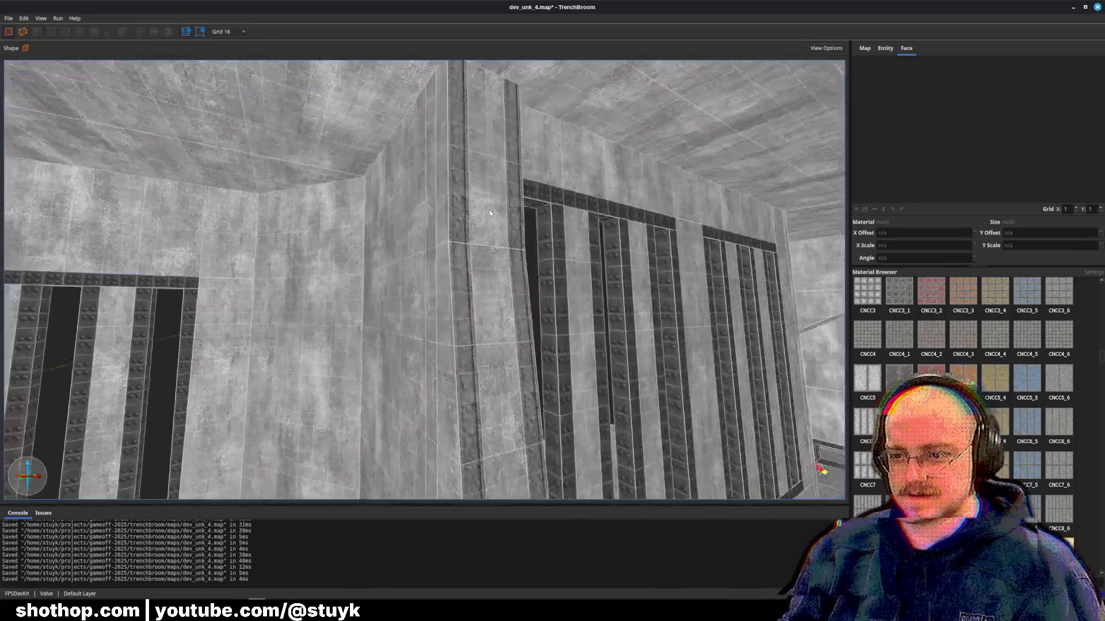
{"action": "key", "text": "ctrl+s"}
- Select the pillar brushes by the studded wall and nudge them slightly sideways
{"action": "scroll", "coordinate": [487, 230], "scroll_direction": "up", "scroll_amount": 3}
{"action": "scroll", "coordinate": [486, 229], "scroll_direction": "down", "scroll_amount": 5}
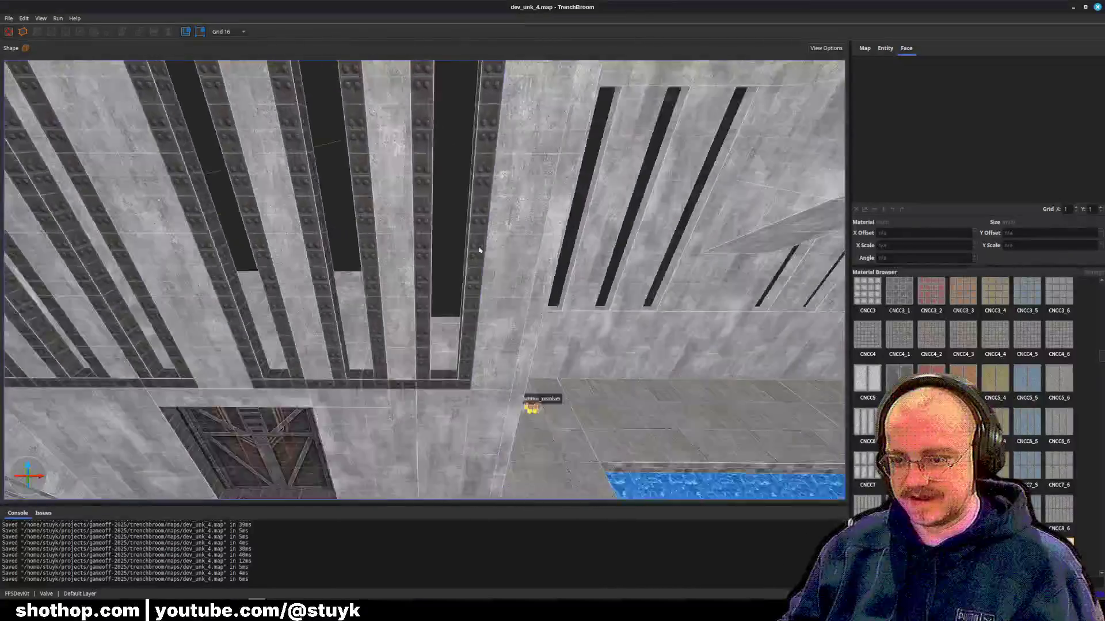
{"action": "left_click", "coordinate": [197, 301]}
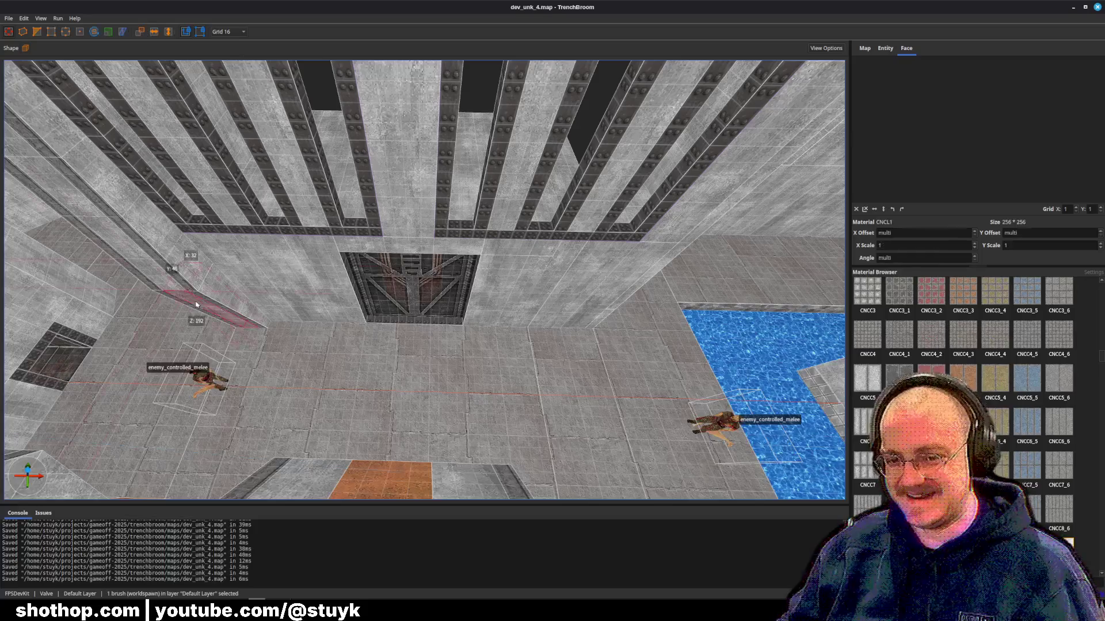
{"action": "key", "text": "ctrl+u"}
{"action": "left_click", "coordinate": [373, 276], "text": "ctrl"}
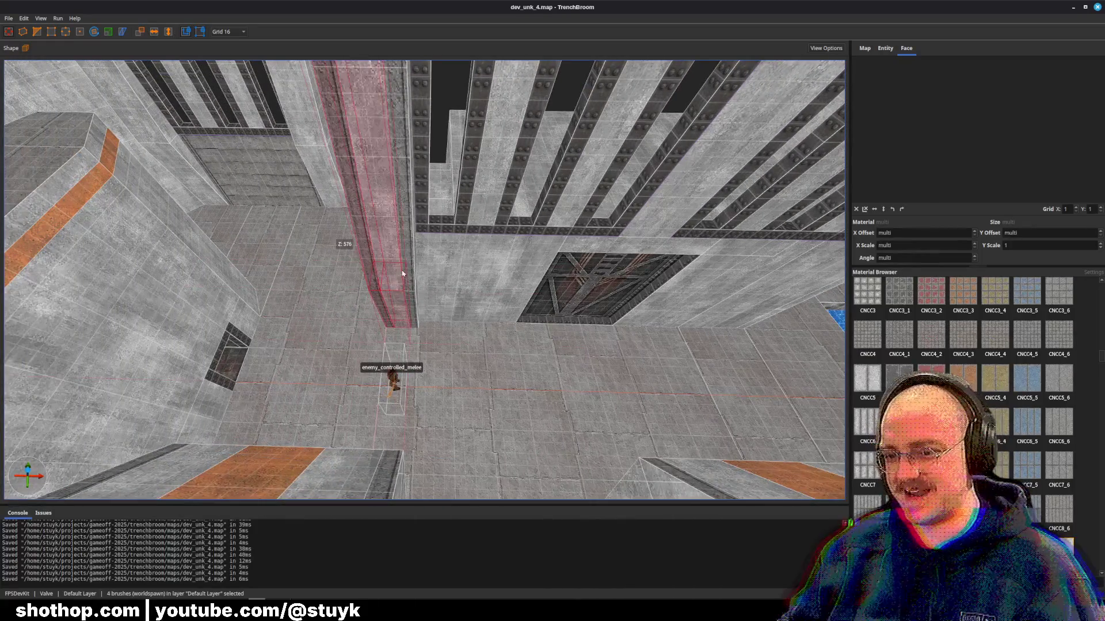
{"action": "left_click", "coordinate": [412, 304], "text": "ctrl"}
{"action": "mouse_move", "coordinate": [412, 309]}
{"action": "left_mouse_down"}
{"action": "mouse_move", "coordinate": [373, 200]}
{"action": "mouse_move", "coordinate": [416, 226]}
{"action": "left_mouse_up"}
{"action": "left_click", "coordinate": [354, 179], "text": "ctrl"}
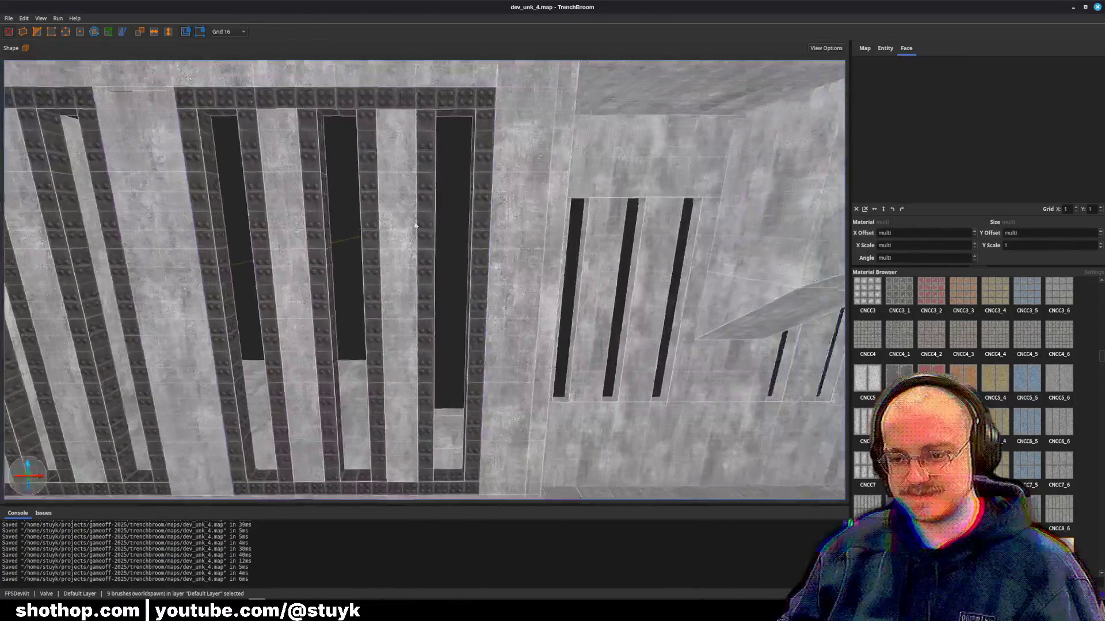
{"action": "key", "text": "Right"}
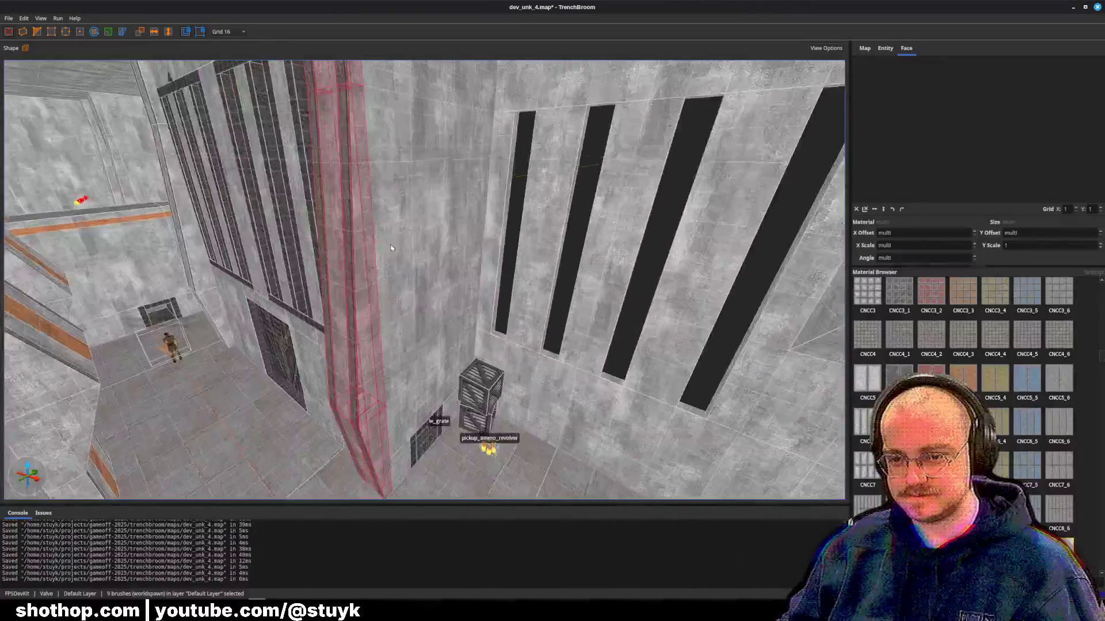
{"action": "key", "text": "Escape"}
- Check the tall pillar's faces and the large wall face, then save
{"action": "left_click", "coordinate": [287, 394], "text": "shift"}
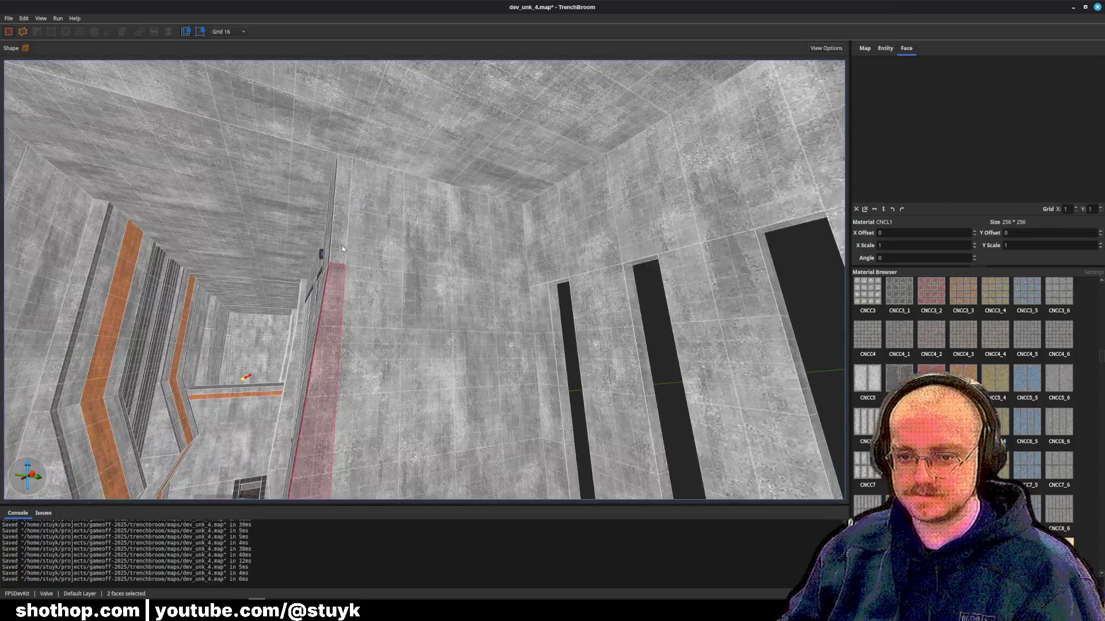
{"action": "left_click", "coordinate": [368, 300], "text": "ctrl+shift"}
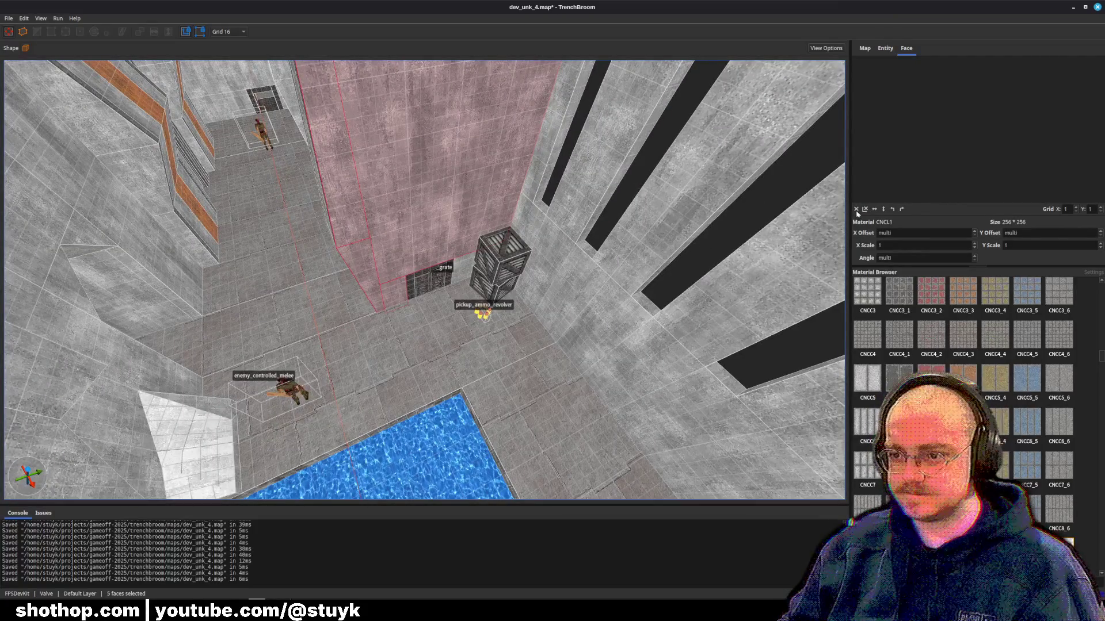
{"action": "key", "text": "Escape"}
{"action": "key", "text": "ctrl+s"}
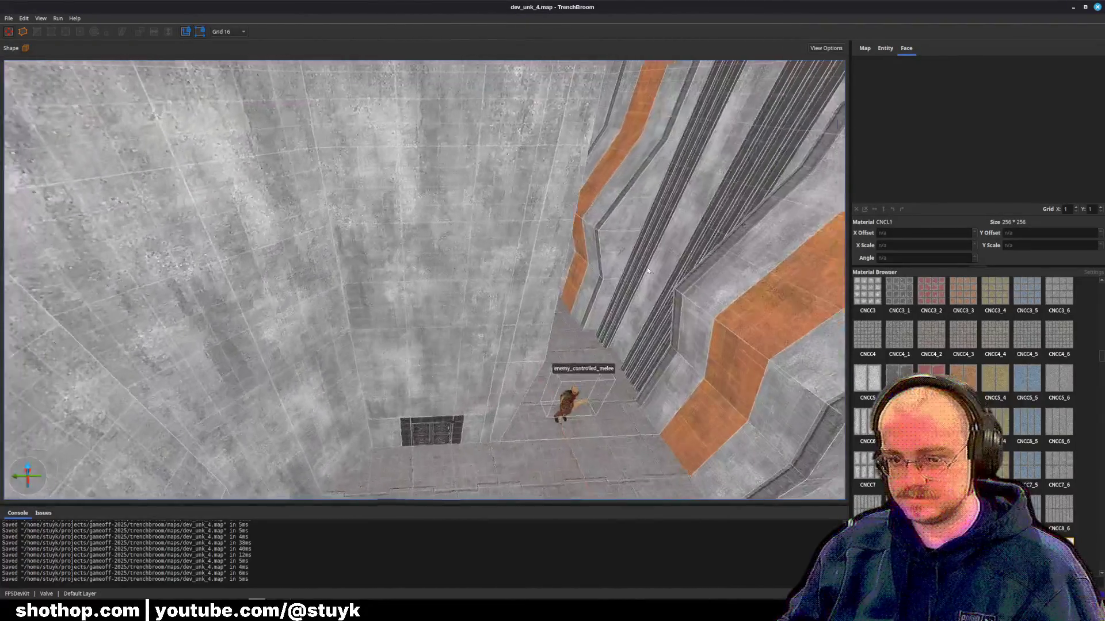
- Fly down the orange-edged corridor and select the beam face above the pipe channels
{"action": "key", "text": "w"}
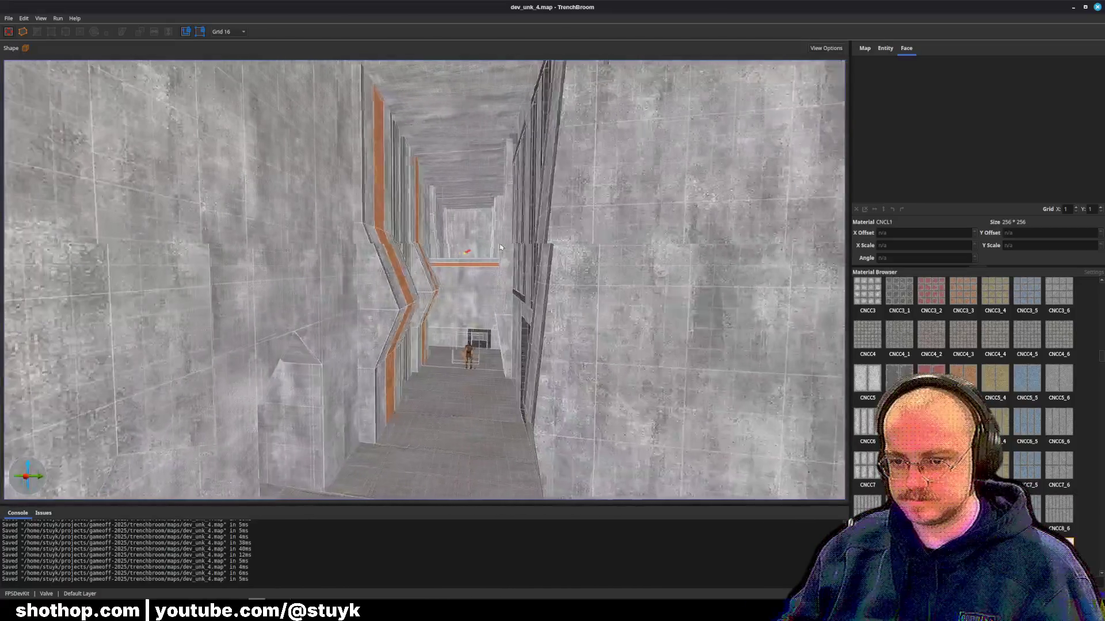
{"action": "key", "text": "w"}
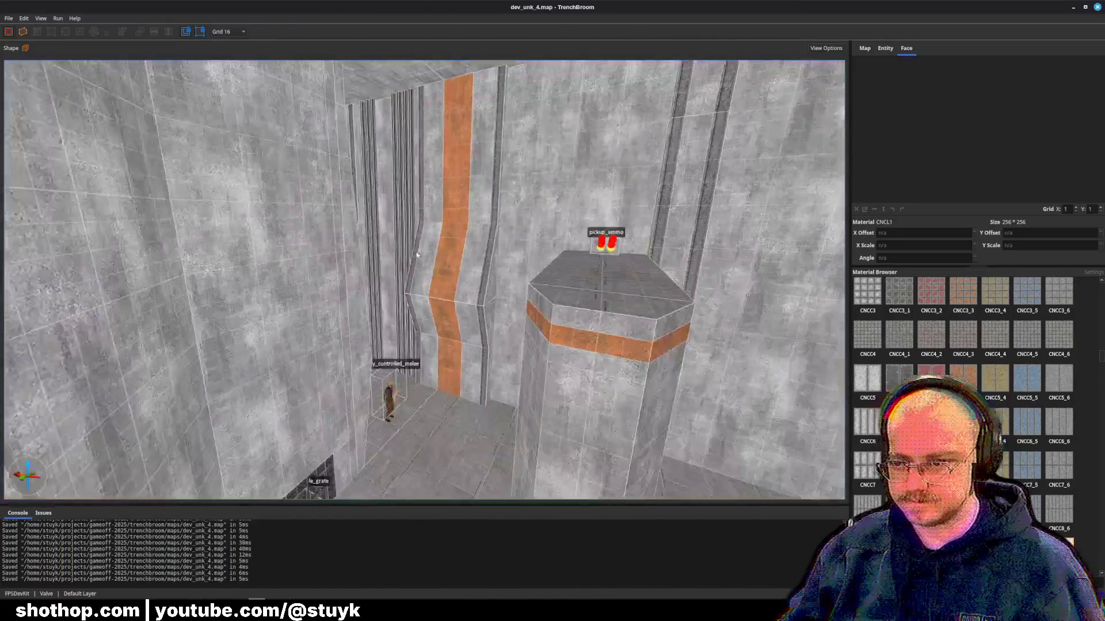
{"action": "key", "text": "w"}
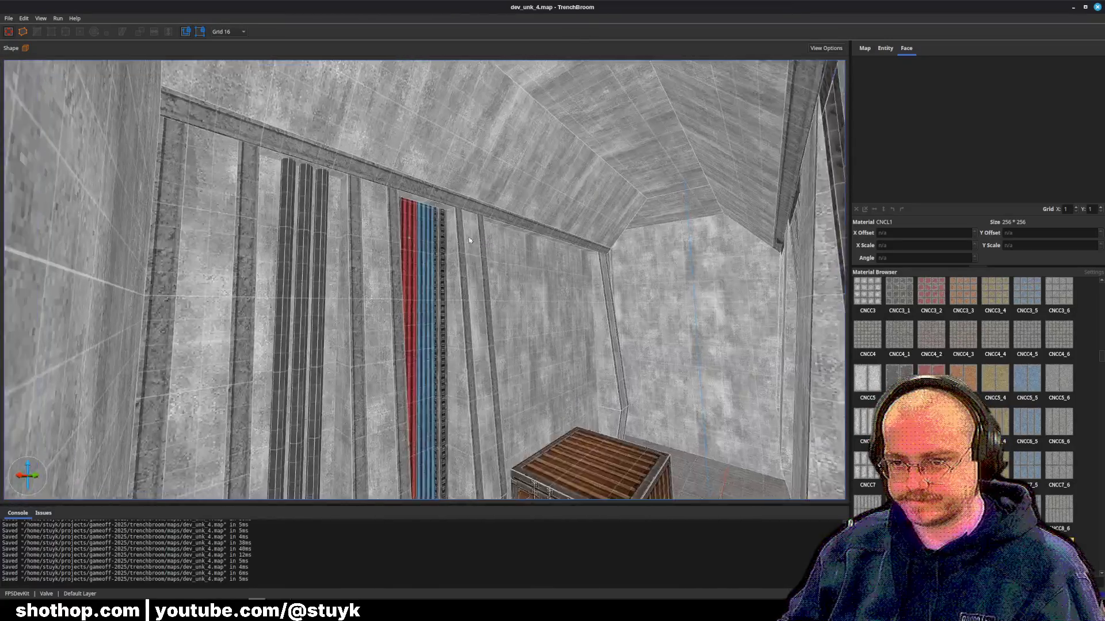
{"action": "key", "text": "w"}
{"action": "left_click", "coordinate": [412, 217], "text": "shift"}
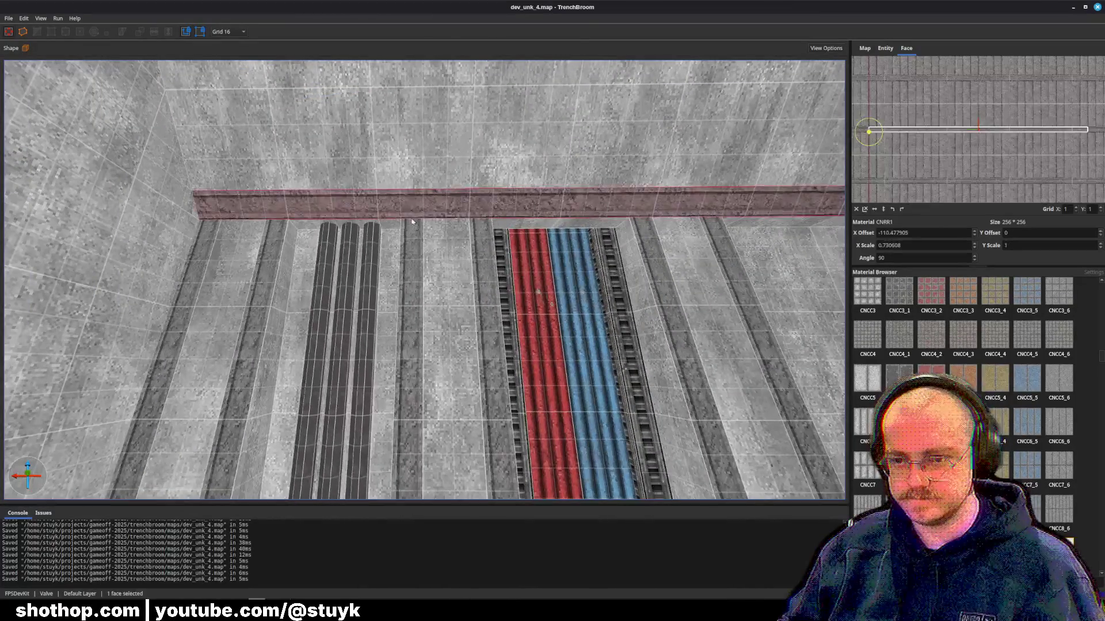
- Slide the ledge's dark trim texture and stretch its X scale to about 0.639
{"action": "key", "text": "Escape"}
{"action": "key", "text": "w"}
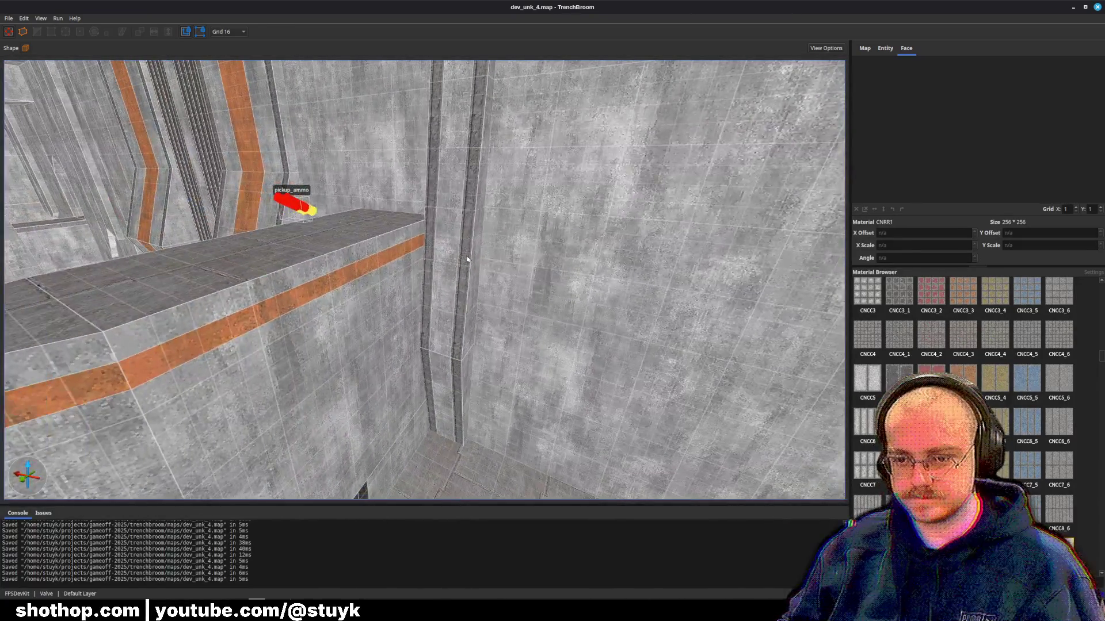
{"action": "left_click", "coordinate": [518, 299], "text": "shift"}
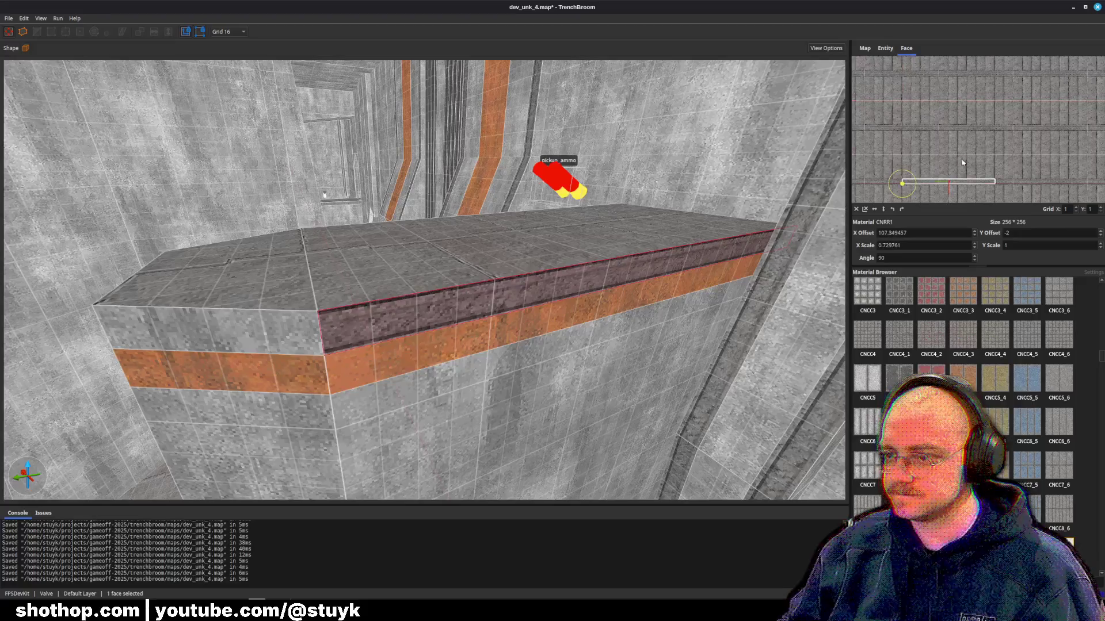
{"action": "mouse_move", "coordinate": [921, 127]}
{"action": "left_mouse_down"}
{"action": "mouse_move", "coordinate": [951, 144]}
{"action": "mouse_move", "coordinate": [945, 116]}
{"action": "left_mouse_up"}
{"action": "scroll", "coordinate": [946, 116], "scroll_direction": "down", "scroll_amount": 3}
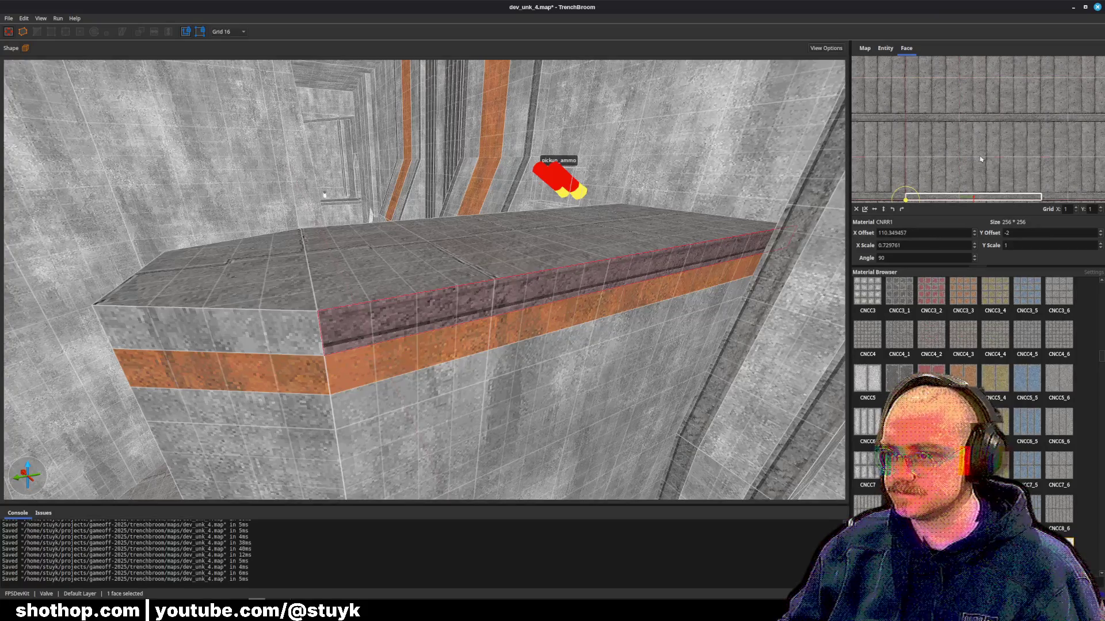
{"action": "left_click_drag", "start_coordinate": [983, 159], "coordinate": [982, 162]}
{"action": "scroll", "coordinate": [981, 160], "scroll_direction": "up", "scroll_amount": 5}
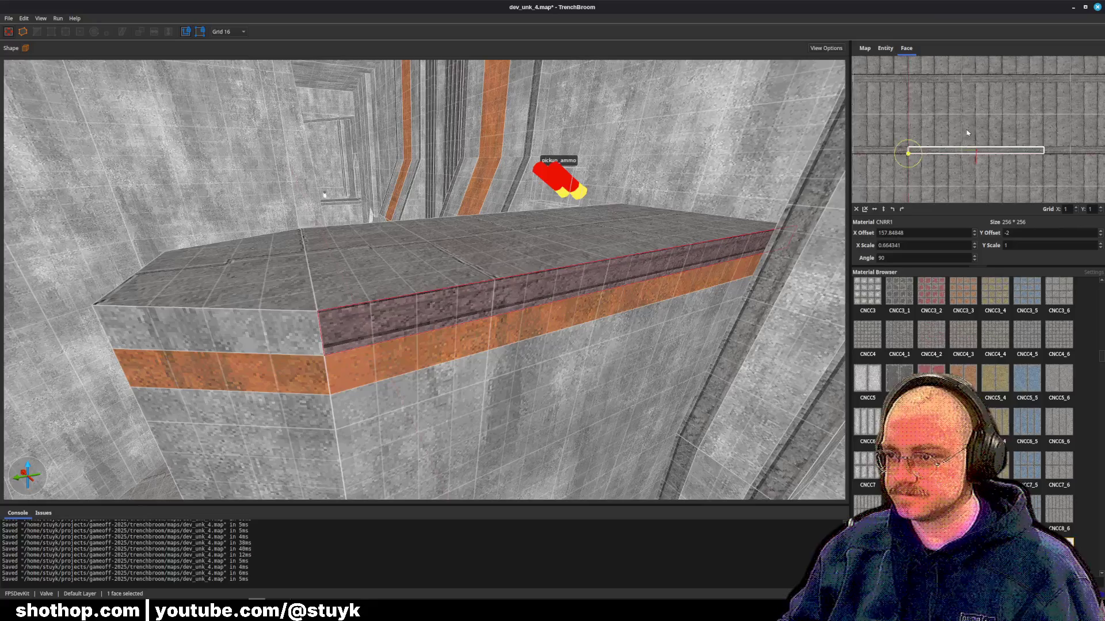
{"action": "scroll", "coordinate": [976, 97], "scroll_direction": "down", "scroll_amount": 4}
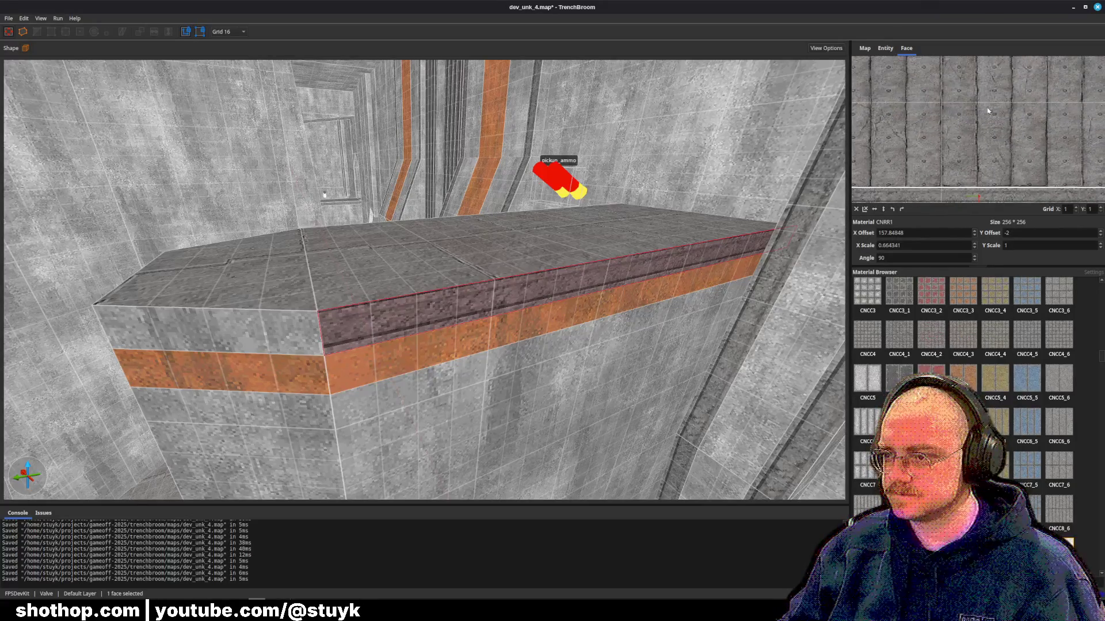
{"action": "left_click_drag", "start_coordinate": [984, 107], "coordinate": [965, 125]}
{"action": "scroll", "coordinate": [965, 125], "scroll_direction": "up", "scroll_amount": 3}
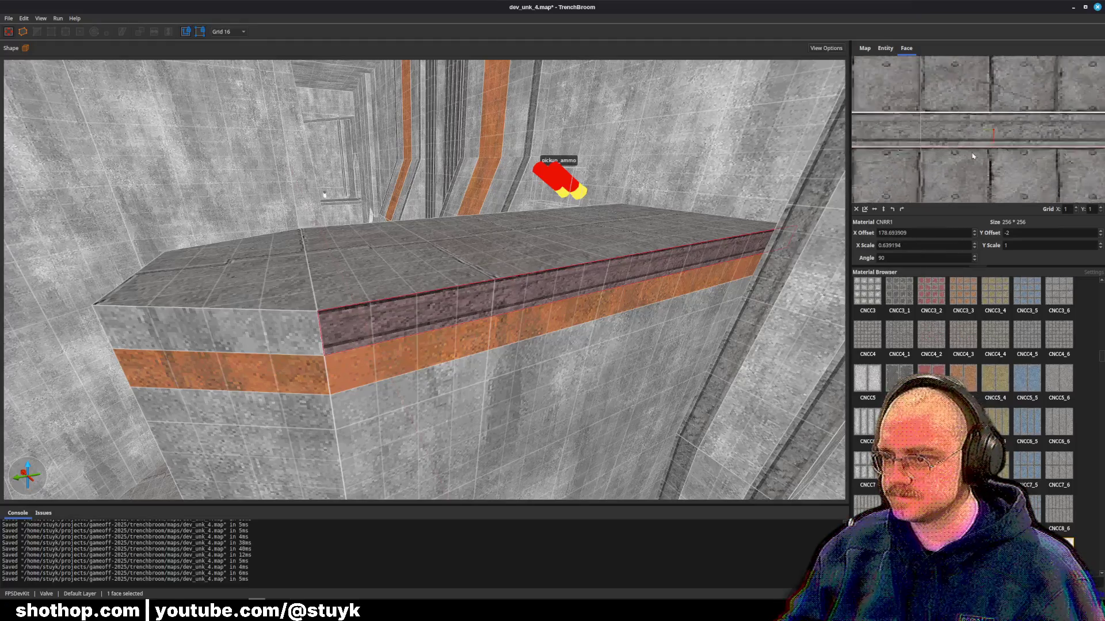
{"action": "key", "text": "Escape"}
{"action": "scroll", "coordinate": [552, 247], "scroll_direction": "up", "scroll_amount": 5}
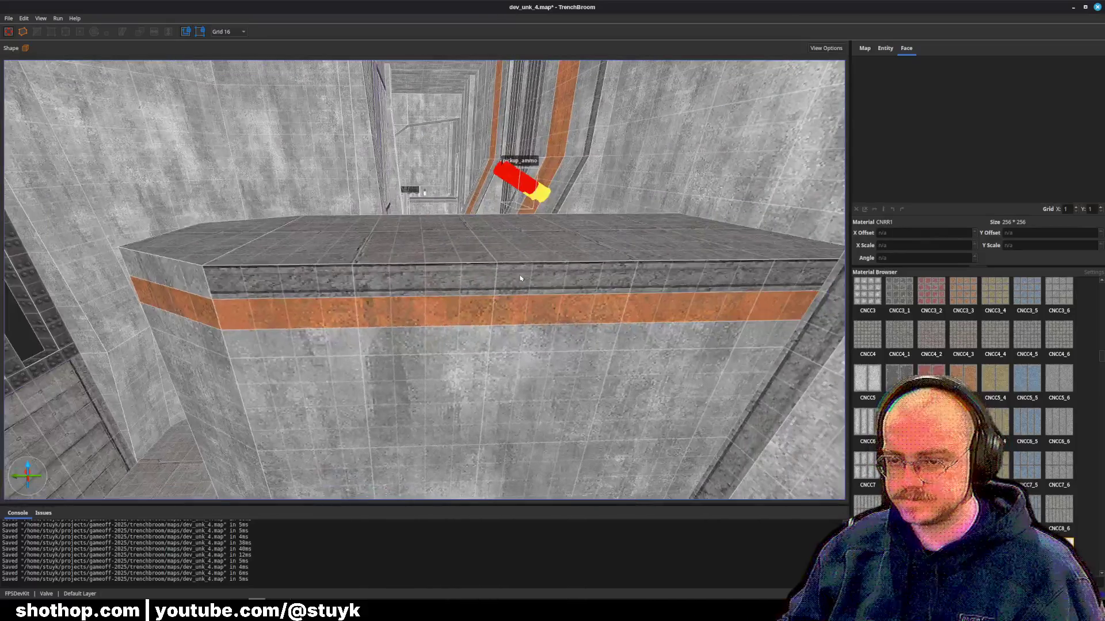
- Review the retextured ledge from its long side and around the pillar, saving the map
{"action": "left_click", "coordinate": [519, 278]}
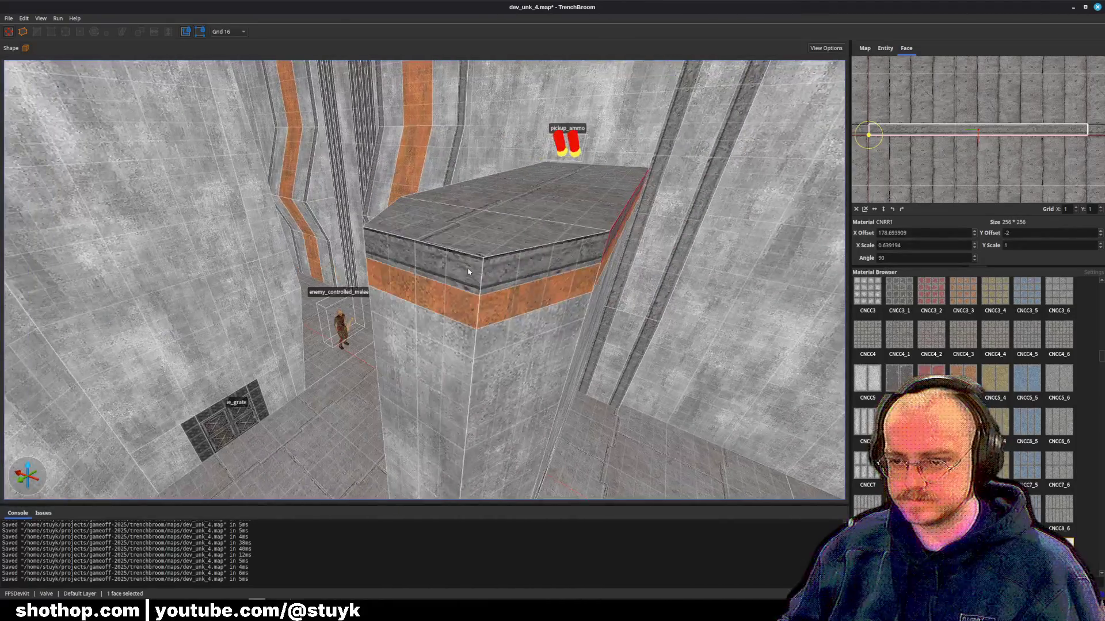
{"action": "mouse_move", "coordinate": [469, 271]}
{"action": "left_mouse_down"}
{"action": "mouse_move", "coordinate": [520, 258]}
{"action": "mouse_move", "coordinate": [368, 285]}
{"action": "left_mouse_up"}
{"action": "key", "text": "Escape"}
{"action": "key", "text": "ctrl+s"}
{"action": "left_click", "coordinate": [368, 327]}
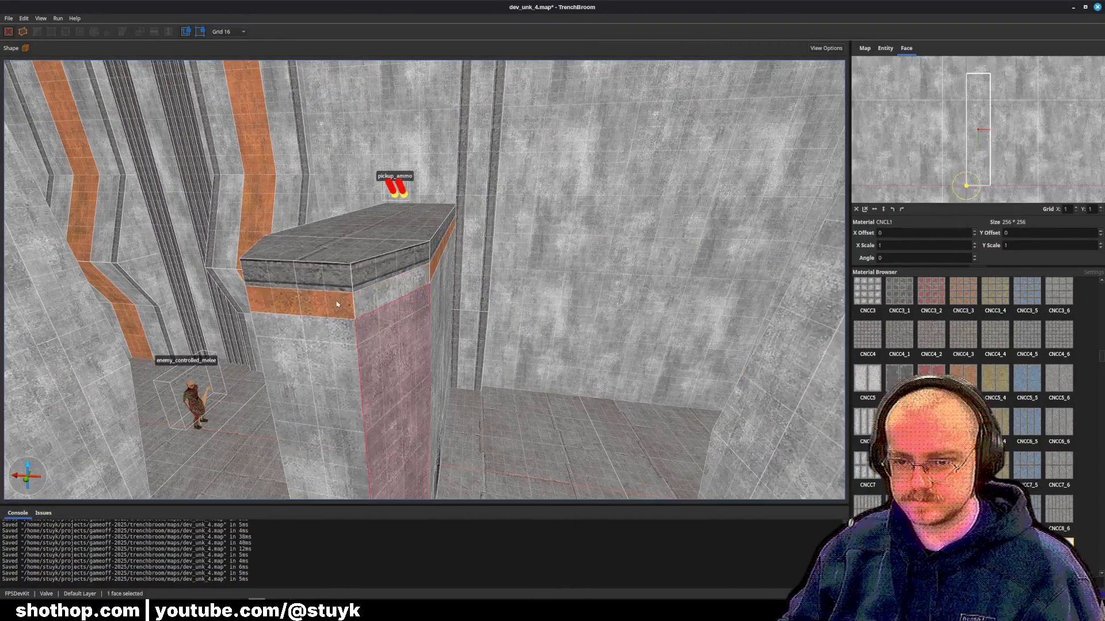
{"action": "mouse_move", "coordinate": [368, 326]}
{"action": "left_mouse_down"}
{"action": "mouse_move", "coordinate": [456, 284]}
{"action": "mouse_move", "coordinate": [496, 289]}
{"action": "left_mouse_up"}
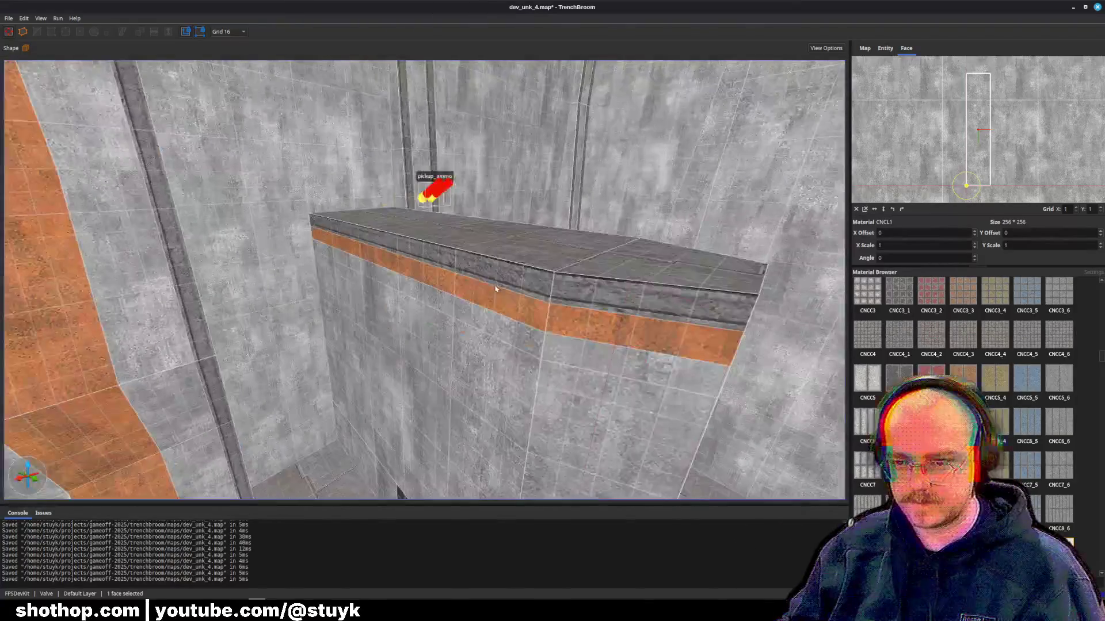
{"action": "left_click_drag", "start_coordinate": [561, 320], "coordinate": [524, 315]}
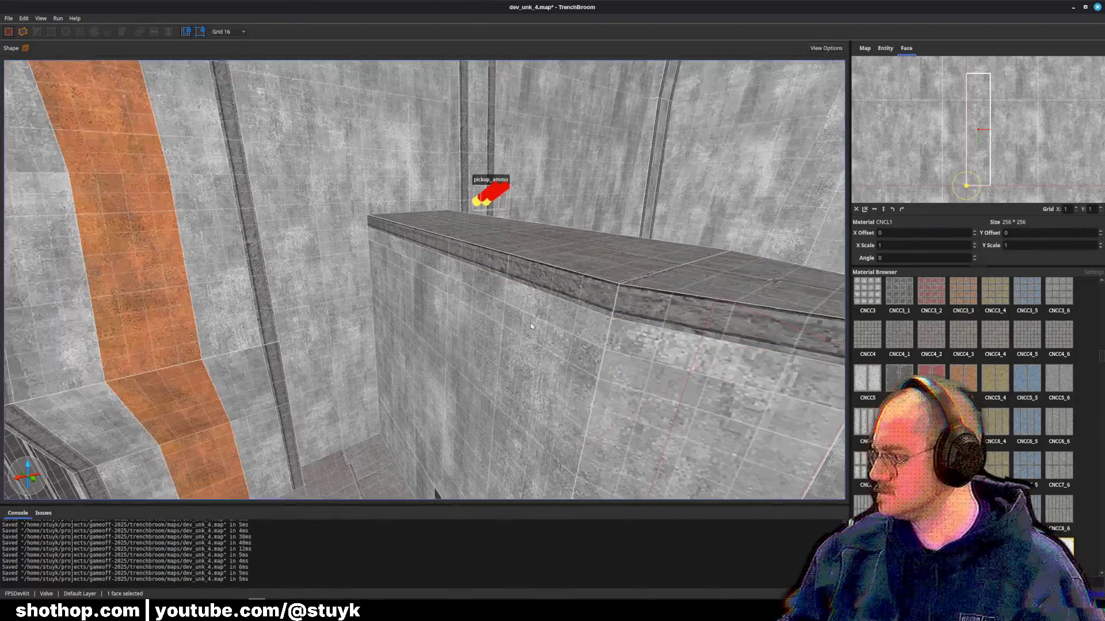
{"action": "key", "text": "Escape"}
{"action": "key", "text": "ctrl+s"}
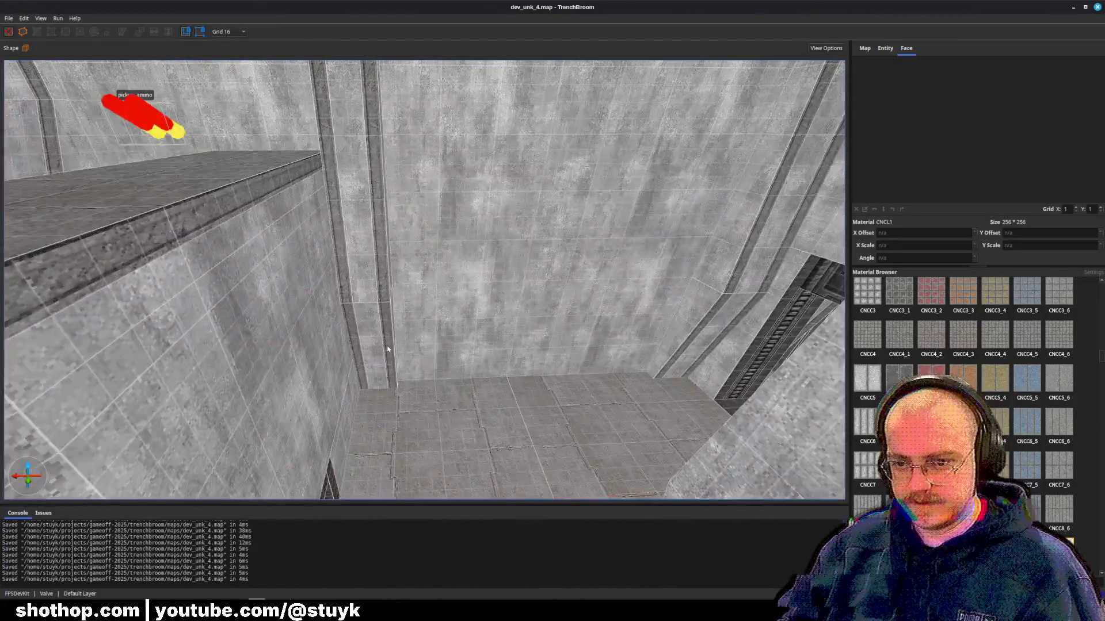
- Nudge the thin pillar brush sideways and save the map
{"action": "left_click", "coordinate": [388, 349]}
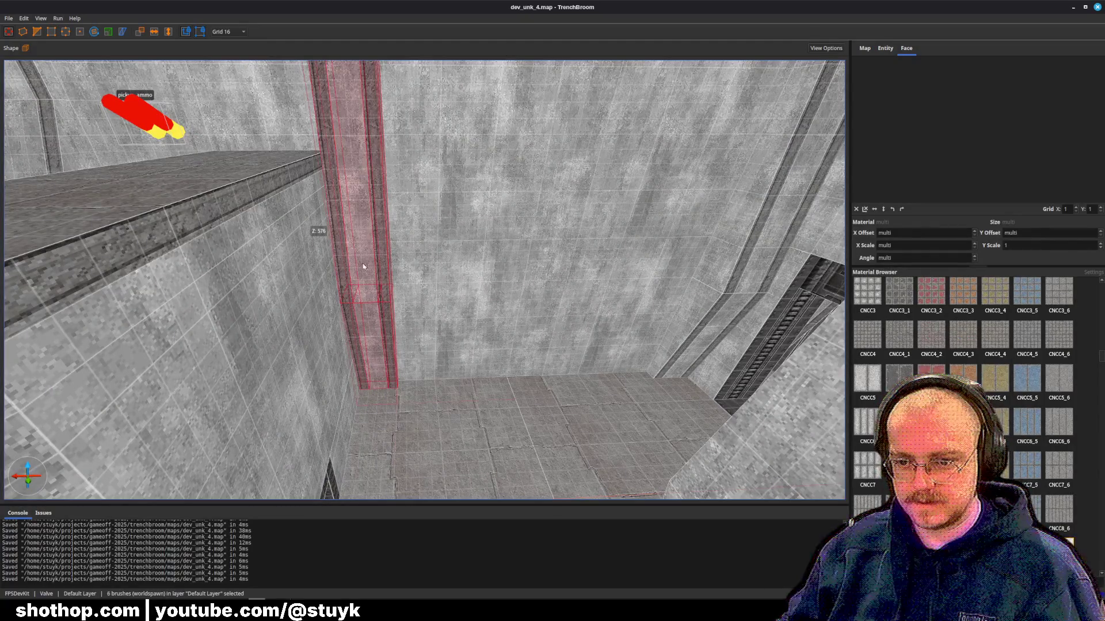
{"action": "key", "text": "Right"}
{"action": "mouse_move", "coordinate": [362, 267]}
{"action": "left_mouse_down"}
{"action": "mouse_move", "coordinate": [469, 292]}
{"action": "mouse_move", "coordinate": [457, 171]}
{"action": "mouse_move", "coordinate": [435, 197]}
{"action": "left_mouse_up"}
{"action": "key", "text": "Escape"}
{"action": "key", "text": "ctrl+s"}
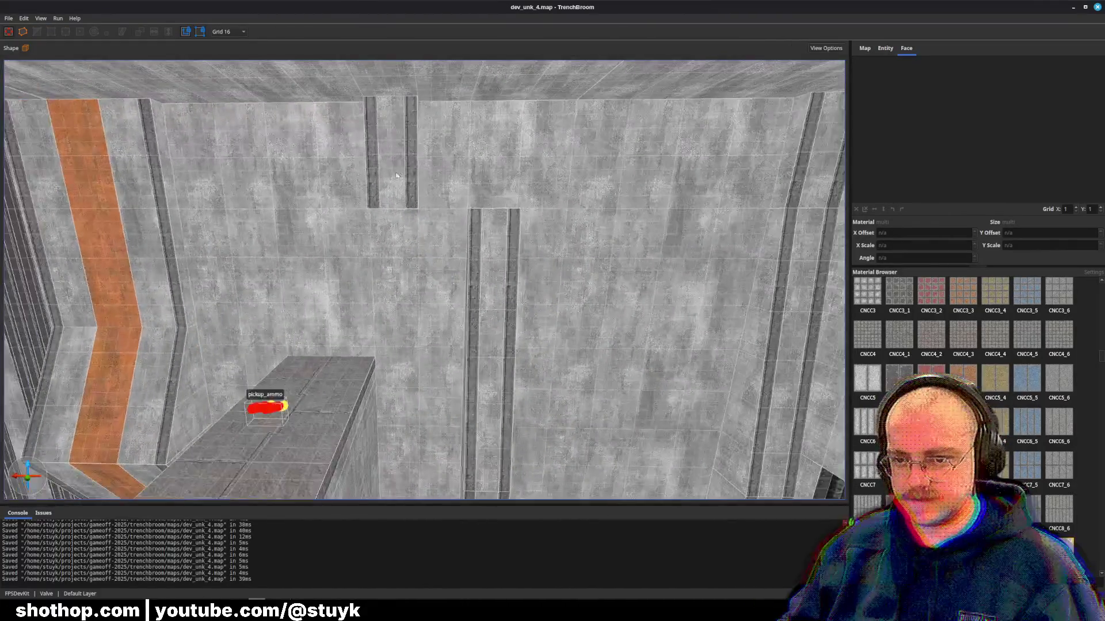
- Slide the upper wall strip brushes right onto the lower strip and save
{"action": "left_click", "coordinate": [372, 155]}
{"action": "left_click", "coordinate": [409, 184], "text": "ctrl"}
{"action": "left_click_drag", "start_coordinate": [371, 153], "coordinate": [473, 154]}
{"action": "key", "text": "Escape"}
{"action": "key", "text": "ctrl+s"}
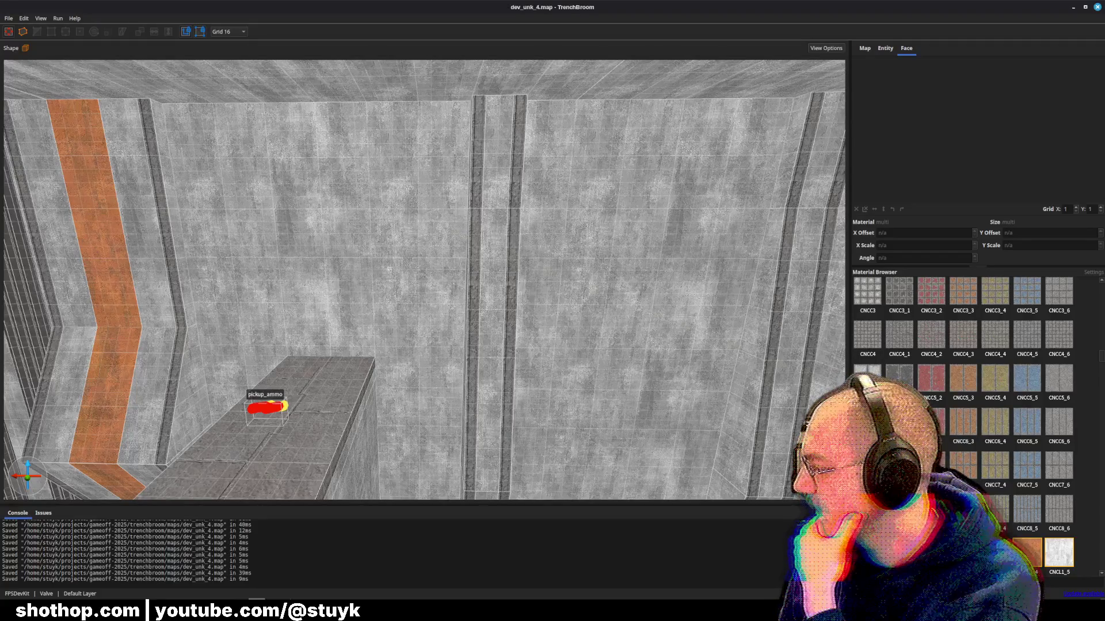
{"action": "key", "text": "w"}
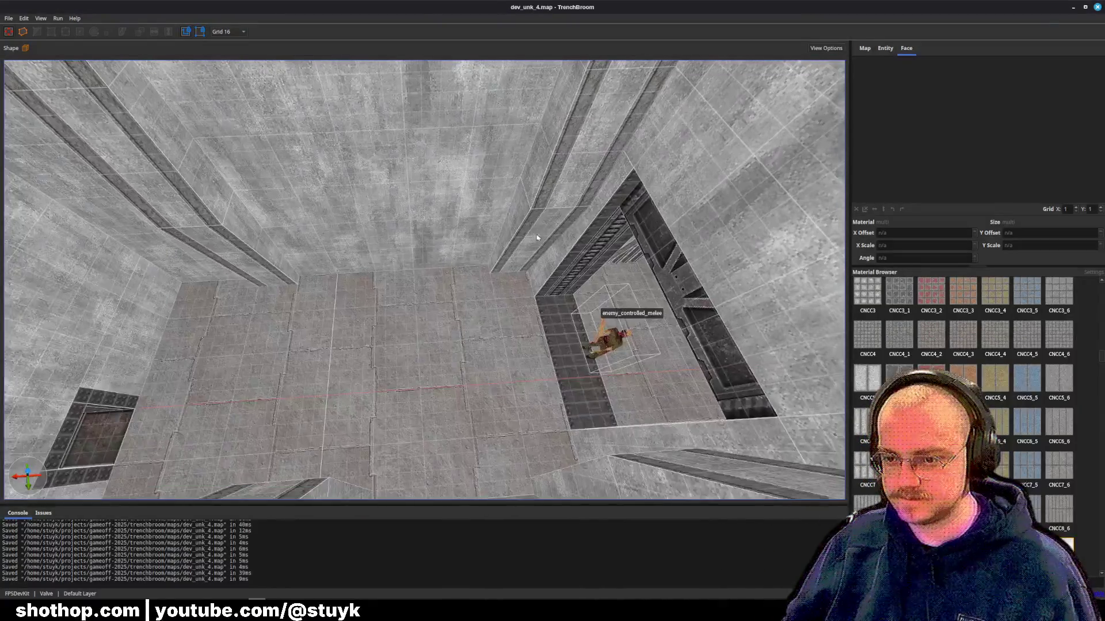
- Delete the extra ceiling block above the diagonal beam and select the adjacent beam brush
{"action": "key", "text": "ctrl+s"}
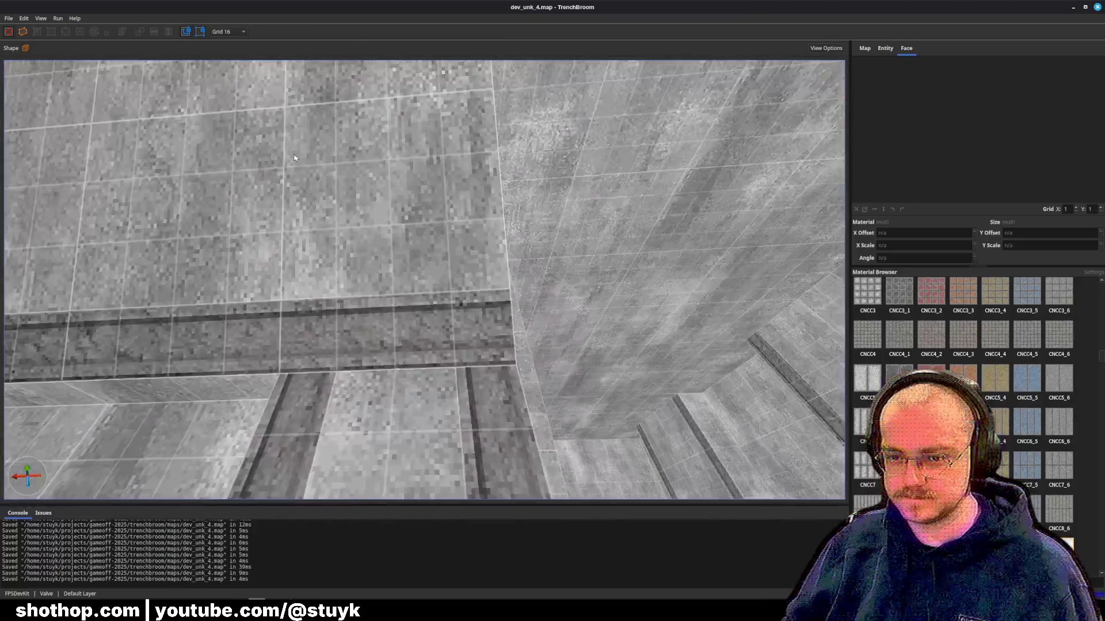
{"action": "left_click", "coordinate": [449, 224]}
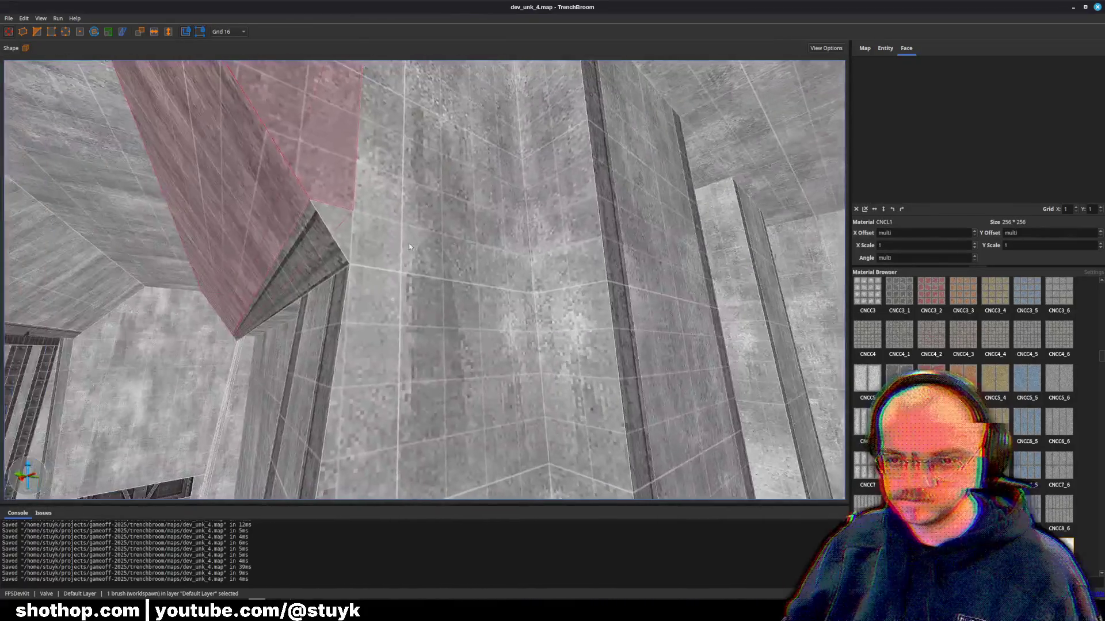
{"action": "key", "text": "Escape"}
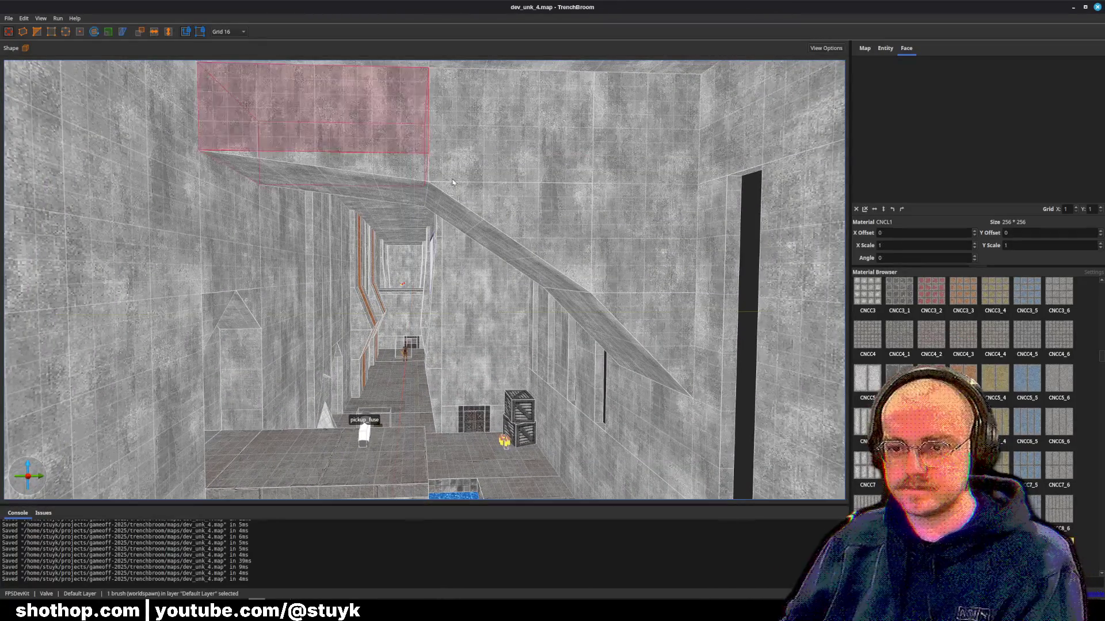
{"action": "key", "text": "Delete"}
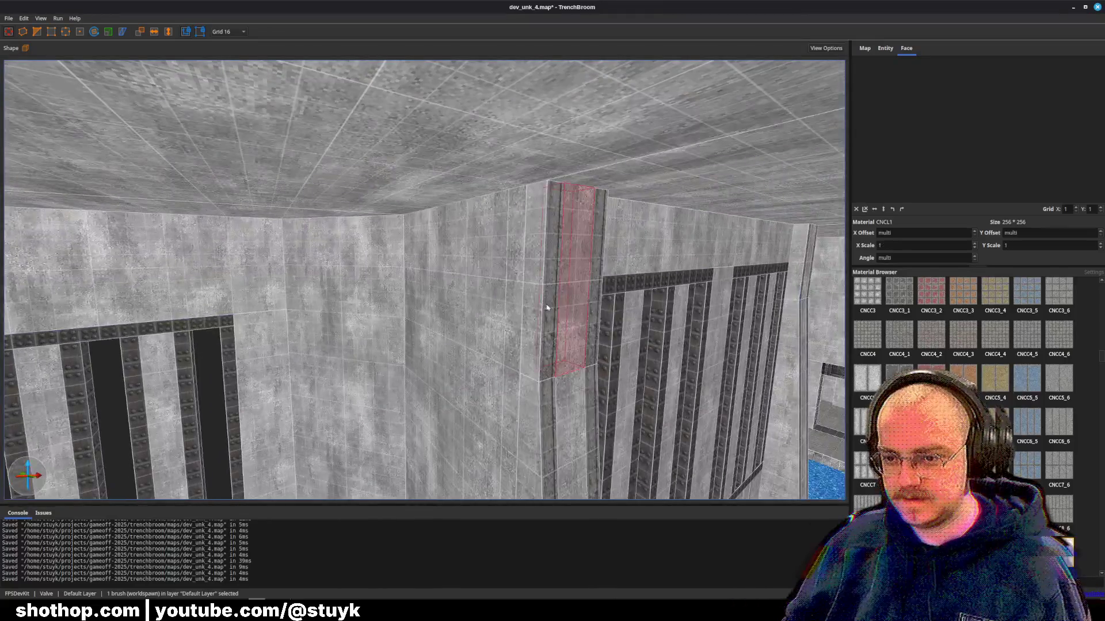
{"action": "left_click", "coordinate": [547, 308], "text": "ctrl"}
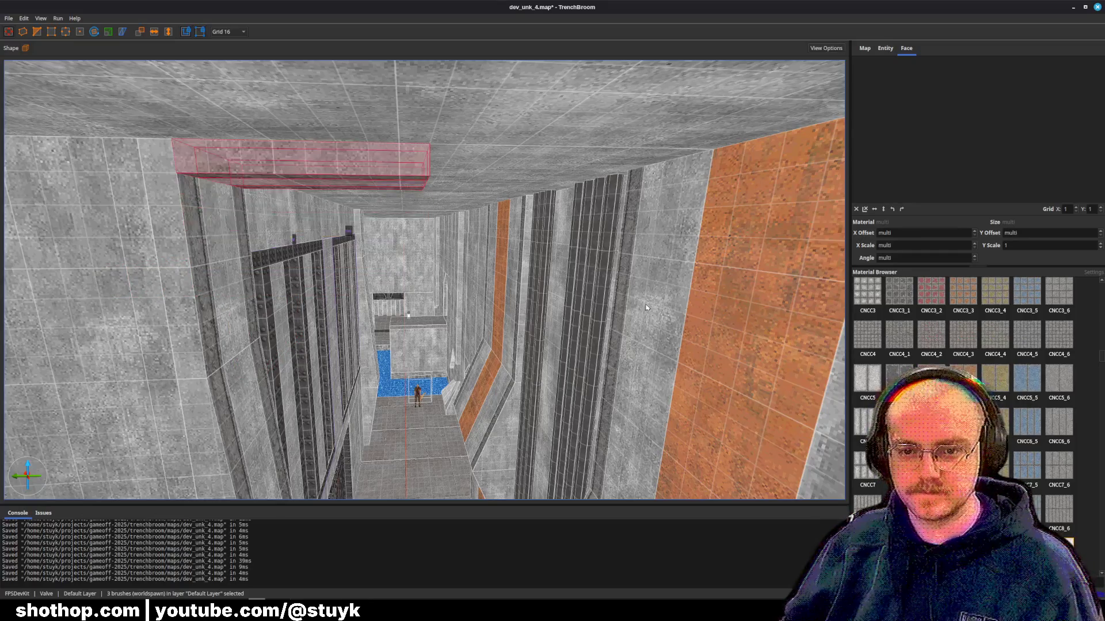
- Shift the ceiling cross-beam sideways along the ceiling and save dev_unk_4.map
{"action": "scroll", "coordinate": [646, 308], "scroll_direction": "up", "scroll_amount": 5}
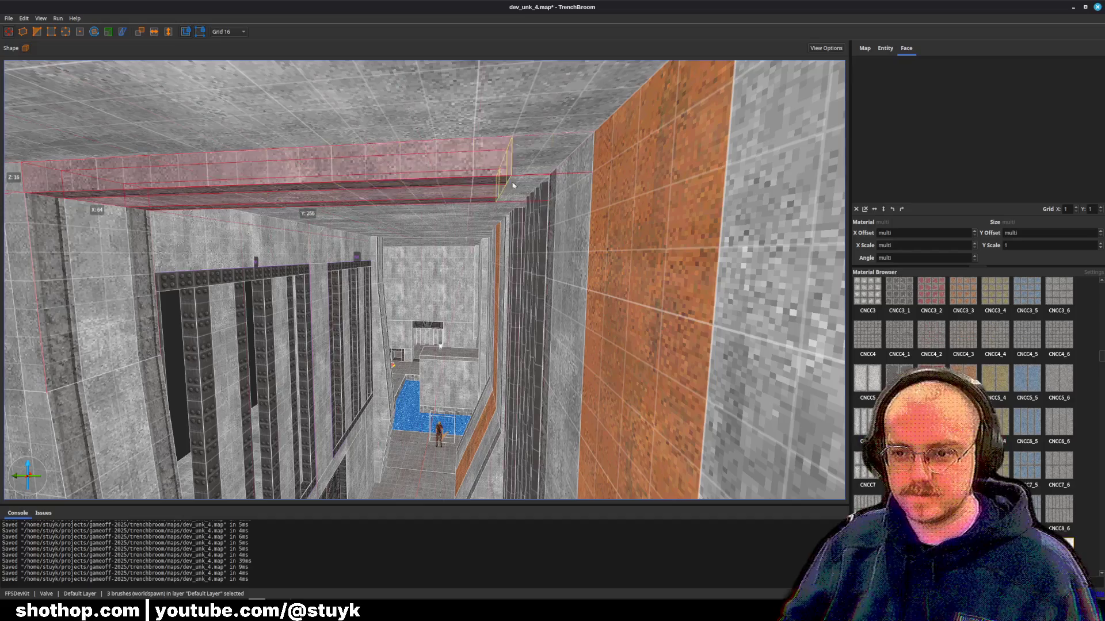
{"action": "scroll", "coordinate": [514, 185], "scroll_direction": "up", "scroll_amount": 10}
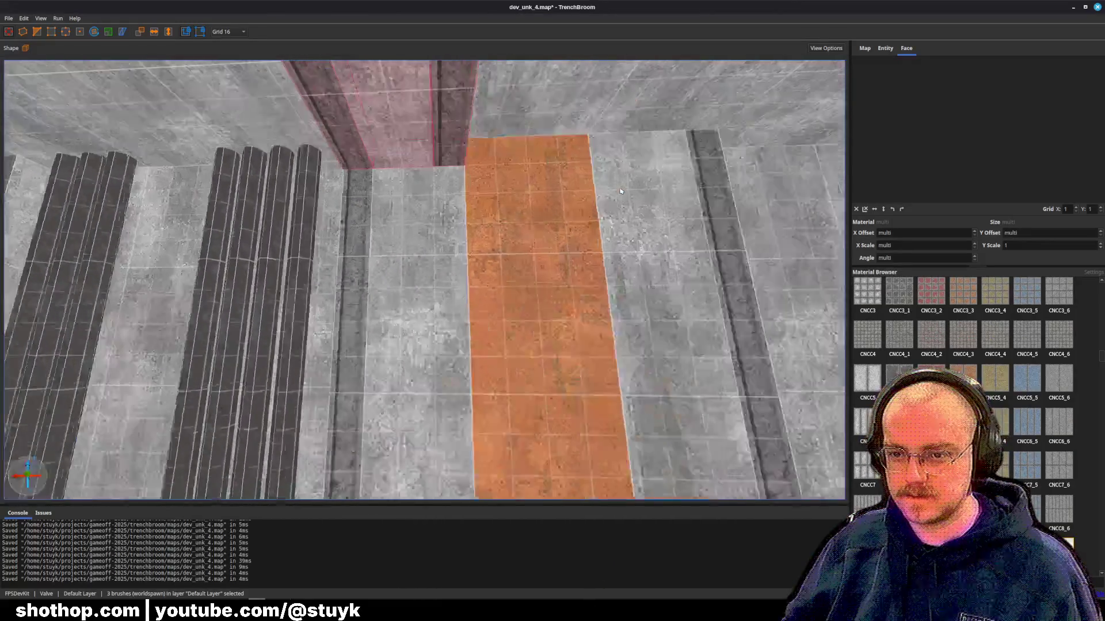
{"action": "scroll", "coordinate": [621, 191], "scroll_direction": "down", "scroll_amount": 10}
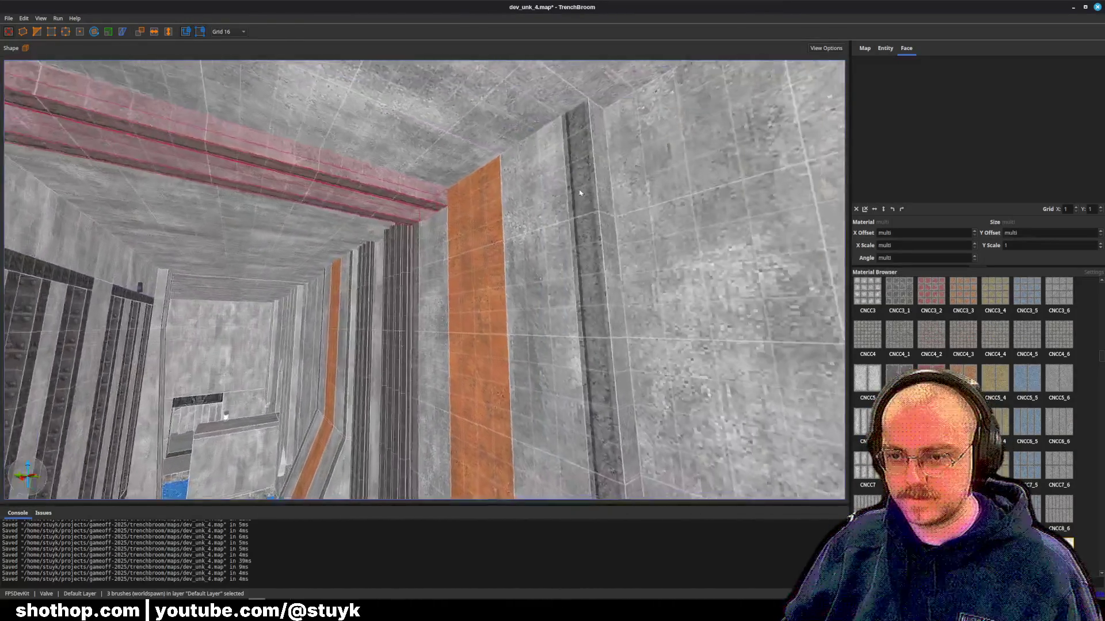
{"action": "scroll", "coordinate": [564, 191], "scroll_direction": "up", "scroll_amount": 10}
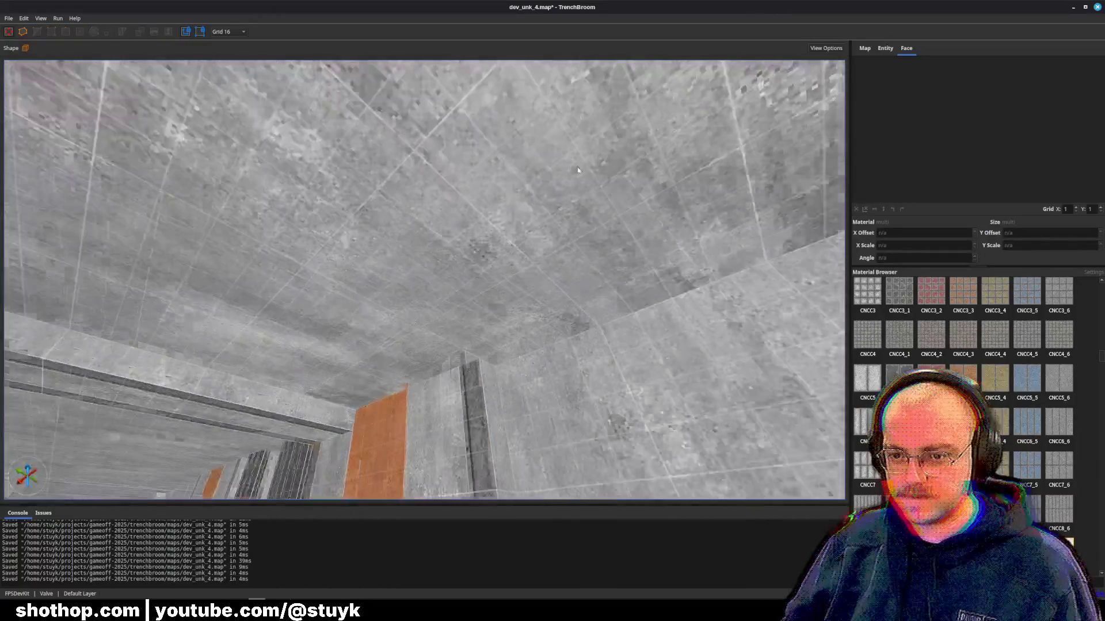
{"action": "key", "text": "ctrl+z"}
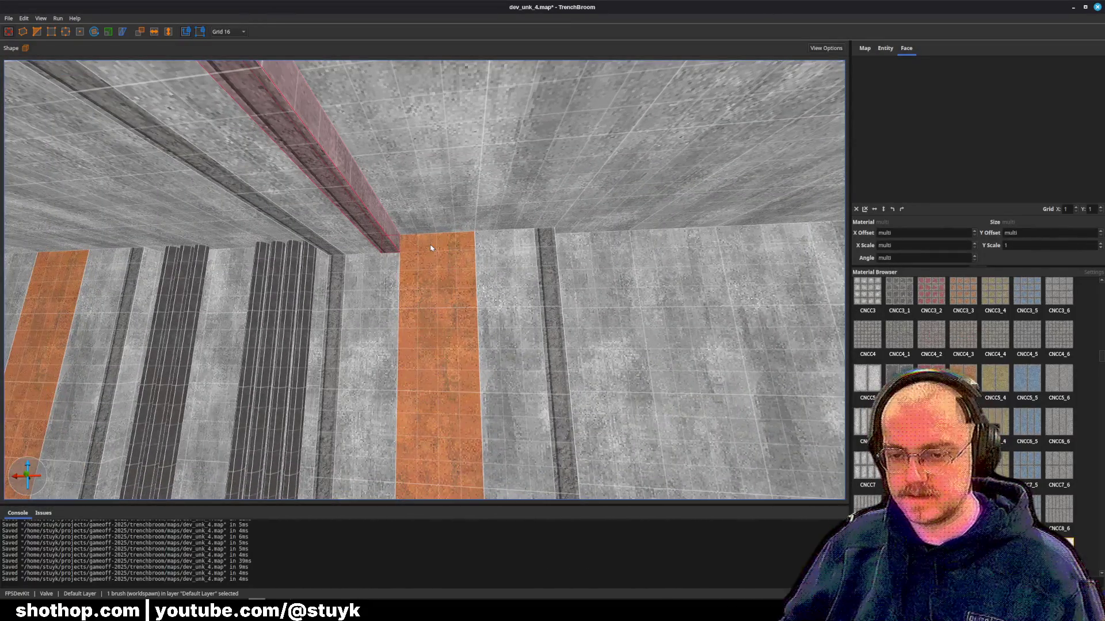
{"action": "left_click", "coordinate": [395, 251], "text": "shift"}
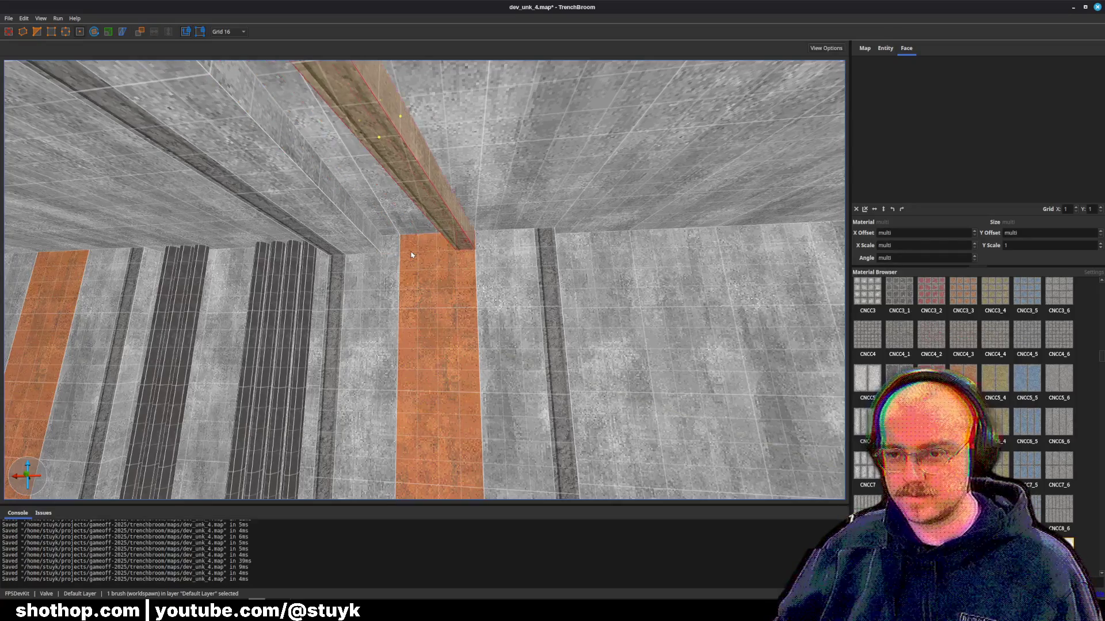
{"action": "key", "text": "Right"}
{"action": "key", "text": "Right"}
{"action": "key", "text": "Right"}
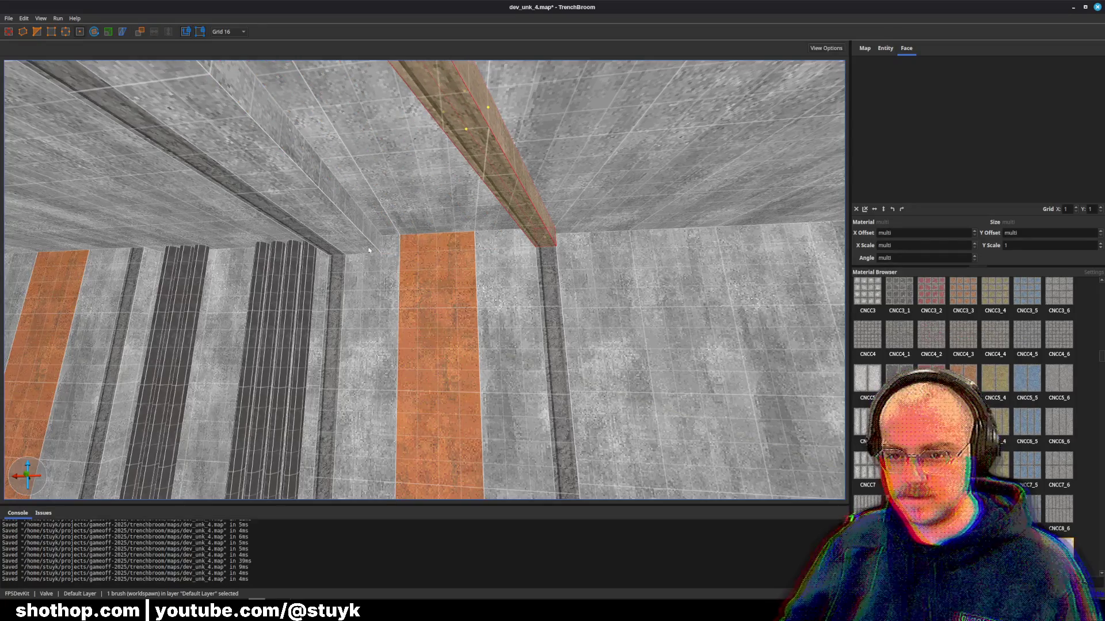
{"action": "left_click", "coordinate": [380, 247], "text": "shift"}
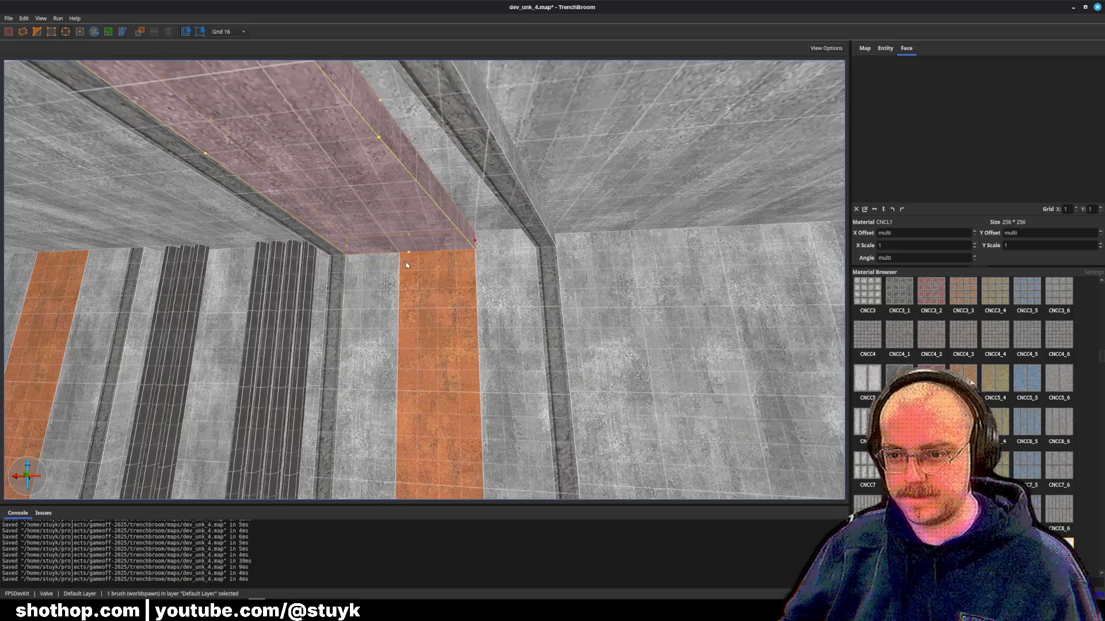
{"action": "scroll", "coordinate": [406, 265], "scroll_direction": "down", "scroll_amount": 5}
{"action": "key", "text": "Escape"}
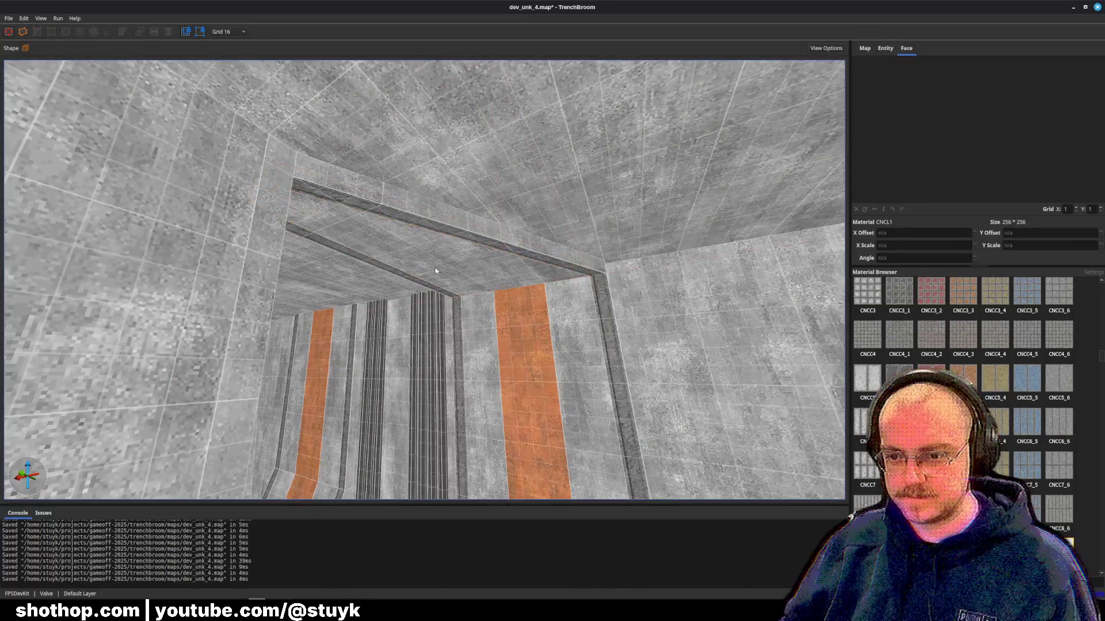
{"action": "scroll", "coordinate": [435, 271], "scroll_direction": "up", "scroll_amount": 5}
{"action": "key", "text": "ctrl+s"}
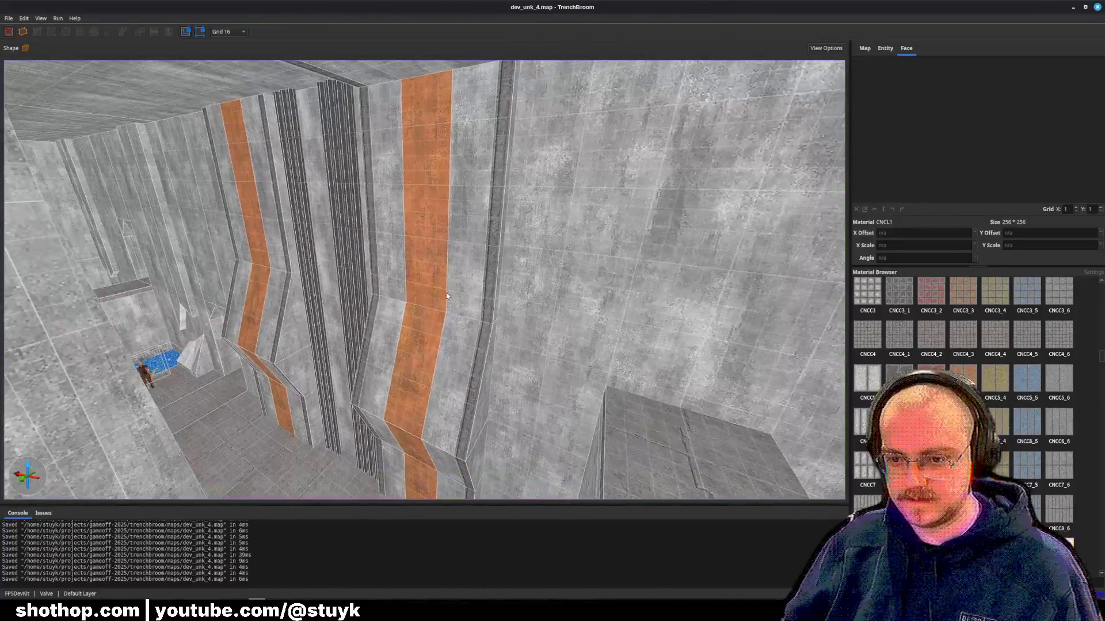
- Copy the wall strip's concrete material onto the small orange face and save the map
{"action": "scroll", "coordinate": [447, 295], "scroll_direction": "down", "scroll_amount": 5}
{"action": "scroll", "coordinate": [438, 276], "scroll_direction": "up", "scroll_amount": 5}
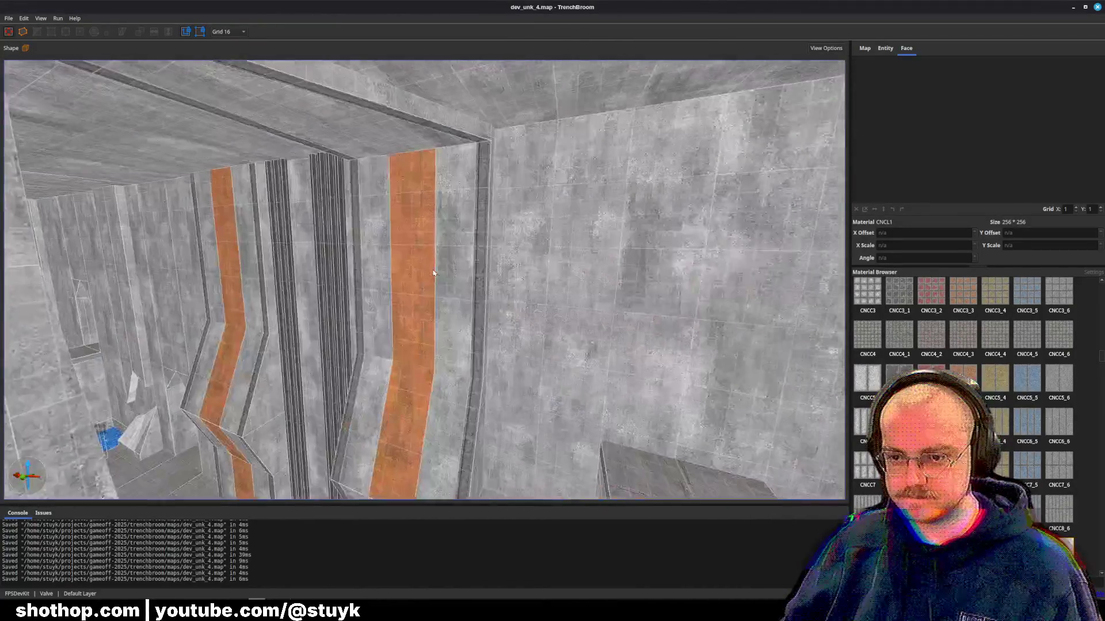
{"action": "scroll", "coordinate": [434, 273], "scroll_direction": "down", "scroll_amount": 5}
{"action": "scroll", "coordinate": [410, 287], "scroll_direction": "up", "scroll_amount": 5}
{"action": "left_click", "coordinate": [354, 275]}
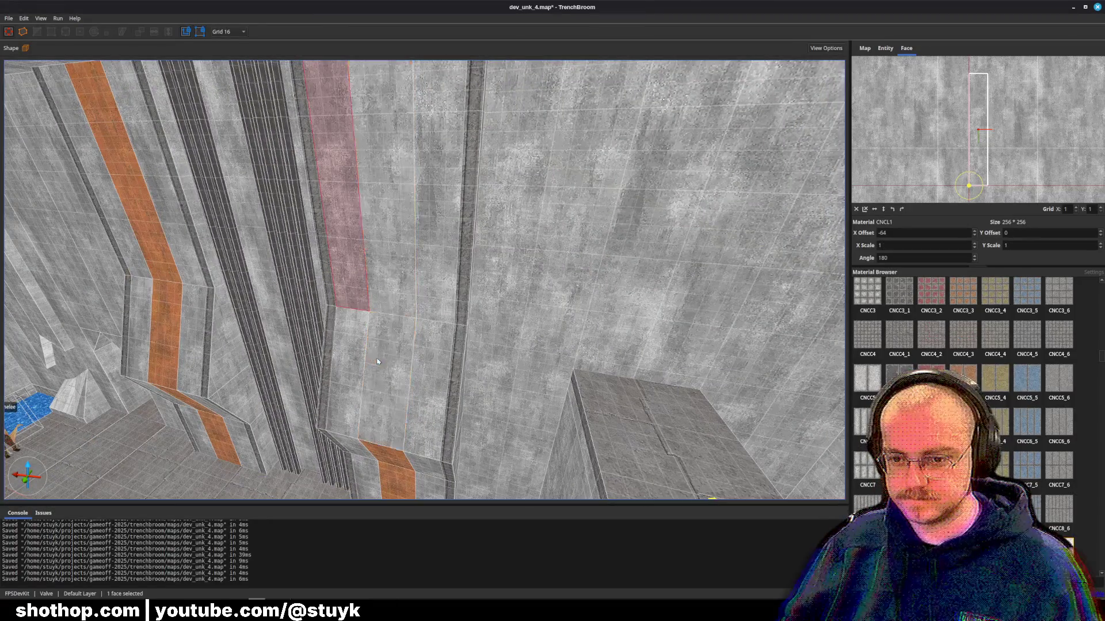
{"action": "scroll", "coordinate": [376, 361], "scroll_direction": "down", "scroll_amount": 5}
{"action": "scroll", "coordinate": [397, 369], "scroll_direction": "up", "scroll_amount": 4}
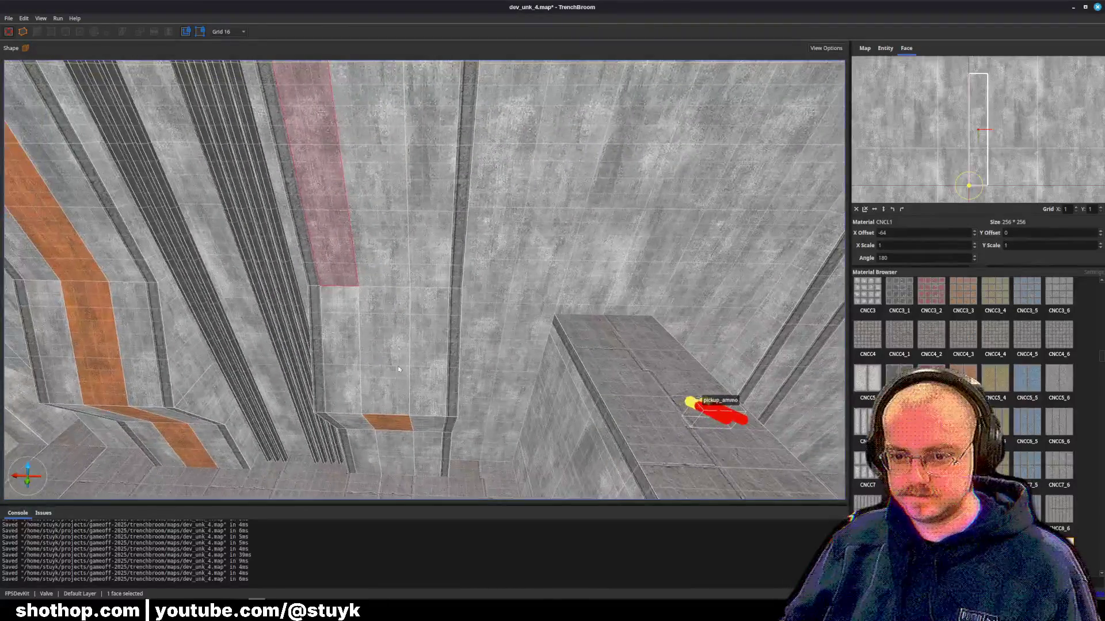
{"action": "left_click", "coordinate": [386, 420], "text": "alt"}
{"action": "key", "text": "Escape"}
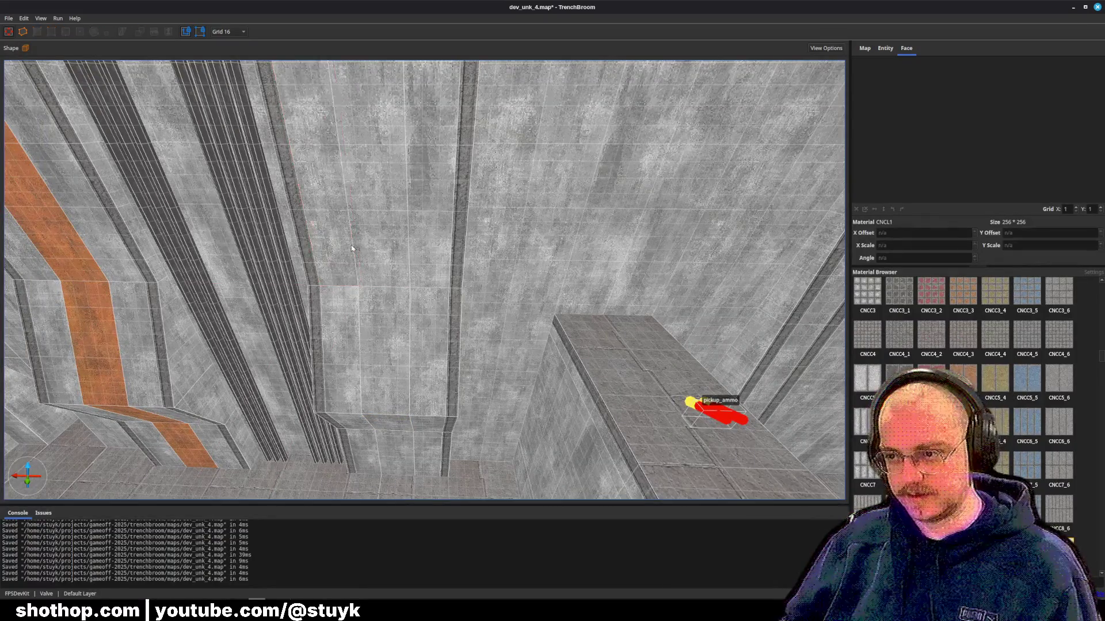
{"action": "key", "text": "ctrl+s"}
- Reset the texture offsets on the twelve upper, lower and base pillar faces
{"action": "scroll", "coordinate": [364, 236], "scroll_direction": "up", "scroll_amount": 2}
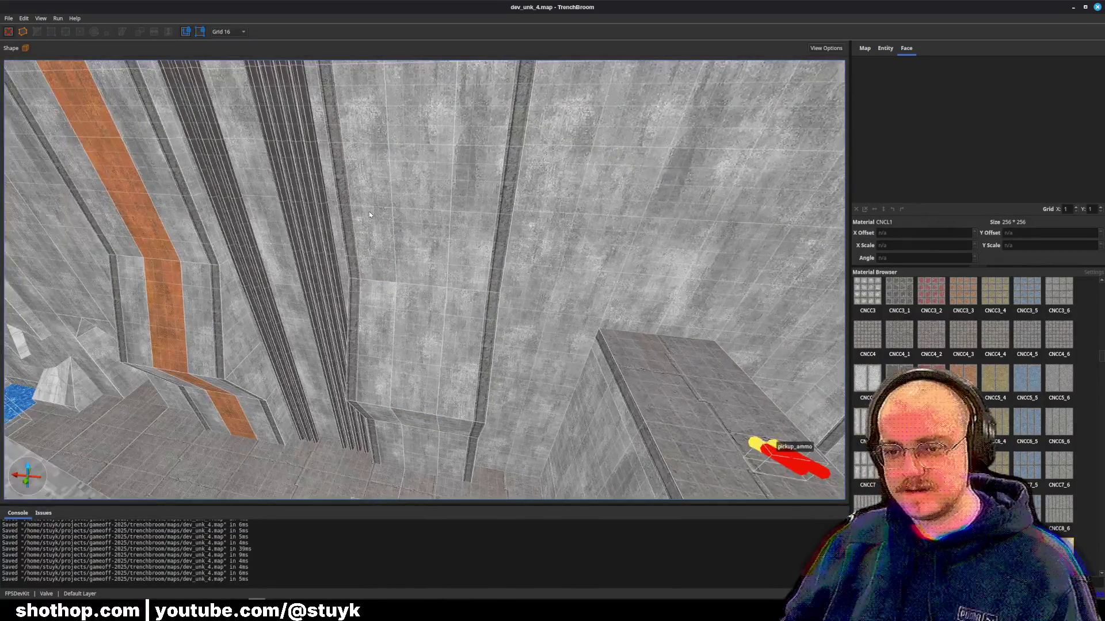
{"action": "left_click", "coordinate": [371, 216], "text": "shift"}
{"action": "left_click", "coordinate": [420, 219], "text": "ctrl+shift"}
{"action": "left_click", "coordinate": [475, 219], "text": "ctrl+shift"}
{"action": "left_click", "coordinate": [426, 345], "text": "ctrl+shift"}
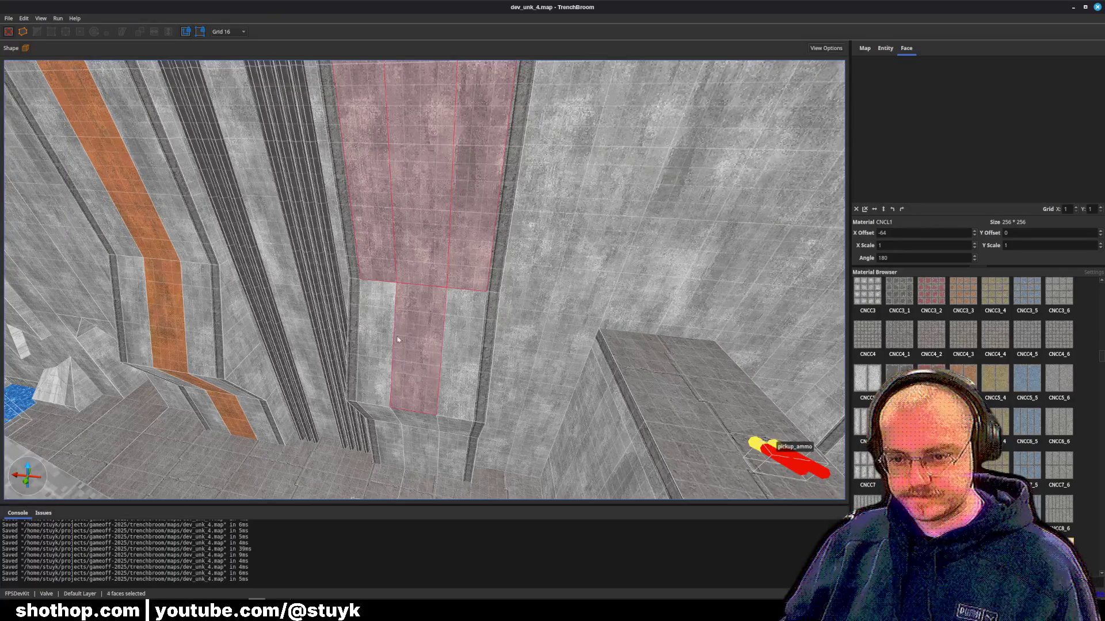
{"action": "left_click", "coordinate": [374, 346], "text": "ctrl+shift"}
{"action": "left_click", "coordinate": [464, 371], "text": "ctrl+shift"}
{"action": "left_click", "coordinate": [394, 425], "text": "ctrl+shift"}
{"action": "left_click", "coordinate": [414, 419], "text": "ctrl+shift"}
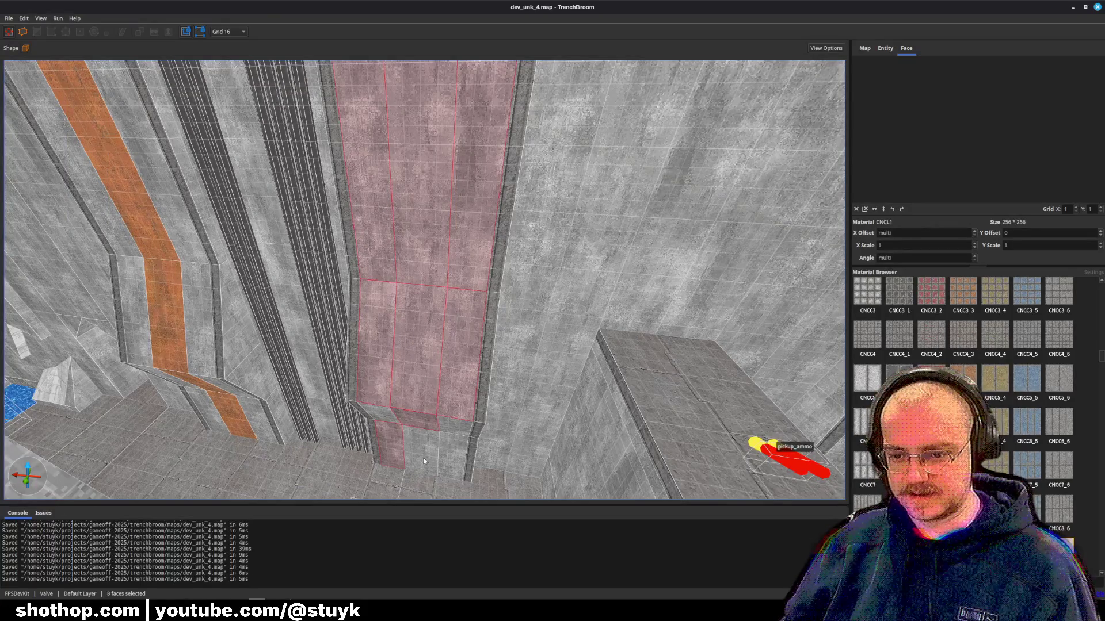
{"action": "left_click", "coordinate": [420, 452], "text": "ctrl+shift"}
{"action": "left_click", "coordinate": [377, 413], "text": "ctrl+shift"}
{"action": "left_click", "coordinate": [454, 426], "text": "ctrl+shift"}
{"action": "left_click", "coordinate": [454, 458], "text": "ctrl+shift"}
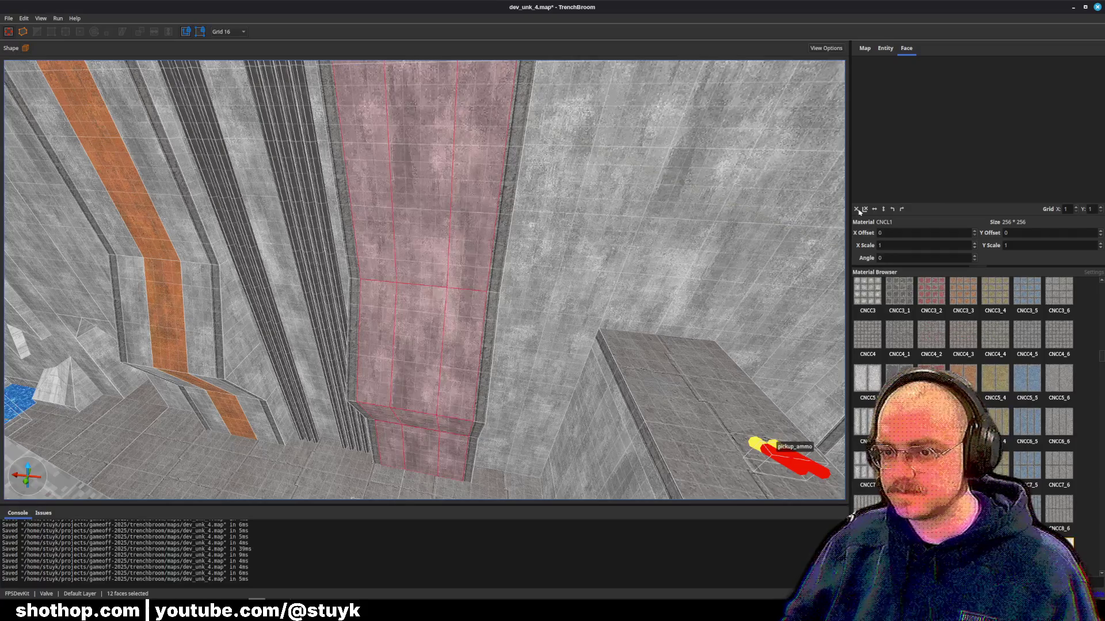
{"action": "key", "text": "Escape"}
- Turn the remaining orange band faces into concrete using a neighbouring concrete face
{"action": "key", "text": "a"}
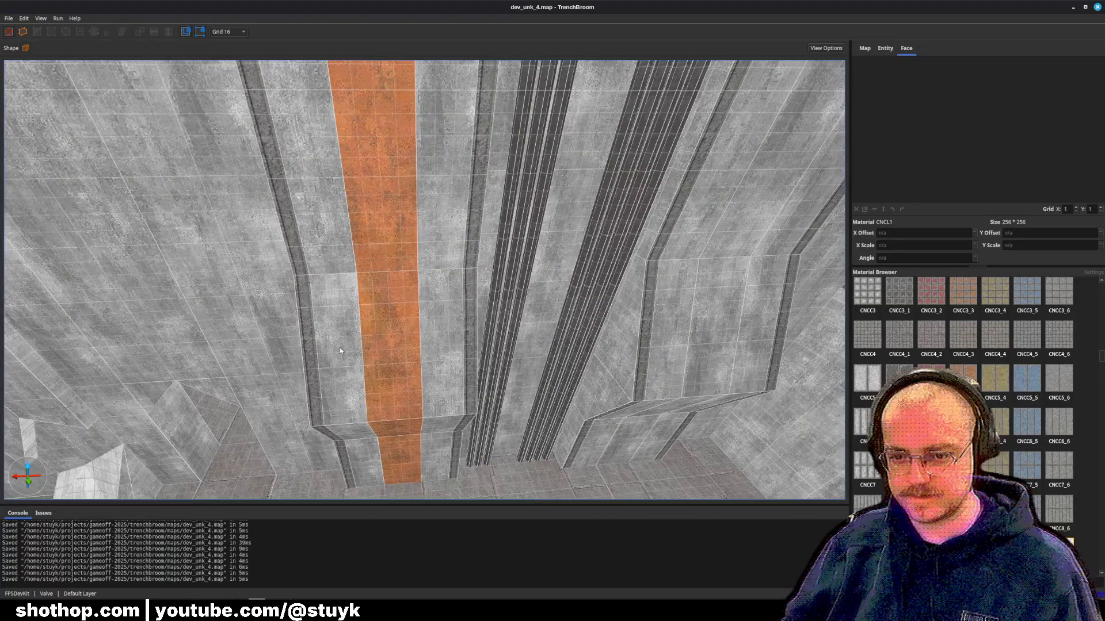
{"action": "left_click", "coordinate": [345, 256]}
{"action": "key", "text": "Escape"}
{"action": "left_click", "coordinate": [348, 300]}
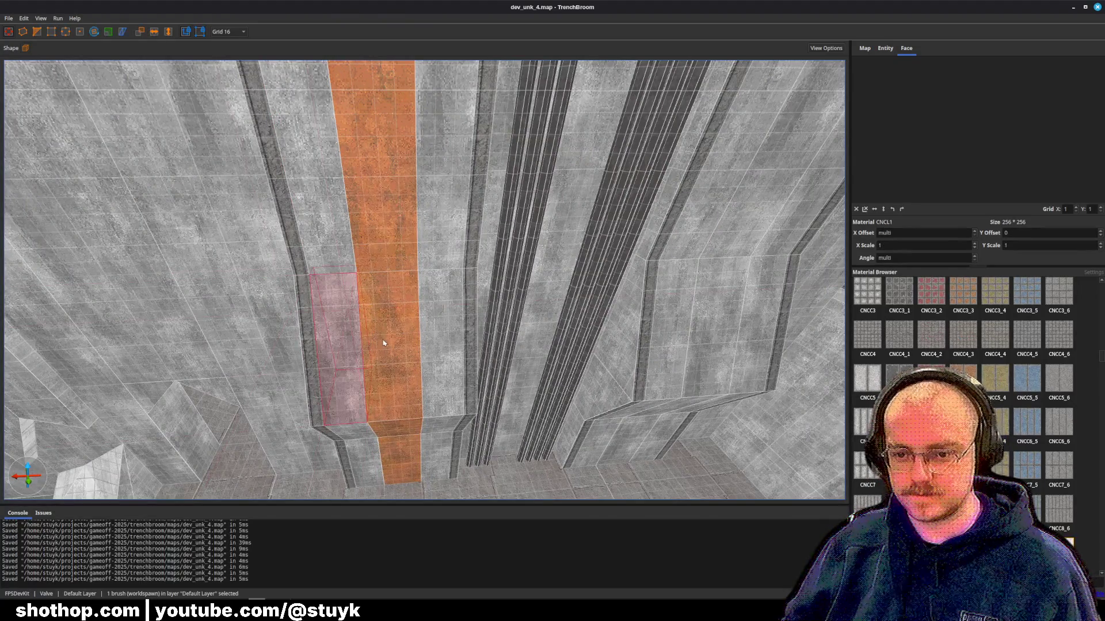
{"action": "left_click", "coordinate": [348, 333], "text": "shift"}
{"action": "left_click", "coordinate": [391, 339], "text": "alt+shift"}
{"action": "left_click", "coordinate": [345, 223], "text": "alt+shift"}
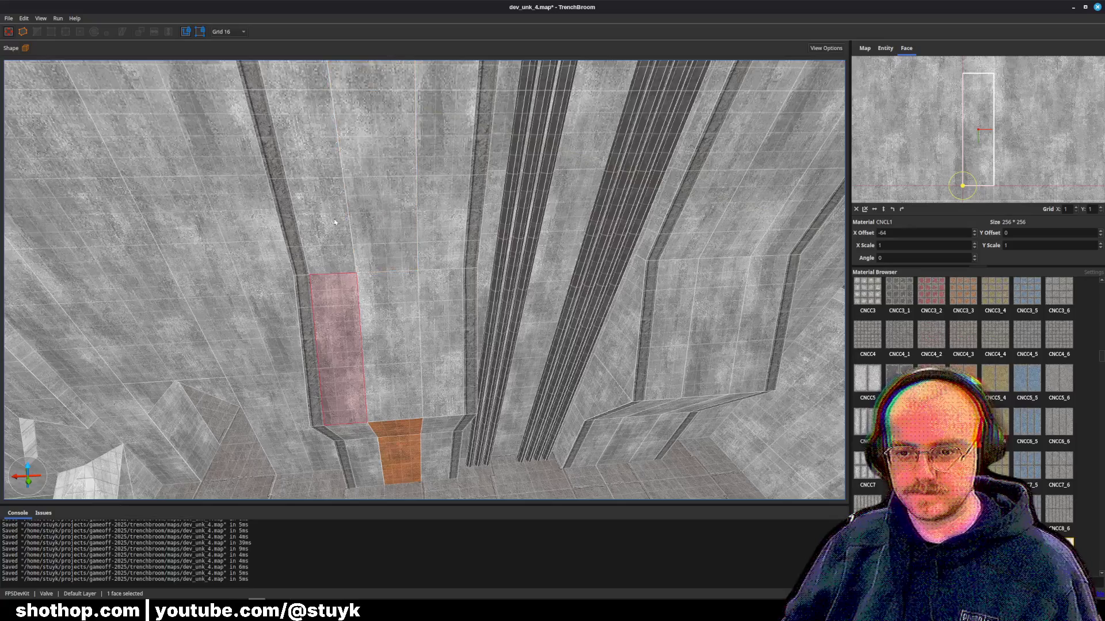
{"action": "left_click", "coordinate": [402, 455], "text": "alt+shift"}
{"action": "key", "text": "Escape"}
- Select the lower pillar, left wall strip and upper column brushes, then deselect and save
{"action": "left_click", "coordinate": [380, 400], "text": "shift"}
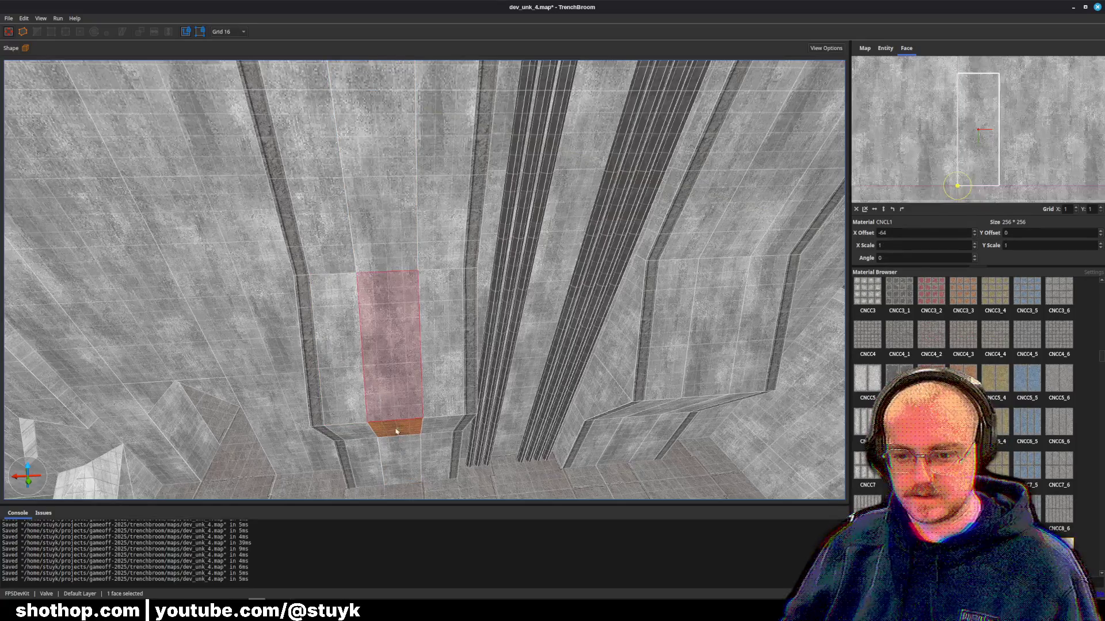
{"action": "left_click", "coordinate": [360, 460]}
{"action": "left_click", "coordinate": [400, 463], "text": "ctrl"}
{"action": "left_click", "coordinate": [434, 457], "text": "ctrl"}
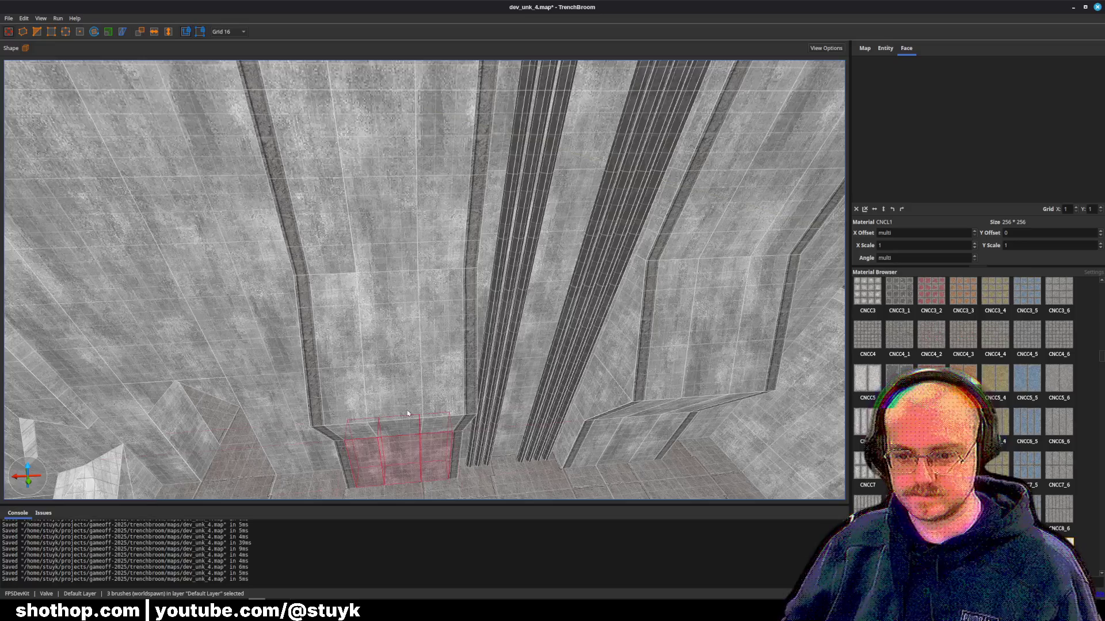
{"action": "left_click", "coordinate": [380, 397], "text": "ctrl"}
{"action": "left_click", "coordinate": [340, 401], "text": "ctrl"}
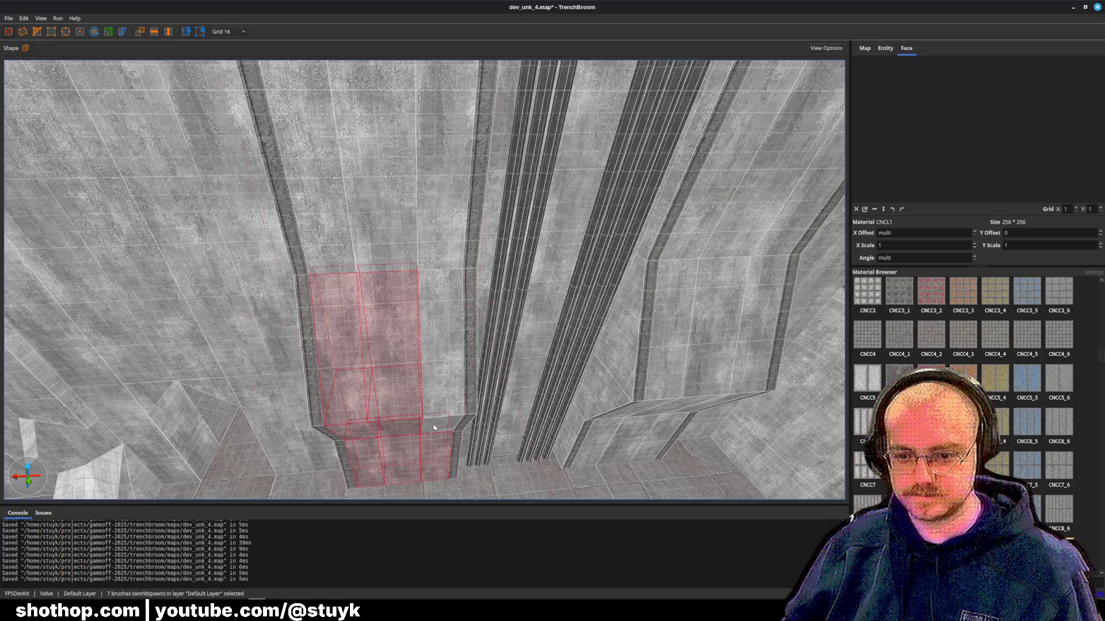
{"action": "left_click", "coordinate": [439, 228], "text": "ctrl"}
{"action": "left_click", "coordinate": [380, 221], "text": "ctrl"}
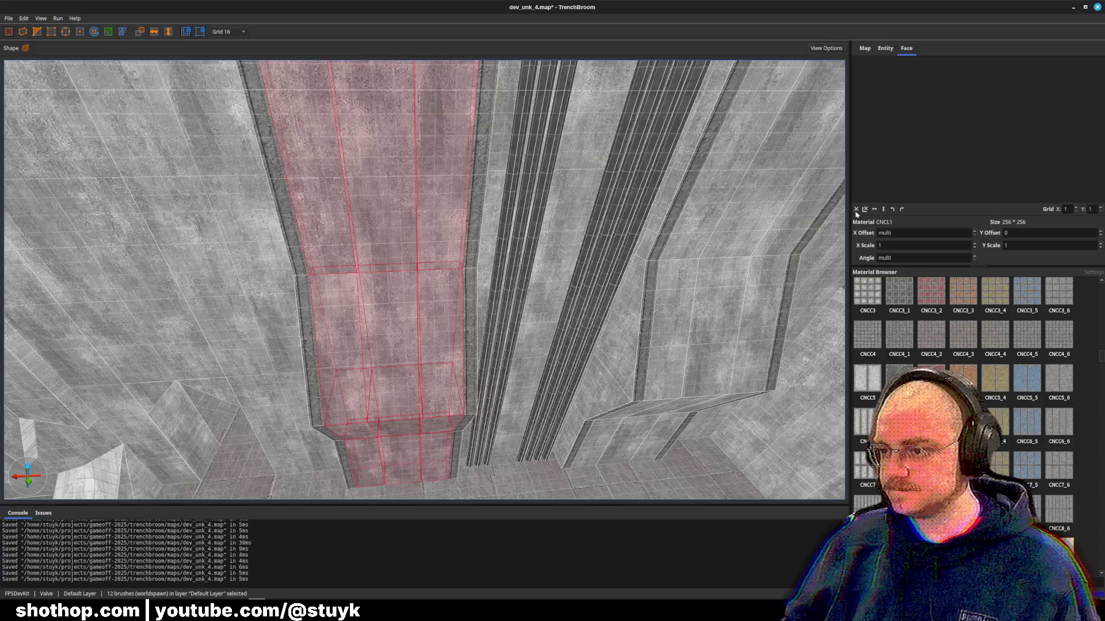
{"action": "key", "text": "Escape"}
{"action": "key", "text": "ctrl+s"}
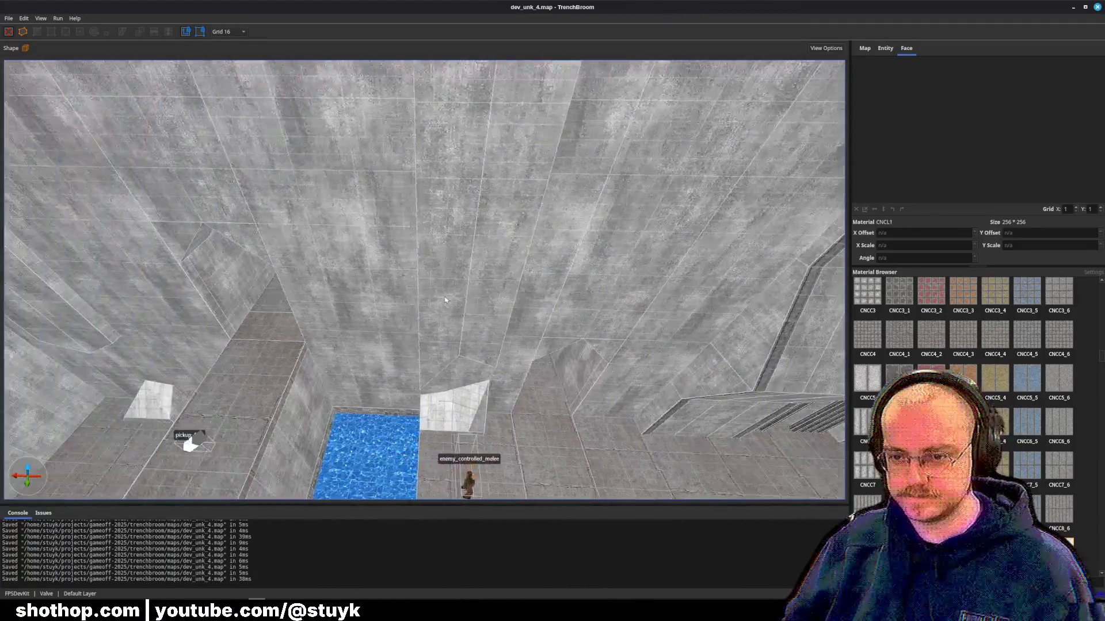
- Stretch the tall wall brush slightly and nudge the thin pillar sideways
{"action": "left_click", "coordinate": [444, 300]}
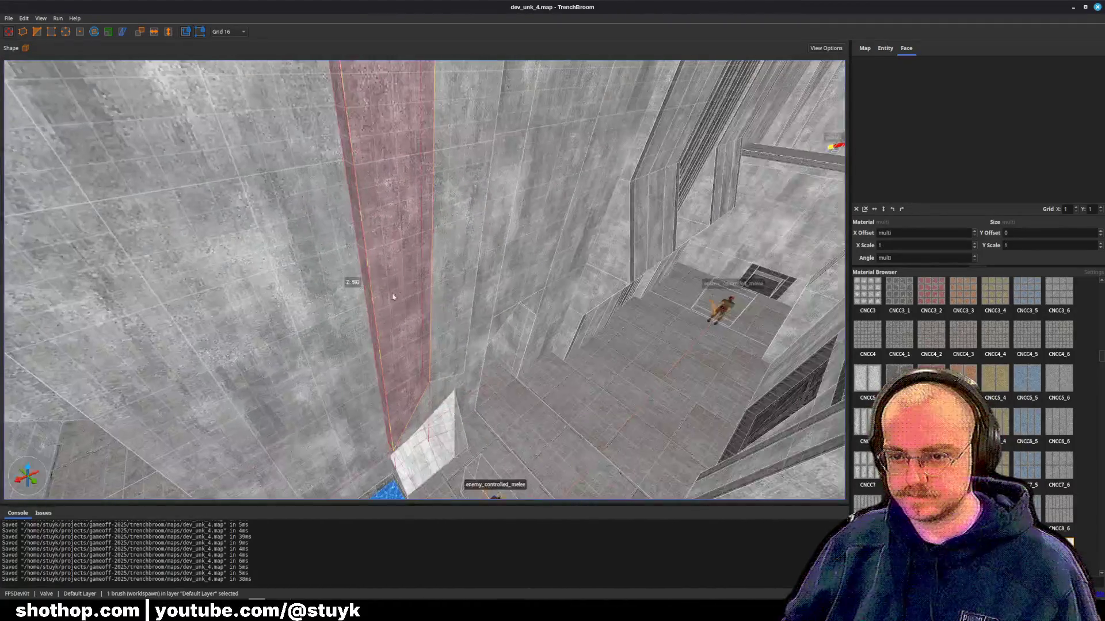
{"action": "left_click_drag", "start_coordinate": [367, 299], "coordinate": [370, 300]}
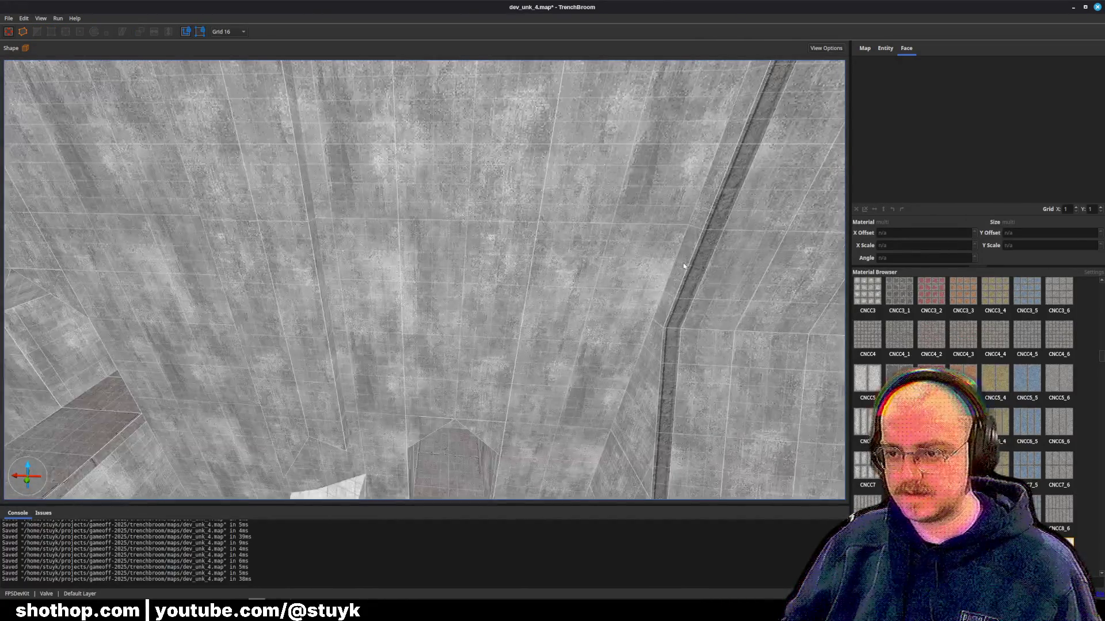
{"action": "left_click", "coordinate": [684, 266]}
{"action": "key", "text": "d"}
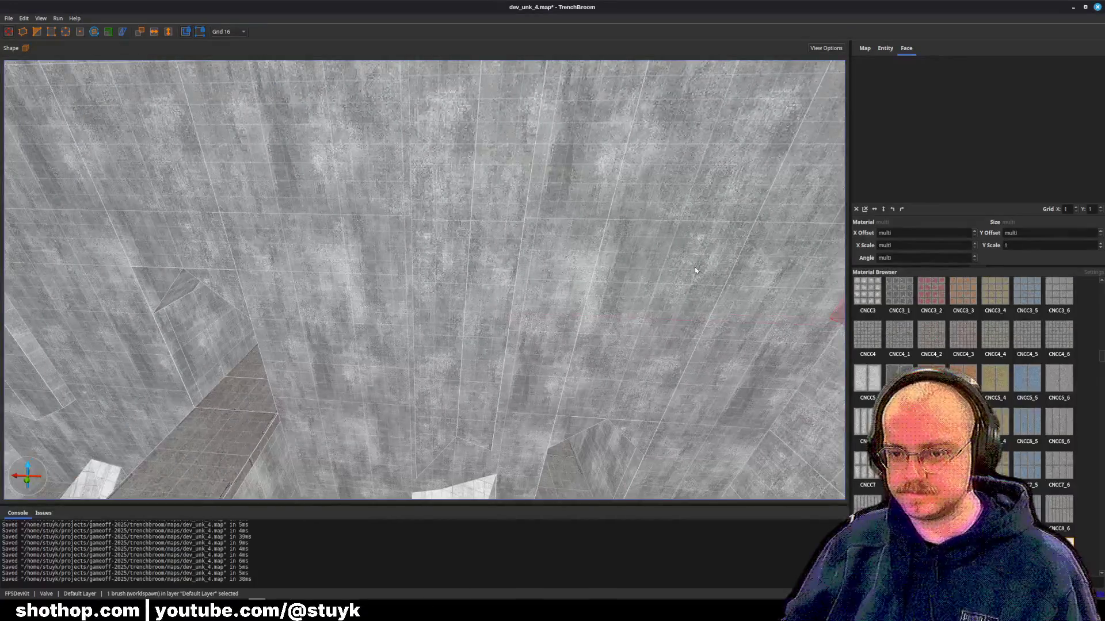
{"action": "key", "text": "a"}
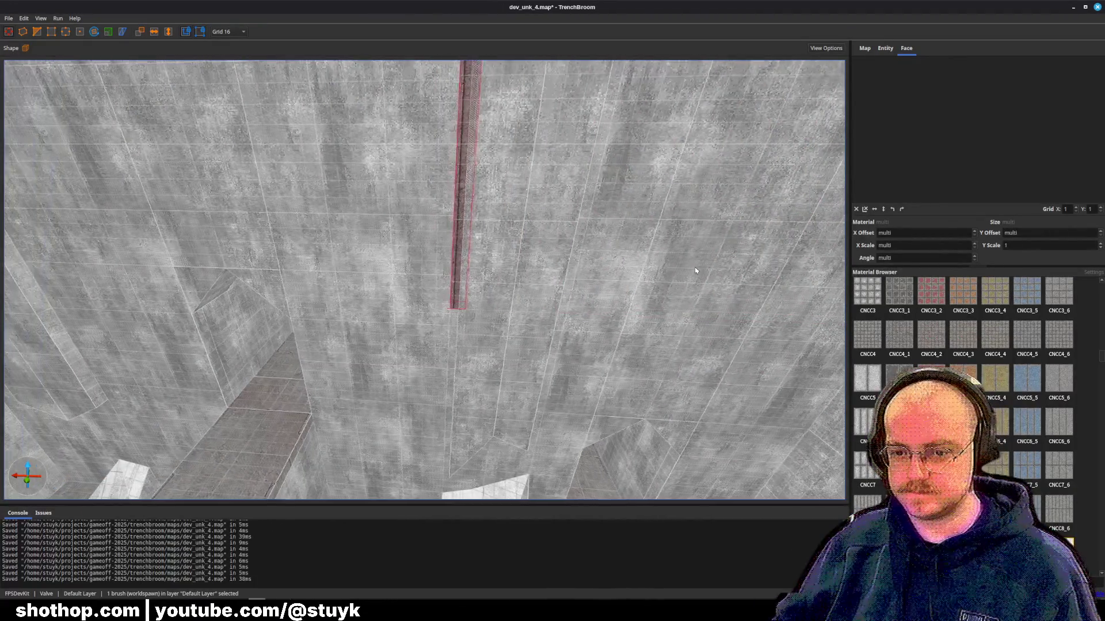
{"action": "key", "text": "d"}
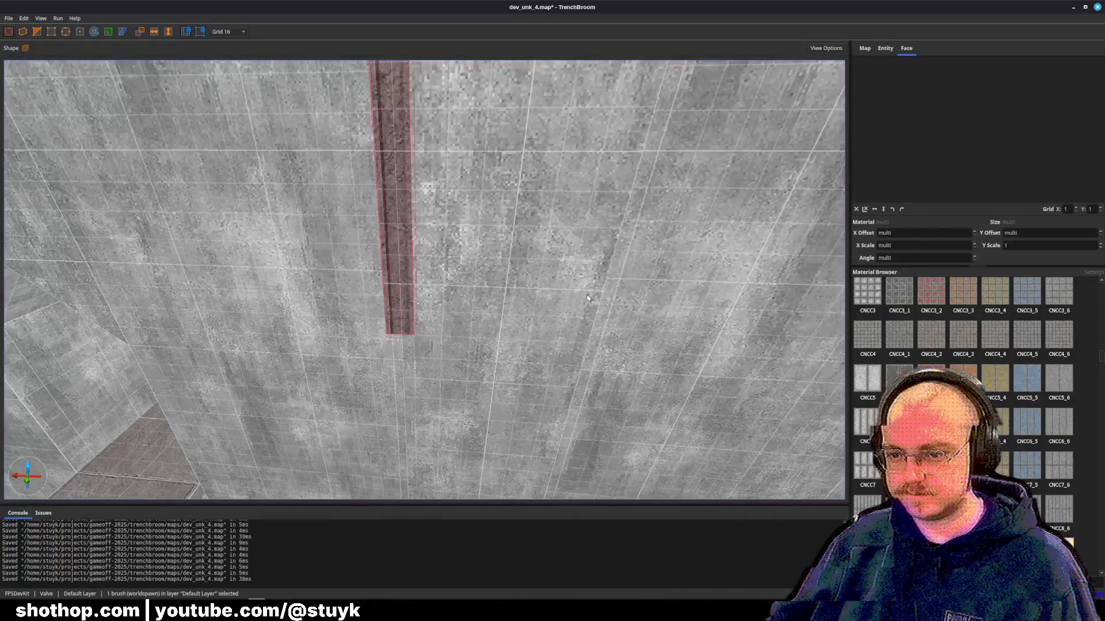
{"action": "key", "text": "Left"}
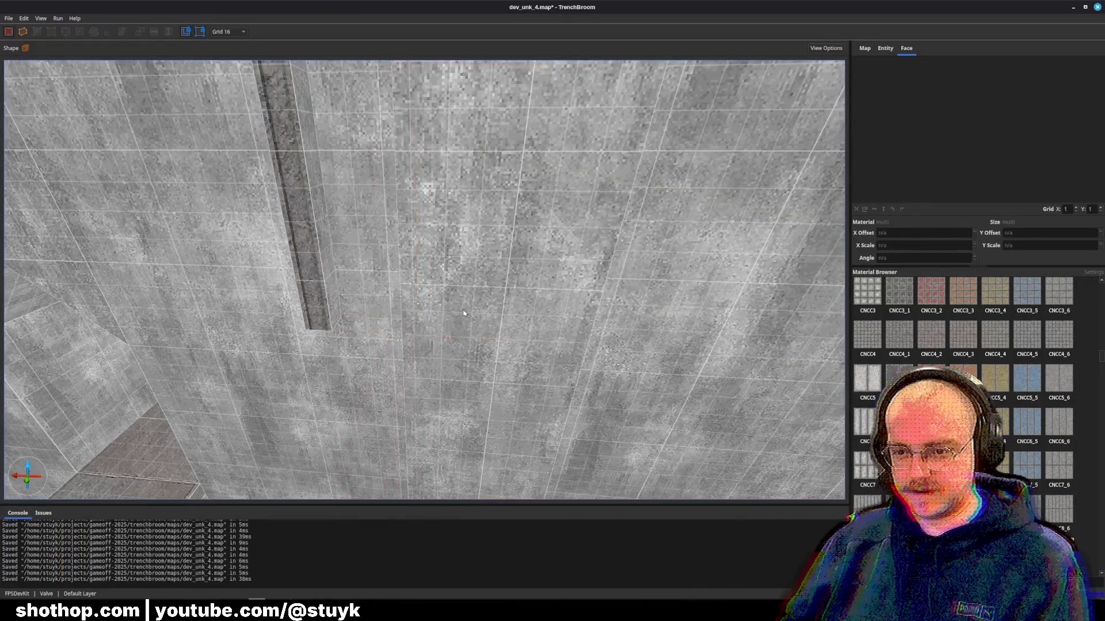
- Select the wide pillar and switch to an 8-unit grid to inspect it
{"action": "left_click", "coordinate": [461, 313]}
{"action": "left_click", "coordinate": [235, 35]}
{"action": "left_click", "coordinate": [231, 69]}
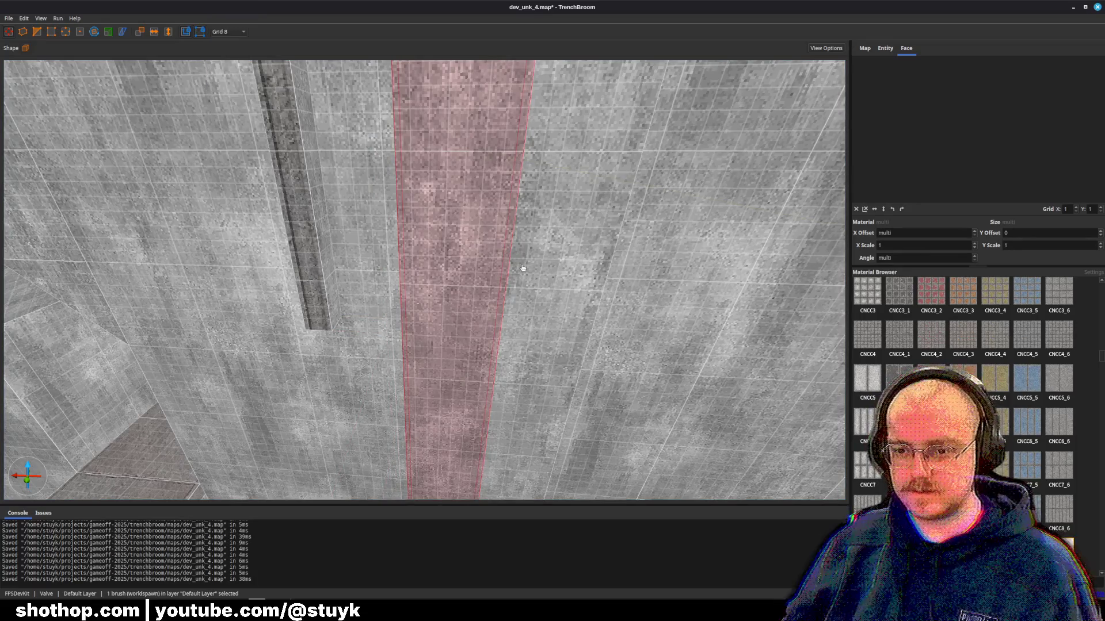
{"action": "scroll", "coordinate": [521, 264], "scroll_direction": "up", "scroll_amount": 3}
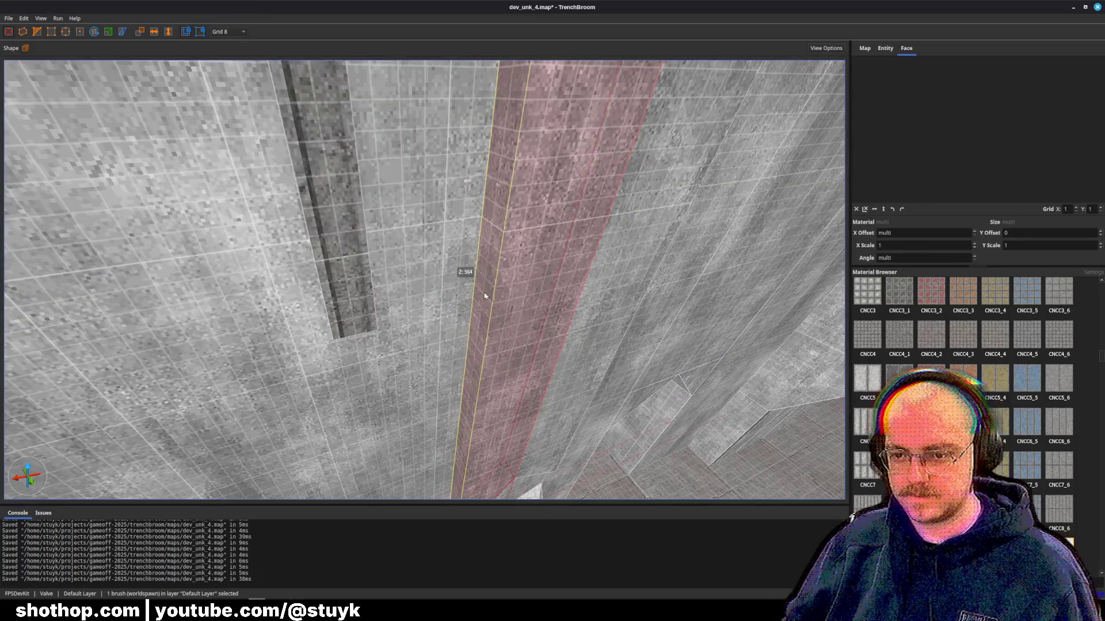
{"action": "mouse_move", "coordinate": [457, 276]}
{"action": "left_mouse_down"}
{"action": "mouse_move", "coordinate": [475, 297]}
{"action": "mouse_move", "coordinate": [357, 190]}
{"action": "left_mouse_up"}
{"action": "key", "text": "Escape"}
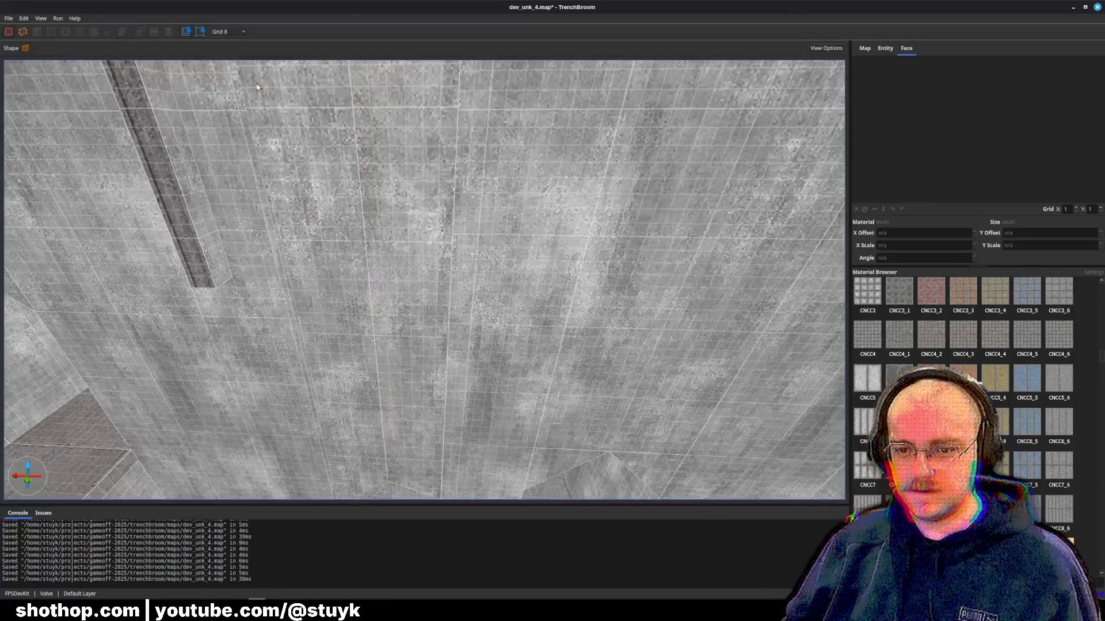
- Return to a 16-unit grid and reselect the wide pillar, undoing an accidental deletion
{"action": "left_click", "coordinate": [236, 32]}
{"action": "left_click", "coordinate": [239, 85]}
{"action": "left_click", "coordinate": [437, 239]}
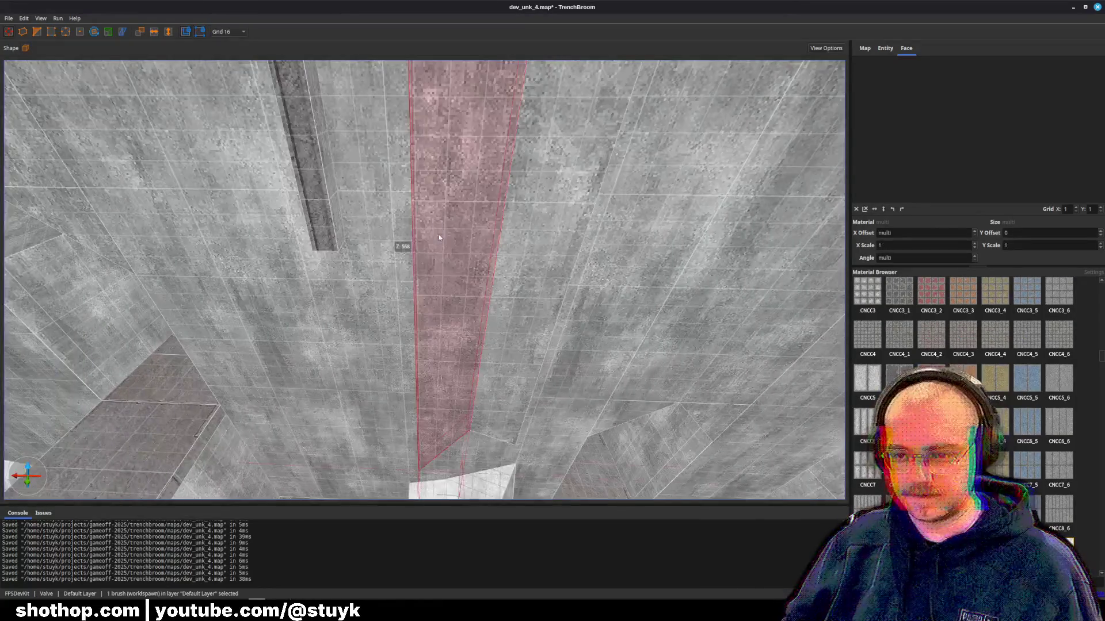
{"action": "scroll", "coordinate": [480, 327], "scroll_direction": "down", "scroll_amount": 3}
{"action": "key", "text": "Delete"}
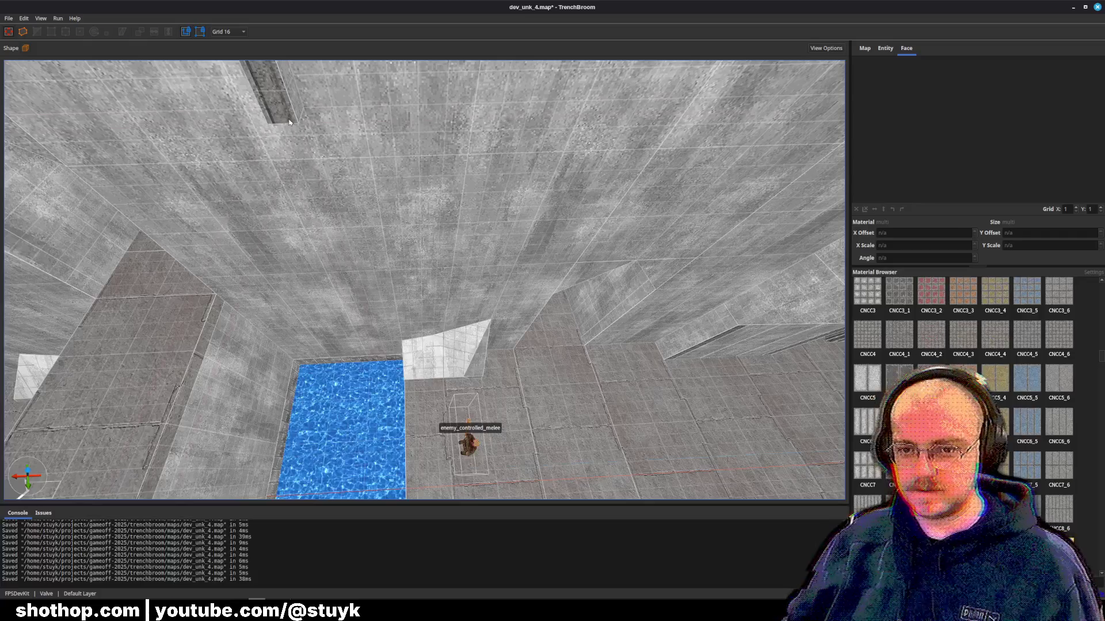
{"action": "key", "text": "ctrl+z"}
{"action": "scroll", "coordinate": [290, 122], "scroll_direction": "up", "scroll_amount": 5}
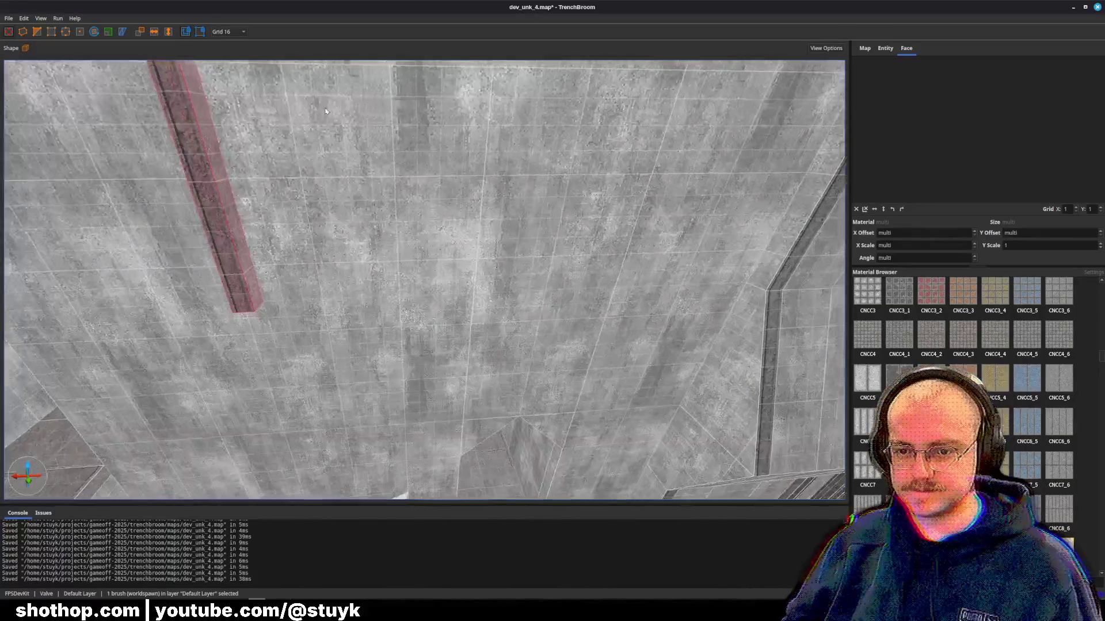
{"action": "mouse_move", "coordinate": [325, 111]}
{"action": "left_mouse_down"}
{"action": "mouse_move", "coordinate": [328, 84]}
{"action": "mouse_move", "coordinate": [340, 135]}
{"action": "mouse_move", "coordinate": [471, 211]}
{"action": "mouse_move", "coordinate": [312, 228]}
{"action": "left_mouse_up"}
- Duplicate the pillar and move the copy along the wall beside the original
{"action": "key", "text": "ctrl+d"}
{"action": "key", "text": "Right"}
{"action": "key", "text": "Right"}
{"action": "key", "text": "Right"}
{"action": "key", "text": "Escape"}
- Stretch both wall pillars further down the wall and save the map
{"action": "left_click", "coordinate": [312, 228]}
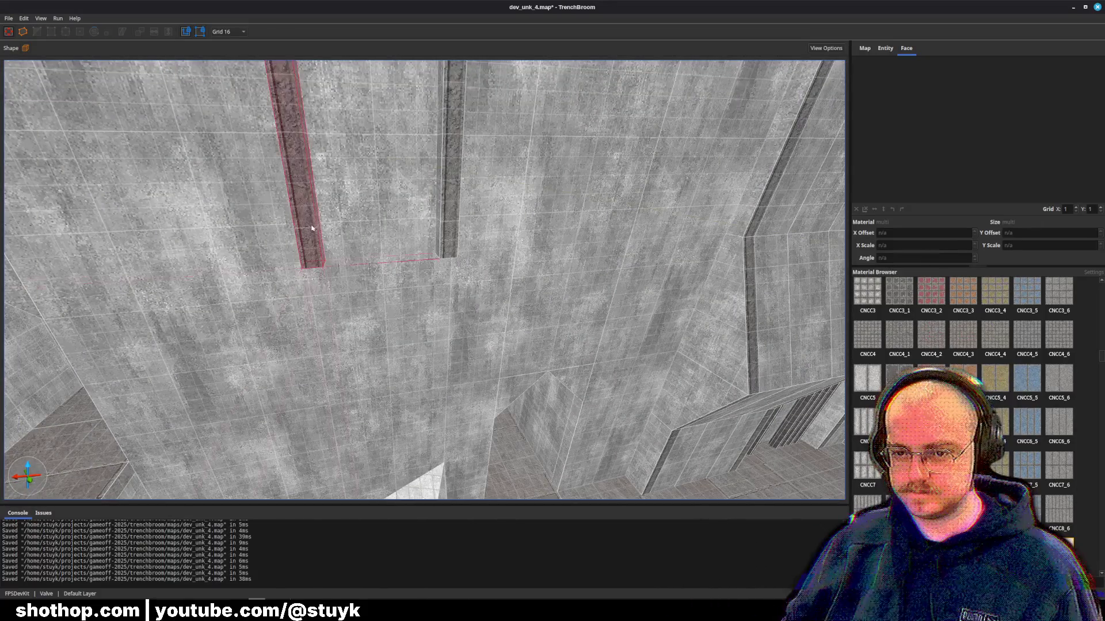
{"action": "left_click", "coordinate": [446, 229], "text": "ctrl"}
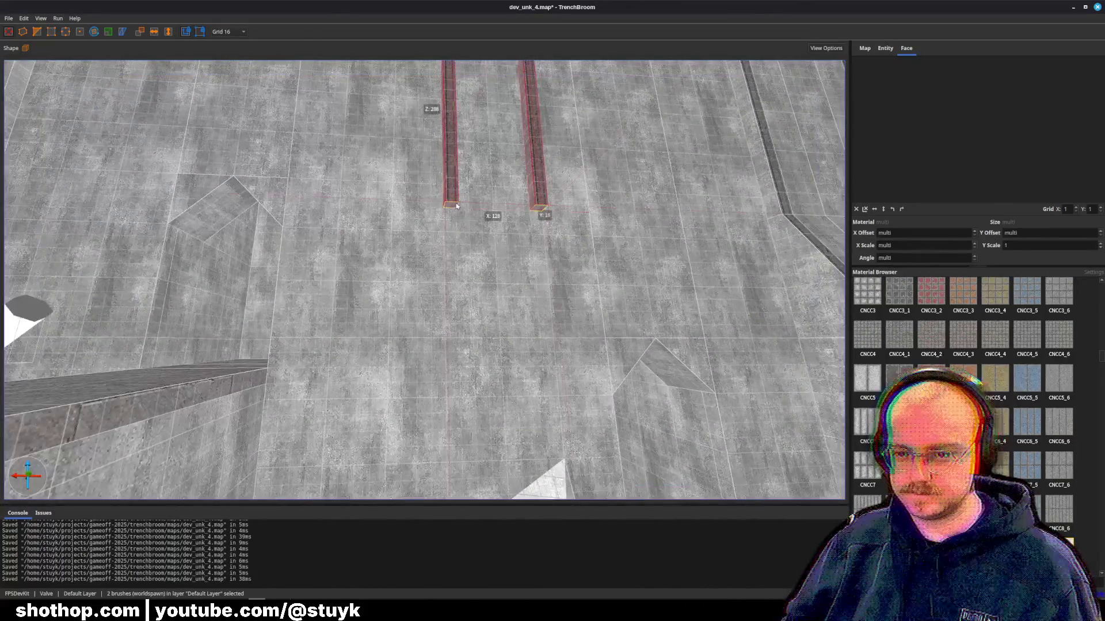
{"action": "left_click_drag", "start_coordinate": [457, 206], "coordinate": [457, 348]}
{"action": "key", "text": "Escape"}
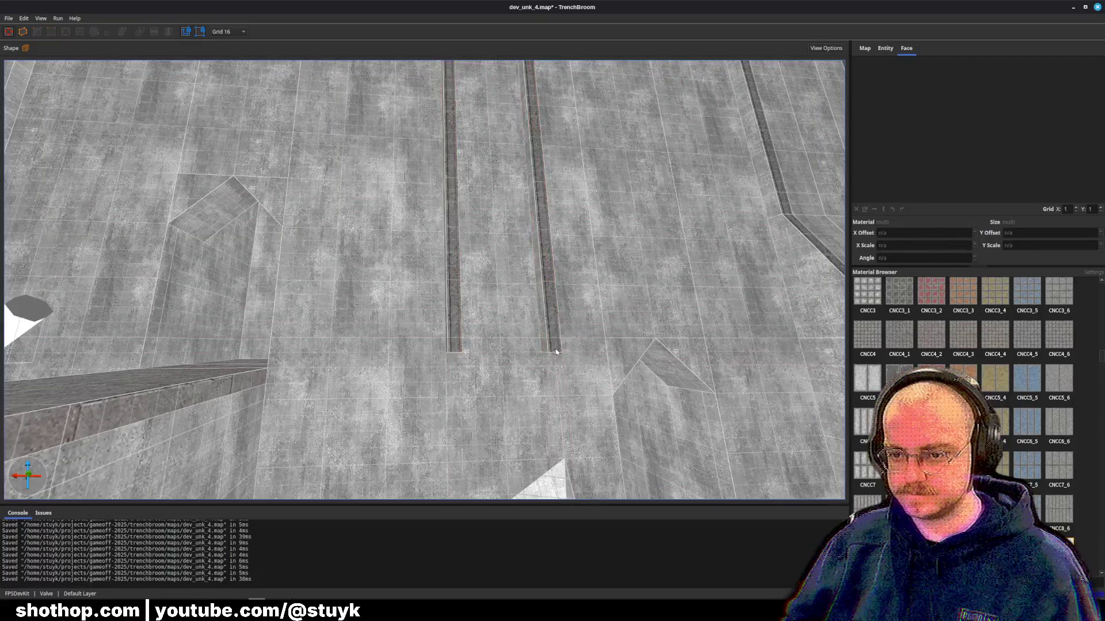
{"action": "key", "text": "d"}
{"action": "key", "text": "ctrl+s"}
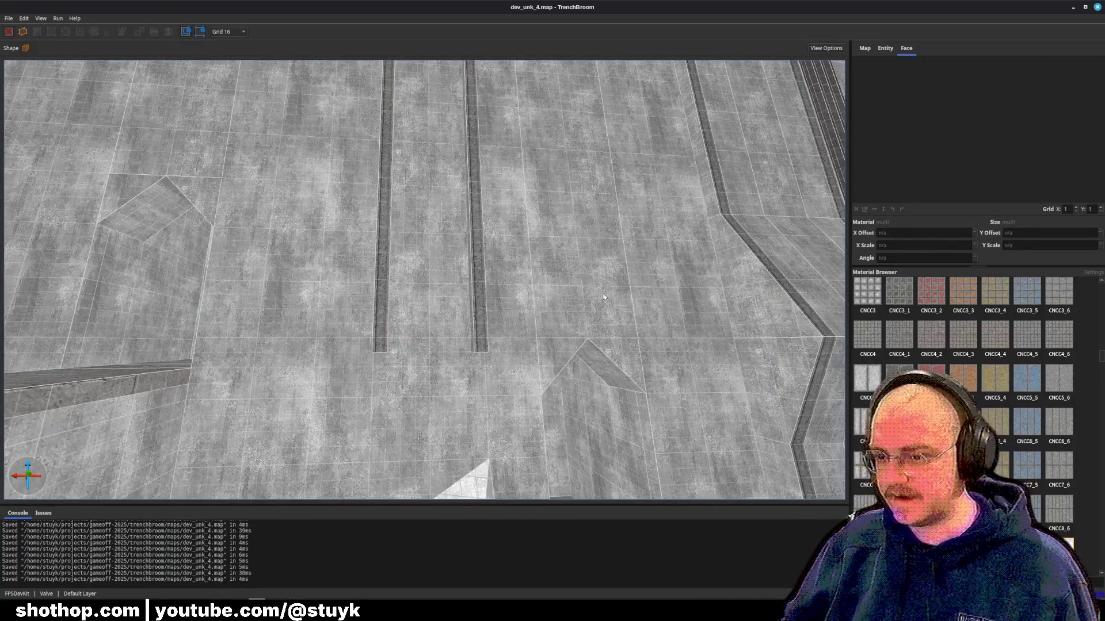
- Draw a new small 32x16x16 brush, reshape its edges, and save the map
{"action": "right_click", "coordinate": [604, 297]}
{"action": "key", "text": "Escape"}
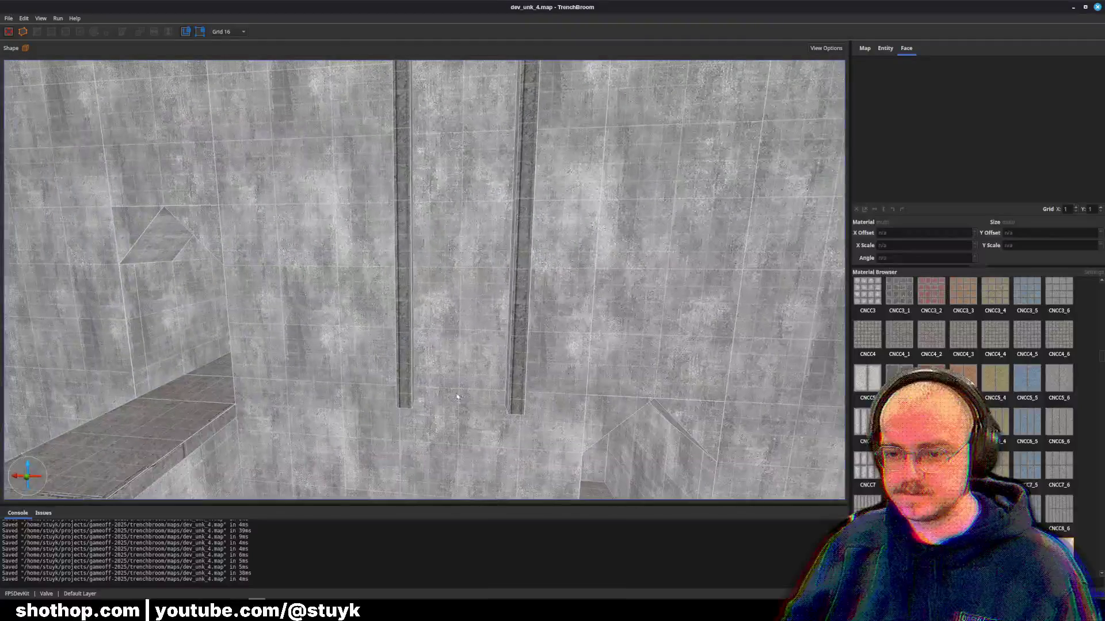
{"action": "mouse_move", "coordinate": [414, 385]}
{"action": "left_mouse_down"}
{"action": "mouse_move", "coordinate": [486, 413]}
{"action": "mouse_move", "coordinate": [506, 403]}
{"action": "mouse_move", "coordinate": [516, 134]}
{"action": "left_mouse_up"}
{"action": "scroll", "coordinate": [519, 363], "scroll_direction": "down", "scroll_amount": 5}
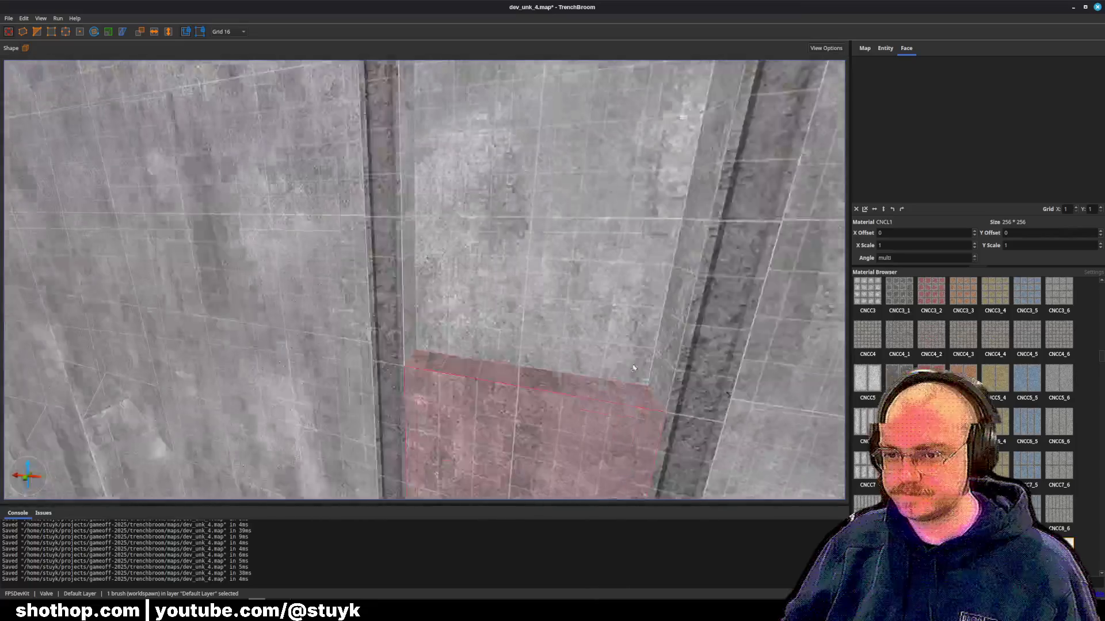
{"action": "scroll", "coordinate": [518, 363], "scroll_direction": "down", "scroll_amount": 5}
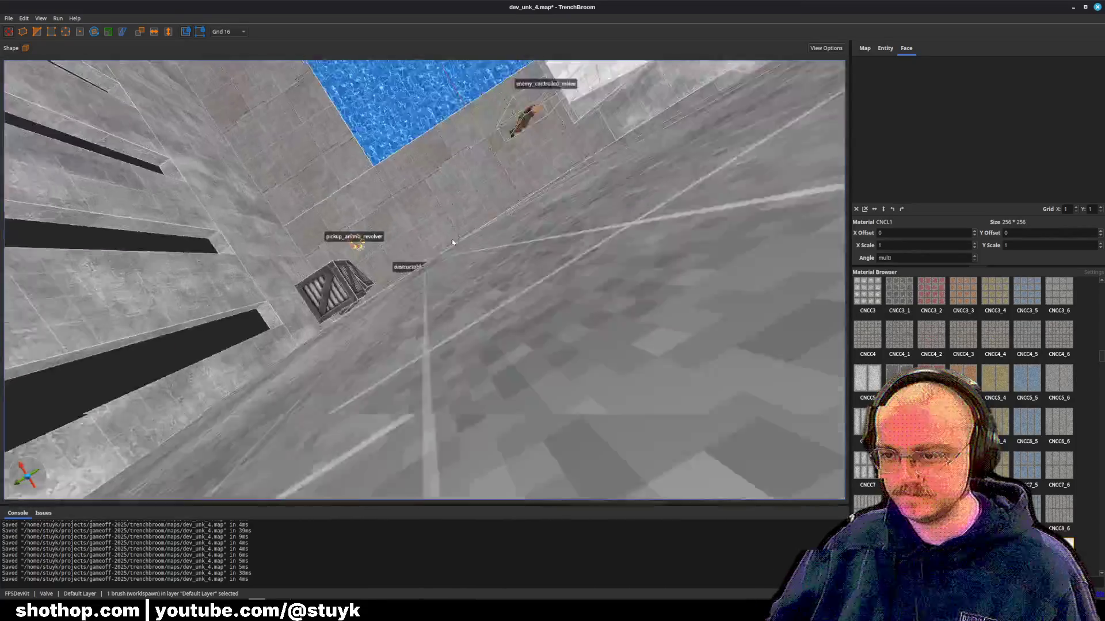
{"action": "scroll", "coordinate": [489, 179], "scroll_direction": "up", "scroll_amount": 3}
{"action": "key", "text": "e"}
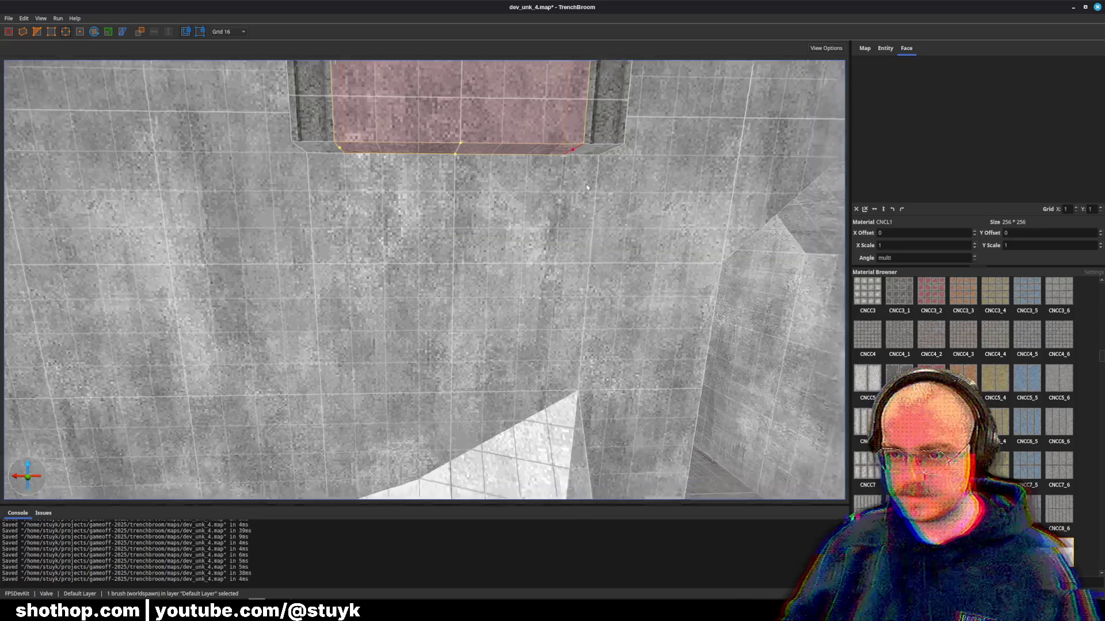
{"action": "scroll", "coordinate": [576, 190], "scroll_direction": "up", "scroll_amount": 2}
{"action": "key", "text": "Escape"}
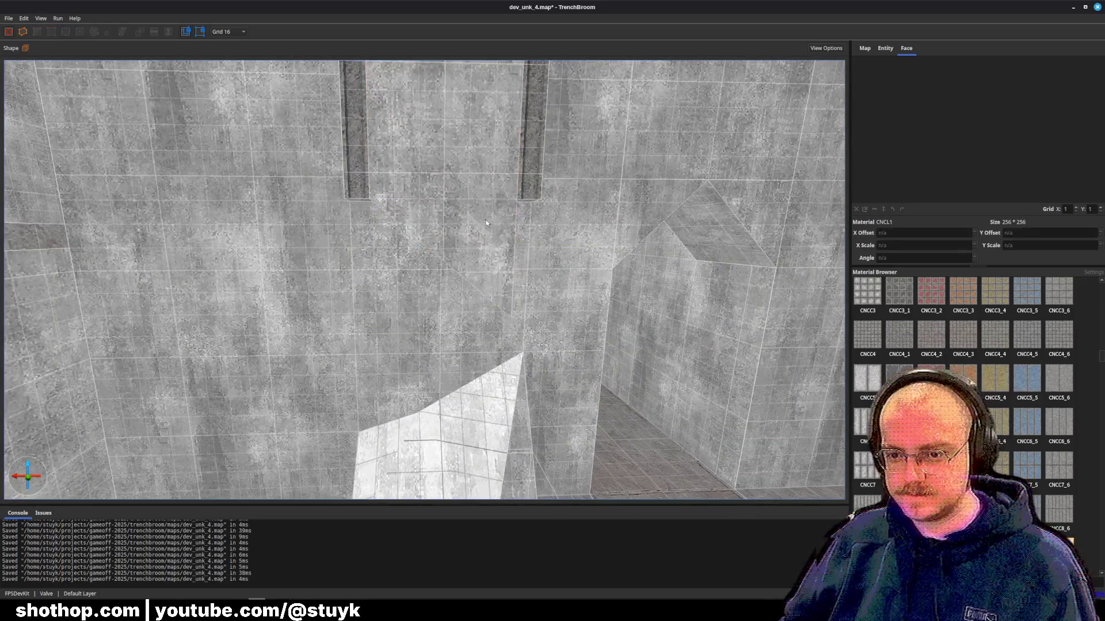
{"action": "scroll", "coordinate": [505, 222], "scroll_direction": "down", "scroll_amount": 4}
{"action": "scroll", "coordinate": [505, 222], "scroll_direction": "up", "scroll_amount": 3}
{"action": "key", "text": "ctrl+s"}
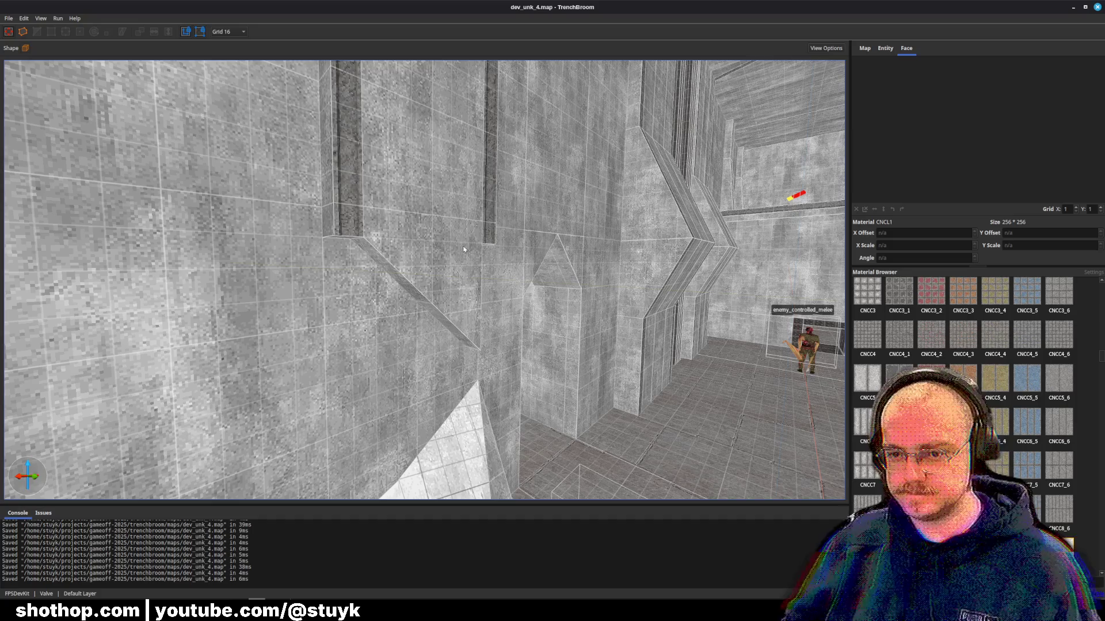
- Adjust the first pillar's bottom edge, stretch the next pillar down the wall, and save
{"action": "left_click", "coordinate": [346, 236]}
{"action": "left_click_drag", "start_coordinate": [346, 236], "coordinate": [333, 239]}
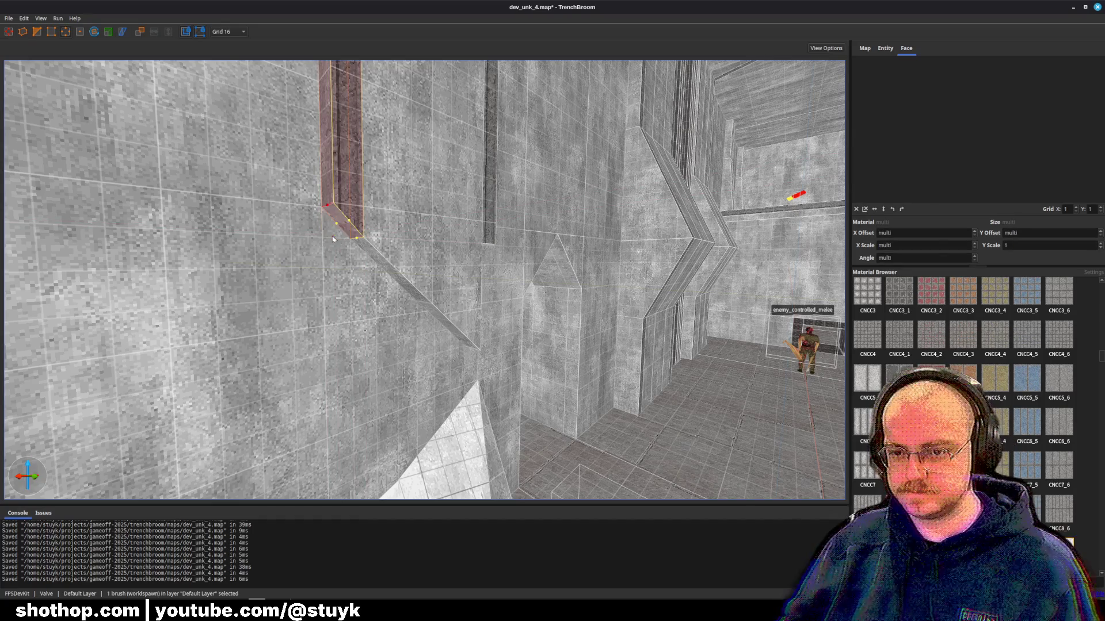
{"action": "key", "text": "d"}
{"action": "left_click", "coordinate": [381, 240]}
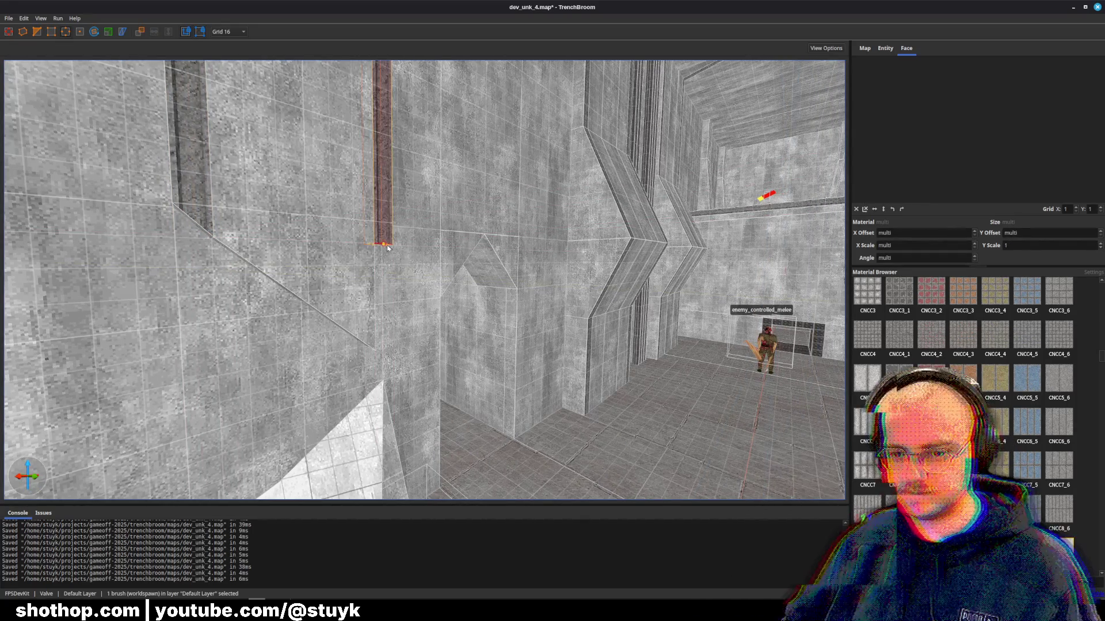
{"action": "scroll", "coordinate": [388, 249], "scroll_direction": "up", "scroll_amount": 5}
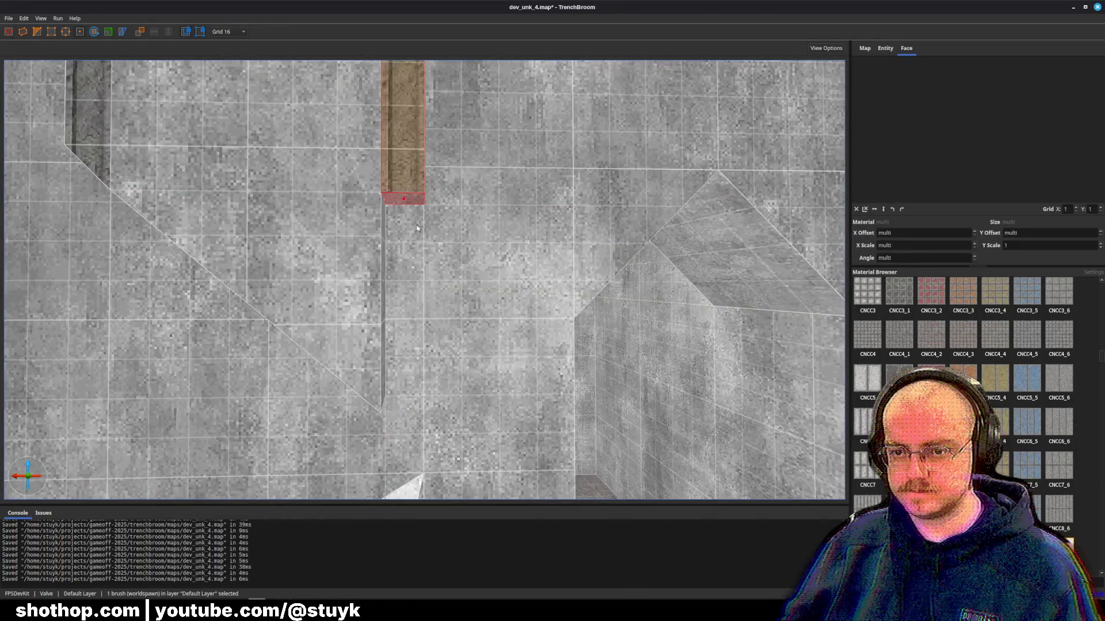
{"action": "scroll", "coordinate": [405, 208], "scroll_direction": "down", "scroll_amount": 2}
{"action": "mouse_move", "coordinate": [405, 214]}
{"action": "left_mouse_down"}
{"action": "mouse_move", "coordinate": [404, 301]}
{"action": "mouse_move", "coordinate": [425, 380]}
{"action": "mouse_move", "coordinate": [435, 378]}
{"action": "left_mouse_up"}
{"action": "key", "text": "Escape"}
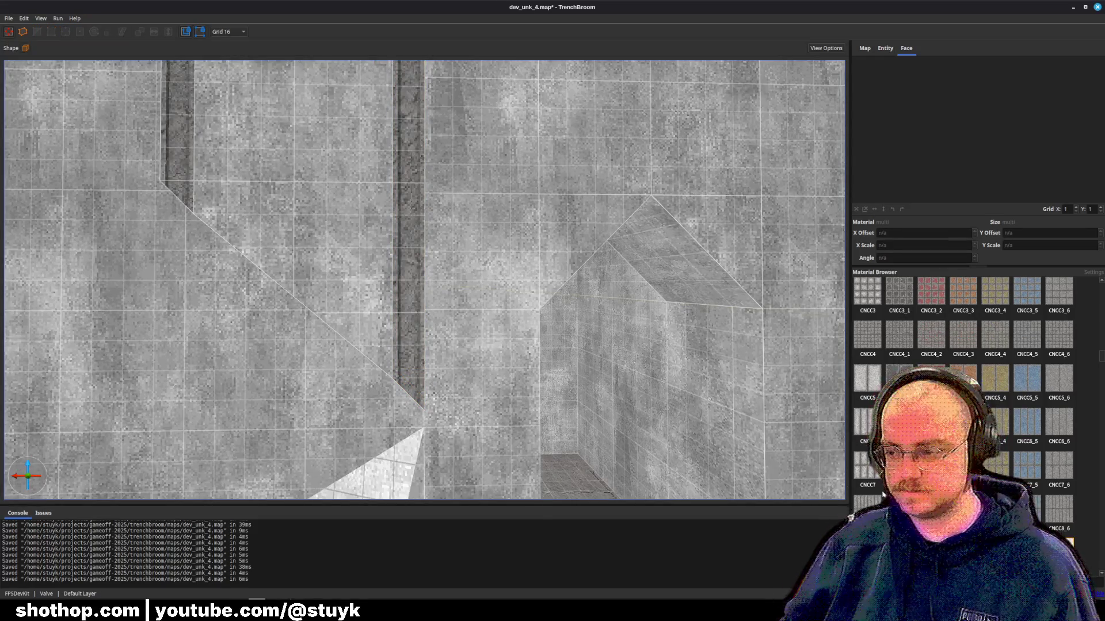
{"action": "key", "text": "ctrl+s"}
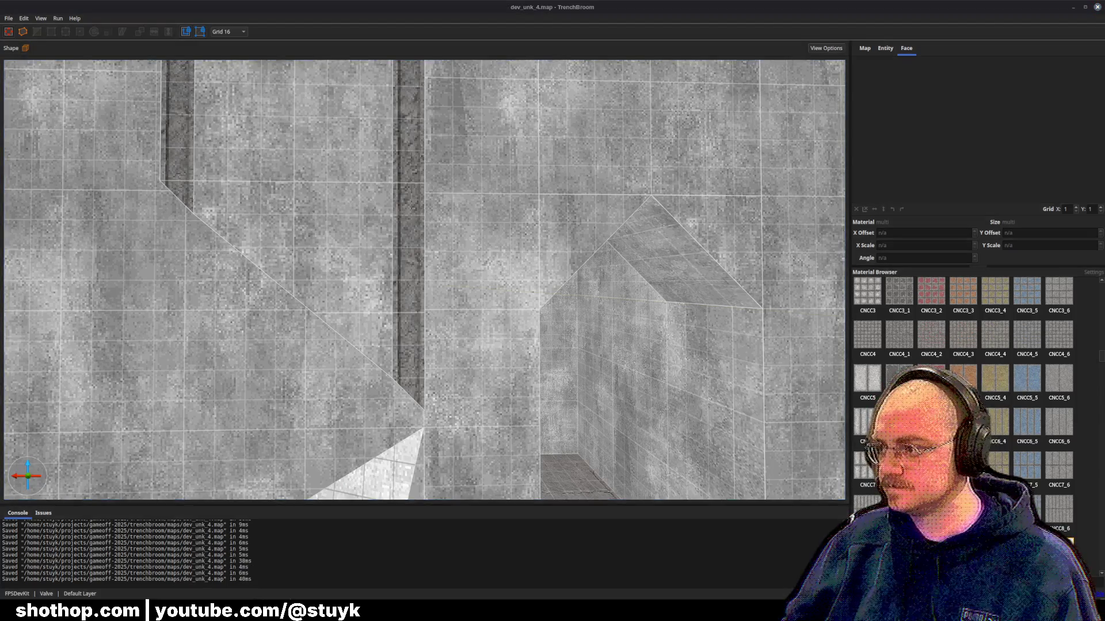
{"action": "mouse_move", "coordinate": [535, 311]}
{"action": "left_mouse_down"}
{"action": "mouse_move", "coordinate": [546, 357]}
{"action": "mouse_move", "coordinate": [535, 311]}
{"action": "mouse_move", "coordinate": [552, 296]}
{"action": "mouse_move", "coordinate": [599, 330]}
{"action": "mouse_move", "coordinate": [365, 292]}
{"action": "mouse_move", "coordinate": [280, 255]}
{"action": "mouse_move", "coordinate": [460, 242]}
{"action": "mouse_move", "coordinate": [596, 207]}
{"action": "mouse_move", "coordinate": [620, 218]}
{"action": "left_mouse_up"}
- Rotate three selected pillar brushes into a horizontal beam and raise it against the ceiling
{"action": "left_click", "coordinate": [531, 327]}
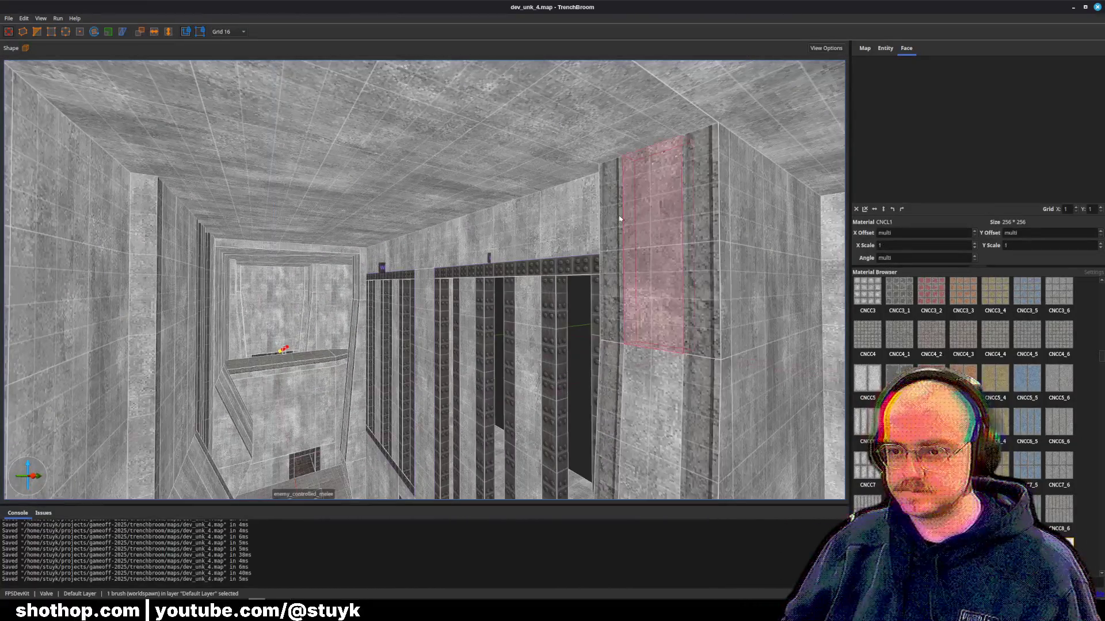
{"action": "left_click", "coordinate": [620, 219], "text": "ctrl"}
{"action": "left_click", "coordinate": [702, 242], "text": "ctrl"}
{"action": "scroll", "coordinate": [706, 253], "scroll_direction": "up", "scroll_amount": 3}
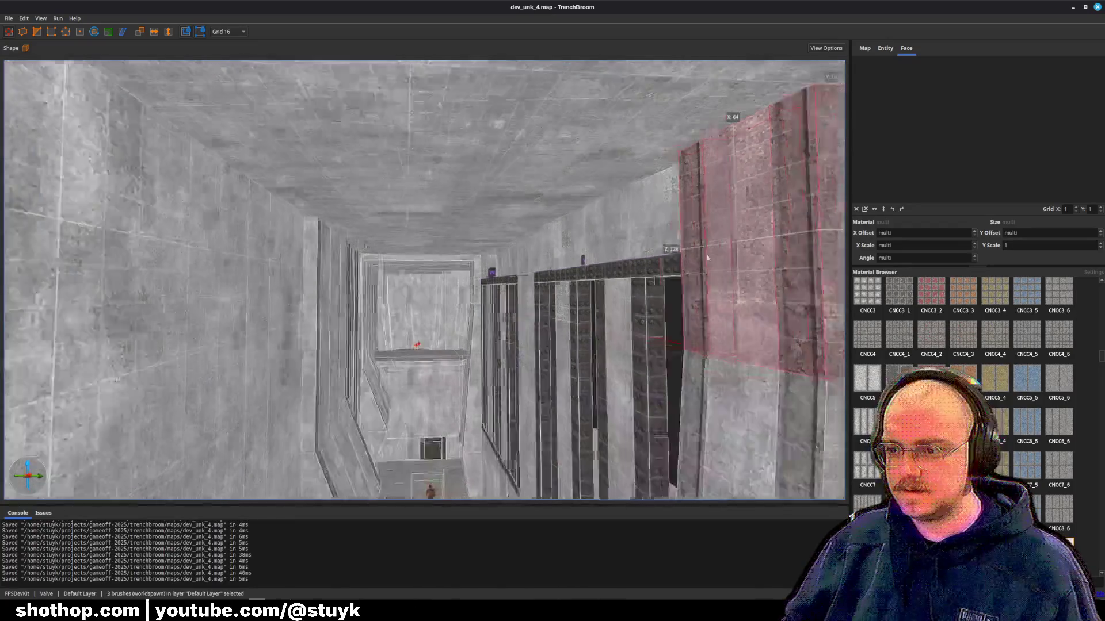
{"action": "key", "text": "Left"}
{"action": "key", "text": "Left"}
{"action": "key", "text": "Left"}
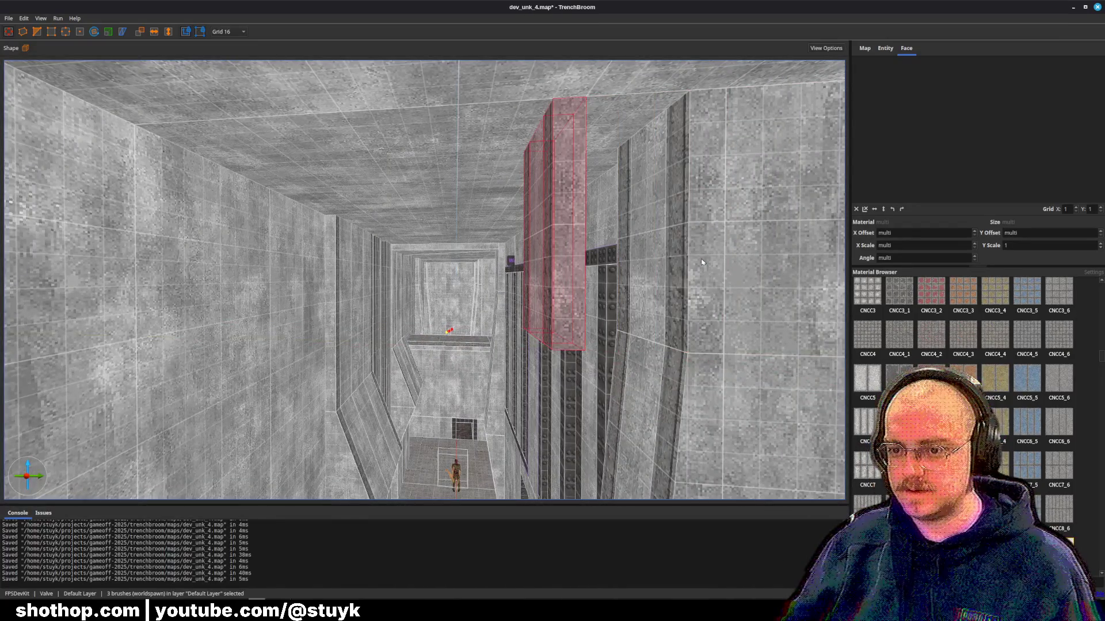
{"action": "key", "text": "alt+Up"}
{"action": "key", "text": "Left"}
{"action": "key", "text": "Page_Up"}
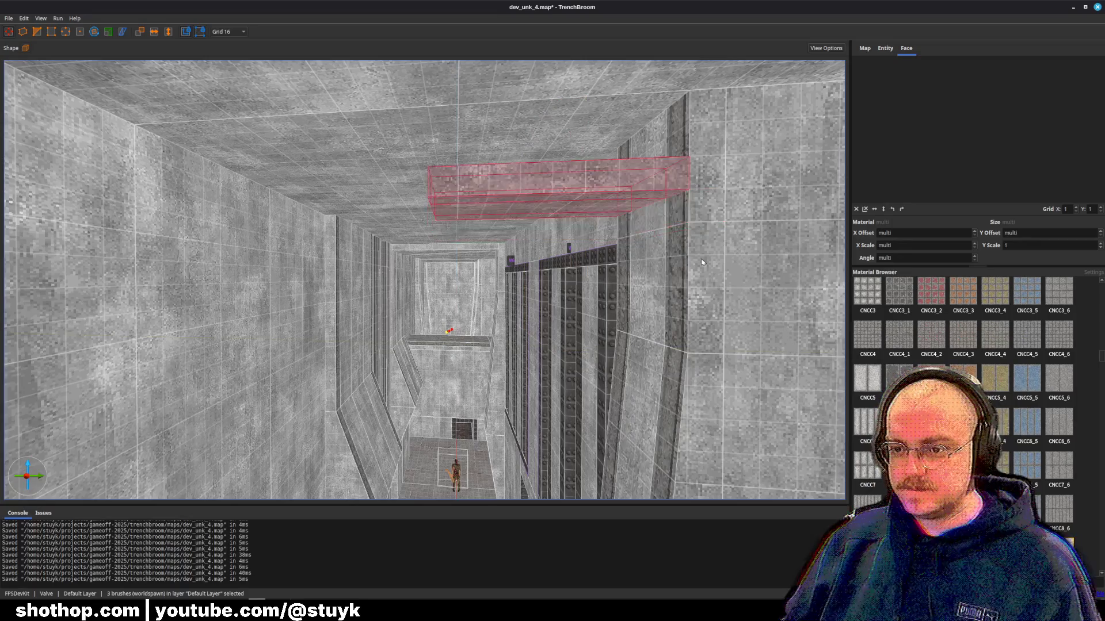
{"action": "key", "text": "alt+Down"}
{"action": "key", "text": "alt+Up"}
{"action": "key", "text": "Page_Up"}
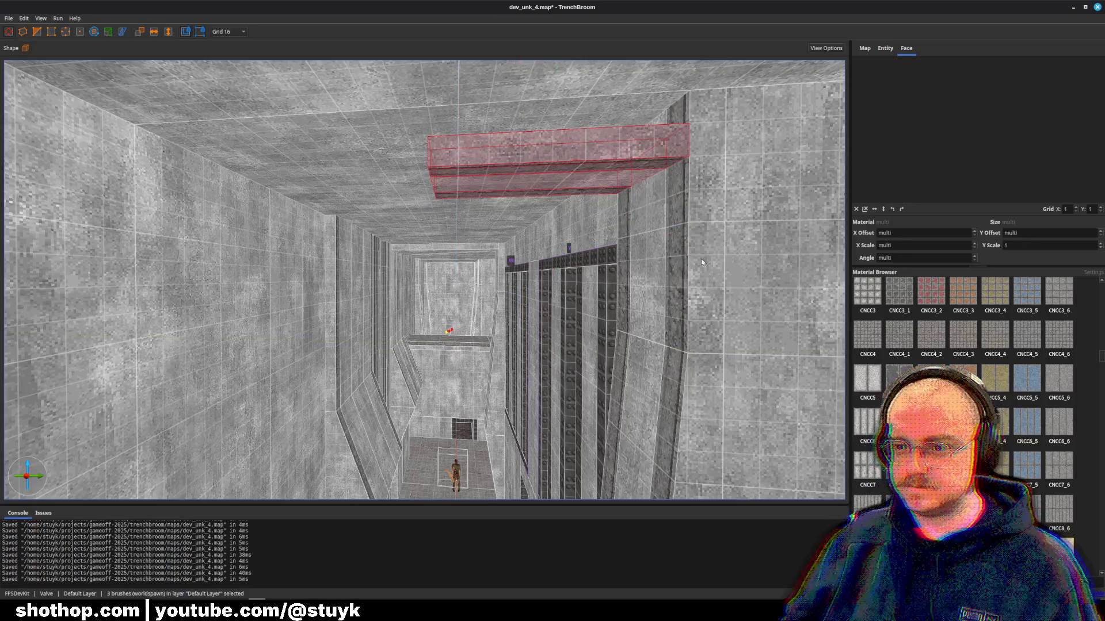
{"action": "key", "text": "Page_Up"}
{"action": "scroll", "coordinate": [702, 262], "scroll_direction": "up", "scroll_amount": 5}
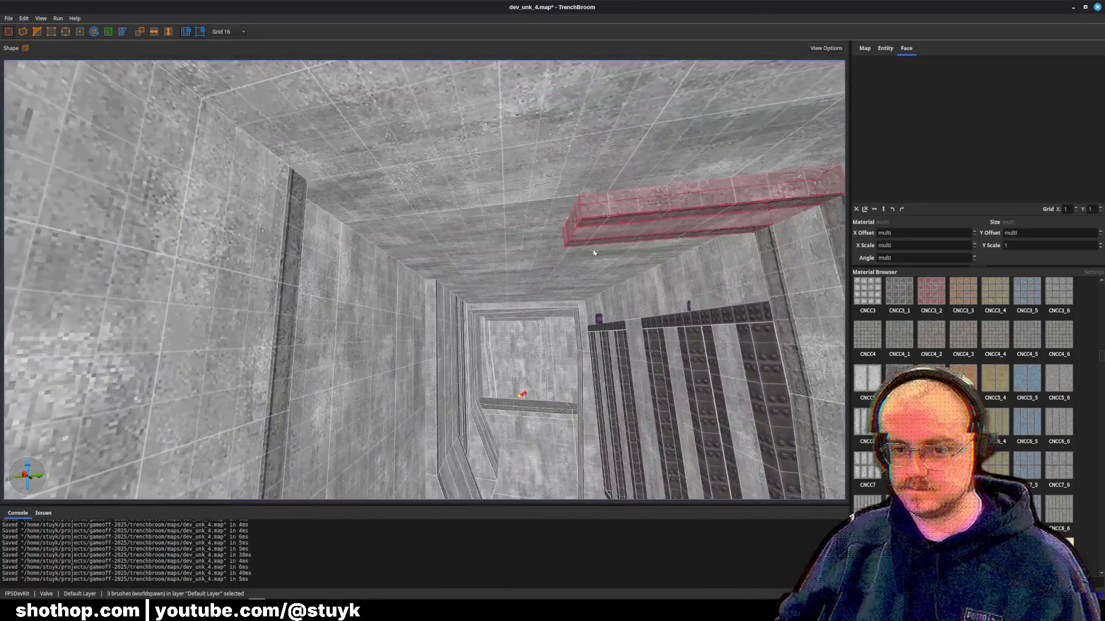
- Slide another ceiling beam toward the corridor centre and pillar
{"action": "left_click", "coordinate": [594, 253]}
{"action": "scroll", "coordinate": [526, 234], "scroll_direction": "up", "scroll_amount": 5}
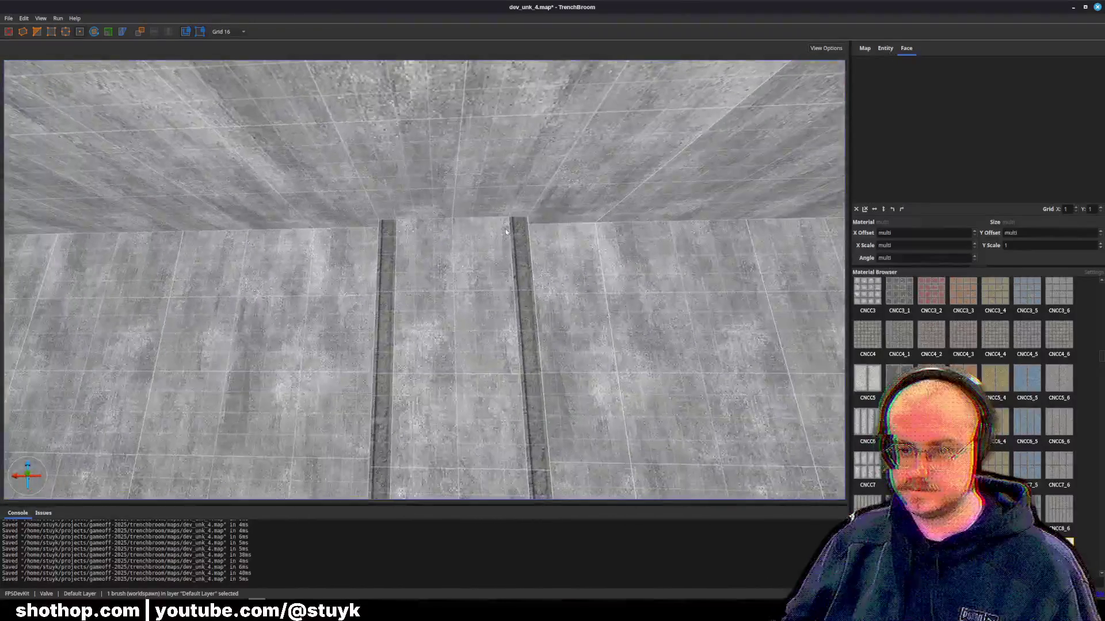
{"action": "key", "text": "Left"}
{"action": "key", "text": "Left"}
{"action": "key", "text": "Left"}
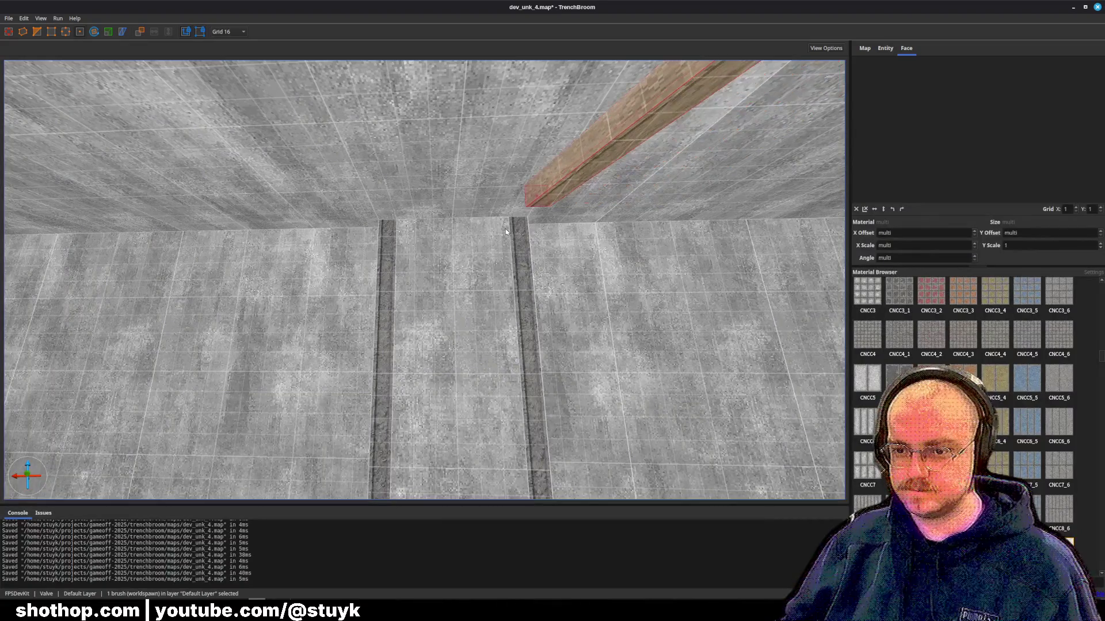
{"action": "key", "text": "Left"}
{"action": "key", "text": "Left"}
{"action": "key", "text": "Left"}
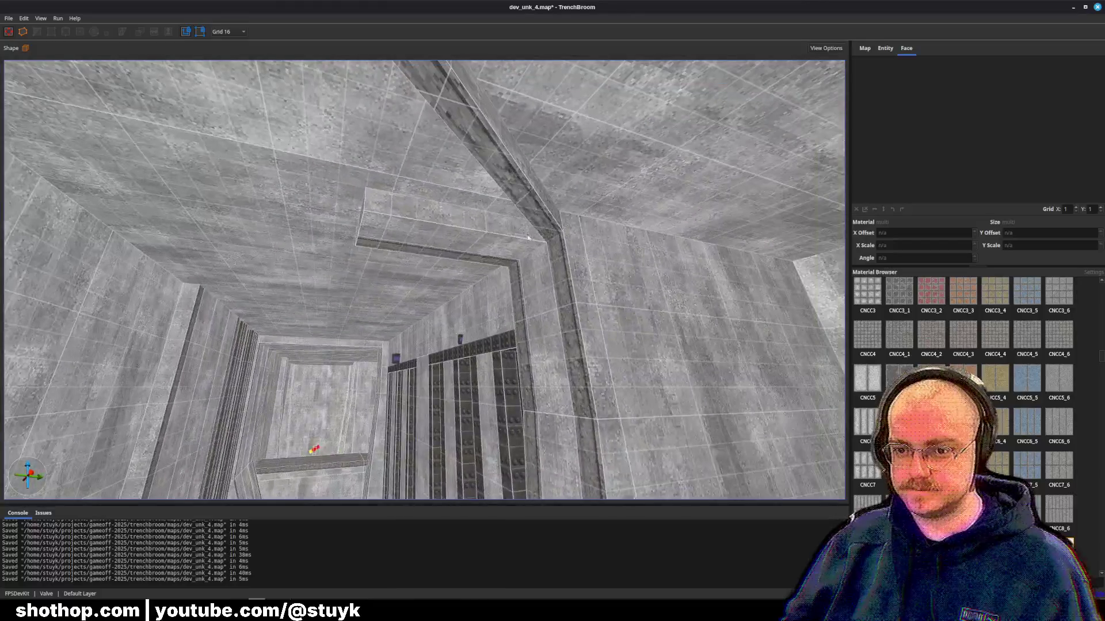
- Butt the short ceiling beam against the pillar and widen it to the right
{"action": "left_click", "coordinate": [361, 219]}
{"action": "left_click_drag", "start_coordinate": [361, 220], "coordinate": [300, 224]}
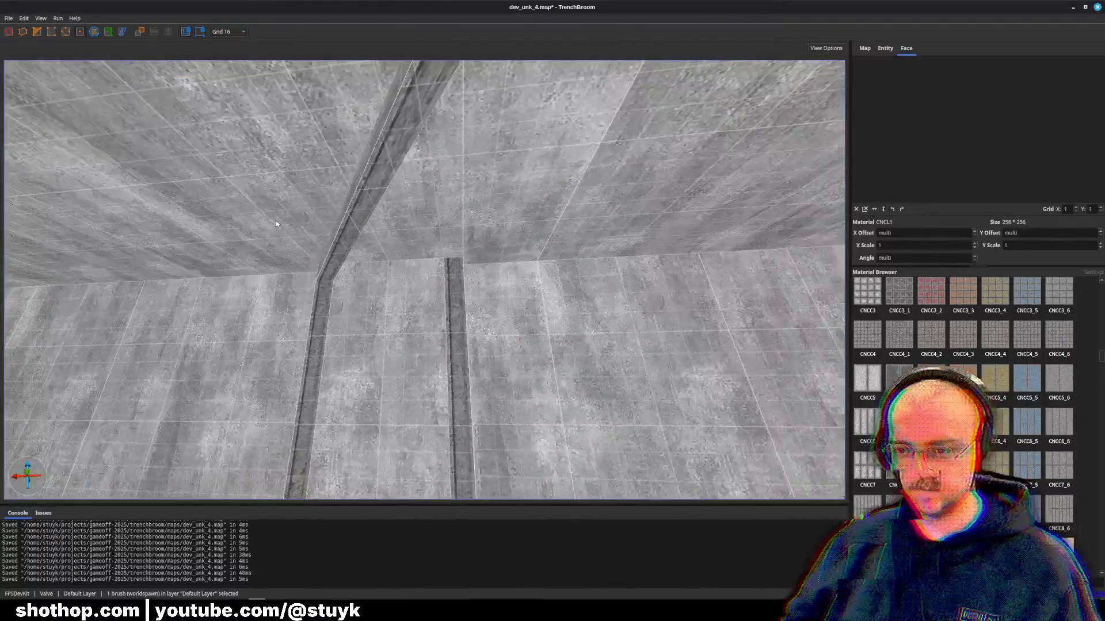
{"action": "key", "text": "Left"}
{"action": "key", "text": "Left"}
{"action": "key", "text": "Left"}
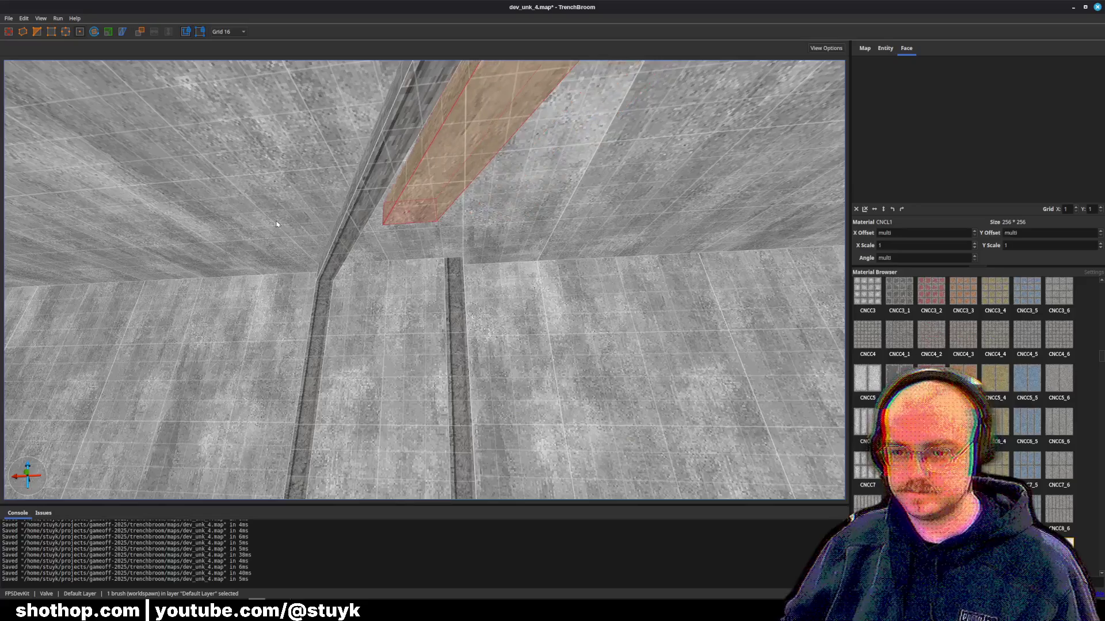
{"action": "key", "text": "Left"}
{"action": "key", "text": "Left"}
{"action": "key", "text": "Left"}
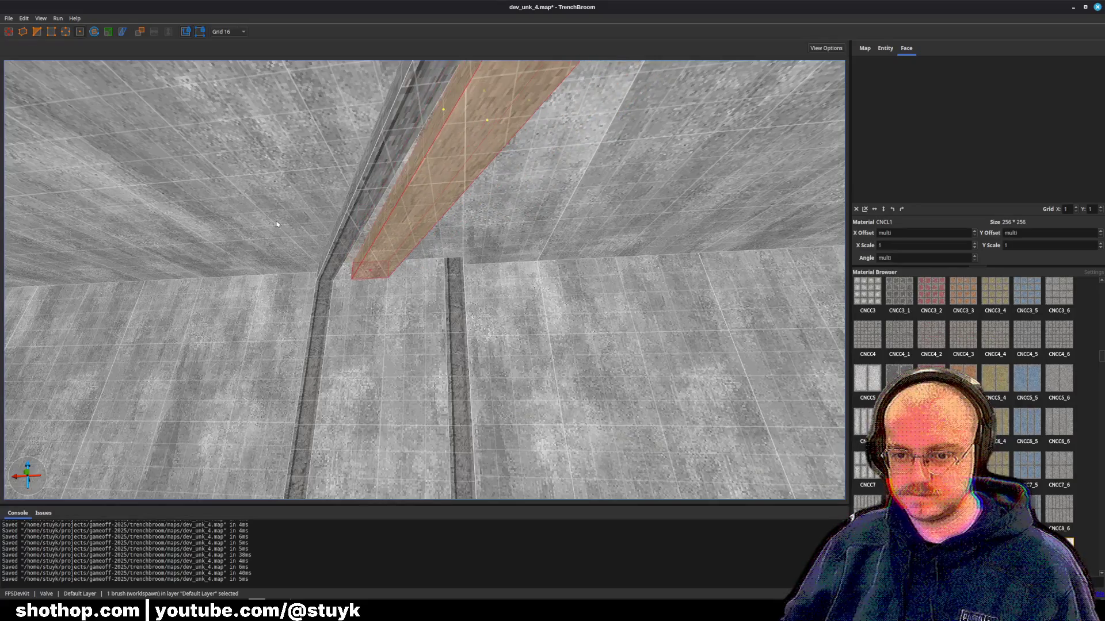
{"action": "left_click_drag", "start_coordinate": [406, 295], "coordinate": [410, 283]}
{"action": "left_click", "coordinate": [416, 239], "text": "shift"}
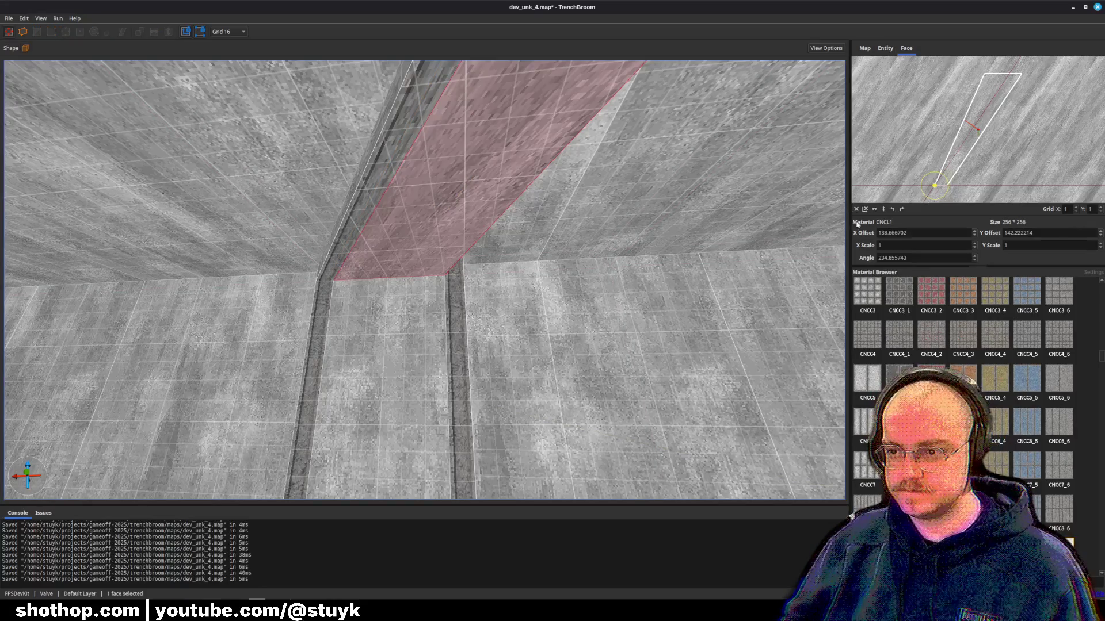
{"action": "key", "text": "Escape"}
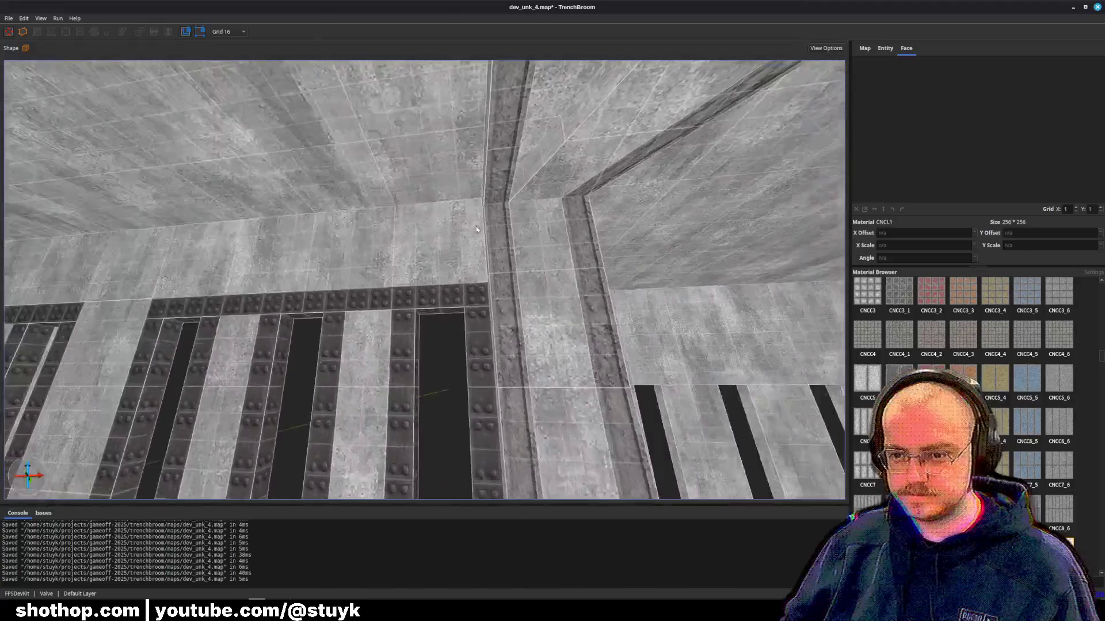
{"action": "scroll", "coordinate": [489, 210], "scroll_direction": "up", "scroll_amount": 1}
{"action": "mouse_move", "coordinate": [583, 186]}
{"action": "left_mouse_down"}
{"action": "mouse_move", "coordinate": [295, 158]}
{"action": "mouse_move", "coordinate": [291, 132]}
{"action": "left_mouse_up"}
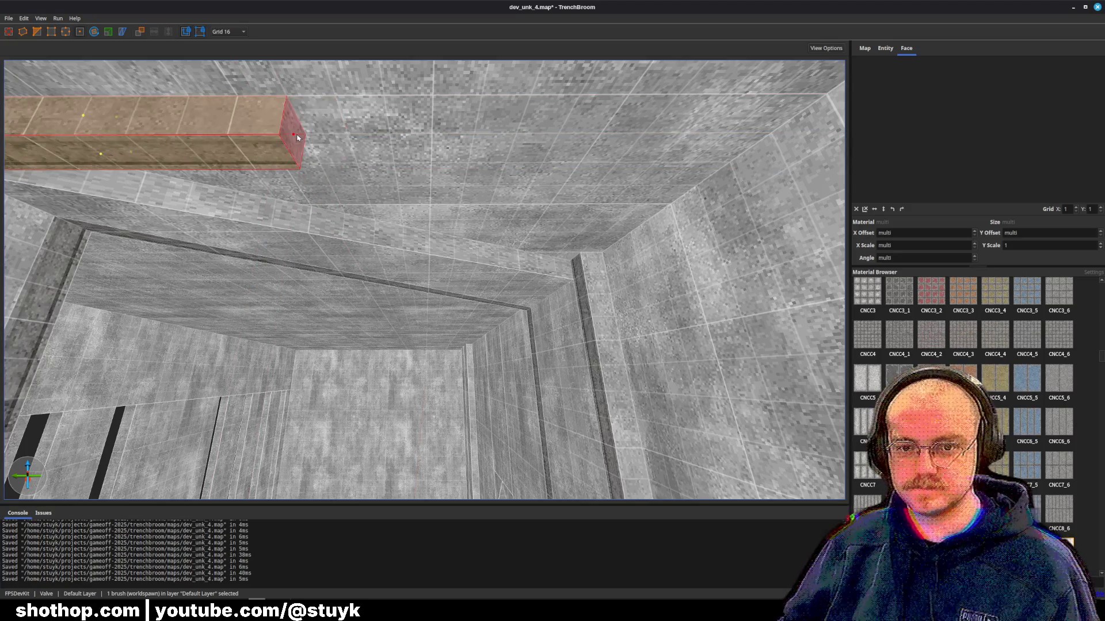
- Nudge the ceiling beam past the pillar, keeping its original length, and save dev_unk_4.map
{"action": "mouse_move", "coordinate": [256, 153]}
{"action": "left_mouse_down"}
{"action": "mouse_move", "coordinate": [306, 144]}
{"action": "mouse_move", "coordinate": [294, 141]}
{"action": "left_mouse_up"}
{"action": "key", "text": "ctrl+z"}
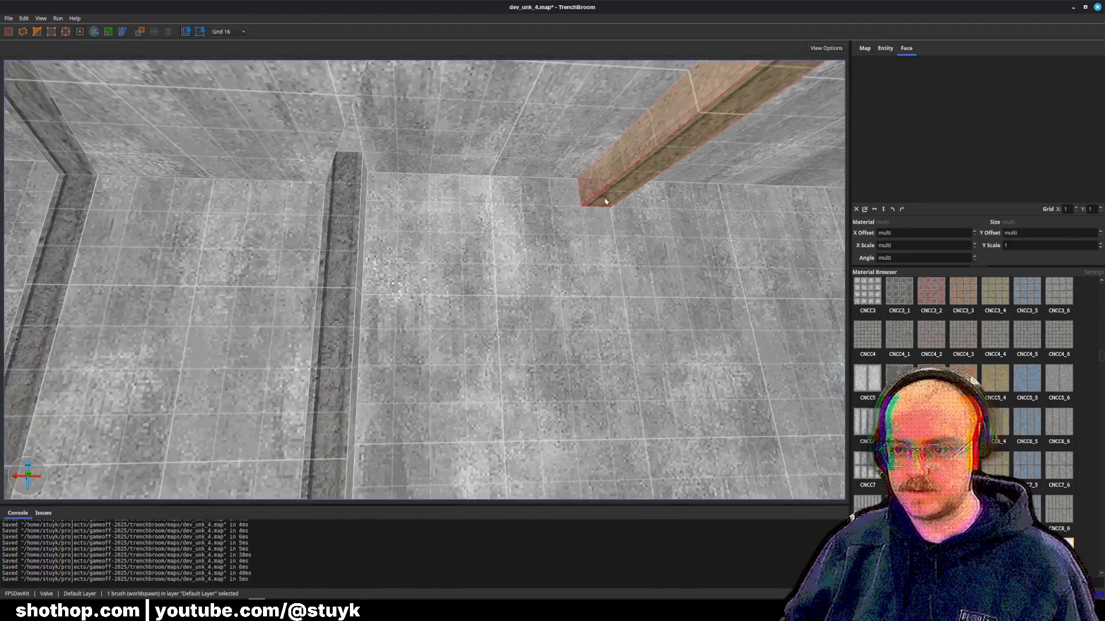
{"action": "key", "text": "Left"}
{"action": "key", "text": "Left"}
{"action": "key", "text": "Left"}
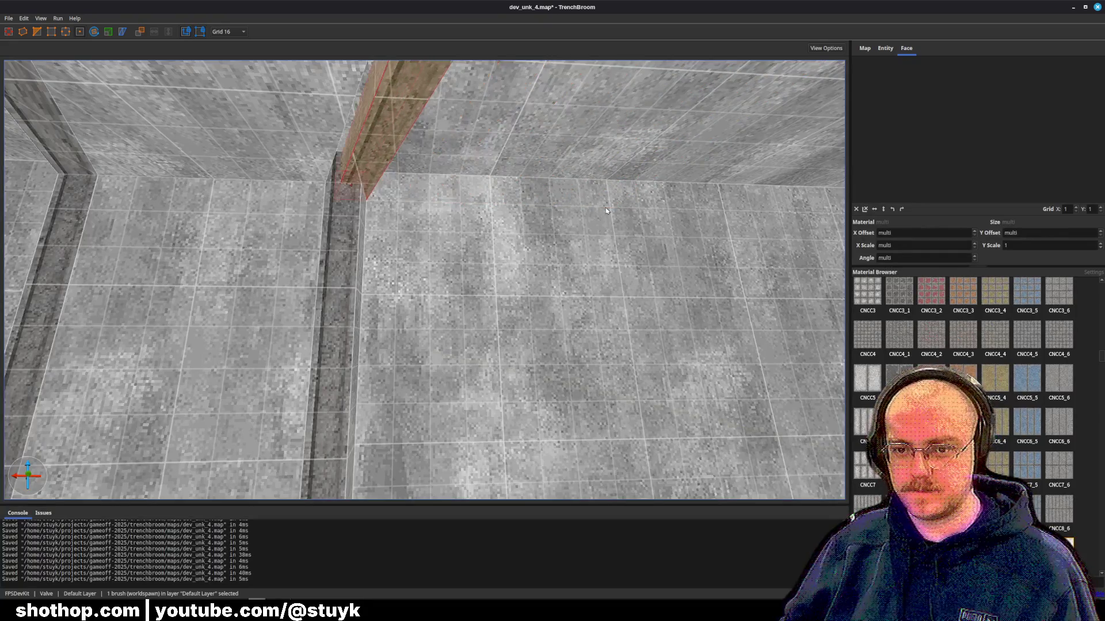
{"action": "key", "text": "Right"}
{"action": "key", "text": "Right"}
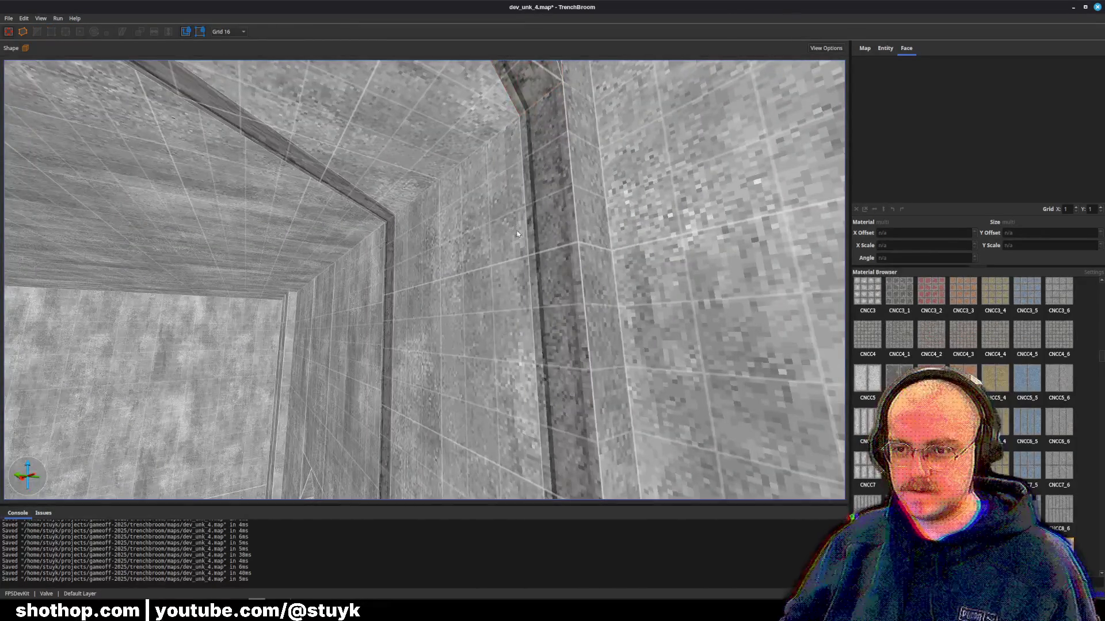
{"action": "key", "text": "ctrl+s"}
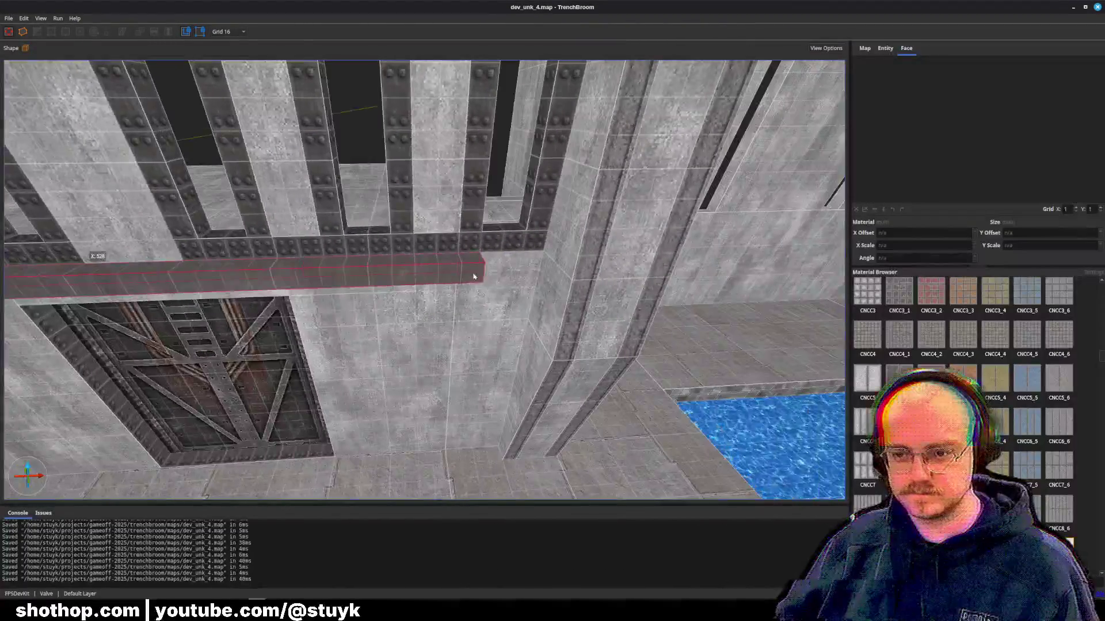
- Rotate the beam's front-face CNRR1 texture to -90° and shift and stretch it along the beam (X scale 0.632067)
{"action": "left_click", "coordinate": [528, 272], "text": "alt"}
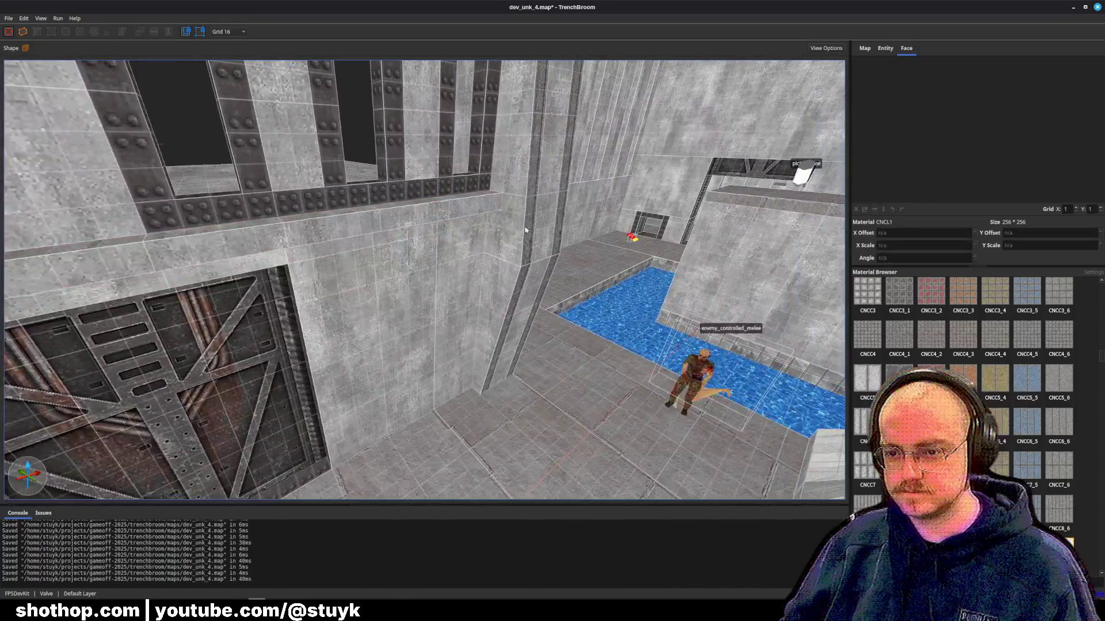
{"action": "left_click", "coordinate": [525, 229], "text": "alt"}
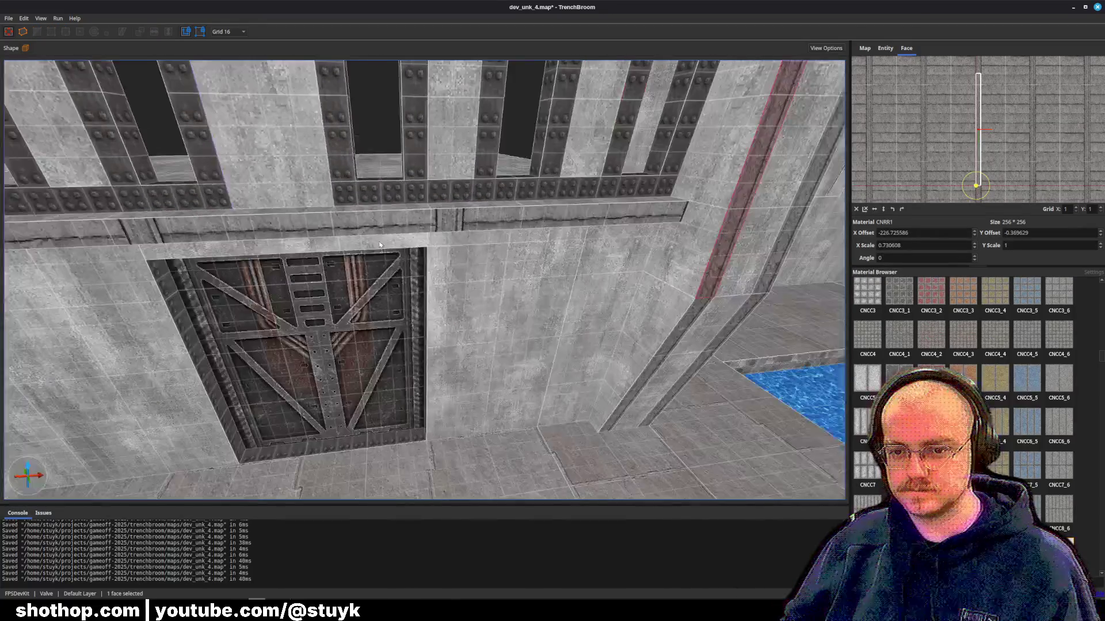
{"action": "left_click", "coordinate": [366, 235]}
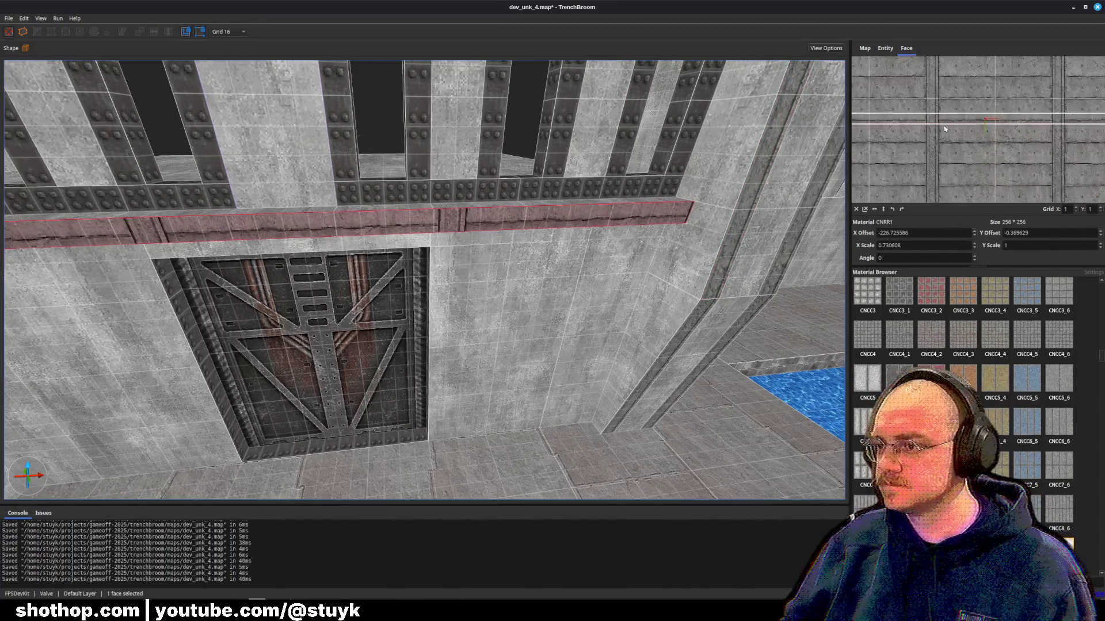
{"action": "left_click", "coordinate": [902, 209]}
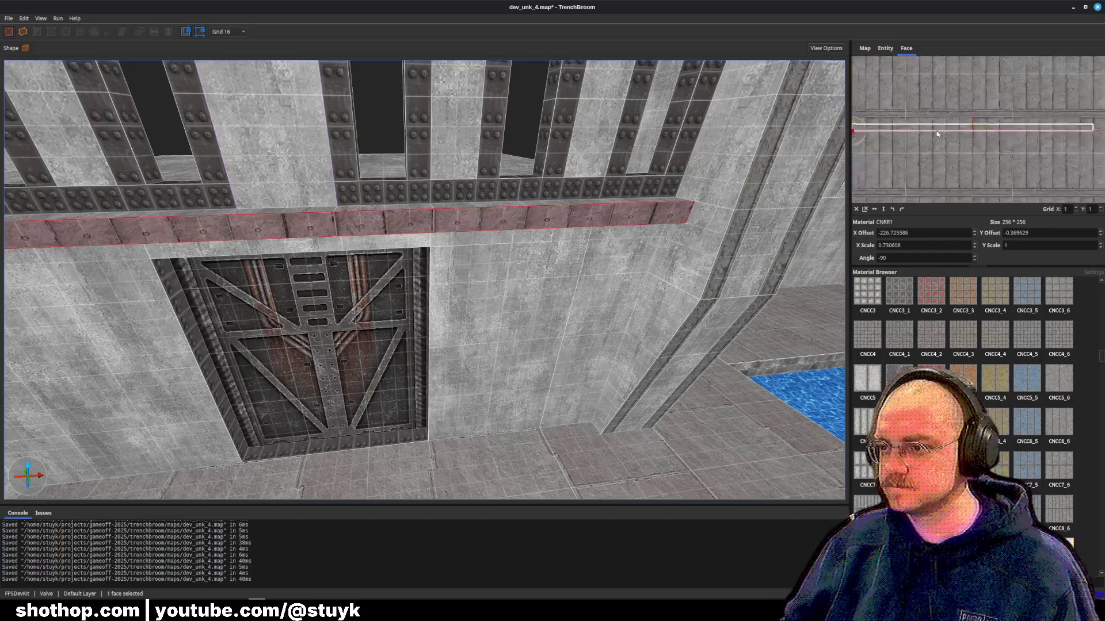
{"action": "left_click_drag", "start_coordinate": [943, 131], "coordinate": [933, 144]}
{"action": "scroll", "coordinate": [941, 130], "scroll_direction": "up", "scroll_amount": 3}
{"action": "scroll", "coordinate": [946, 127], "scroll_direction": "down", "scroll_amount": 3}
{"action": "scroll", "coordinate": [939, 125], "scroll_direction": "down", "scroll_amount": 3}
{"action": "scroll", "coordinate": [931, 146], "scroll_direction": "up", "scroll_amount": 3}
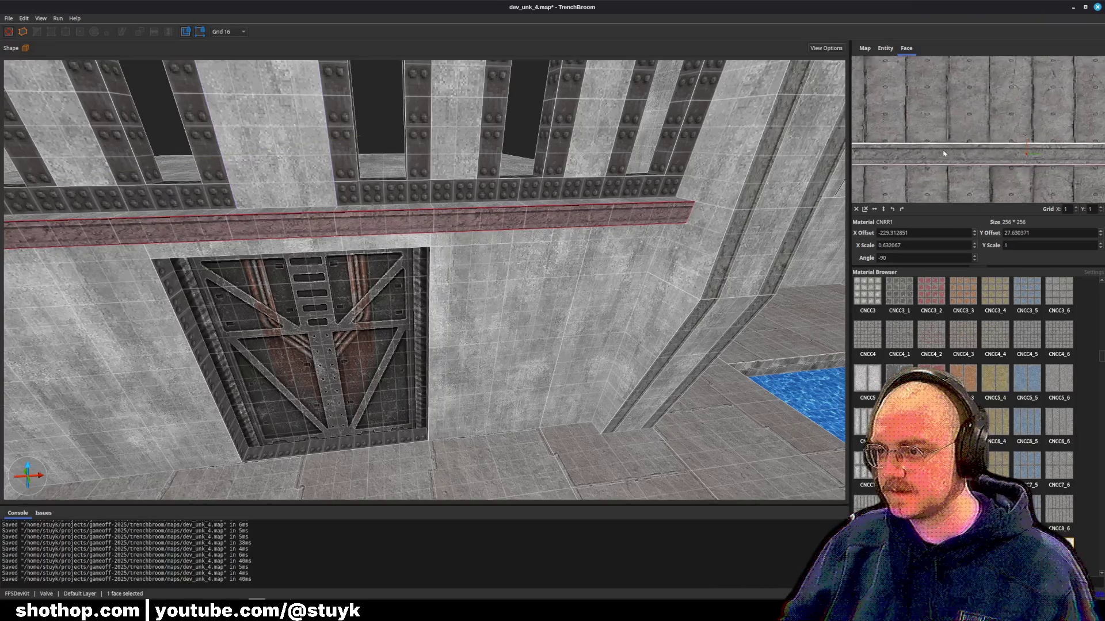
- Back the camera off the wall, check the whole beam brush, then deselect it
{"action": "key", "text": "s"}
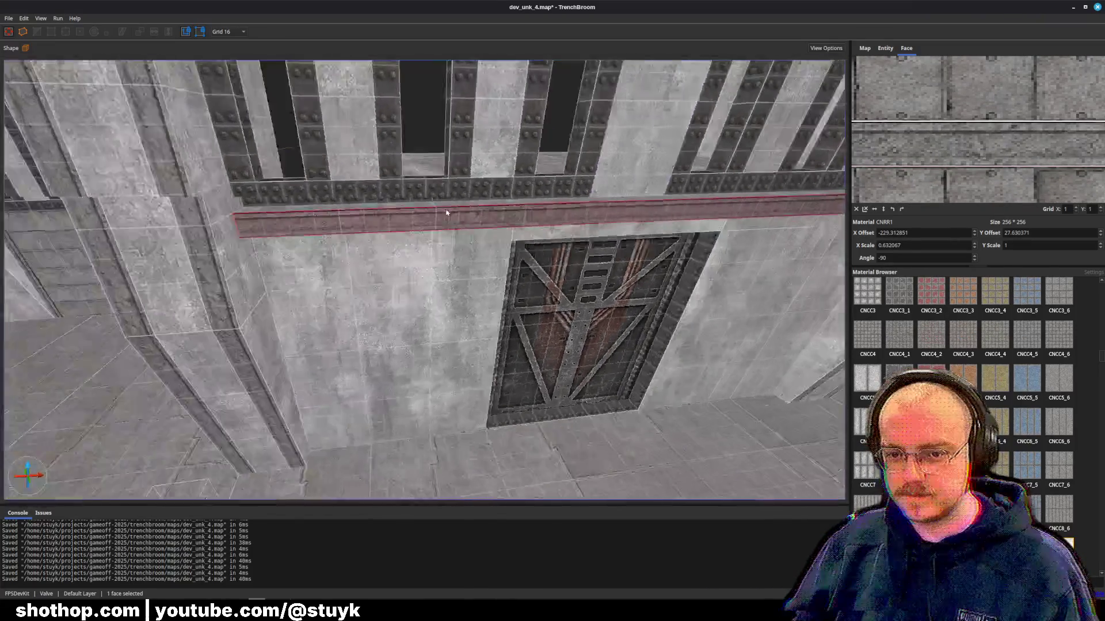
{"action": "key", "text": "Escape"}
{"action": "key", "text": "a"}
{"action": "key", "text": "w"}
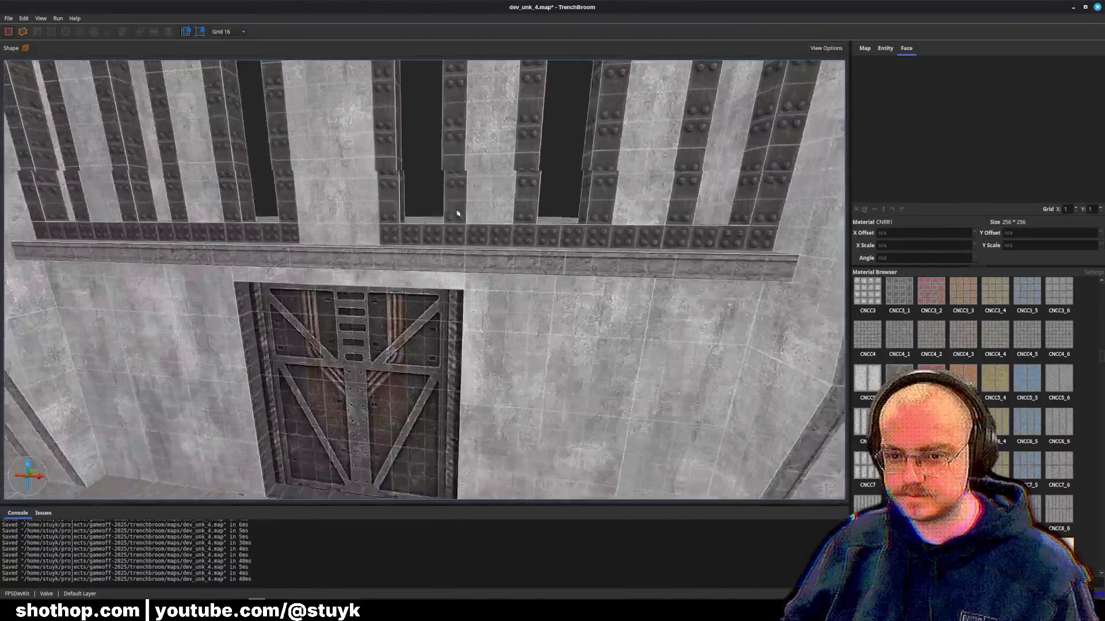
{"action": "left_click", "coordinate": [496, 253]}
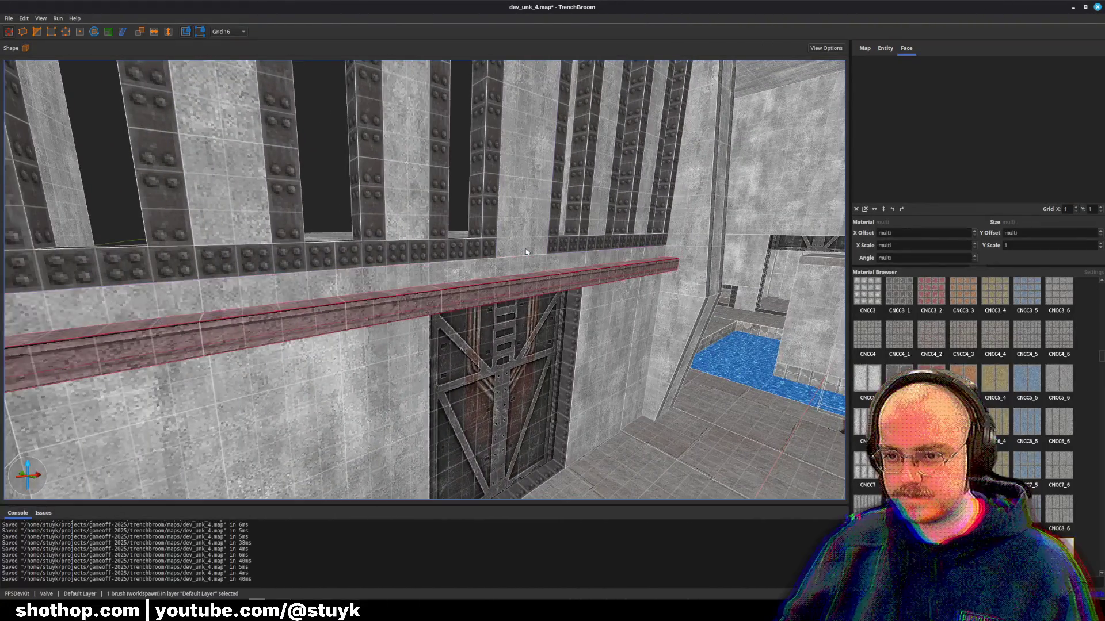
{"action": "key", "text": "Escape"}
{"action": "scroll", "coordinate": [499, 261], "scroll_direction": "up", "scroll_amount": 3}
{"action": "scroll", "coordinate": [499, 262], "scroll_direction": "up", "scroll_amount": 3}
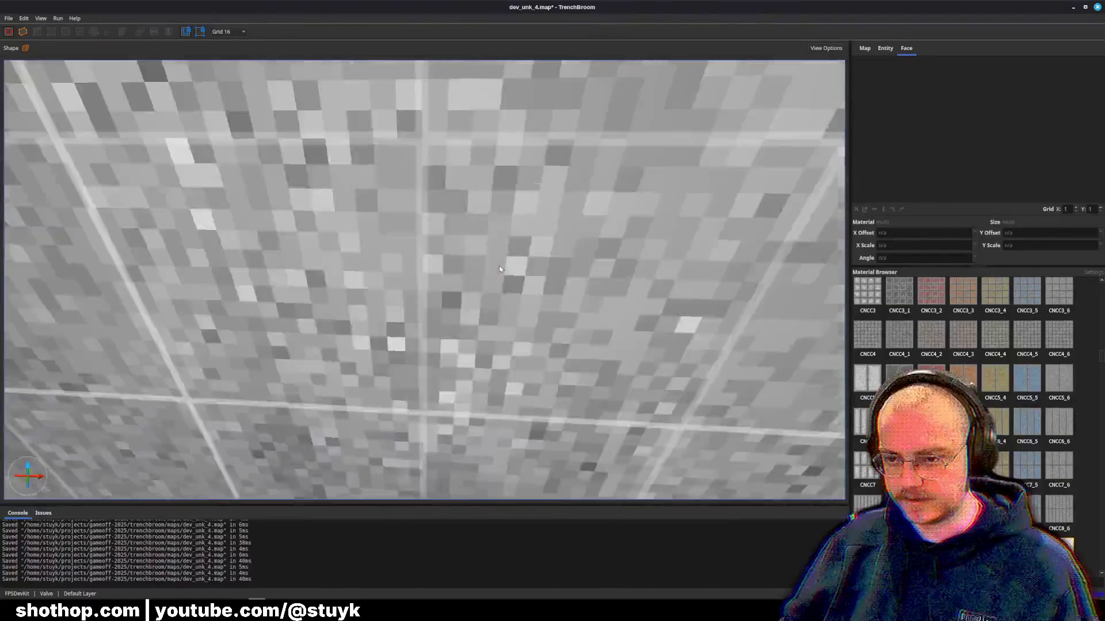
- Duplicate the two selected pillar strips with Ctrl+D and slide the copy sideways into place
{"action": "scroll", "coordinate": [499, 262], "scroll_direction": "down", "scroll_amount": 10}
{"action": "left_click", "coordinate": [690, 259]}
{"action": "left_click", "coordinate": [720, 321], "text": "ctrl"}
{"action": "key", "text": "ctrl+d"}
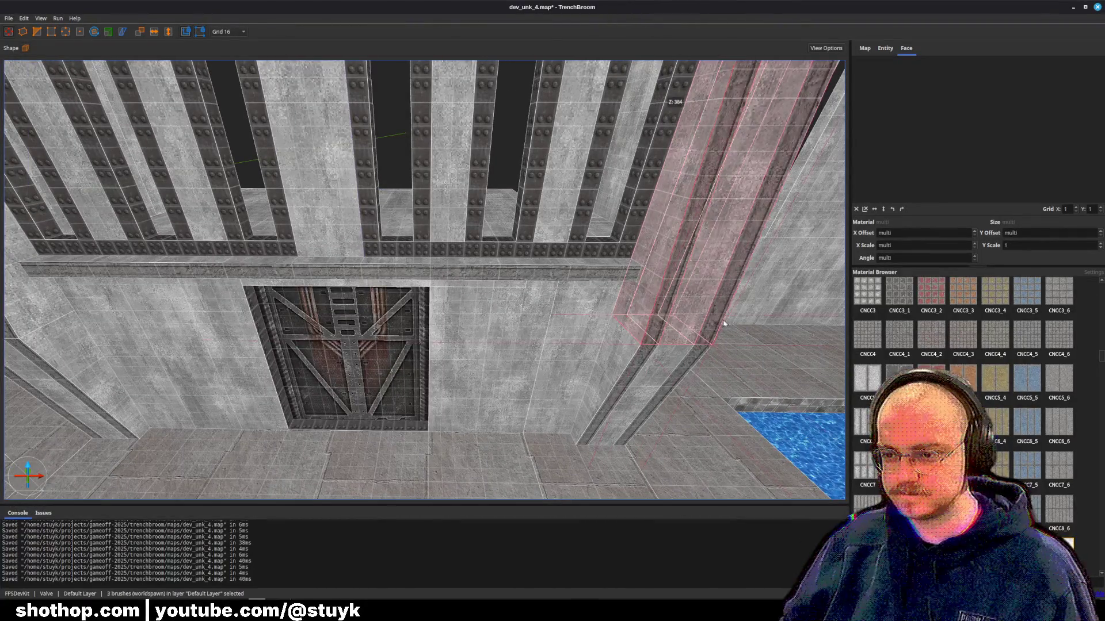
{"action": "key", "text": "Left"}
{"action": "key", "text": "Left"}
{"action": "key", "text": "Left"}
{"action": "key", "text": "Left"}
{"action": "key", "text": "Left"}
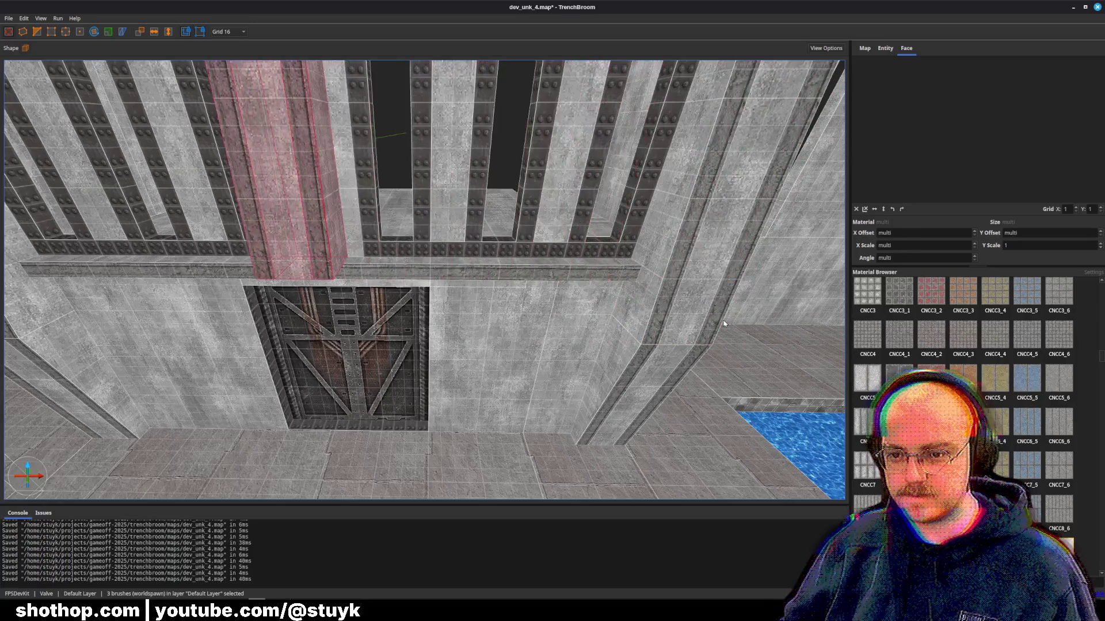
{"action": "key", "text": "Right"}
- Reselect all three brushes of the copied pillar and look up at the ceiling above it
{"action": "scroll", "coordinate": [724, 324], "scroll_direction": "up", "scroll_amount": 5}
{"action": "scroll", "coordinate": [665, 322], "scroll_direction": "up", "scroll_amount": 3}
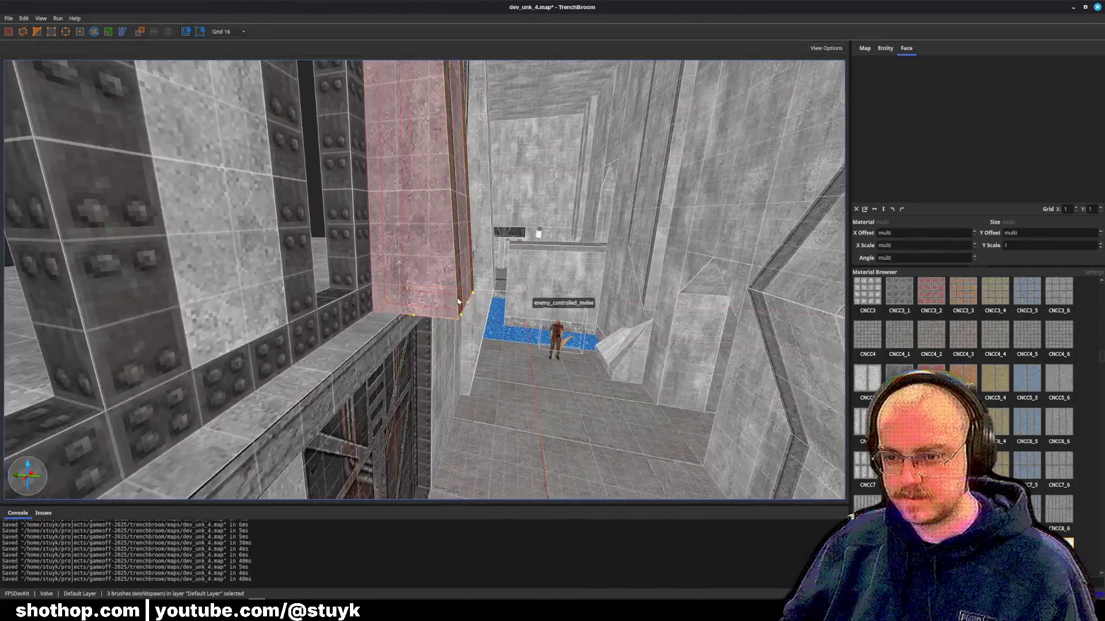
{"action": "left_click", "coordinate": [470, 305]}
{"action": "scroll", "coordinate": [295, 330], "scroll_direction": "up", "scroll_amount": 4}
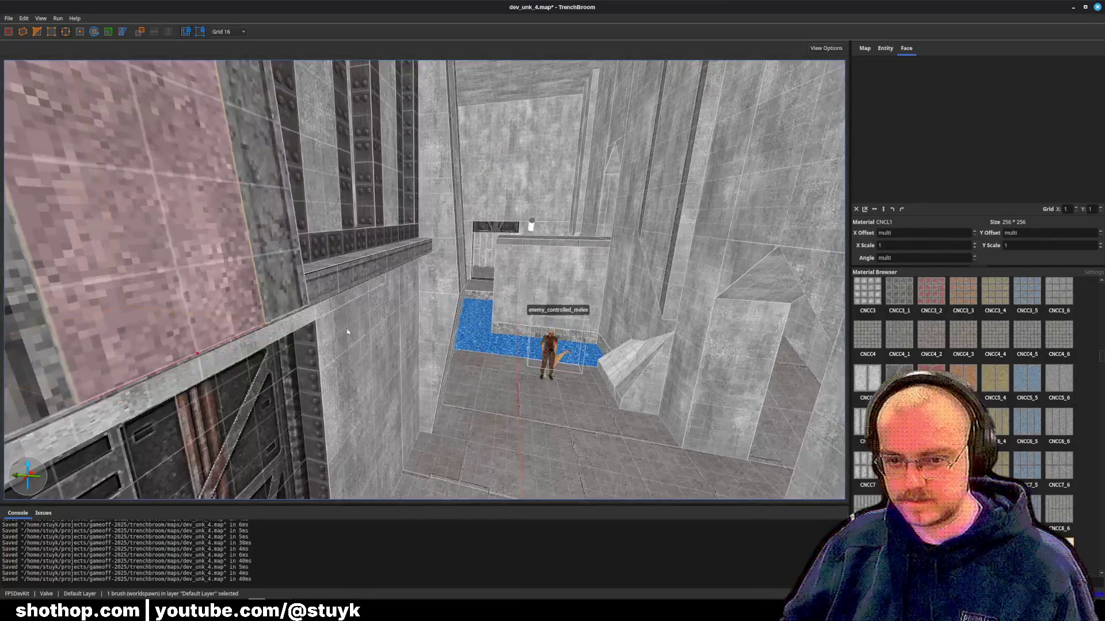
{"action": "key", "text": "ctrl+z"}
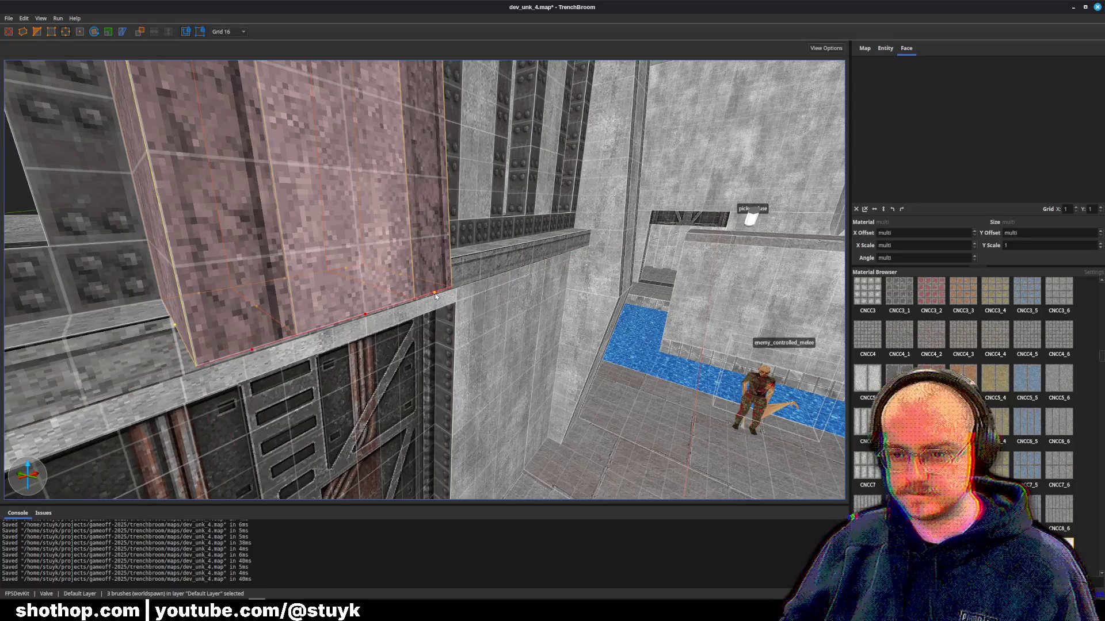
{"action": "scroll", "coordinate": [436, 297], "scroll_direction": "down", "scroll_amount": 5}
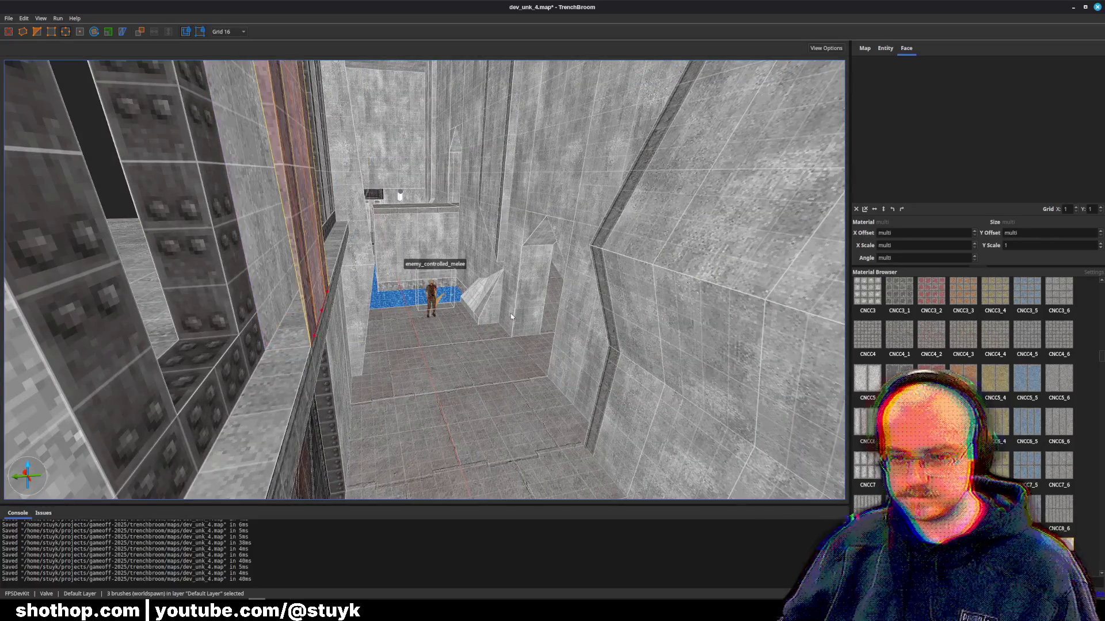
{"action": "mouse_move", "coordinate": [511, 316]}
{"action": "left_mouse_down"}
{"action": "mouse_move", "coordinate": [441, 256]}
{"action": "mouse_move", "coordinate": [433, 288]}
{"action": "mouse_move", "coordinate": [471, 271]}
{"action": "mouse_move", "coordinate": [475, 252]}
{"action": "left_mouse_up"}
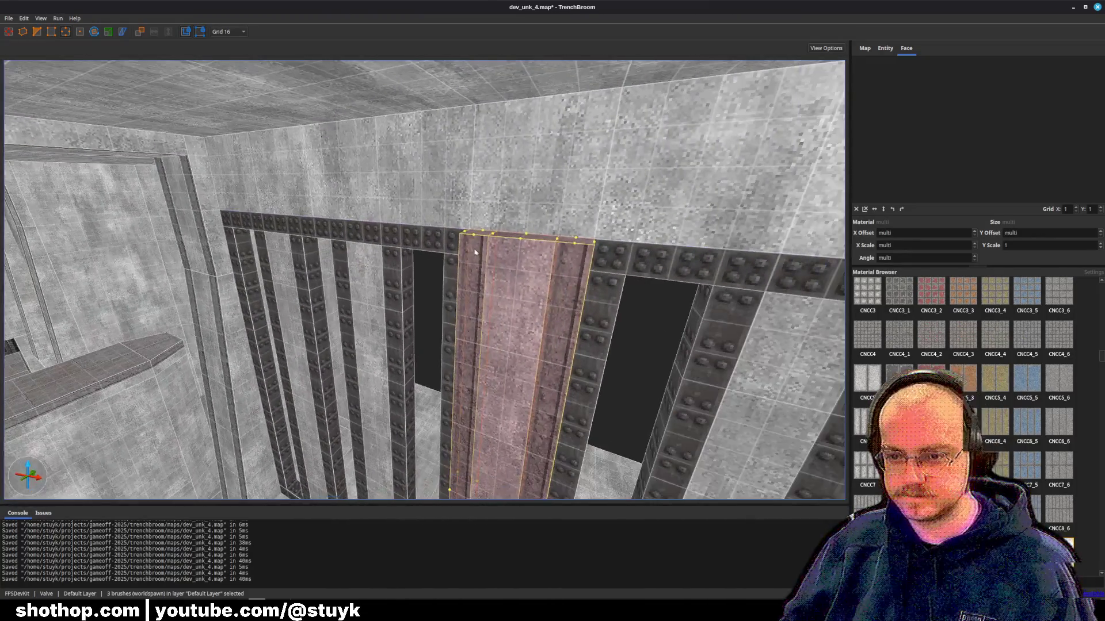
- Select the copied pillar's brushes and vertex-edit its top, viewing it from the shaft
{"action": "key", "text": "Escape"}
{"action": "left_click", "coordinate": [512, 253]}
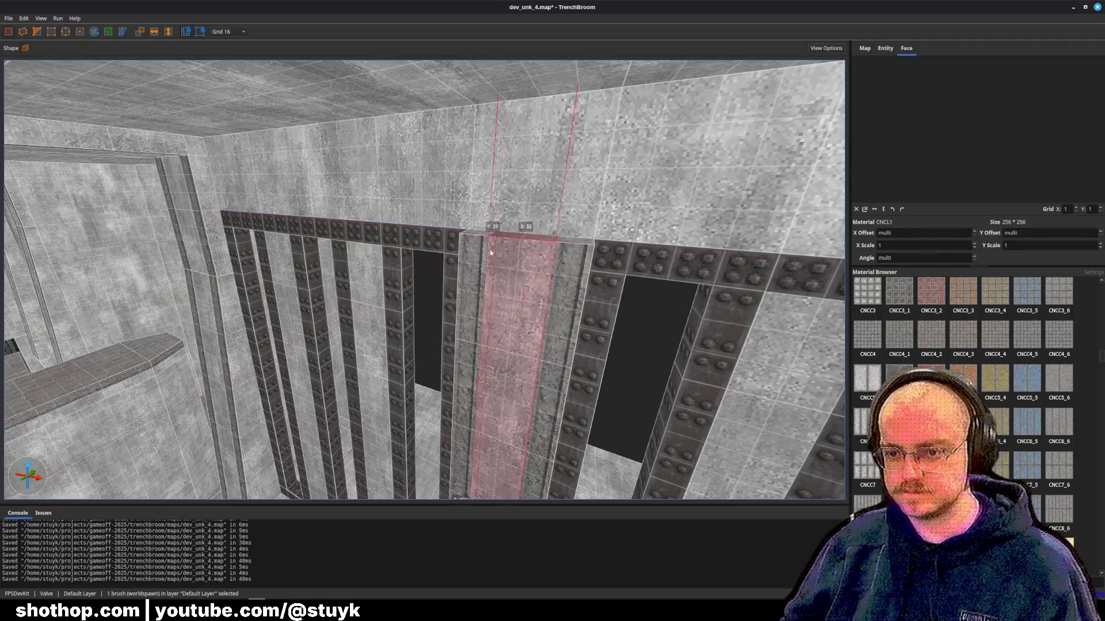
{"action": "left_click", "coordinate": [588, 278], "text": "ctrl"}
{"action": "key", "text": "v"}
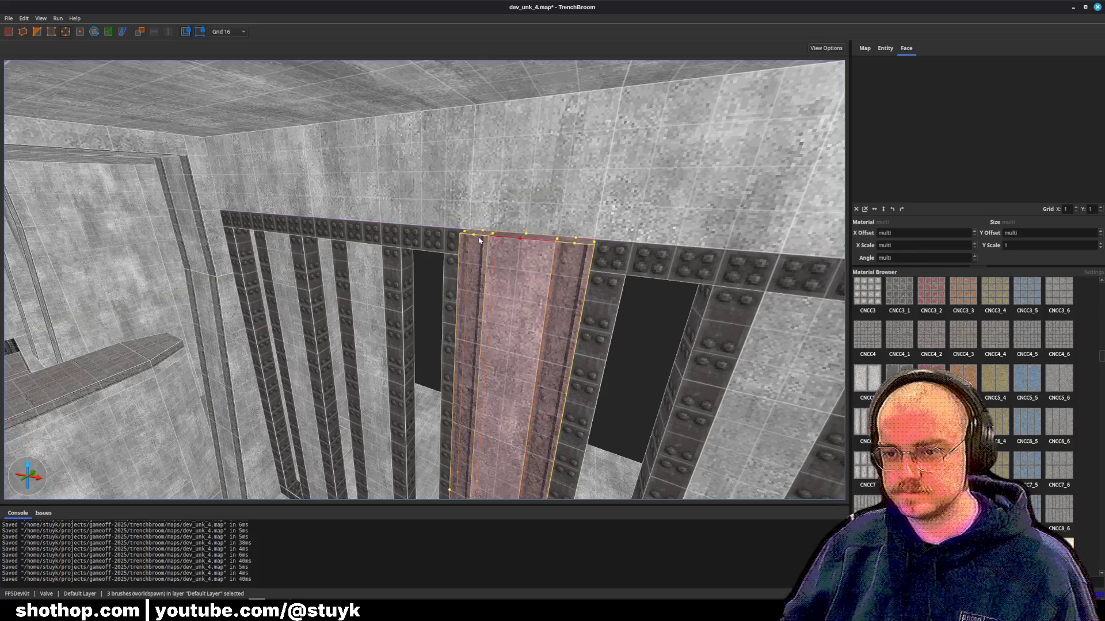
{"action": "left_click_drag", "start_coordinate": [578, 272], "coordinate": [524, 273]}
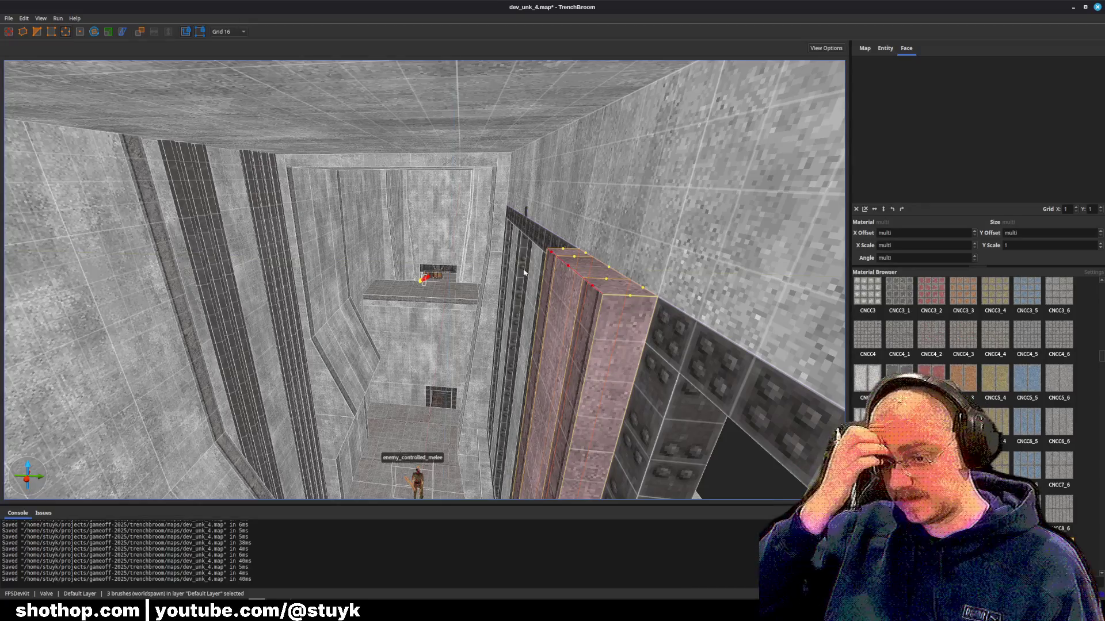
{"action": "mouse_move", "coordinate": [494, 273]}
{"action": "left_mouse_down"}
{"action": "mouse_move", "coordinate": [524, 282]}
{"action": "mouse_move", "coordinate": [528, 315]}
{"action": "left_mouse_up"}
- Reselect the pillar brushes in the shaft, then deselect them and save the map
{"action": "key", "text": "Escape"}
{"action": "left_click", "coordinate": [528, 316]}
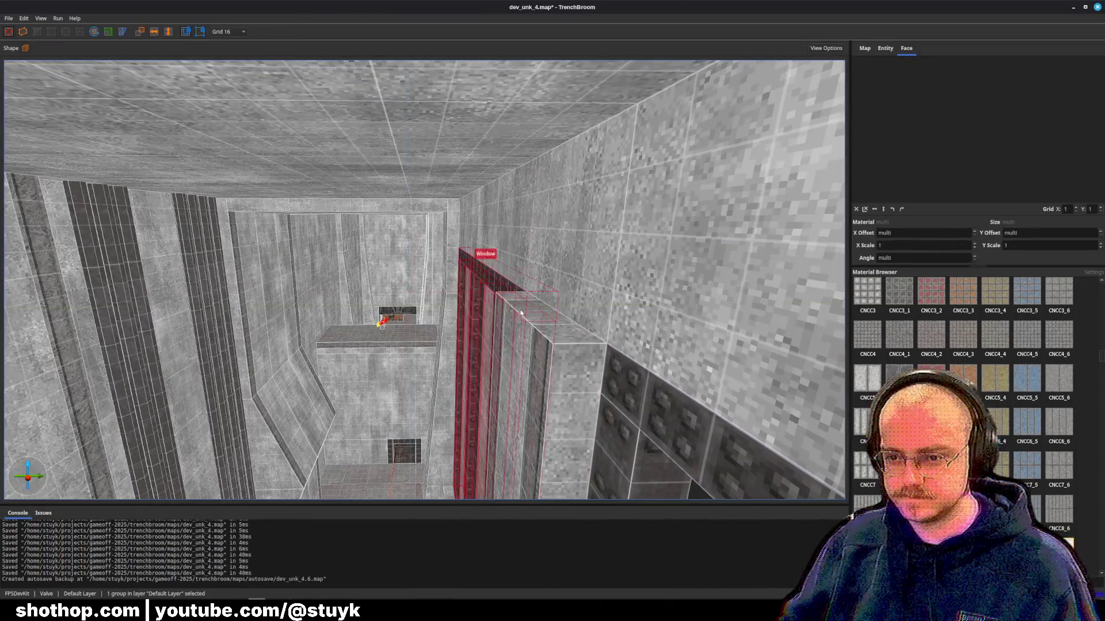
{"action": "left_click", "coordinate": [507, 297], "text": "ctrl"}
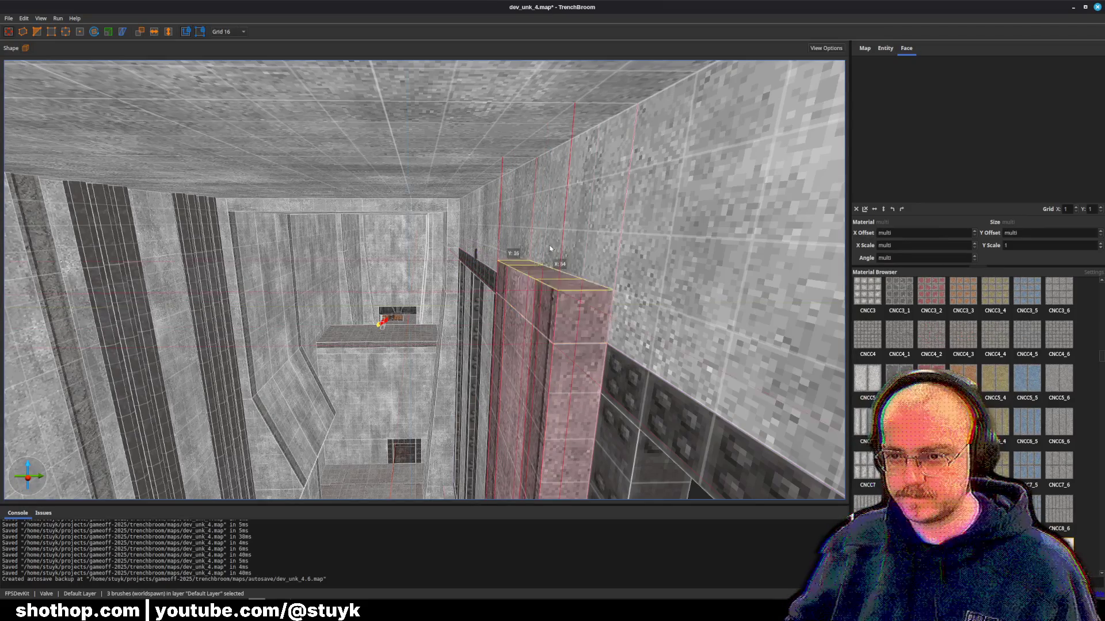
{"action": "key", "text": "Escape"}
{"action": "key", "text": "ctrl+s"}
- Select the tall pillar on the shaft wall, including its third brush
{"action": "mouse_move", "coordinate": [549, 249]}
{"action": "left_mouse_down"}
{"action": "mouse_move", "coordinate": [445, 230]}
{"action": "mouse_move", "coordinate": [575, 206]}
{"action": "left_mouse_up"}
{"action": "left_click", "coordinate": [589, 203]}
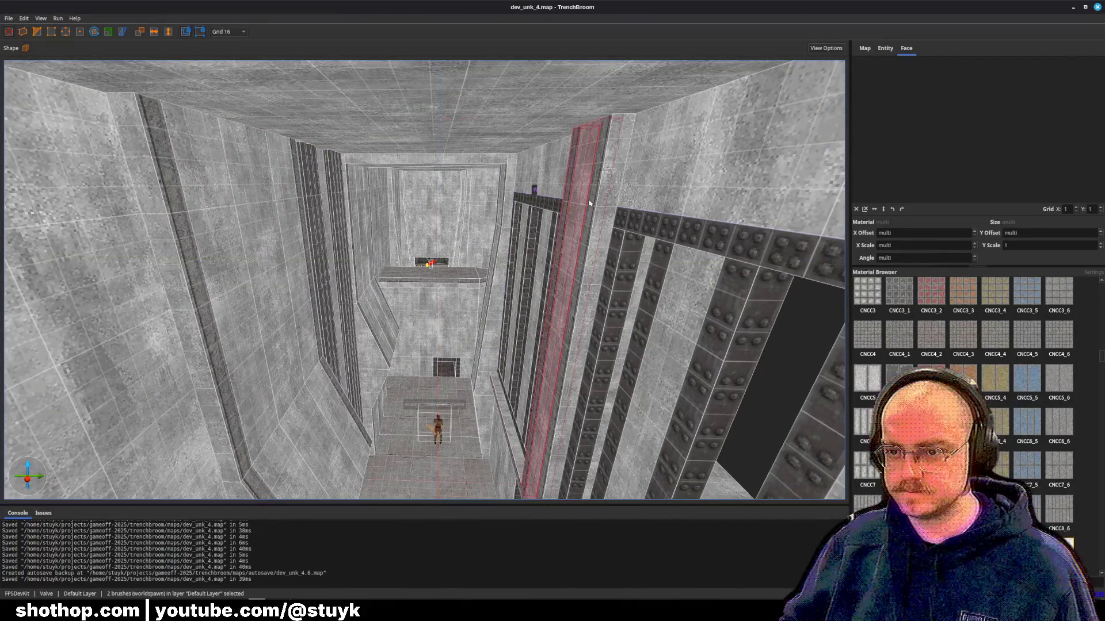
{"action": "key", "text": "Escape"}
{"action": "left_click", "coordinate": [581, 219]}
{"action": "key", "text": "Escape"}
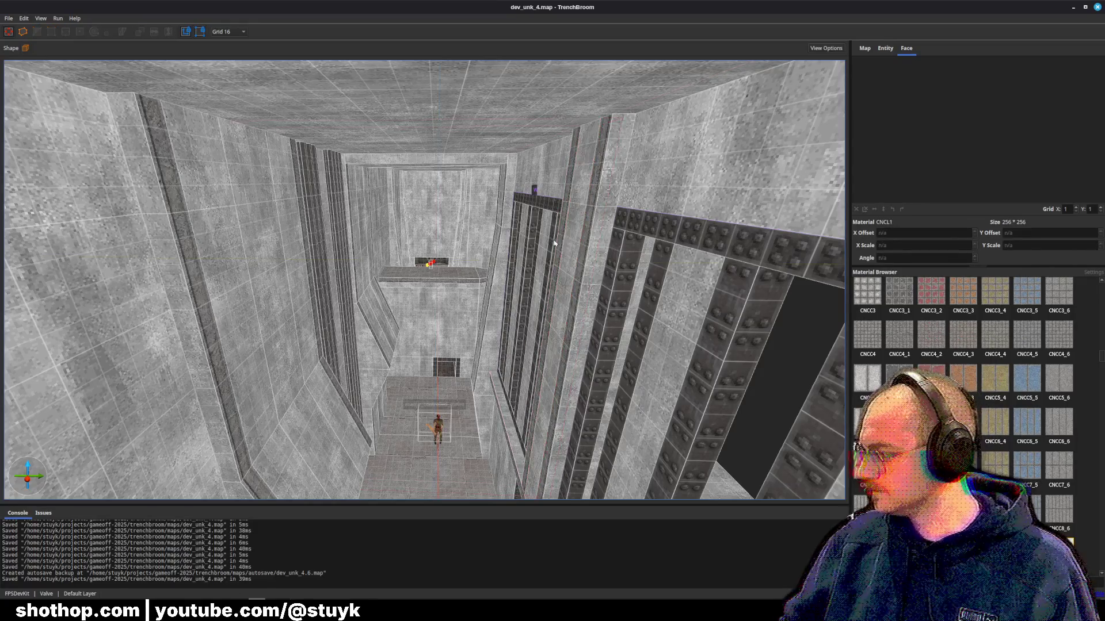
{"action": "mouse_move", "coordinate": [581, 219]}
{"action": "left_mouse_down"}
{"action": "mouse_move", "coordinate": [559, 255]}
{"action": "mouse_move", "coordinate": [547, 240]}
{"action": "mouse_move", "coordinate": [464, 247]}
{"action": "mouse_move", "coordinate": [522, 267]}
{"action": "left_mouse_up"}
{"action": "left_click", "coordinate": [558, 254]}
{"action": "left_click", "coordinate": [487, 245], "text": "ctrl"}
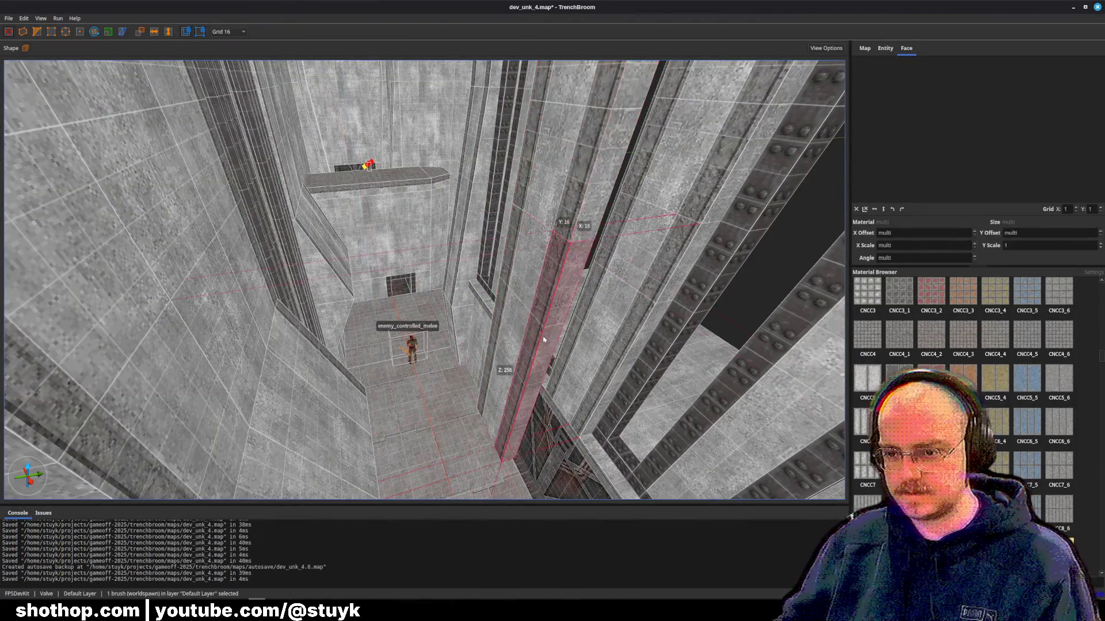
- Rotate the selected pillar brushes flat across the shaft and raise them to the ceiling as a cross-beam
{"action": "key", "text": "Escape"}
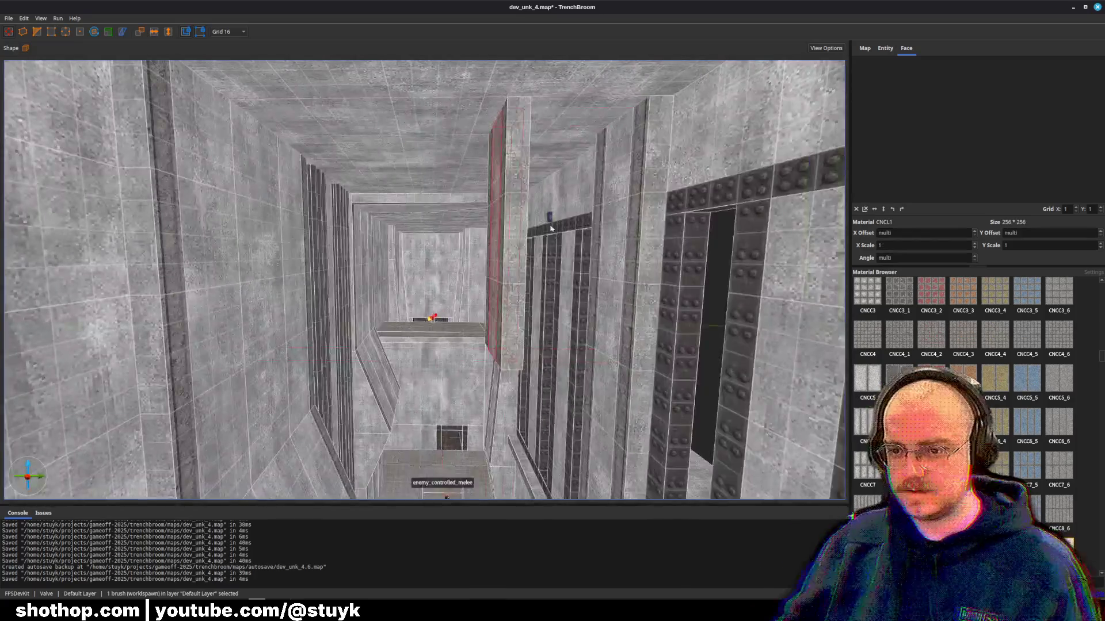
{"action": "left_click", "coordinate": [512, 242]}
{"action": "left_click", "coordinate": [516, 239], "text": "ctrl"}
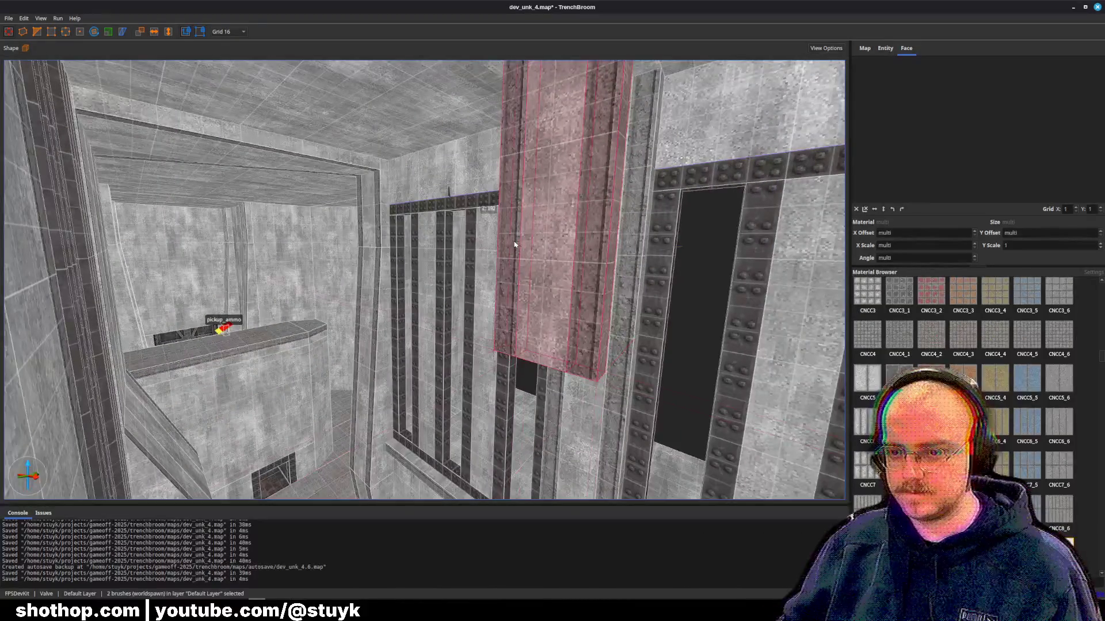
{"action": "scroll", "coordinate": [489, 248], "scroll_direction": "down", "scroll_amount": 10}
{"action": "key", "text": "alt+Left"}
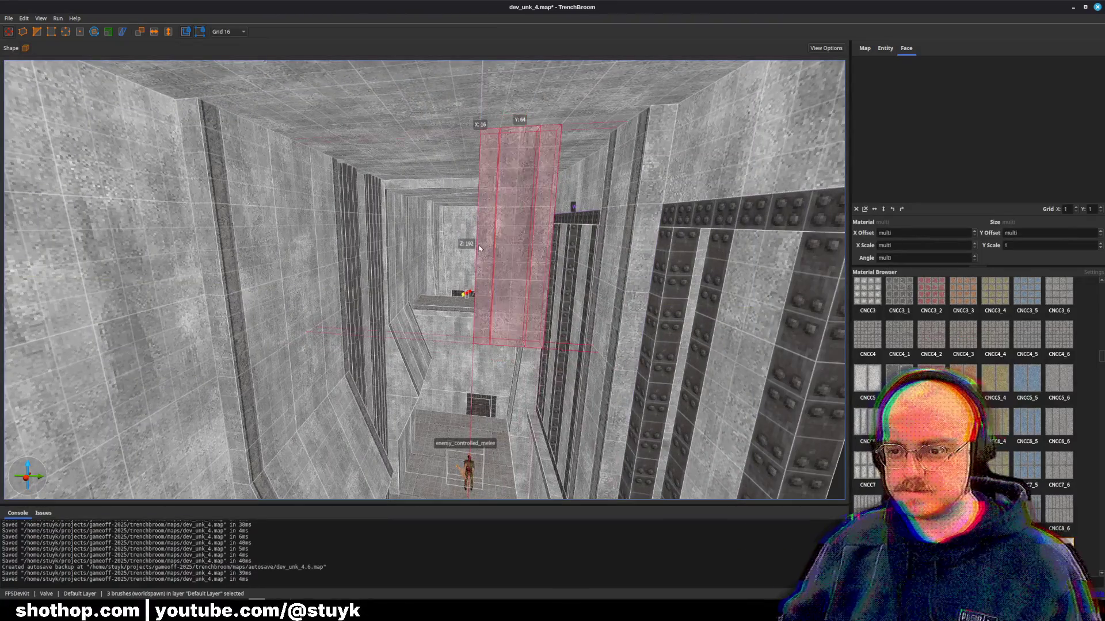
{"action": "key", "text": "alt+Left"}
{"action": "key", "text": "alt+Up"}
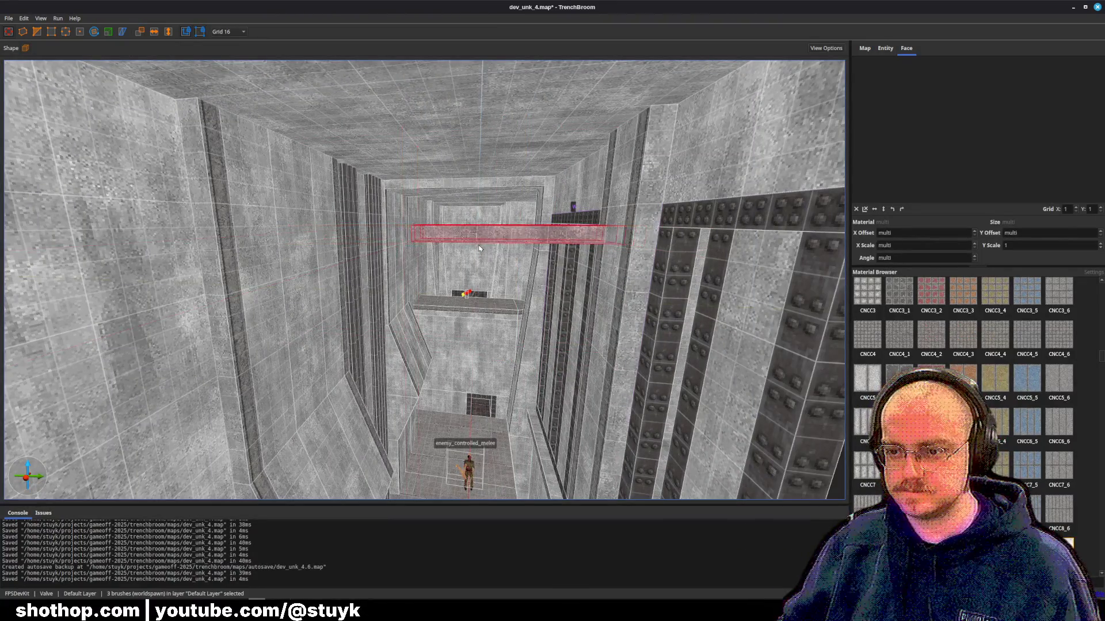
{"action": "key", "text": "Page_Up"}
{"action": "key", "text": "Page_Up"}
{"action": "key", "text": "Page_Up"}
{"action": "scroll", "coordinate": [479, 248], "scroll_direction": "up", "scroll_amount": 5}
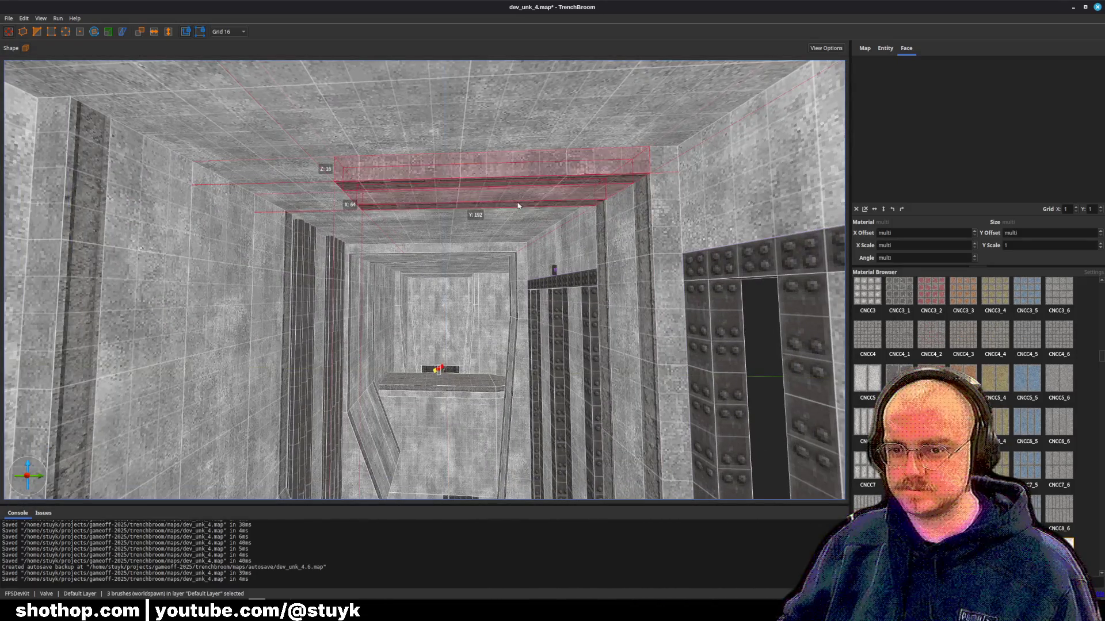
{"action": "left_click_drag", "start_coordinate": [449, 199], "coordinate": [463, 193]}
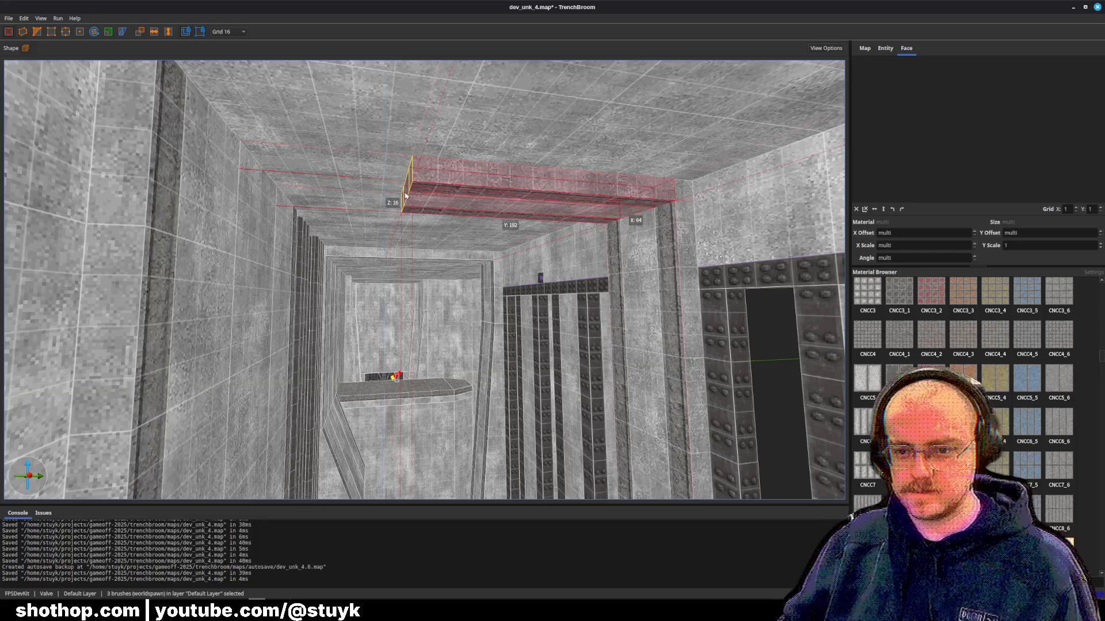
{"action": "scroll", "coordinate": [295, 211], "scroll_direction": "up", "scroll_amount": 3}
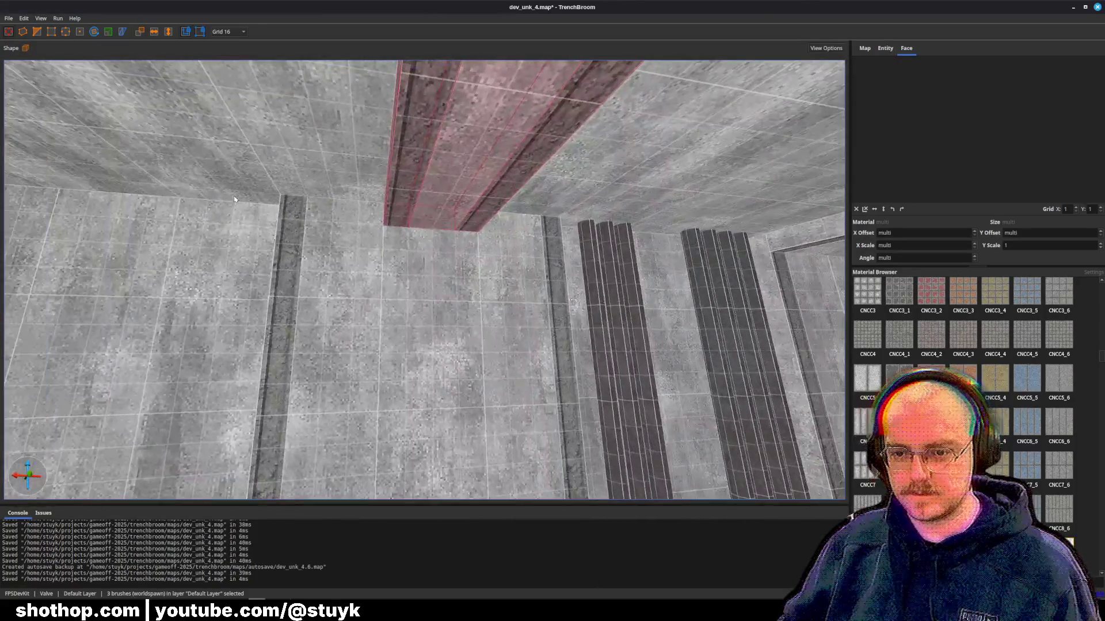
- Nudge a neighbouring ceiling cross-beam one step sideways, then deselect and save the map
{"action": "key", "text": "Escape"}
{"action": "left_click", "coordinate": [396, 224]}
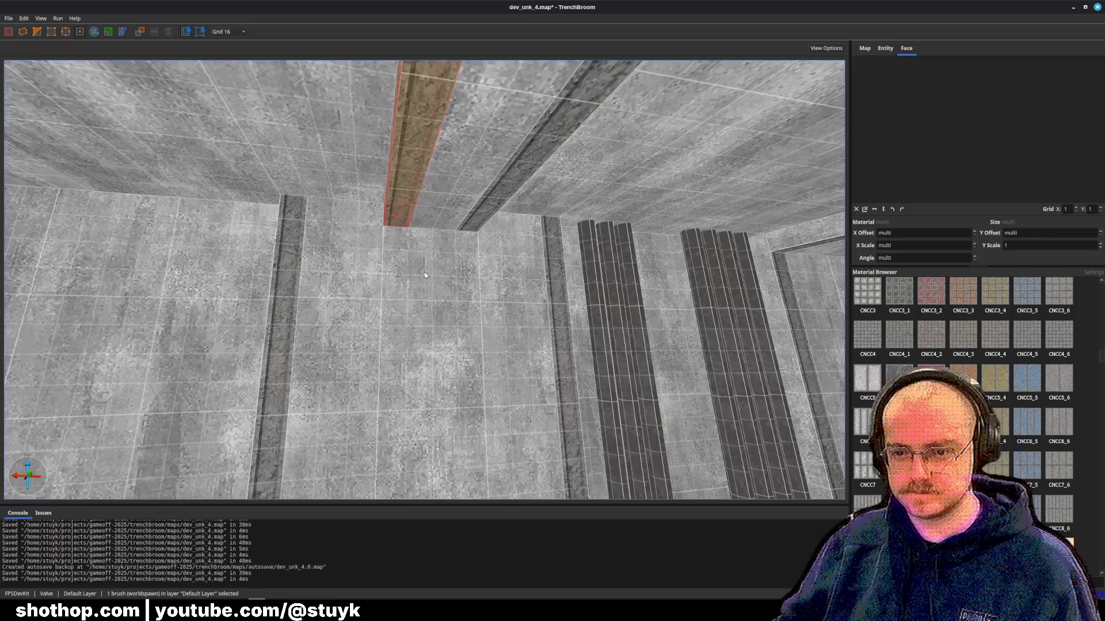
{"action": "left_click_drag", "start_coordinate": [424, 275], "coordinate": [410, 225]}
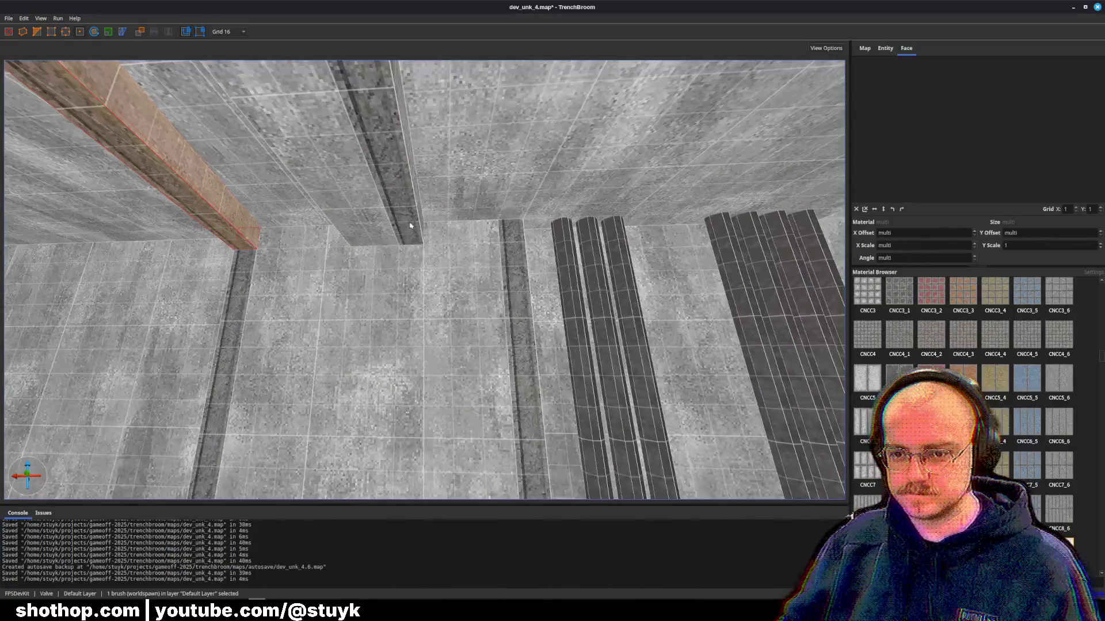
{"action": "left_click", "coordinate": [413, 238]}
{"action": "key", "text": "Right"}
{"action": "key", "text": "Right"}
{"action": "key", "text": "Right"}
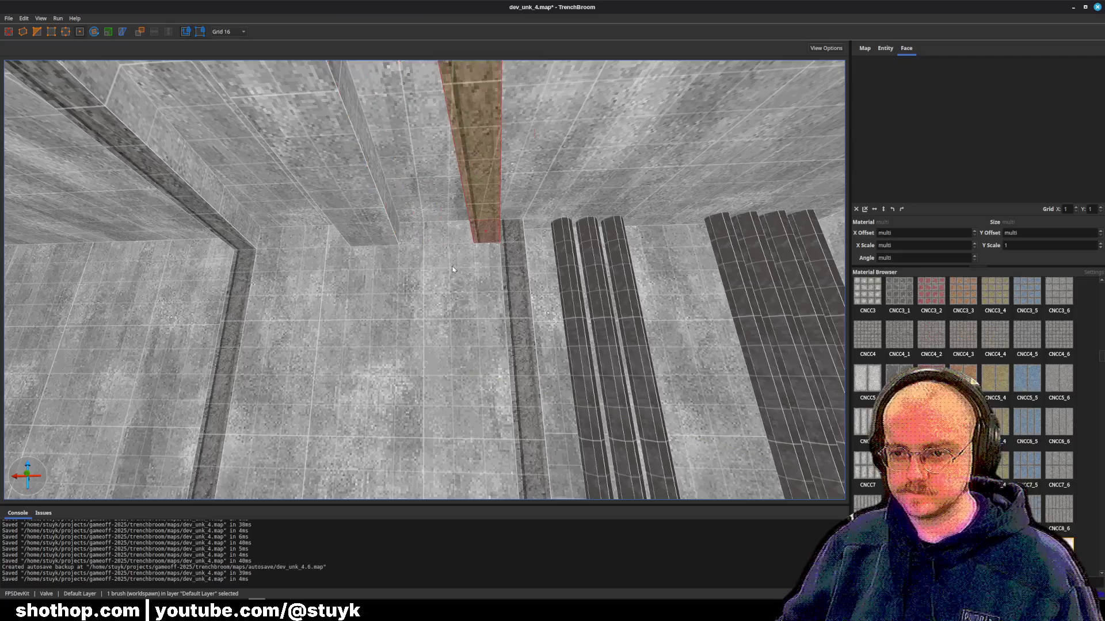
{"action": "left_click", "coordinate": [397, 234]}
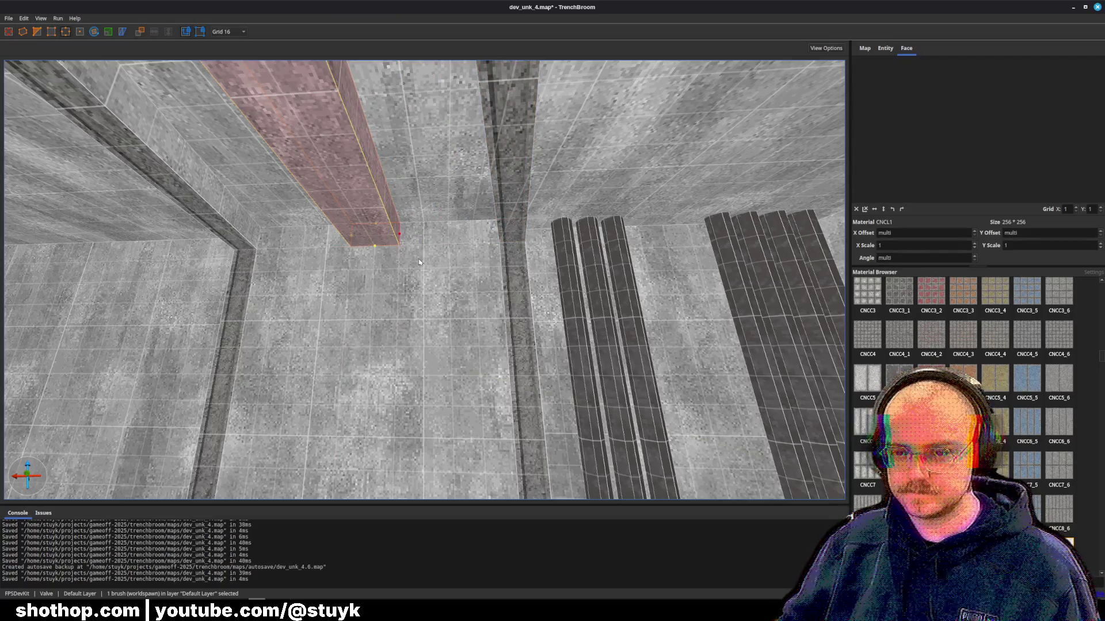
{"action": "left_click_drag", "start_coordinate": [419, 262], "coordinate": [450, 251]}
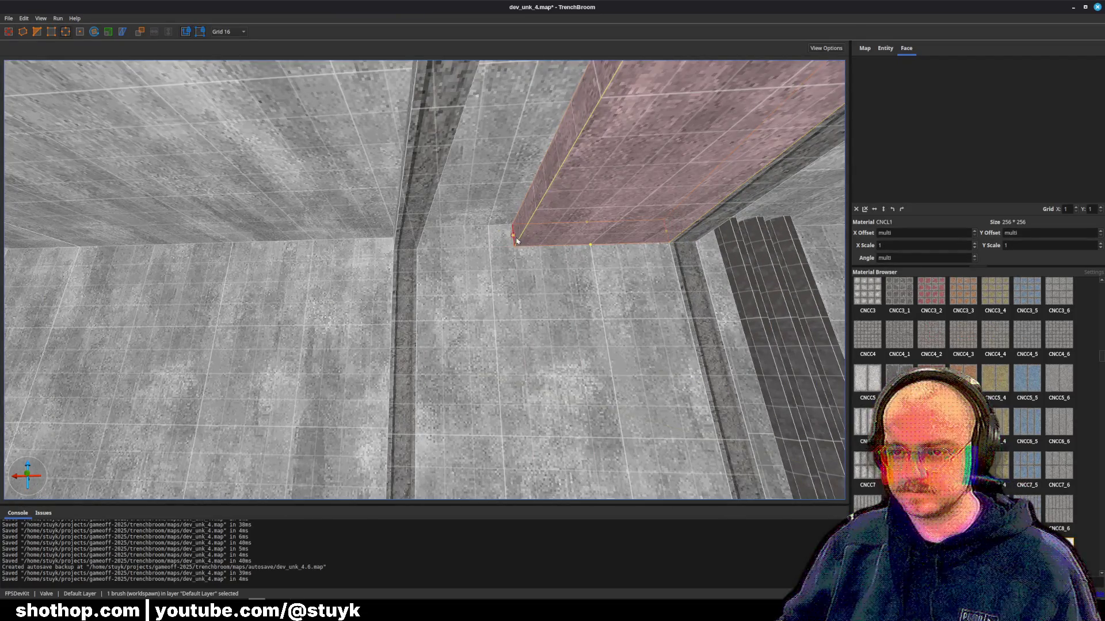
{"action": "key", "text": "a"}
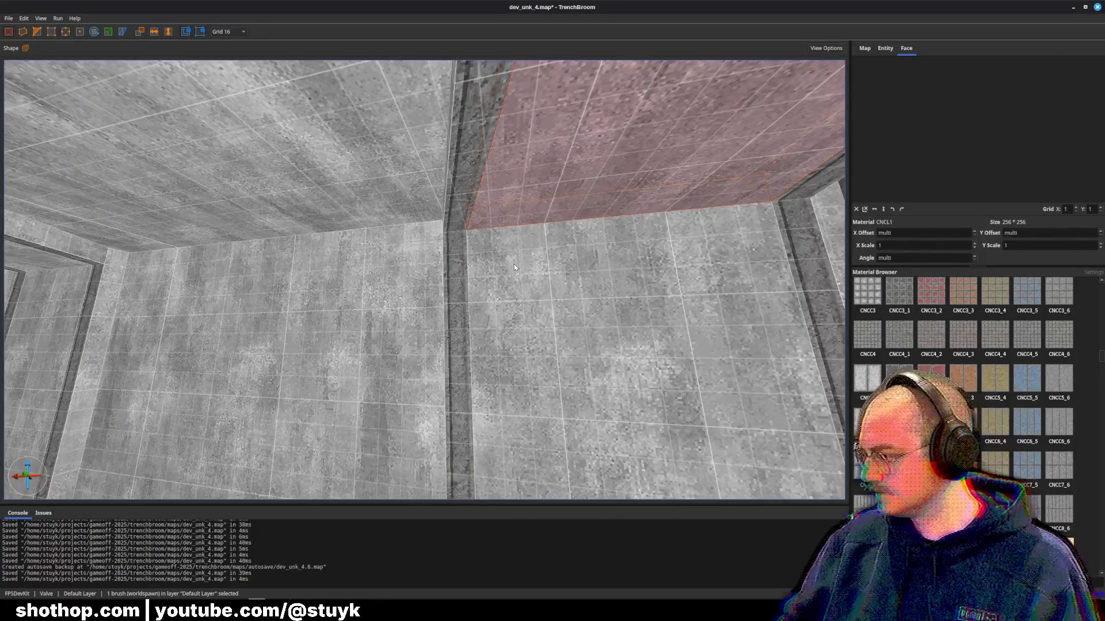
{"action": "key", "text": "Escape"}
{"action": "key", "text": "ctrl+s"}
- Fly down the corridor, add another beam brush to the selection, and save the map
{"action": "key", "text": "s"}
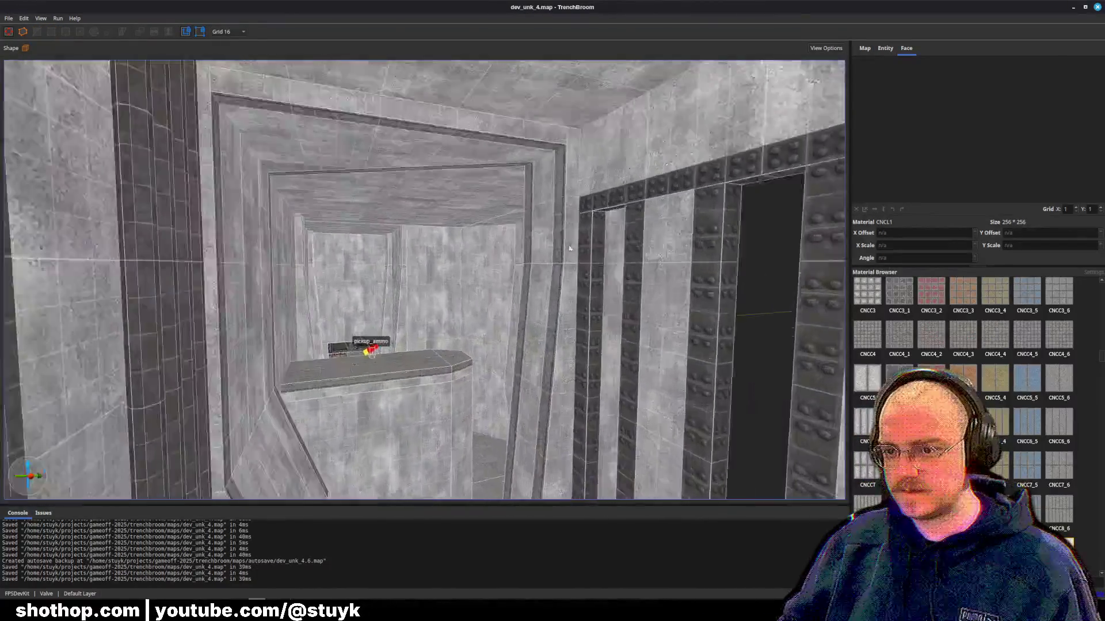
{"action": "key", "text": "w"}
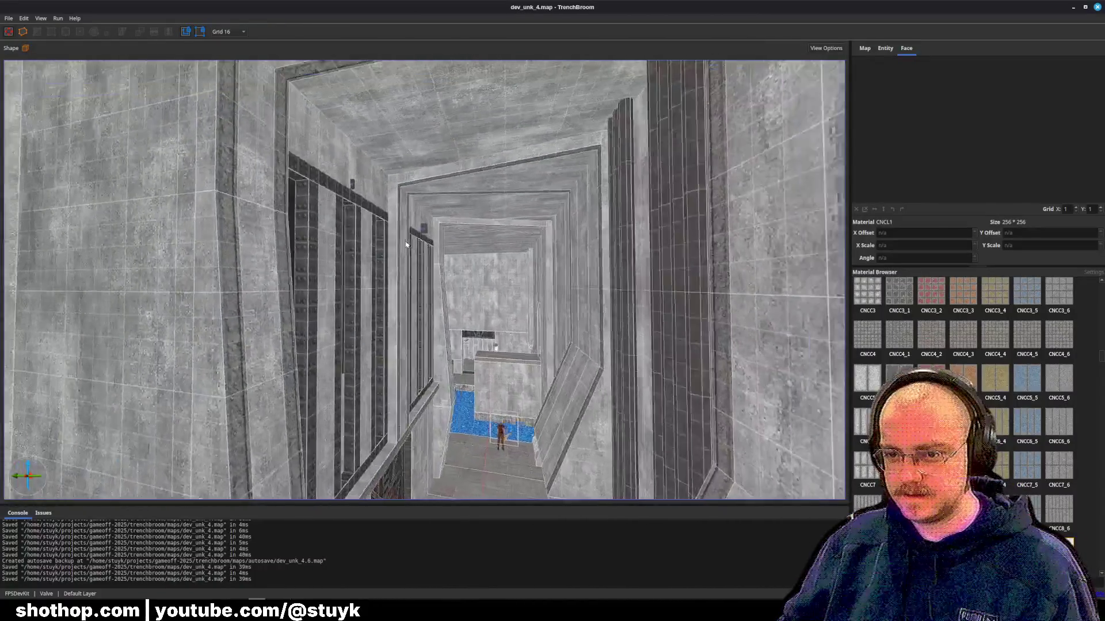
{"action": "mouse_move", "coordinate": [406, 244]}
{"action": "left_mouse_down"}
{"action": "mouse_move", "coordinate": [270, 245]}
{"action": "mouse_move", "coordinate": [278, 254]}
{"action": "mouse_move", "coordinate": [306, 242]}
{"action": "mouse_move", "coordinate": [236, 226]}
{"action": "left_mouse_up"}
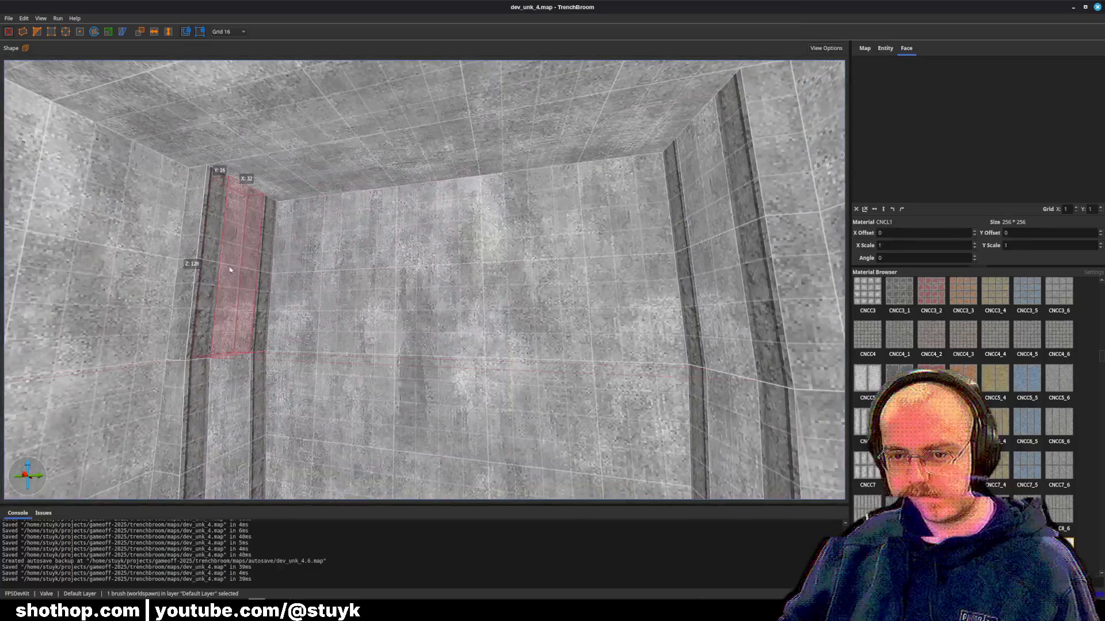
{"action": "left_click", "coordinate": [184, 264], "text": "ctrl"}
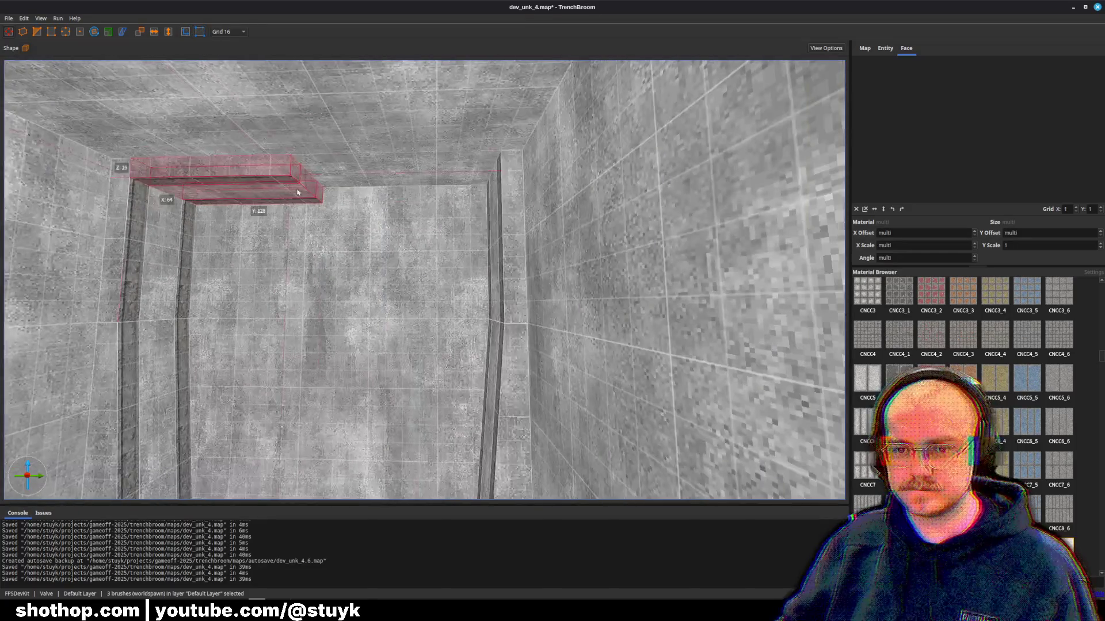
{"action": "key", "text": "ctrl+s"}
- Paste the three beam brushes onto the next room's ceiling beside the framed wall
{"action": "scroll", "coordinate": [453, 237], "scroll_direction": "up", "scroll_amount": 5}
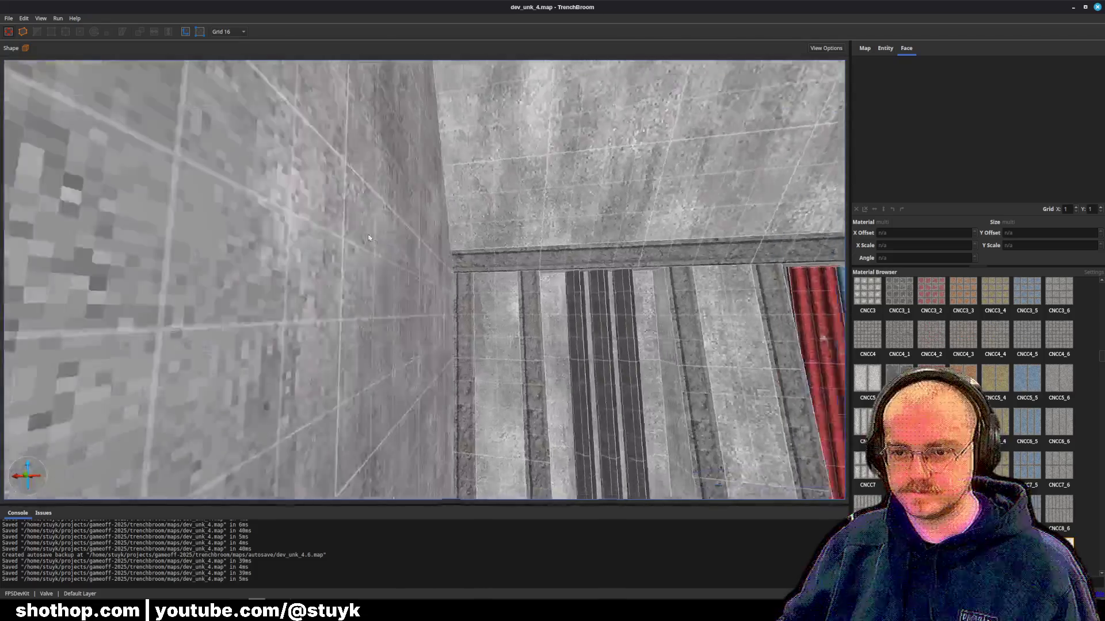
{"action": "mouse_move", "coordinate": [368, 237]}
{"action": "left_mouse_down"}
{"action": "mouse_move", "coordinate": [470, 255]}
{"action": "mouse_move", "coordinate": [451, 230]}
{"action": "mouse_move", "coordinate": [535, 248]}
{"action": "mouse_move", "coordinate": [336, 223]}
{"action": "mouse_move", "coordinate": [453, 222]}
{"action": "left_mouse_up"}
{"action": "left_click", "coordinate": [336, 222]}
{"action": "left_click", "coordinate": [336, 222], "text": "ctrl"}
{"action": "key", "text": "d"}
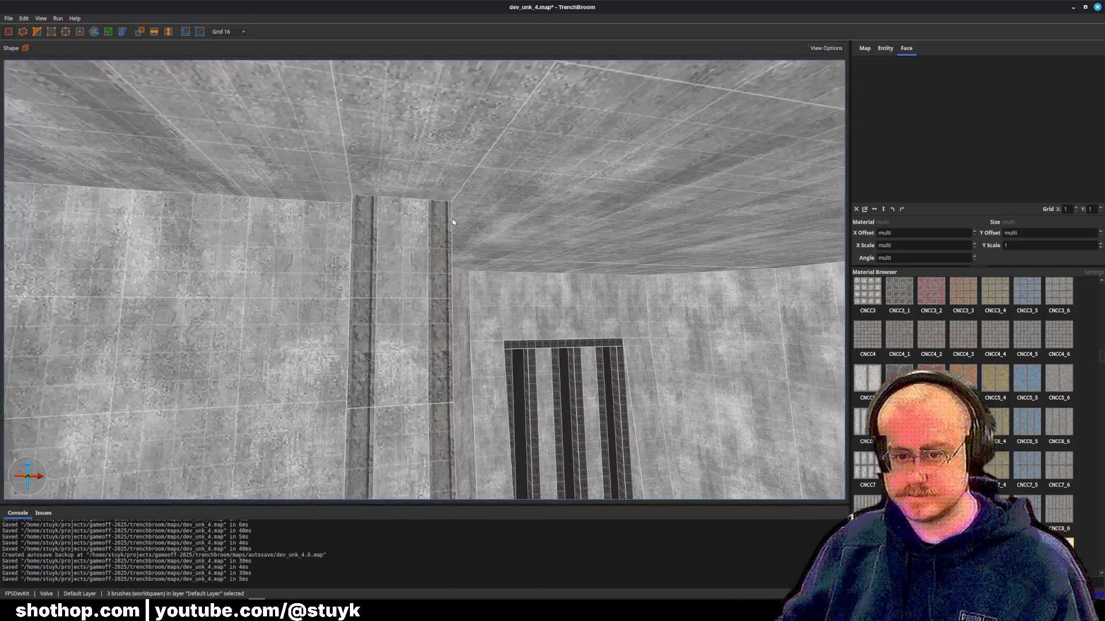
{"action": "key", "text": "ctrl+v"}
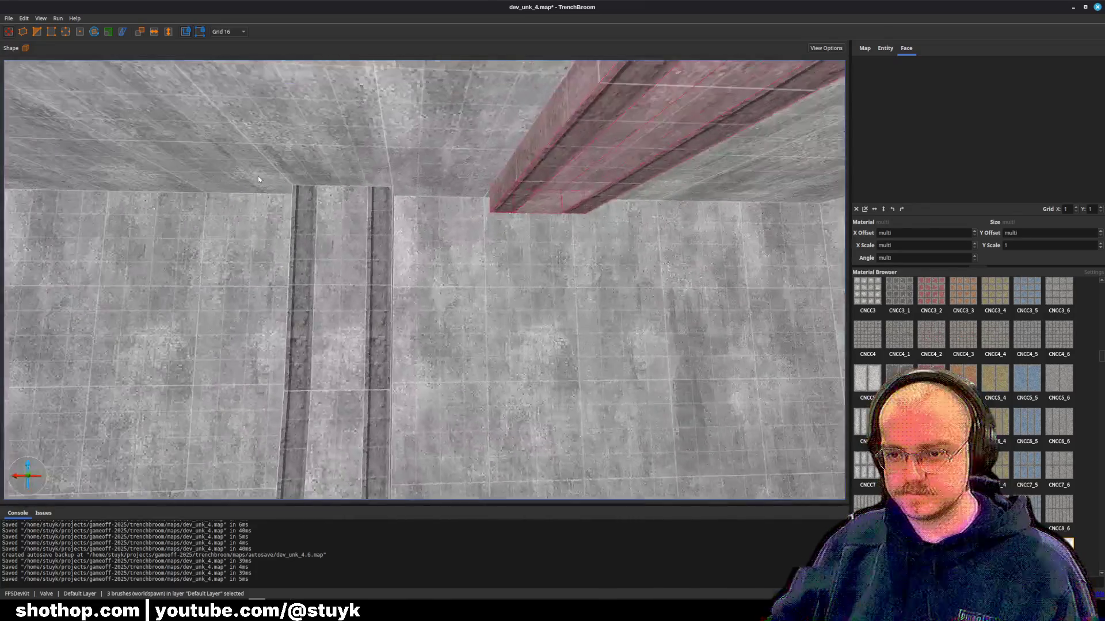
- Nudge the new ceiling beam left, save the map, and switch over to the Godot editor
{"action": "left_click_drag", "start_coordinate": [259, 180], "coordinate": [474, 186]}
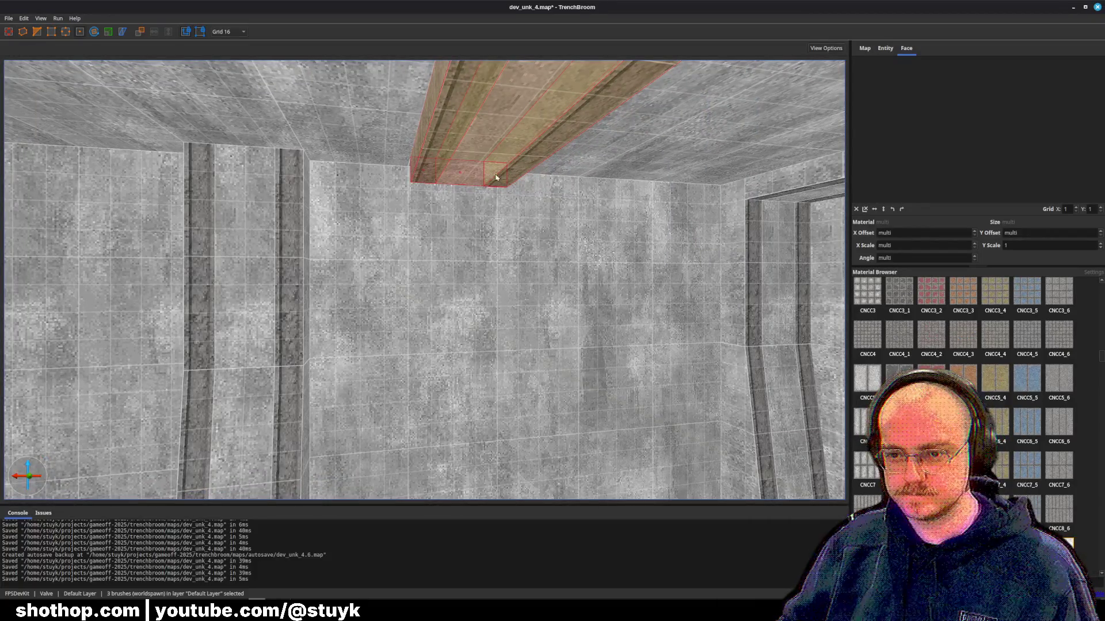
{"action": "key", "text": "Left"}
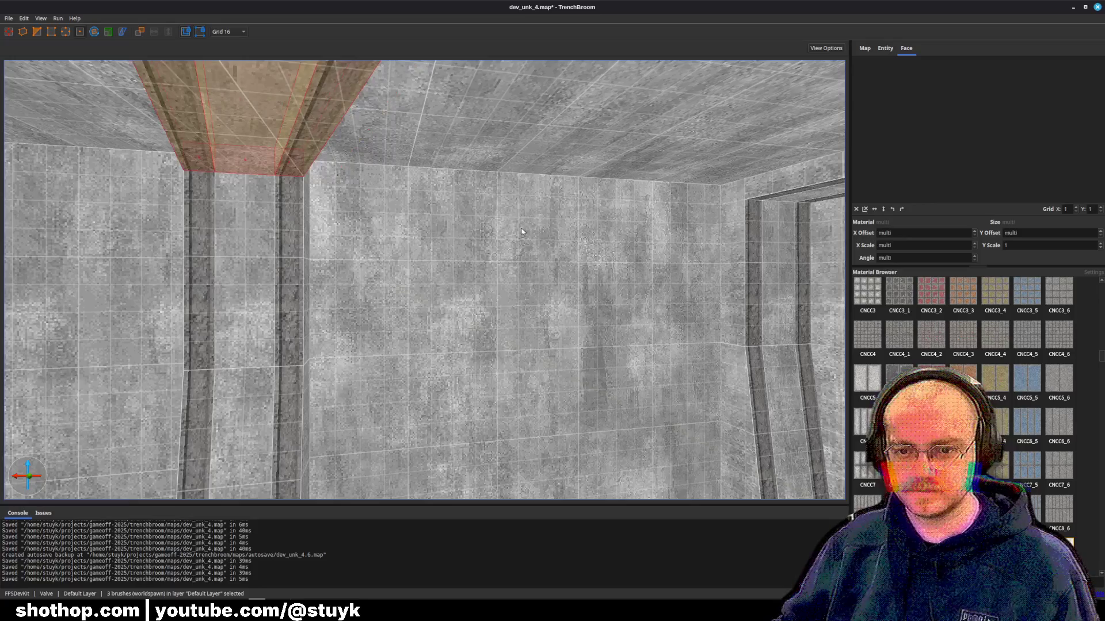
{"action": "key", "text": "Escape"}
{"action": "key", "text": "ctrl+s"}
{"action": "left_click_drag", "start_coordinate": [522, 232], "coordinate": [411, 261]}
{"action": "key", "text": "w"}
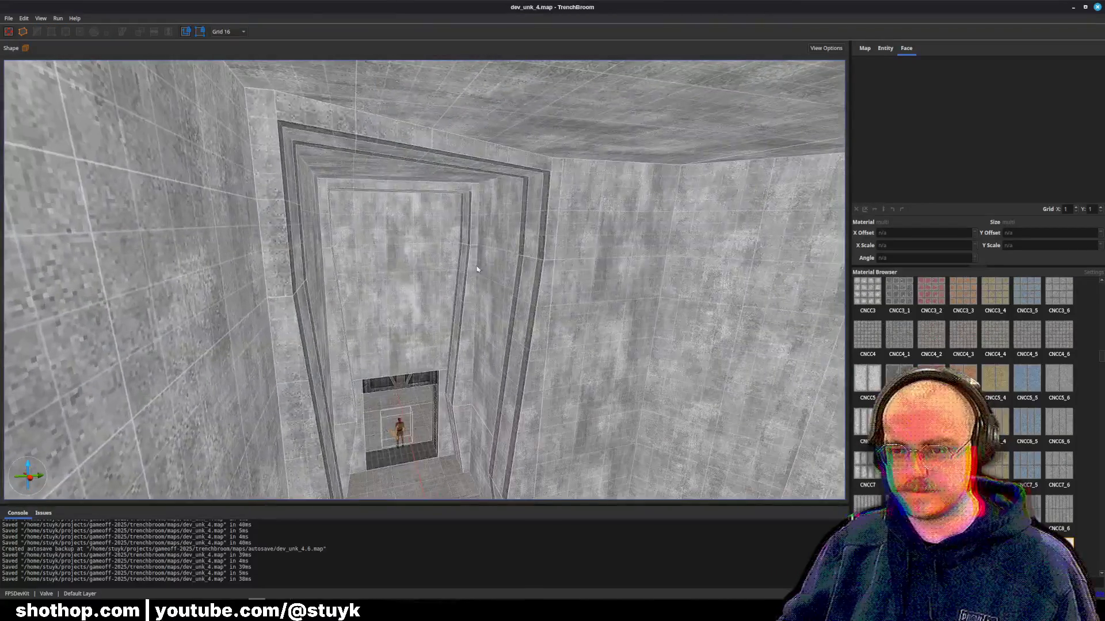
{"action": "key", "text": "s"}
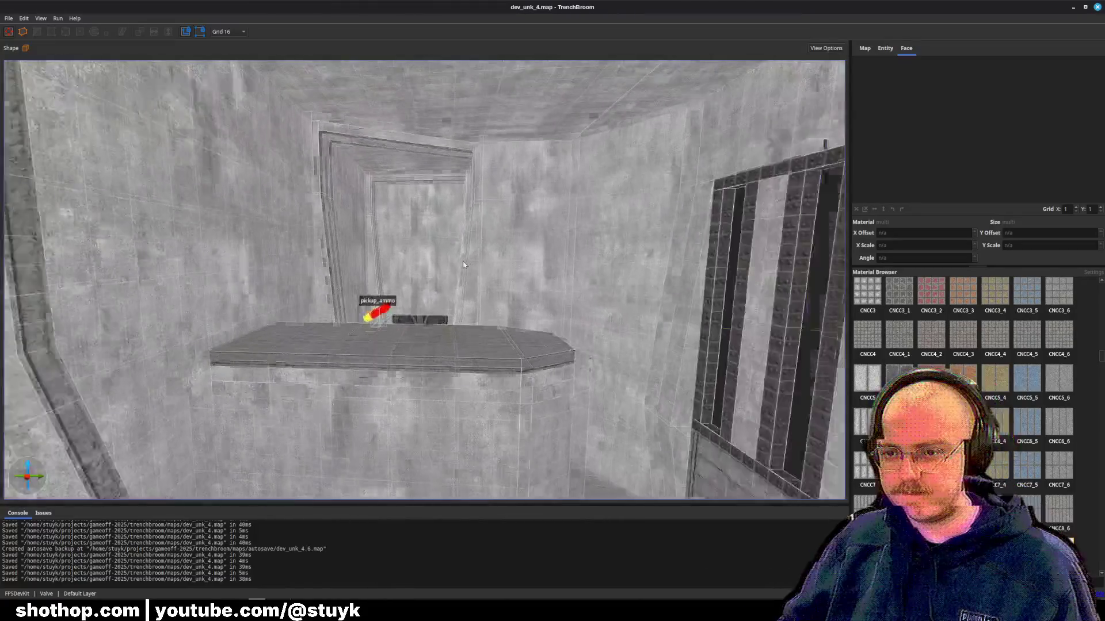
{"action": "key", "text": "alt+Tab"}
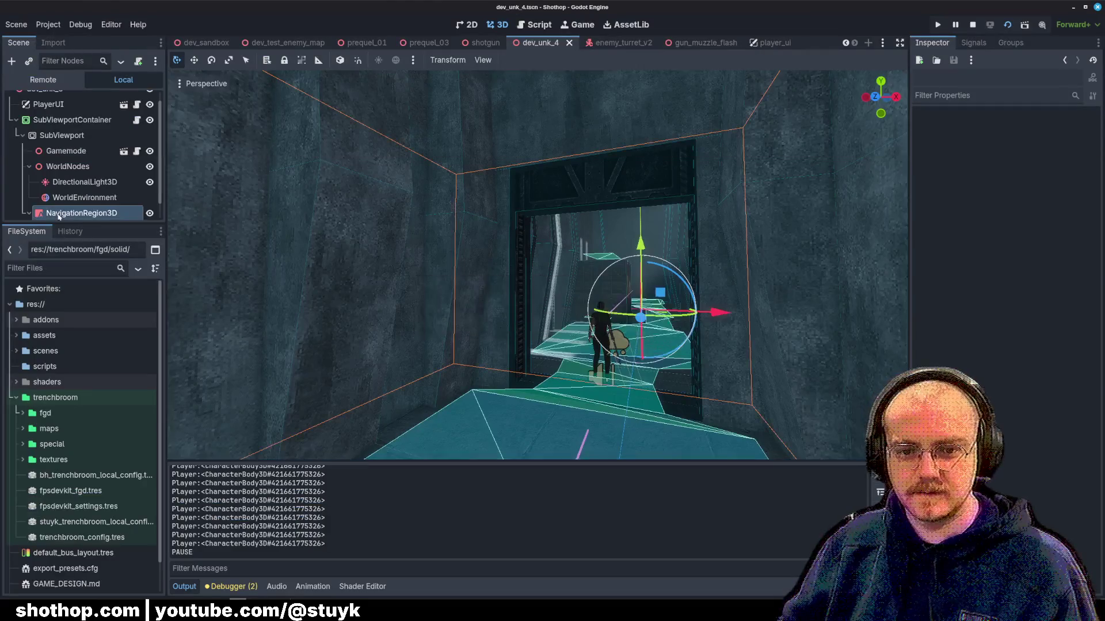
- Rebuild dev_unk_4 with Build Map, launch the game, and shoot an enemy dead
{"action": "left_click", "coordinate": [969, 130]}
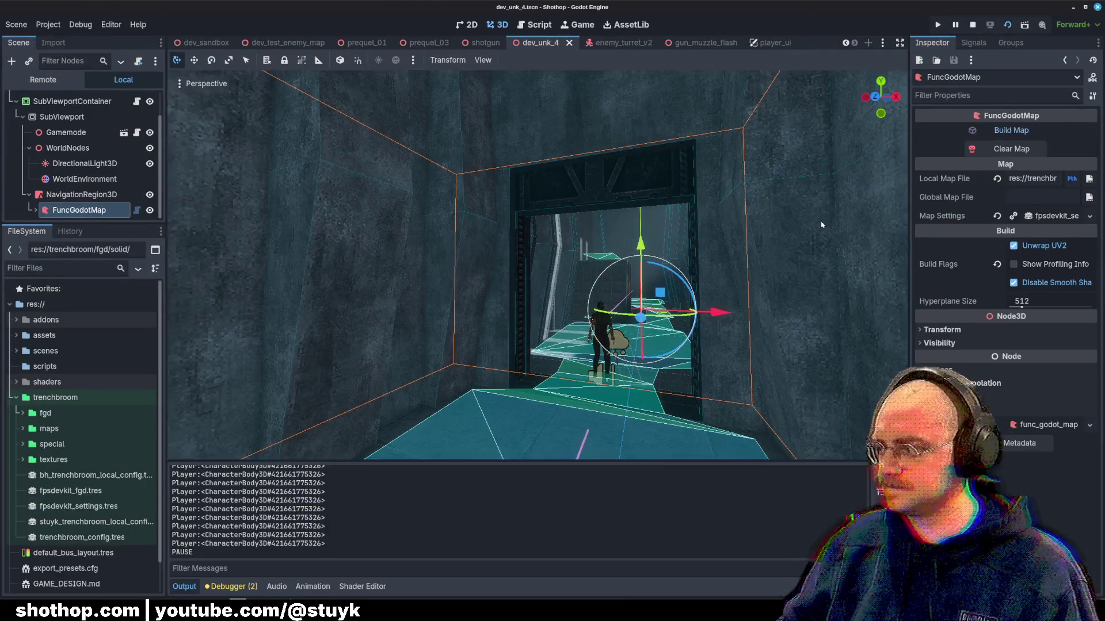
{"action": "scroll", "coordinate": [718, 226], "scroll_direction": "up", "scroll_amount": 3}
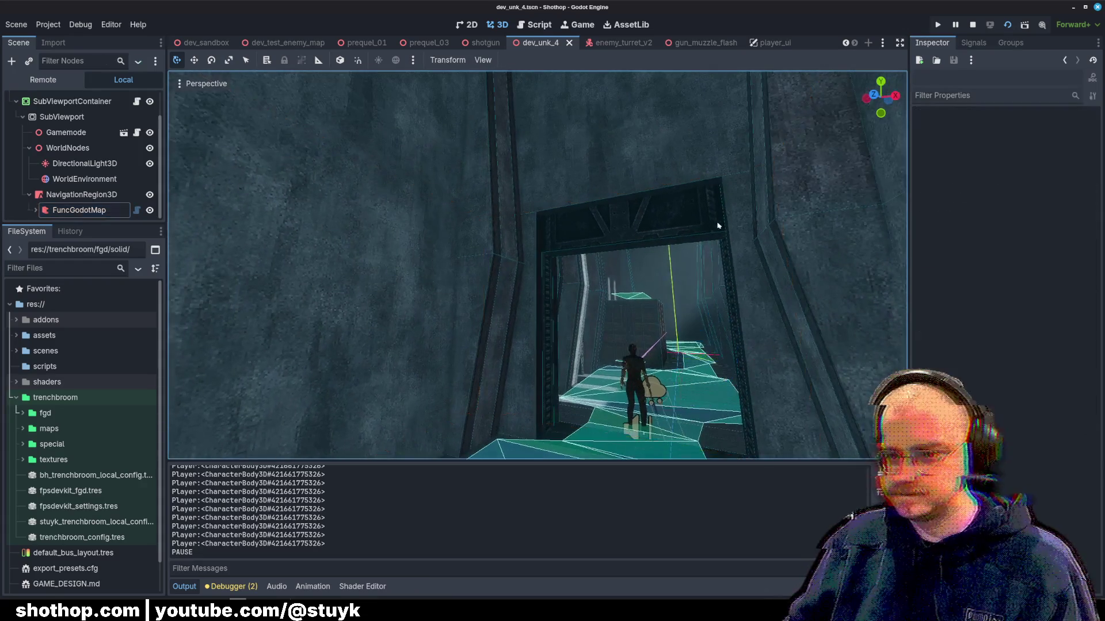
{"action": "left_click", "coordinate": [1007, 24]}
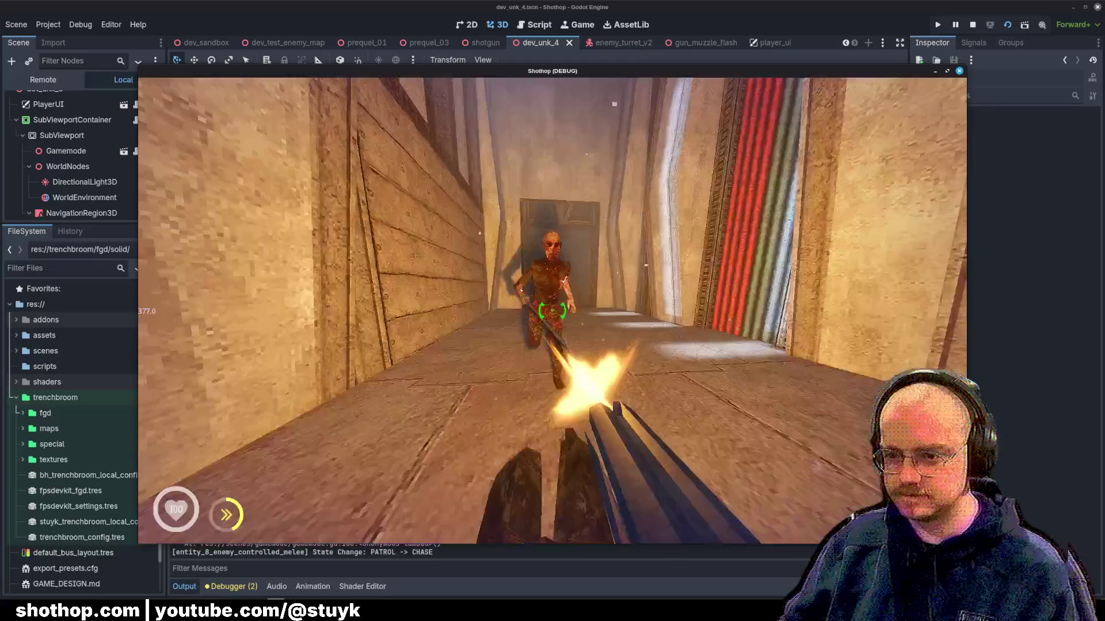
{"action": "left_click", "coordinate": [553, 310]}
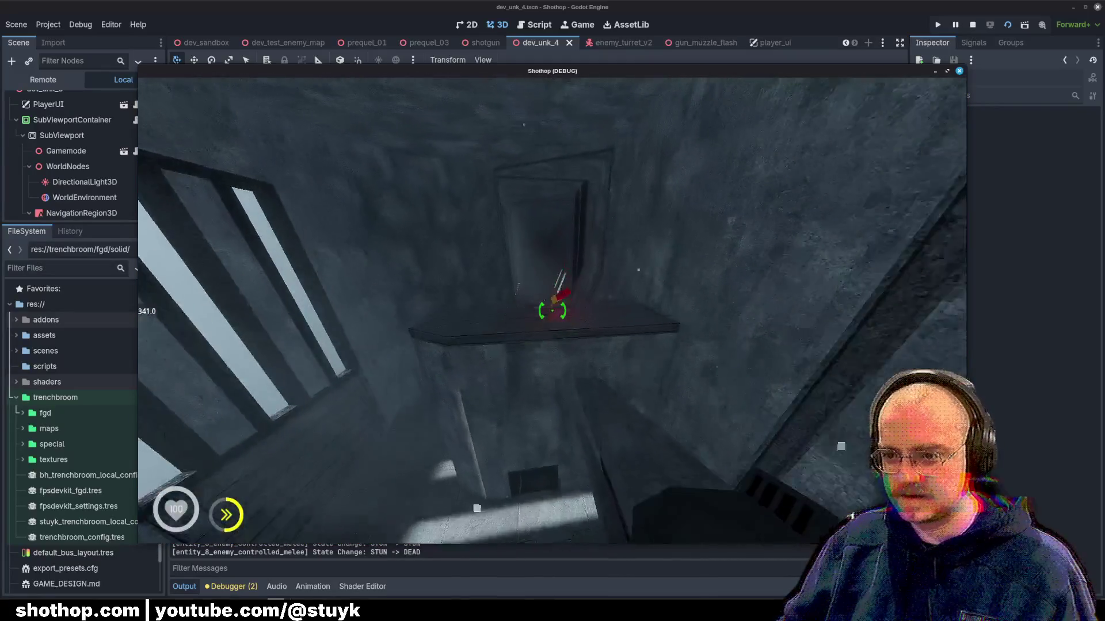
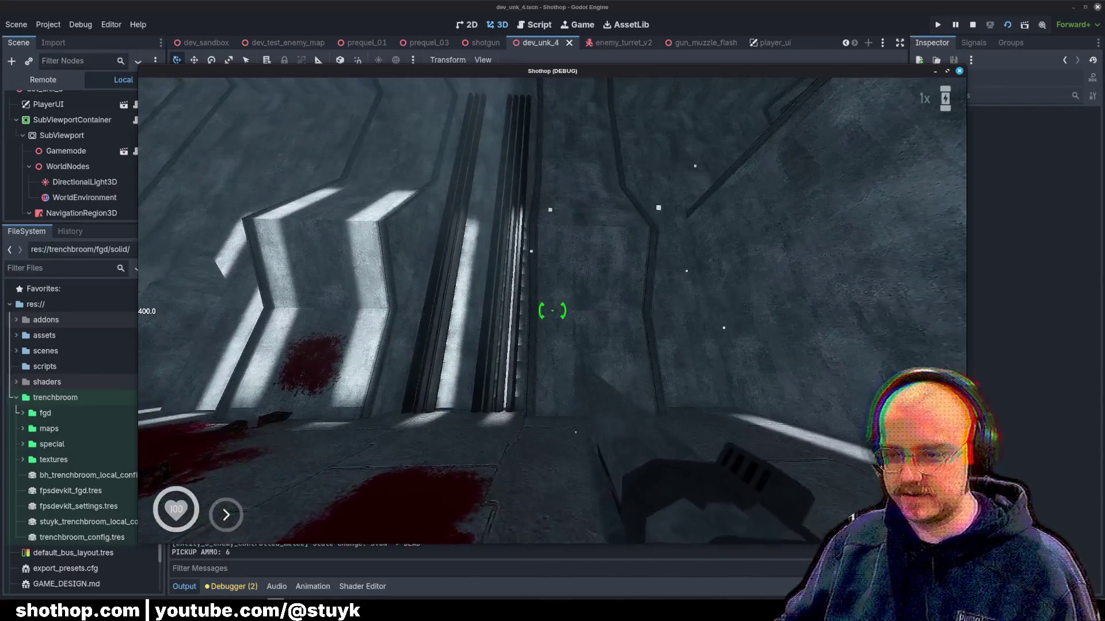
- Pause the running Godot game and switch to TrenchBroom with dev_unk_4.map
{"action": "key", "text": "Escape"}
{"action": "key", "text": "alt+Tab"}
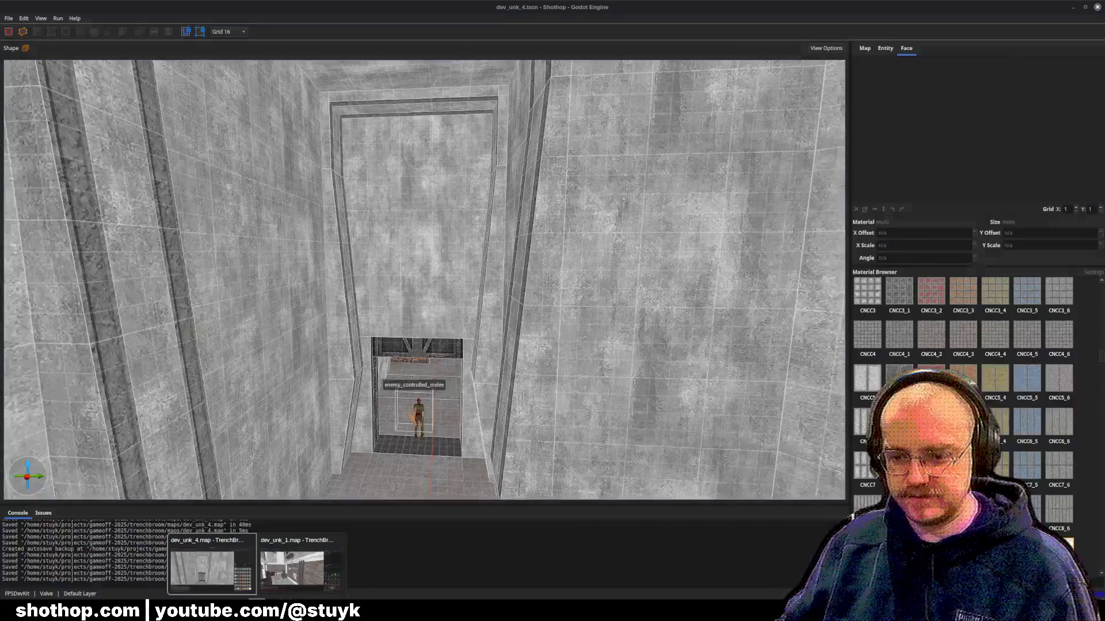
- Select a grey concrete wall face together with its two neighbouring faces
{"action": "key", "text": "w"}
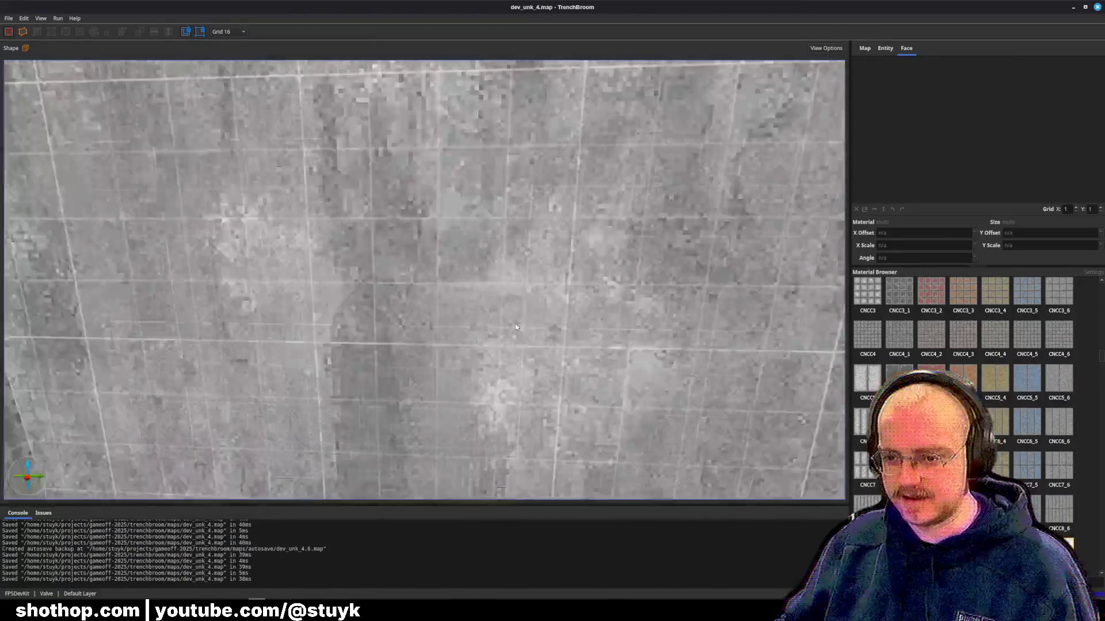
{"action": "key", "text": "w"}
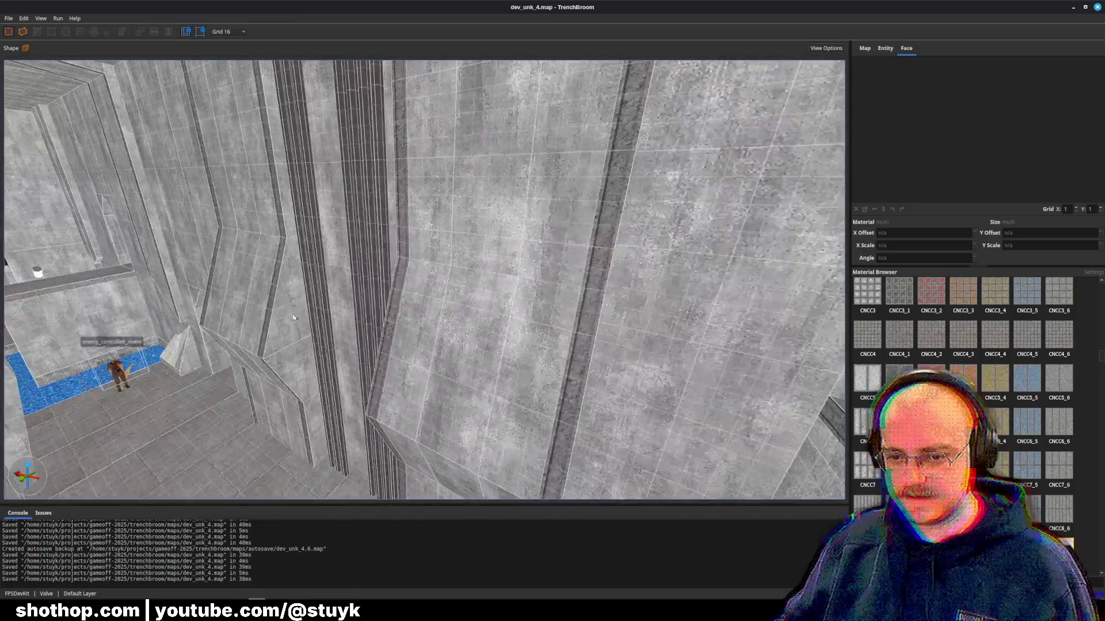
{"action": "left_click", "coordinate": [259, 301], "text": "shift"}
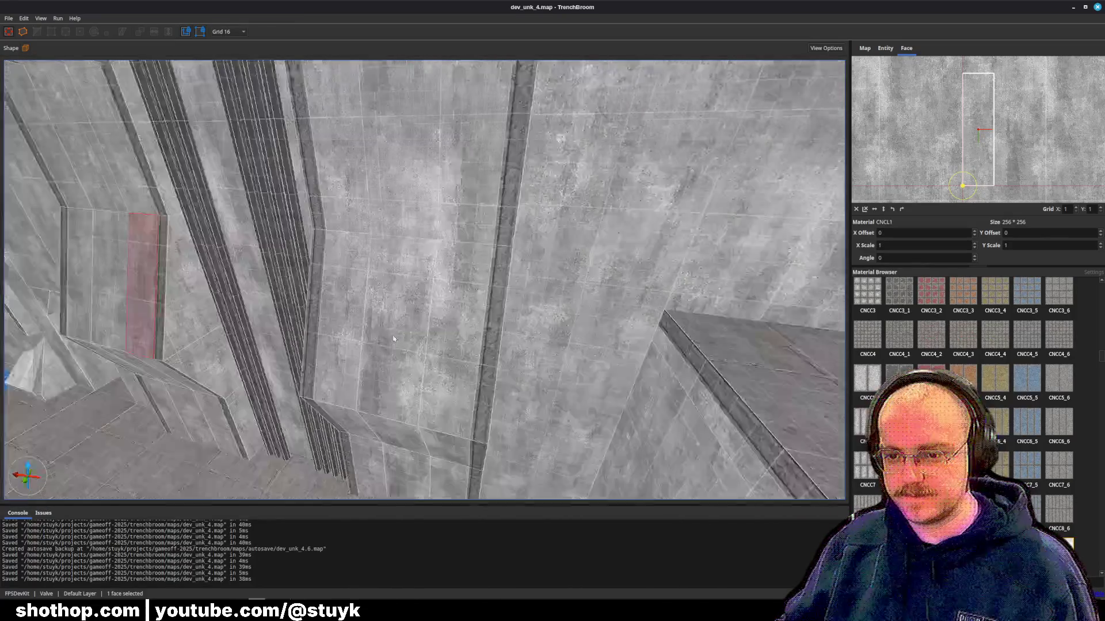
{"action": "key", "text": "a"}
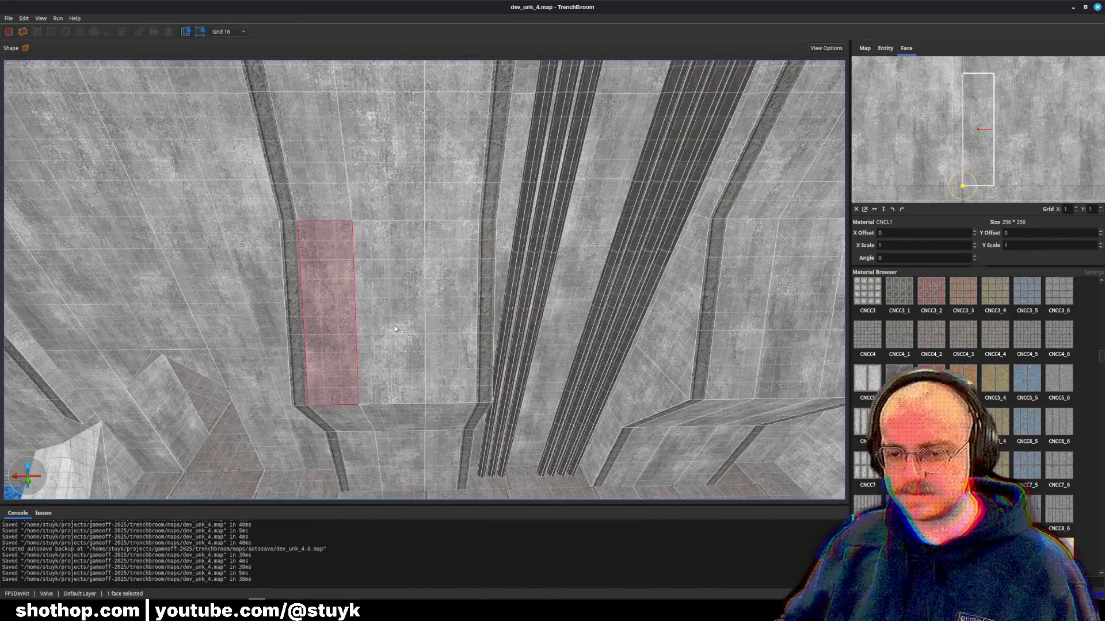
{"action": "left_click", "coordinate": [395, 329], "text": "shift"}
{"action": "left_click", "coordinate": [452, 325], "text": "shift"}
{"action": "key", "text": "d"}
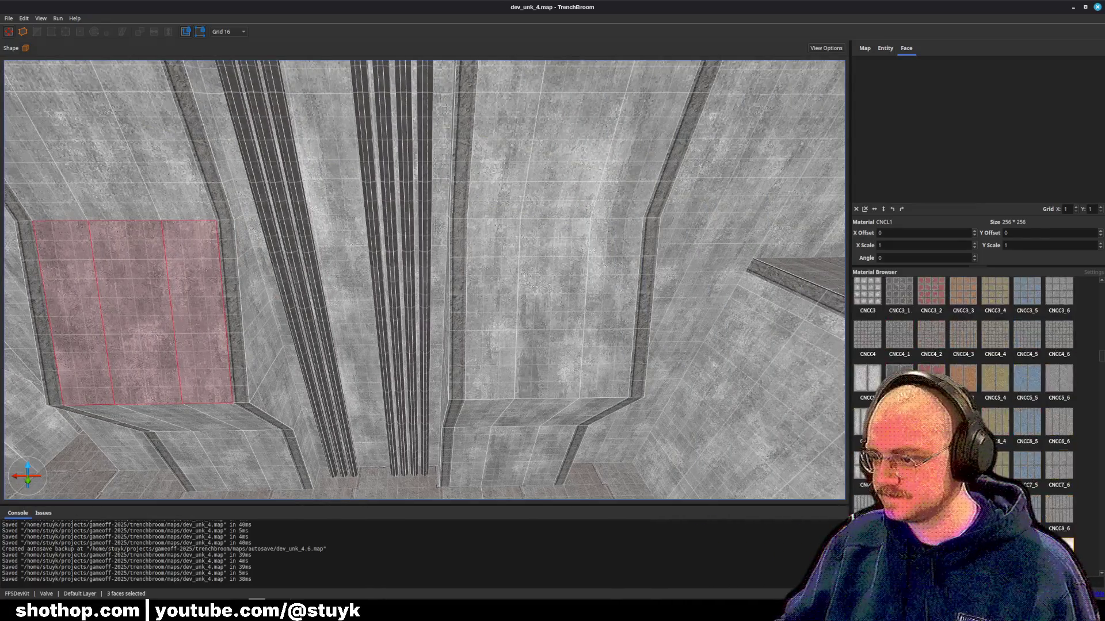
- Try the CNCC6_3, CNCC7_3 and CNCC8_3 materials on the three faces
{"action": "left_click", "coordinate": [963, 422]}
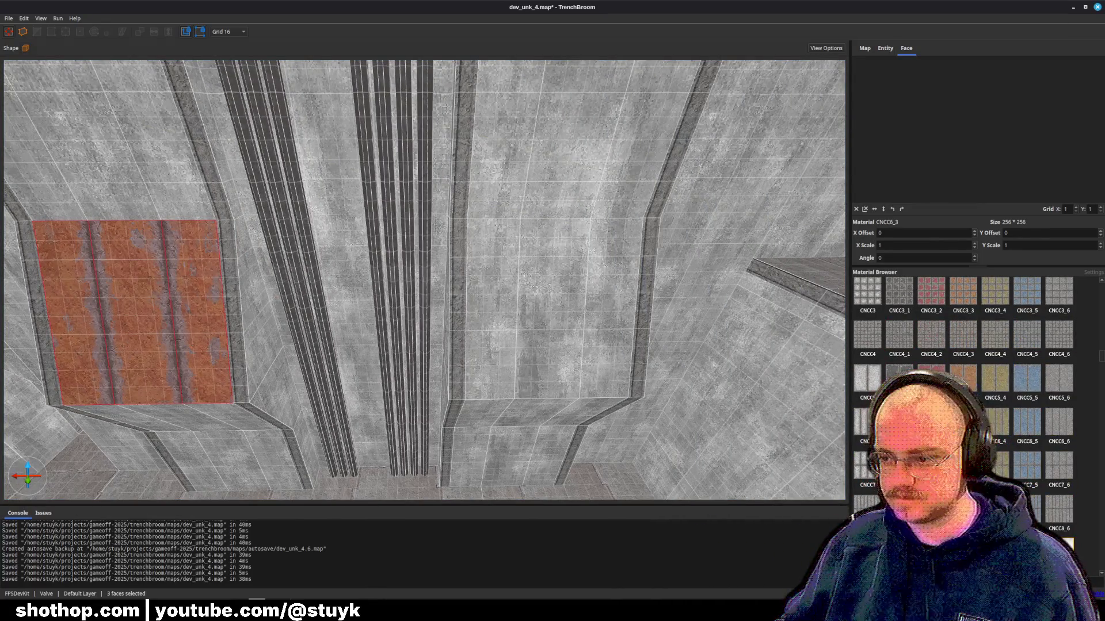
{"action": "left_click", "coordinate": [962, 466]}
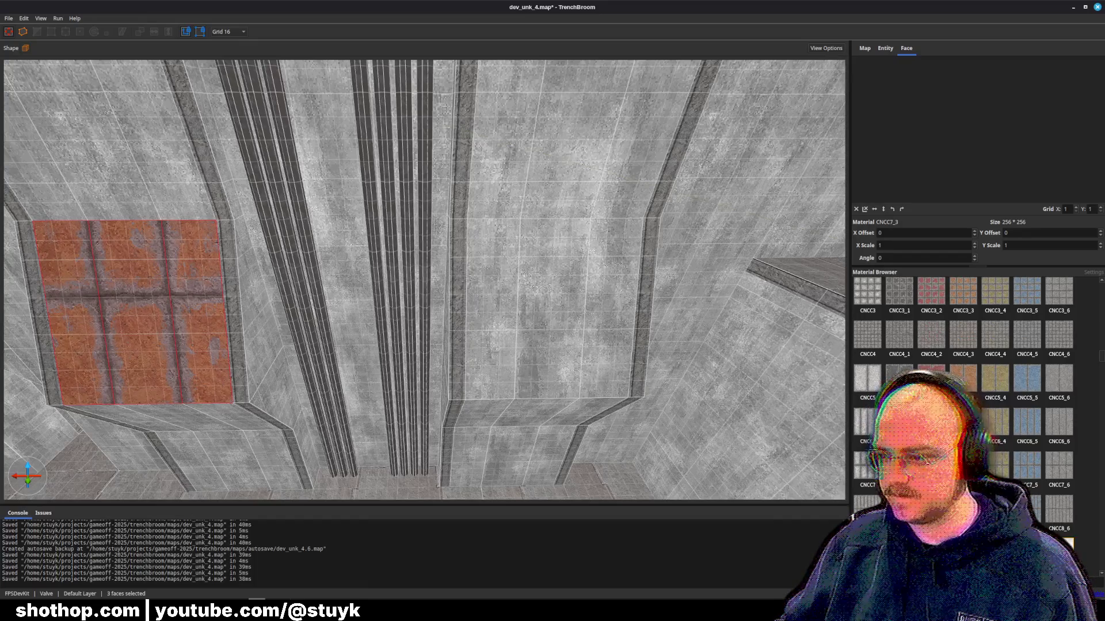
{"action": "key", "text": "ctrl+z"}
{"action": "left_click", "coordinate": [962, 509]}
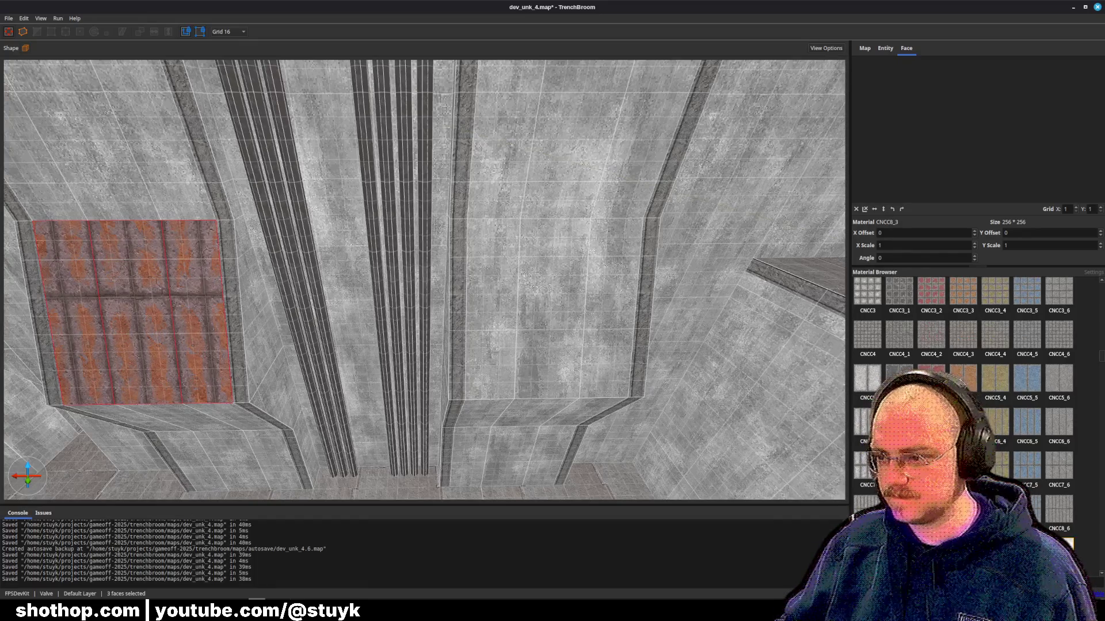
{"action": "mouse_move", "coordinate": [537, 370]}
{"action": "left_mouse_down"}
{"action": "mouse_move", "coordinate": [524, 349]}
{"action": "mouse_move", "coordinate": [489, 343]}
{"action": "left_mouse_up"}
- Settle on the orange CNCC1_3 tile material after trying CNCC5_3, then deselect
{"action": "left_click", "coordinate": [963, 378]}
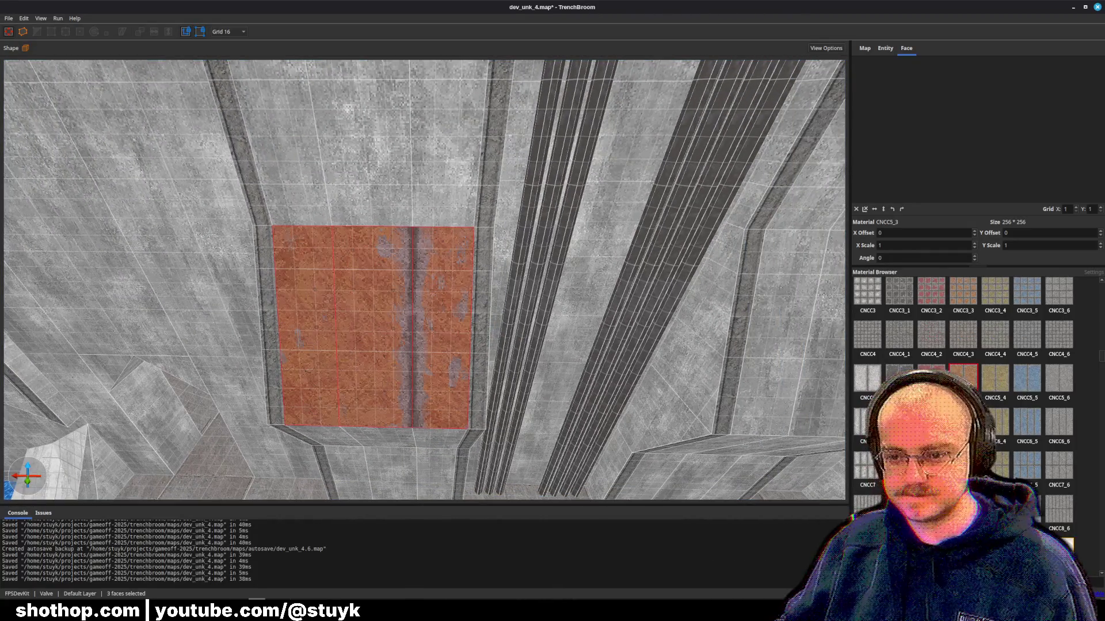
{"action": "left_click", "coordinate": [963, 422]}
{"action": "left_click", "coordinate": [962, 378]}
{"action": "left_click", "coordinate": [964, 293]}
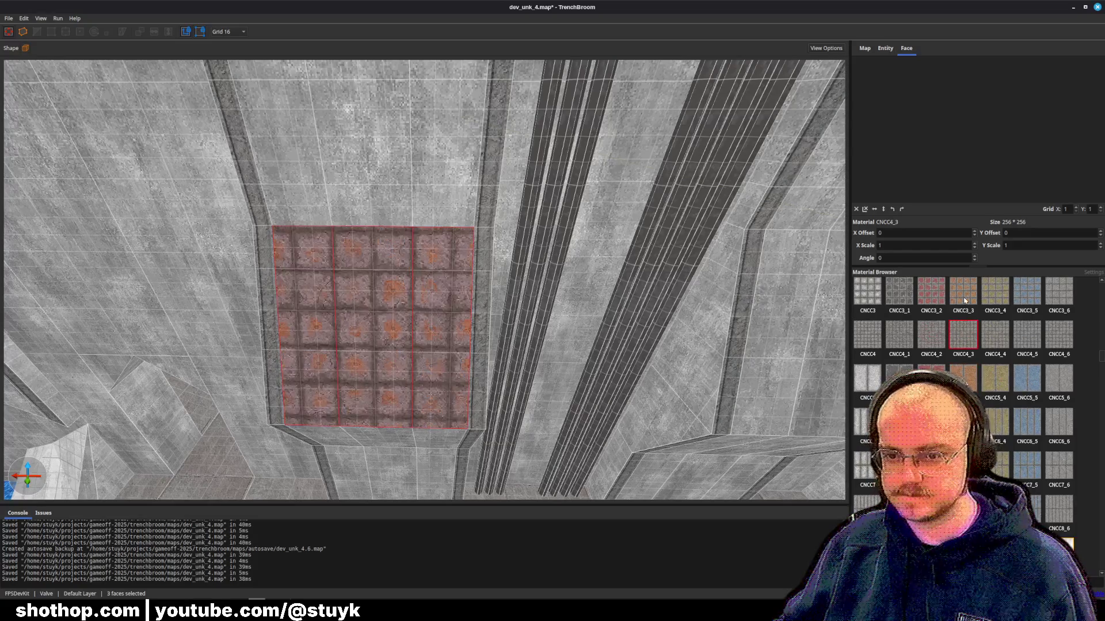
{"action": "scroll", "coordinate": [962, 403], "scroll_direction": "up", "scroll_amount": 5}
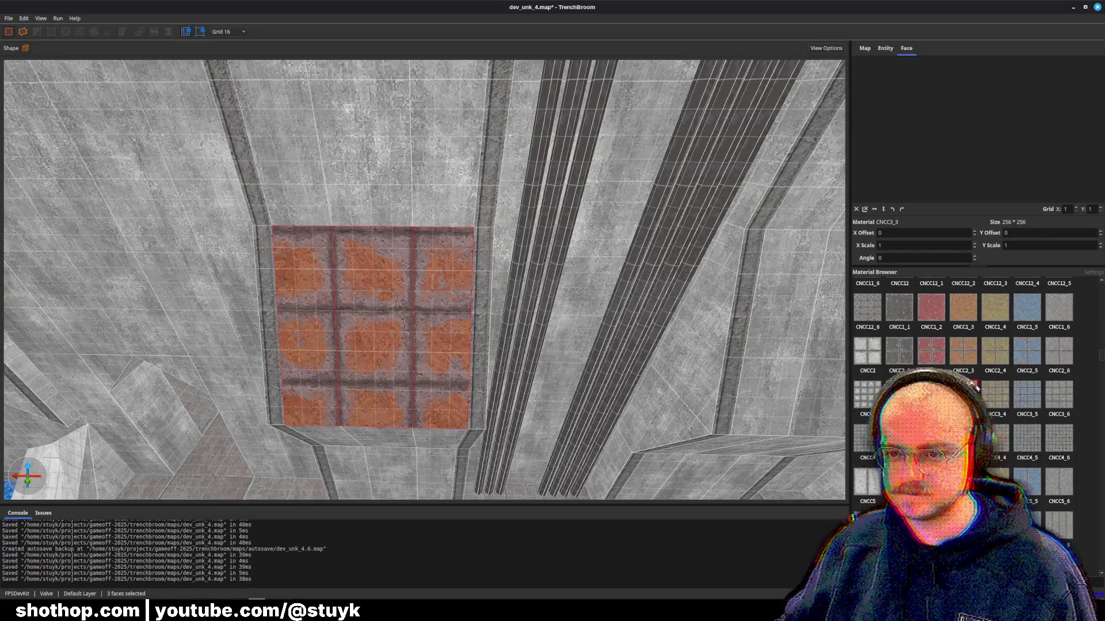
{"action": "left_click", "coordinate": [963, 466]}
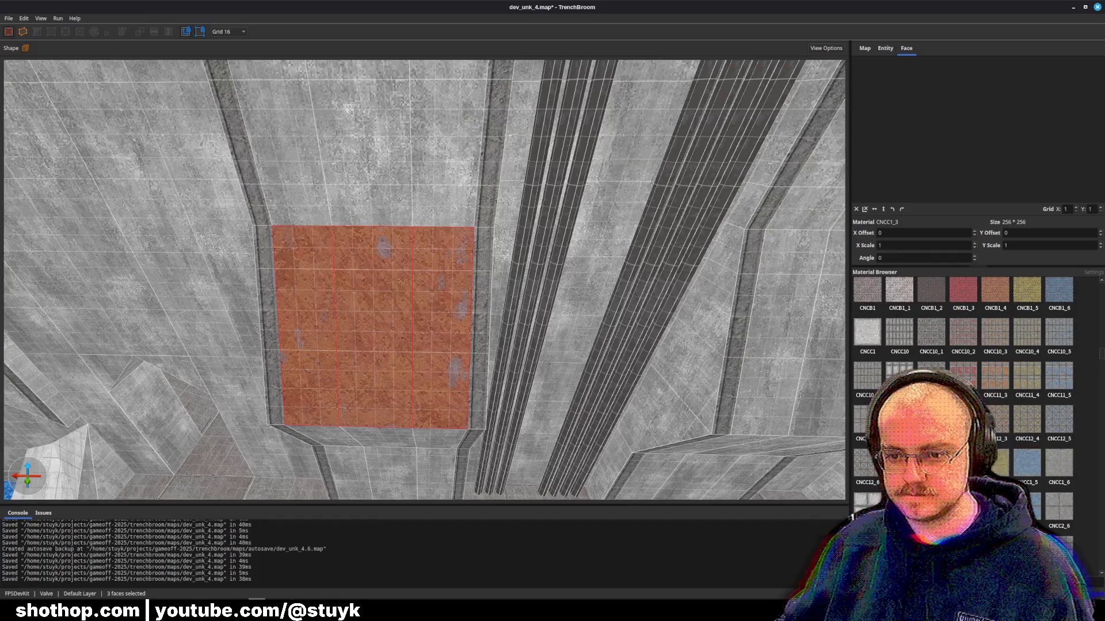
{"action": "key", "text": "Escape"}
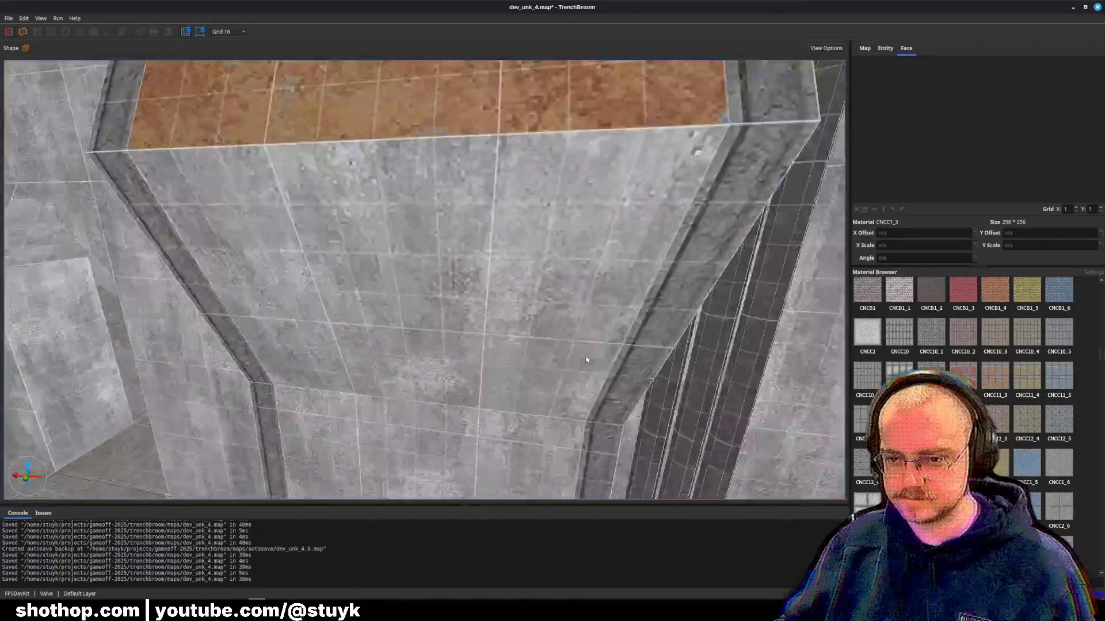
- Select six faces of the wall strip and paint them orange CNCC1_3
{"action": "left_click", "coordinate": [336, 311], "text": "shift"}
{"action": "left_click", "coordinate": [402, 314], "text": "ctrl+shift"}
{"action": "left_click", "coordinate": [414, 438], "text": "ctrl+shift"}
{"action": "left_click", "coordinate": [354, 438], "text": "ctrl+shift"}
{"action": "left_click", "coordinate": [478, 437], "text": "ctrl+shift"}
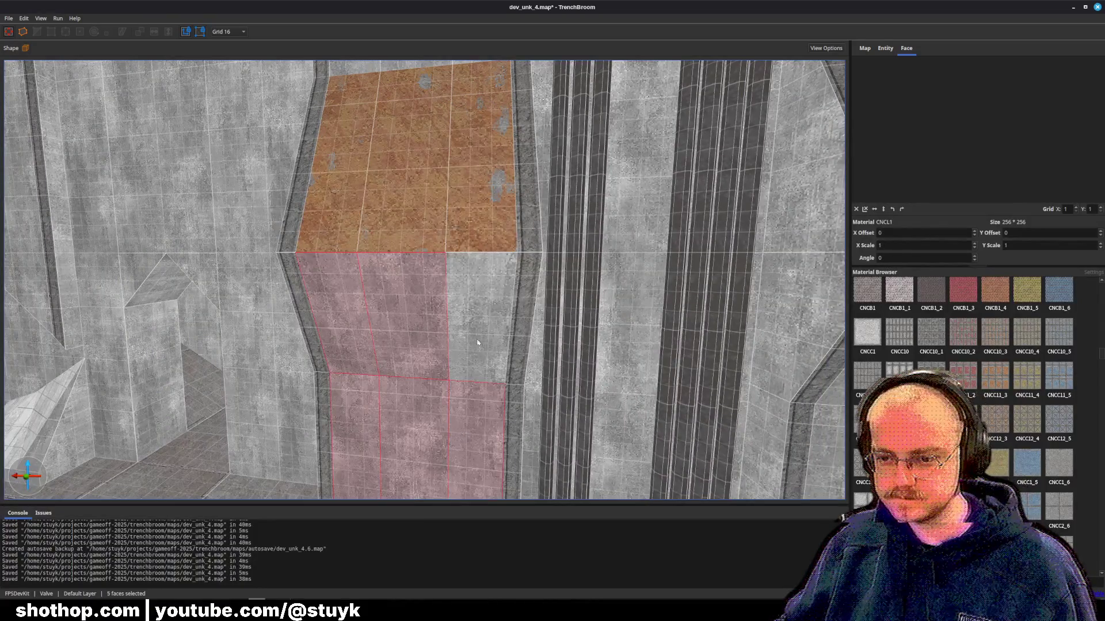
{"action": "left_click", "coordinate": [477, 343], "text": "ctrl+shift"}
{"action": "left_click", "coordinate": [962, 466]}
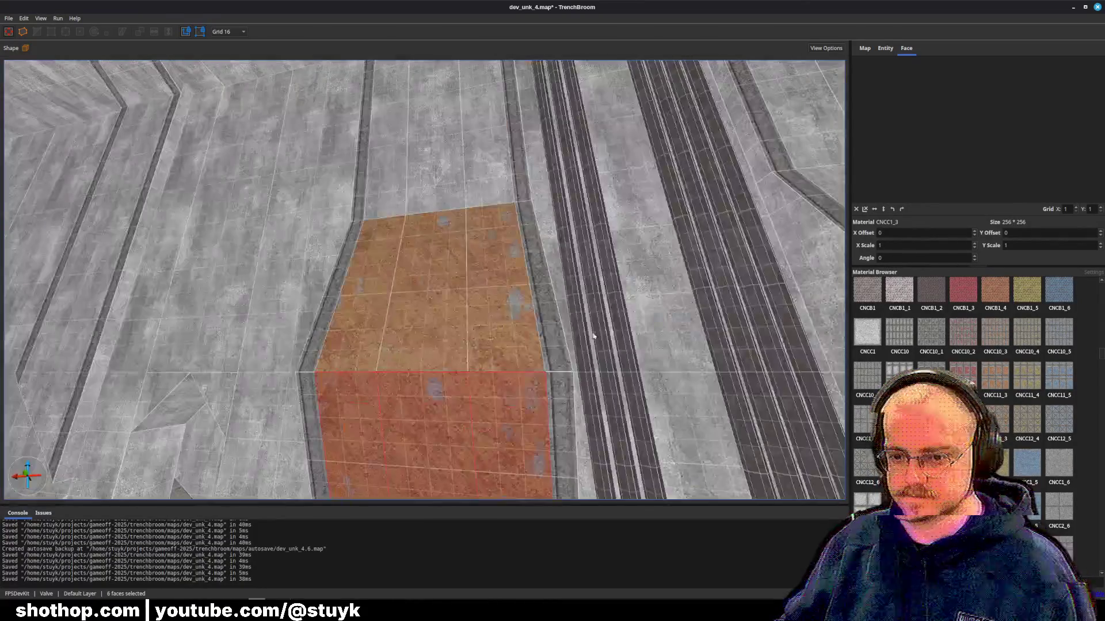
- Extend the orange CNCC1_3 material to more faces along the strip
{"action": "left_click", "coordinate": [397, 167], "text": "ctrl+shift"}
{"action": "left_click", "coordinate": [435, 144], "text": "ctrl+shift"}
{"action": "left_click", "coordinate": [487, 141], "text": "ctrl+shift"}
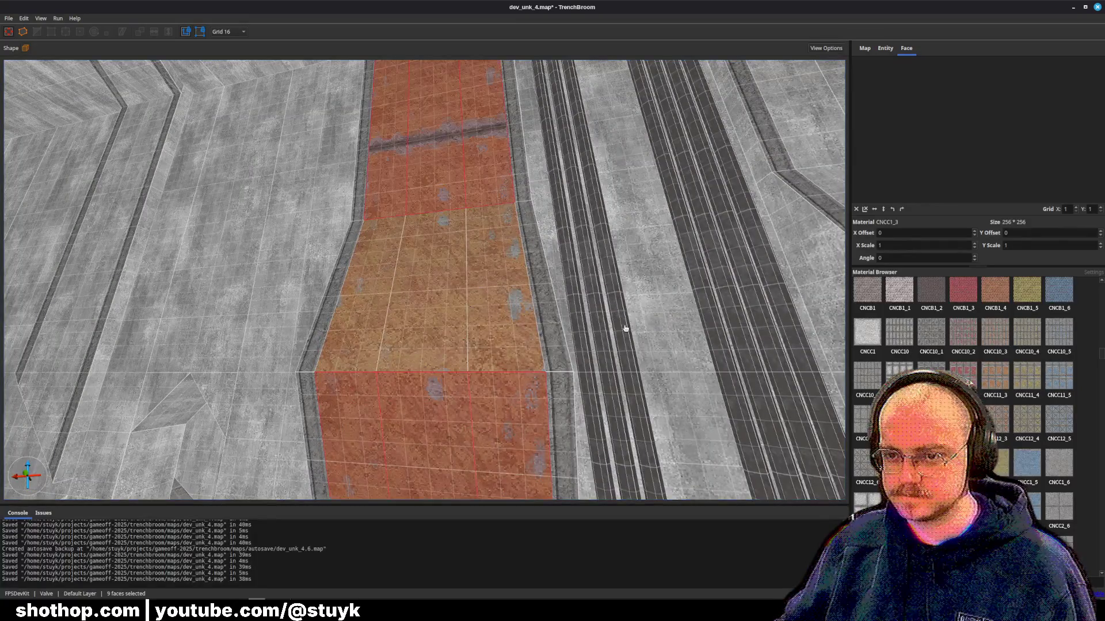
{"action": "scroll", "coordinate": [637, 315], "scroll_direction": "up", "scroll_amount": 10}
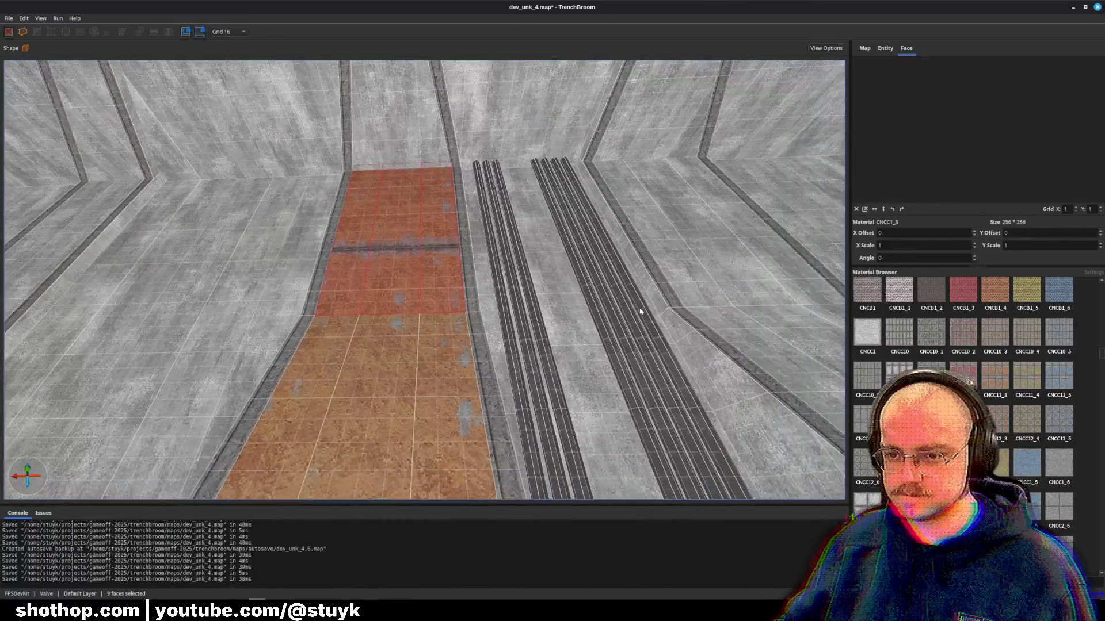
{"action": "scroll", "coordinate": [535, 289], "scroll_direction": "up", "scroll_amount": 10}
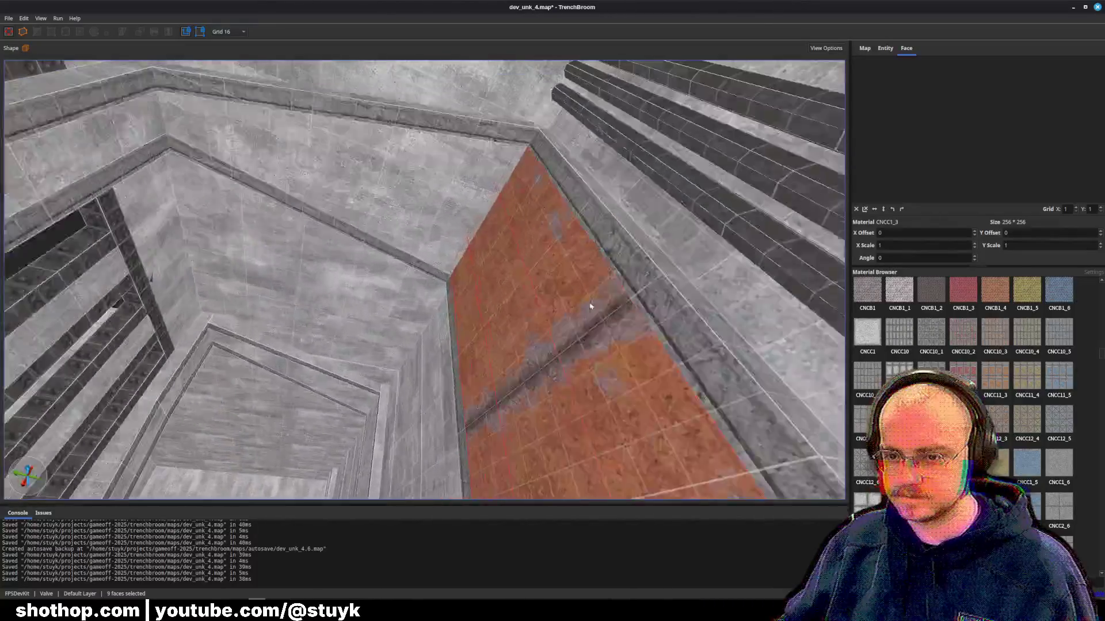
{"action": "scroll", "coordinate": [664, 321], "scroll_direction": "down", "scroll_amount": 10}
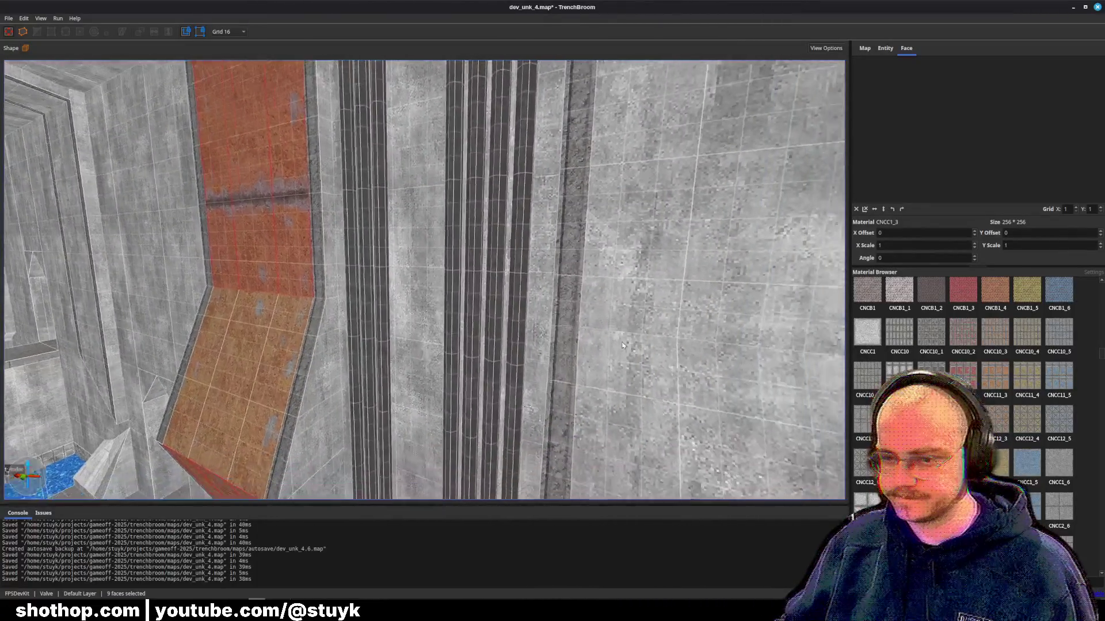
{"action": "scroll", "coordinate": [815, 371], "scroll_direction": "down", "scroll_amount": 3}
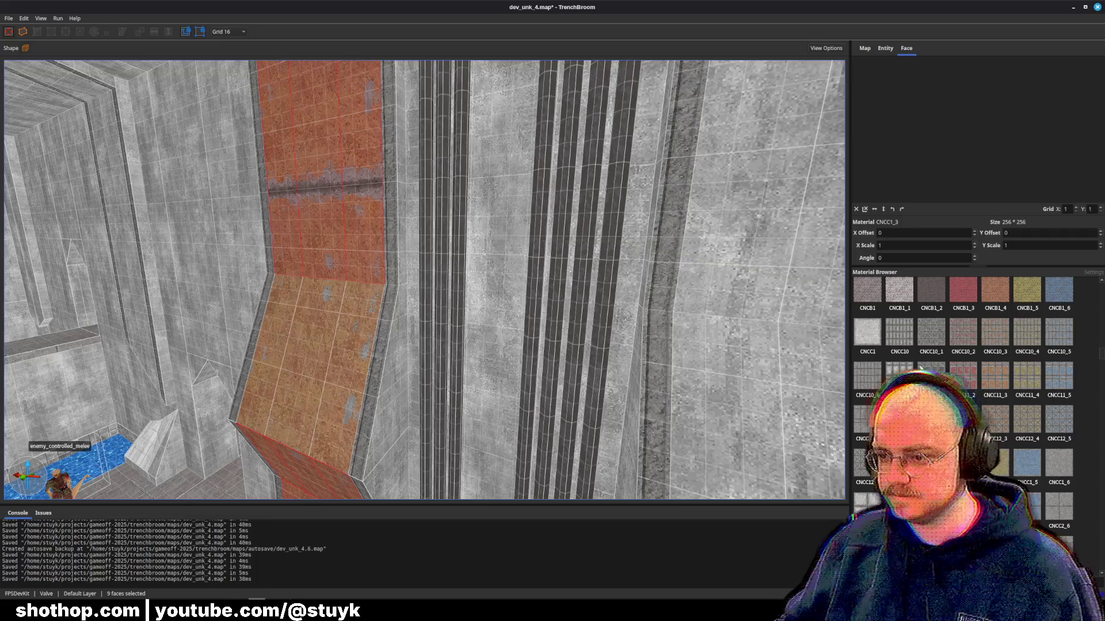
{"action": "scroll", "coordinate": [589, 309], "scroll_direction": "down", "scroll_amount": 3}
- Undo back to the original grey concrete and select the narrow wall panel brush
{"action": "key", "text": "ctrl+z"}
{"action": "key", "text": "ctrl+z"}
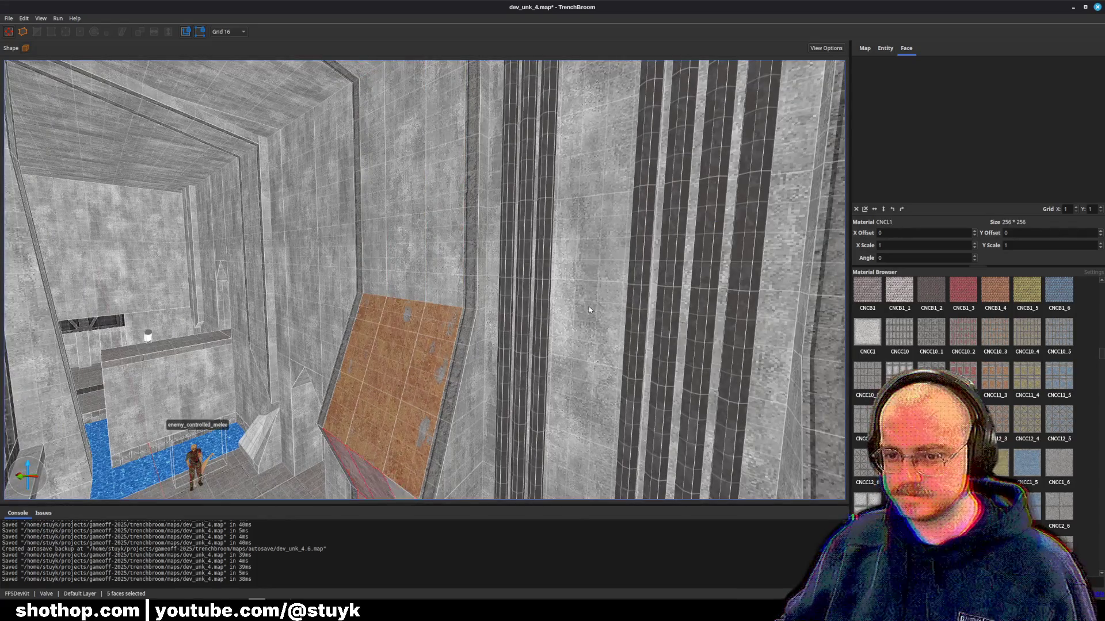
{"action": "key", "text": "ctrl+z"}
{"action": "key", "text": "ctrl+z"}
{"action": "key", "text": "ctrl+z"}
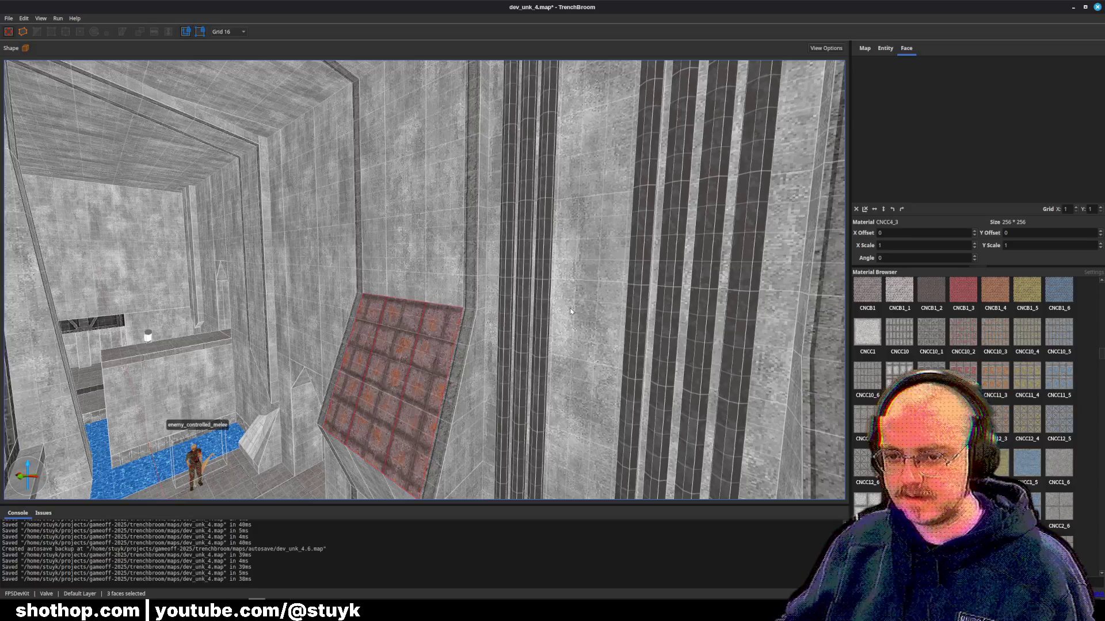
{"action": "key", "text": "ctrl+z"}
{"action": "key", "text": "ctrl+z"}
{"action": "key", "text": "ctrl+z"}
{"action": "scroll", "coordinate": [582, 320], "scroll_direction": "up", "scroll_amount": 3}
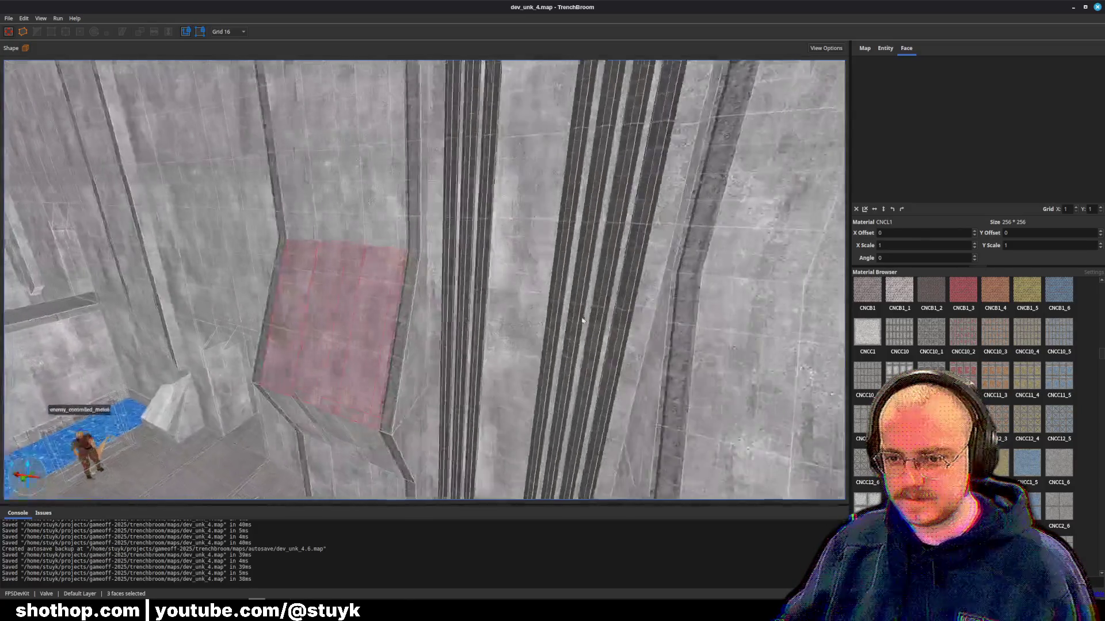
{"action": "mouse_move", "coordinate": [446, 322]}
{"action": "left_mouse_down"}
{"action": "mouse_move", "coordinate": [417, 322]}
{"action": "mouse_move", "coordinate": [483, 333]}
{"action": "left_mouse_up"}
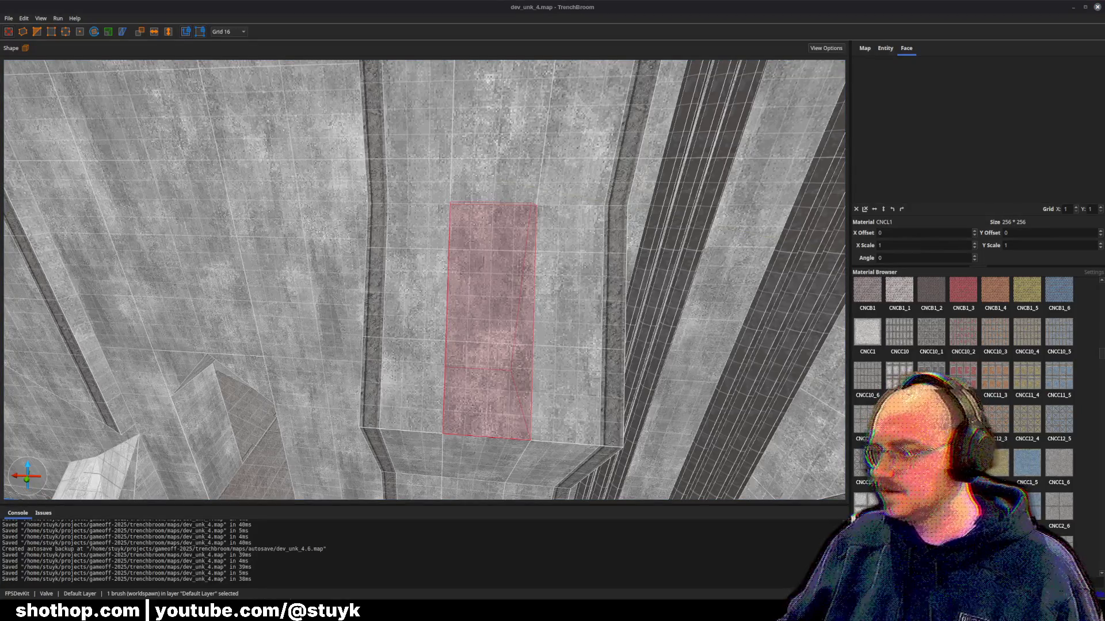
- Select all faces of the narrow panel plus the adjacent ceiling face
{"action": "key", "text": "Escape"}
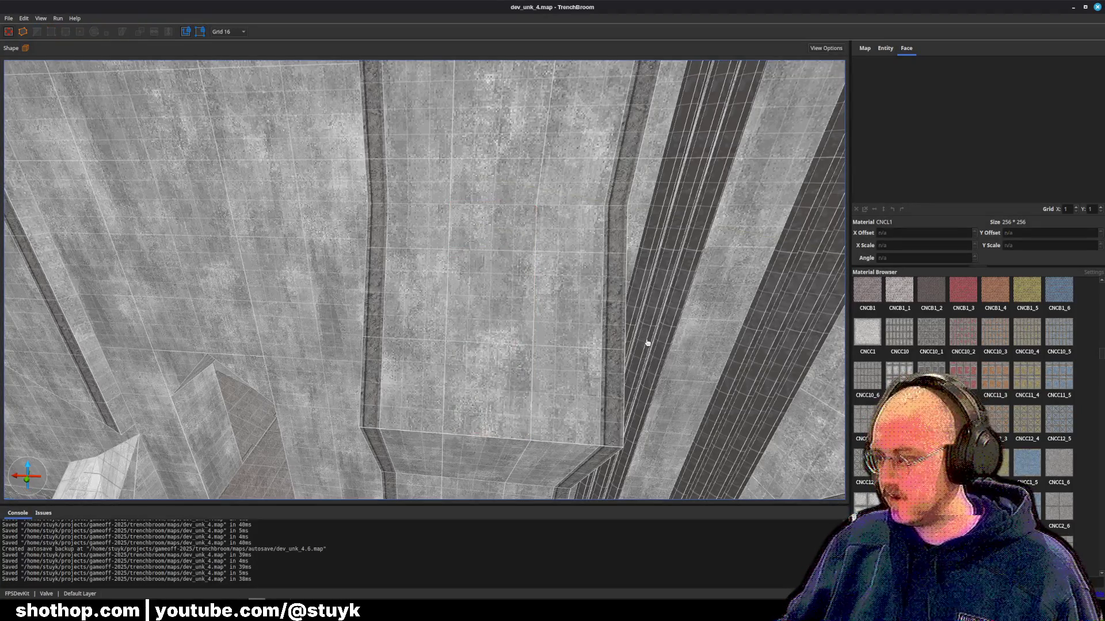
{"action": "left_click", "coordinate": [513, 294], "text": "shift"}
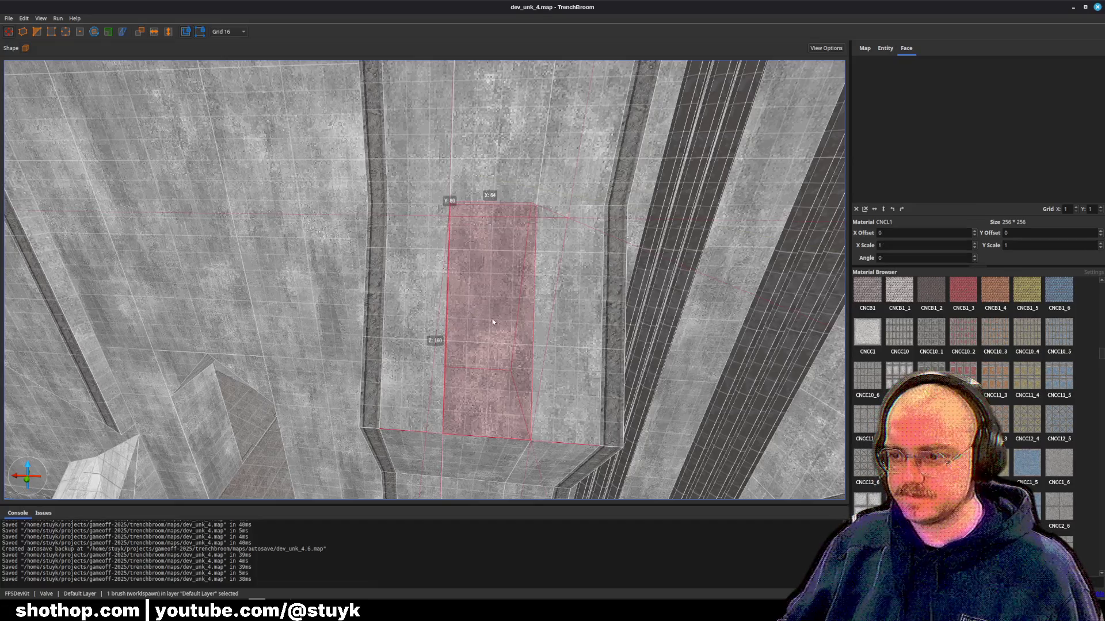
{"action": "left_click", "coordinate": [507, 305], "text": "shift"}
{"action": "double_click", "coordinate": [515, 309], "text": "shift"}
{"action": "left_click", "coordinate": [586, 307], "text": "ctrl+shift"}
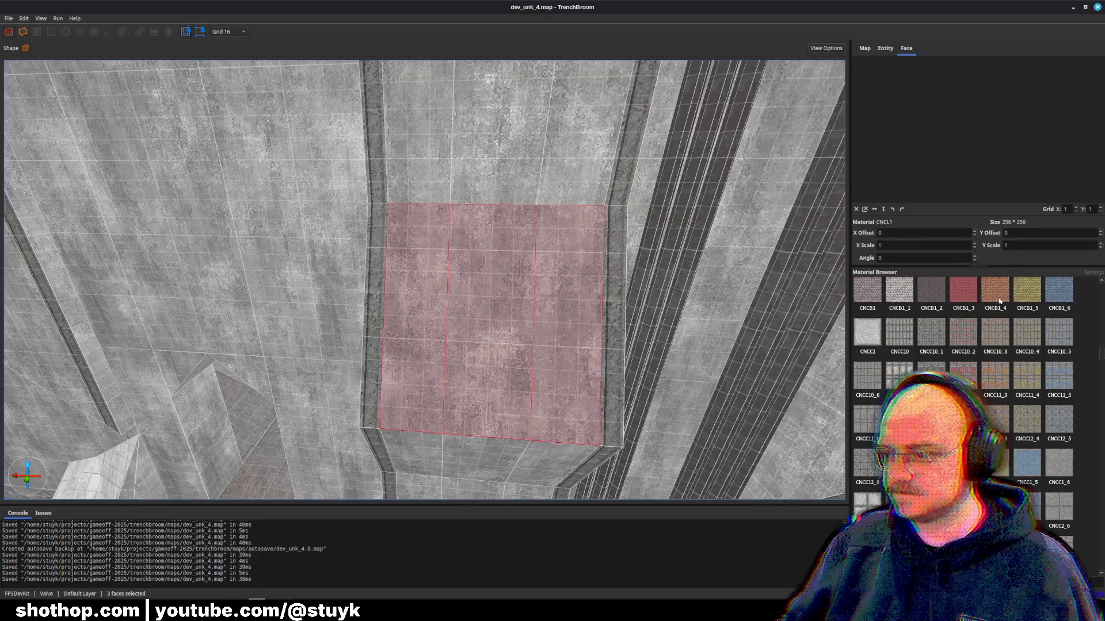
- Try a red tile, CNBT1_4, CNBR2_4 and CNBR1_4 materials on the selected faces
{"action": "left_click", "coordinate": [1000, 300]}
{"action": "scroll", "coordinate": [1071, 441], "scroll_direction": "up", "scroll_amount": 5}
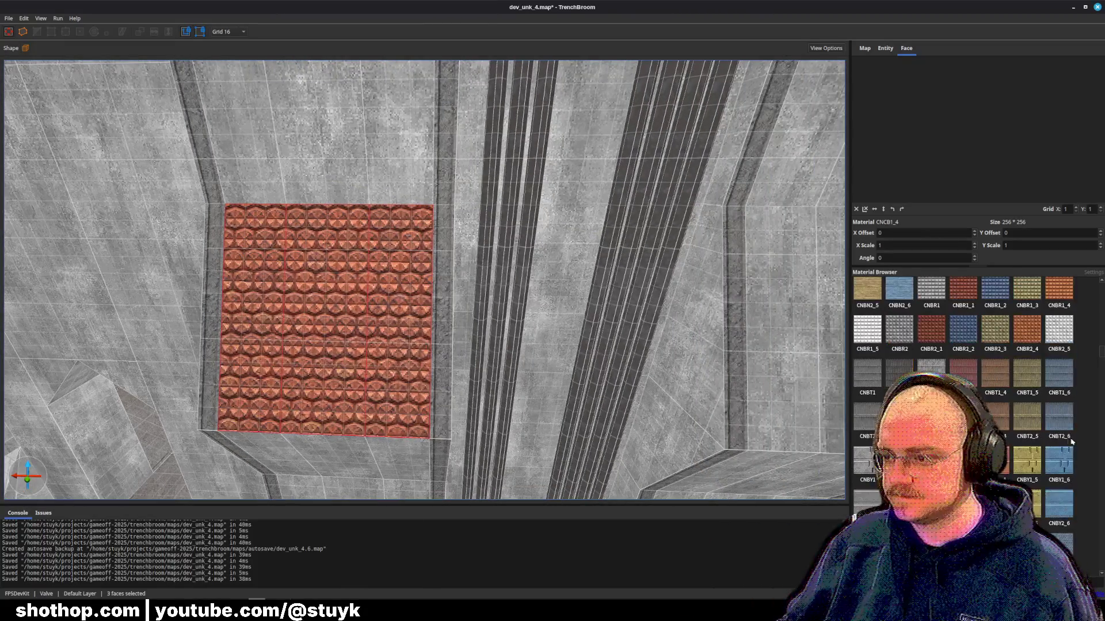
{"action": "left_click", "coordinate": [995, 373]}
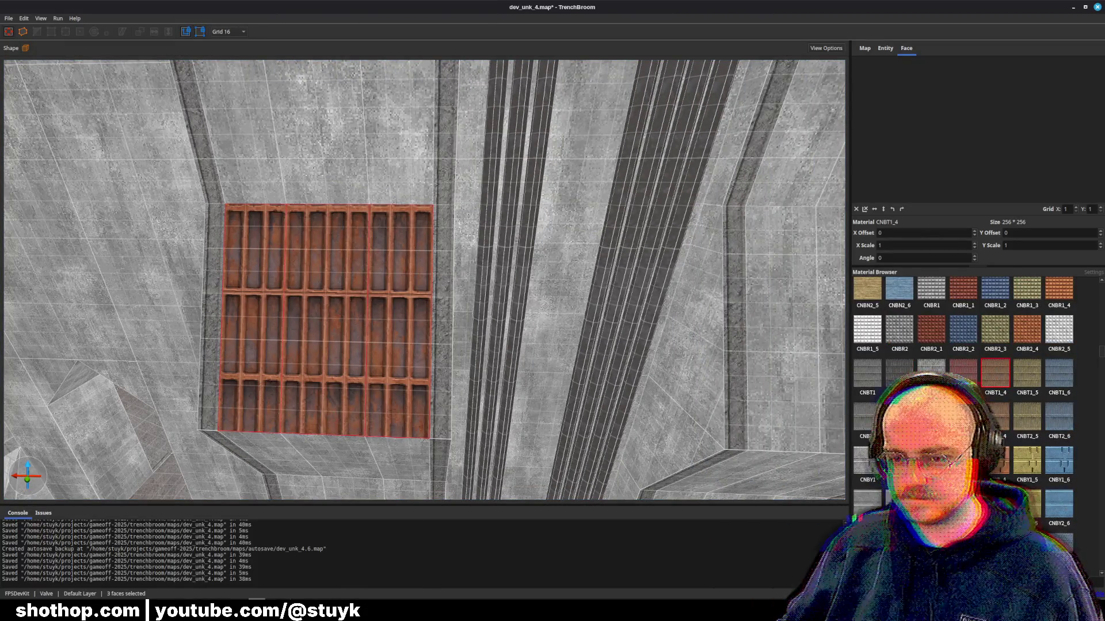
{"action": "scroll", "coordinate": [1021, 385], "scroll_direction": "up", "scroll_amount": 1}
{"action": "left_click", "coordinate": [1022, 386]}
{"action": "left_click", "coordinate": [1067, 341]}
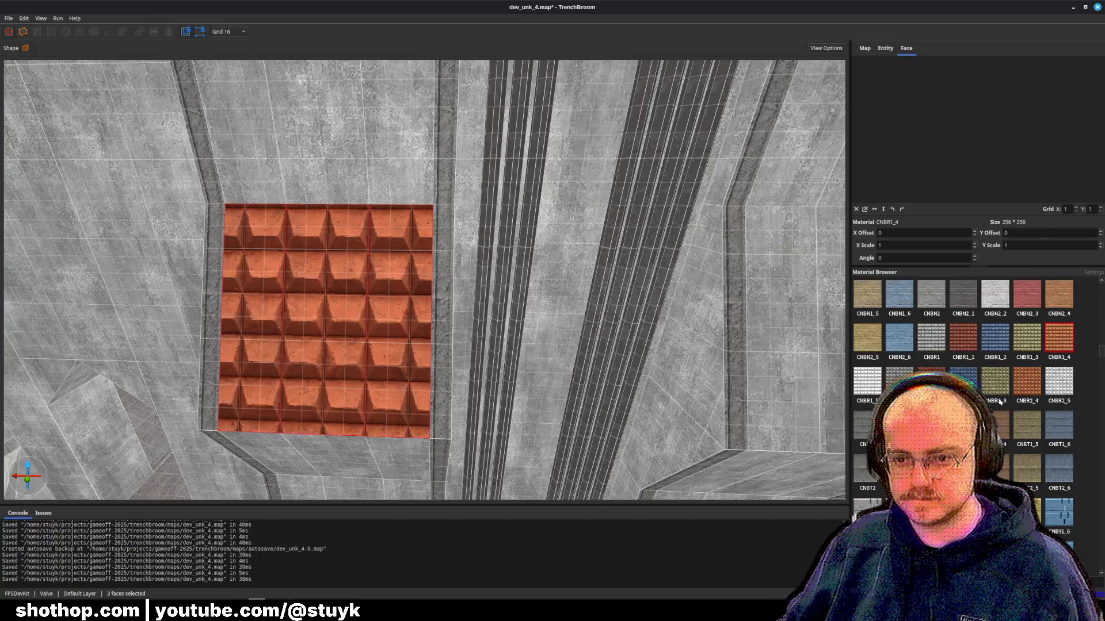
{"action": "scroll", "coordinate": [1000, 402], "scroll_direction": "up", "scroll_amount": 4}
- Try CNBN2_3, CNBN2_4 and CNBK9_4, then apply CNBK7_3 brick and deselect
{"action": "left_click", "coordinate": [1032, 450]}
{"action": "left_click", "coordinate": [1054, 455]}
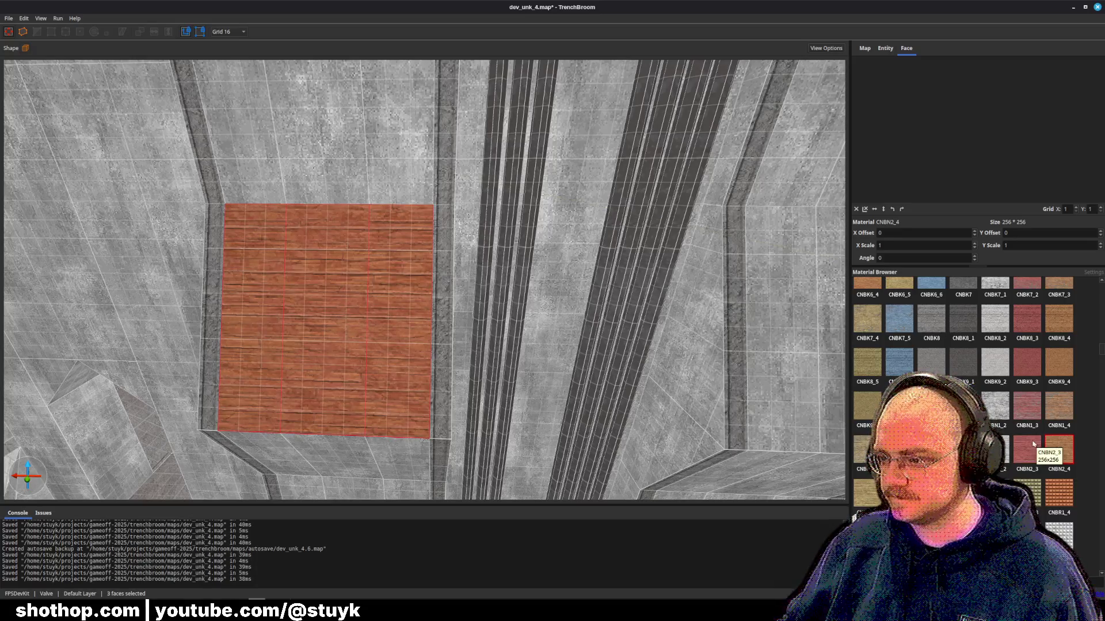
{"action": "left_click", "coordinate": [1058, 379]}
{"action": "scroll", "coordinate": [1046, 391], "scroll_direction": "up", "scroll_amount": 3}
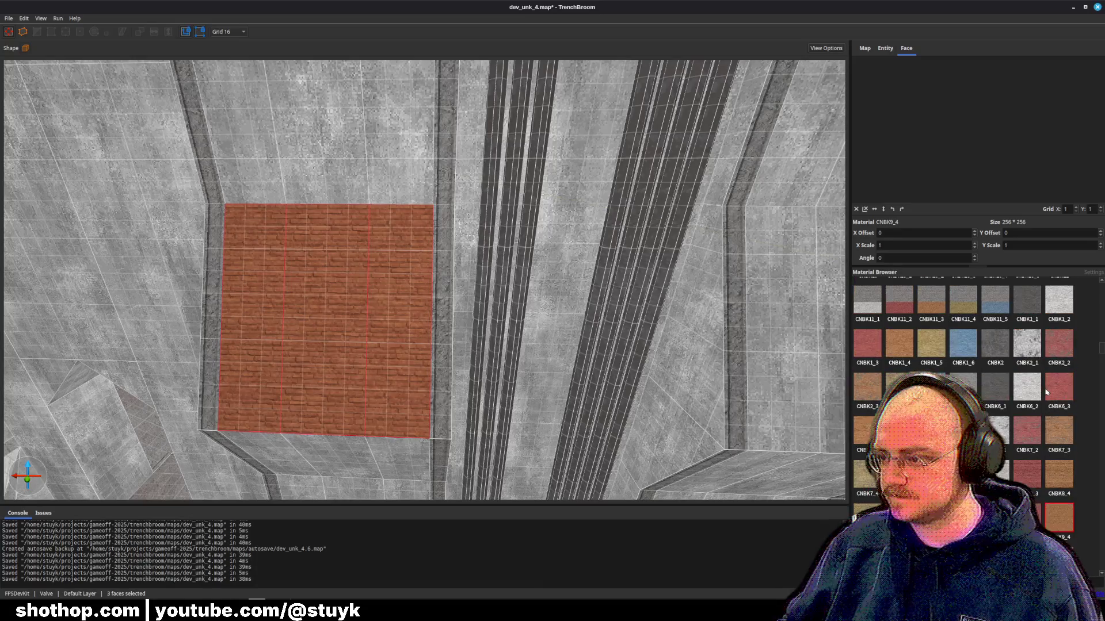
{"action": "left_click", "coordinate": [1059, 433]}
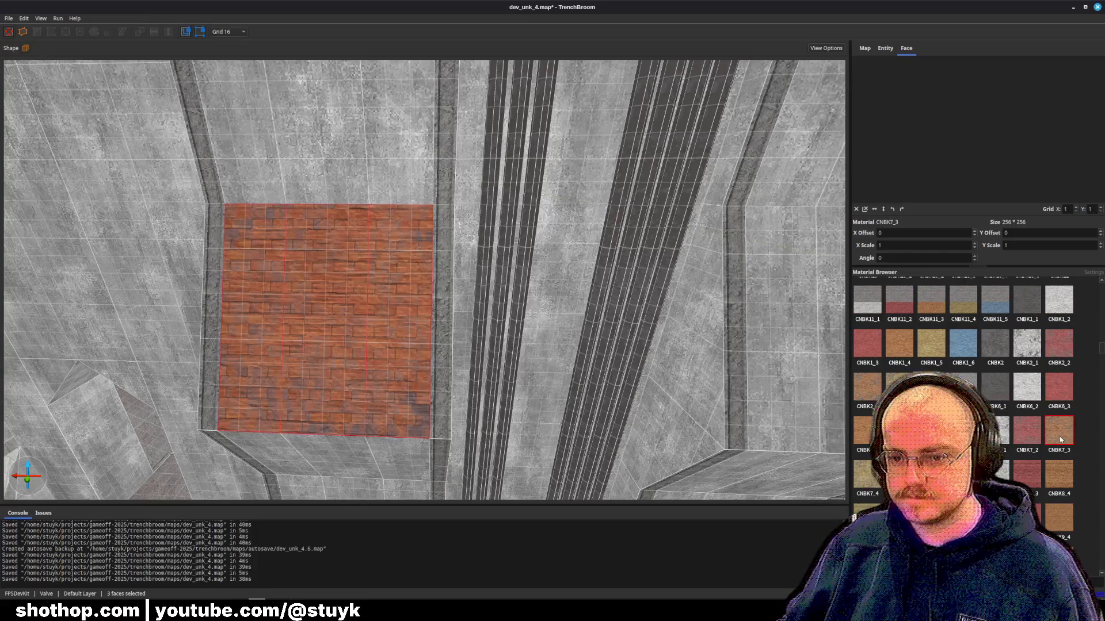
{"action": "key", "text": "Escape"}
{"action": "scroll", "coordinate": [590, 370], "scroll_direction": "down", "scroll_amount": 5}
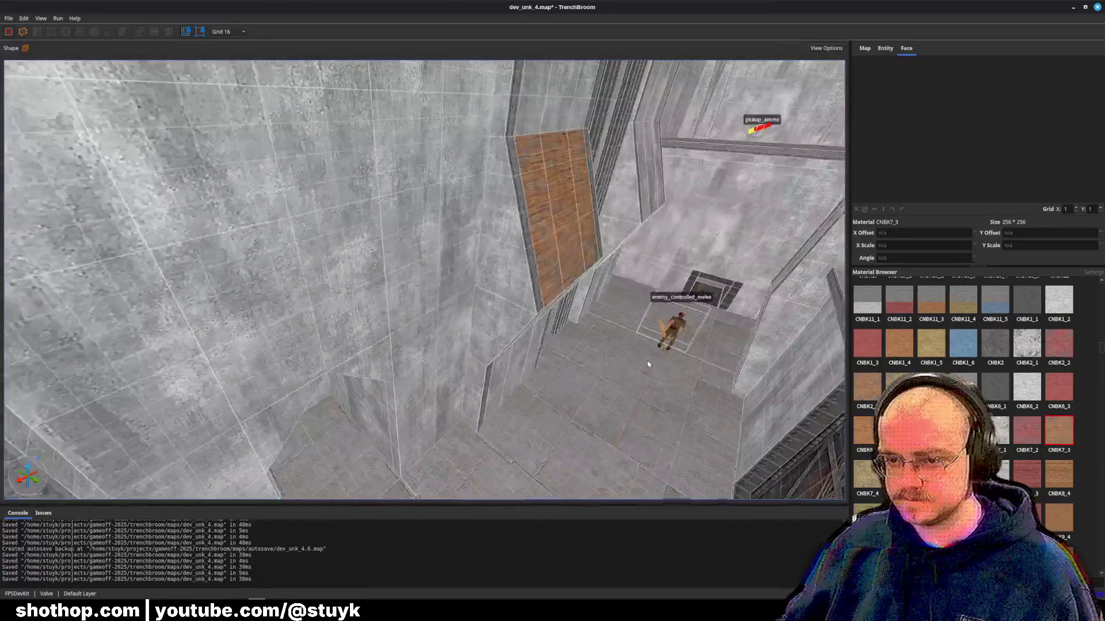
- Apply CNBK7_3 brick to six wall faces below the brick panel
{"action": "scroll", "coordinate": [649, 364], "scroll_direction": "down", "scroll_amount": 5}
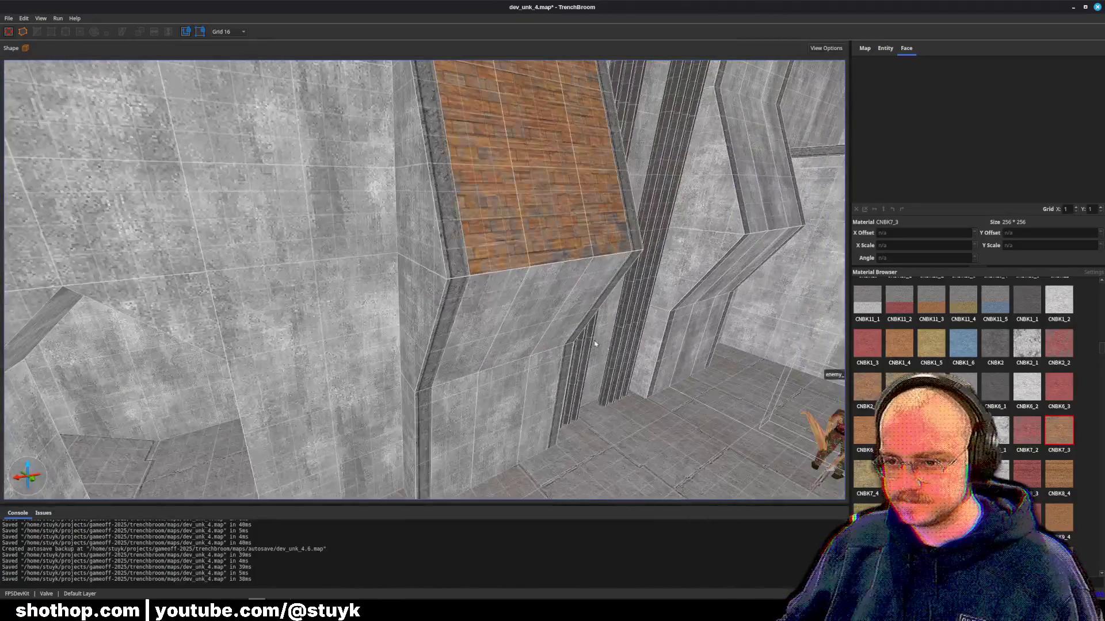
{"action": "left_click", "coordinate": [501, 403], "text": "shift"}
{"action": "left_click", "coordinate": [518, 323], "text": "ctrl+shift"}
{"action": "left_click", "coordinate": [455, 437], "text": "ctrl+shift"}
{"action": "left_click", "coordinate": [489, 322], "text": "ctrl+shift"}
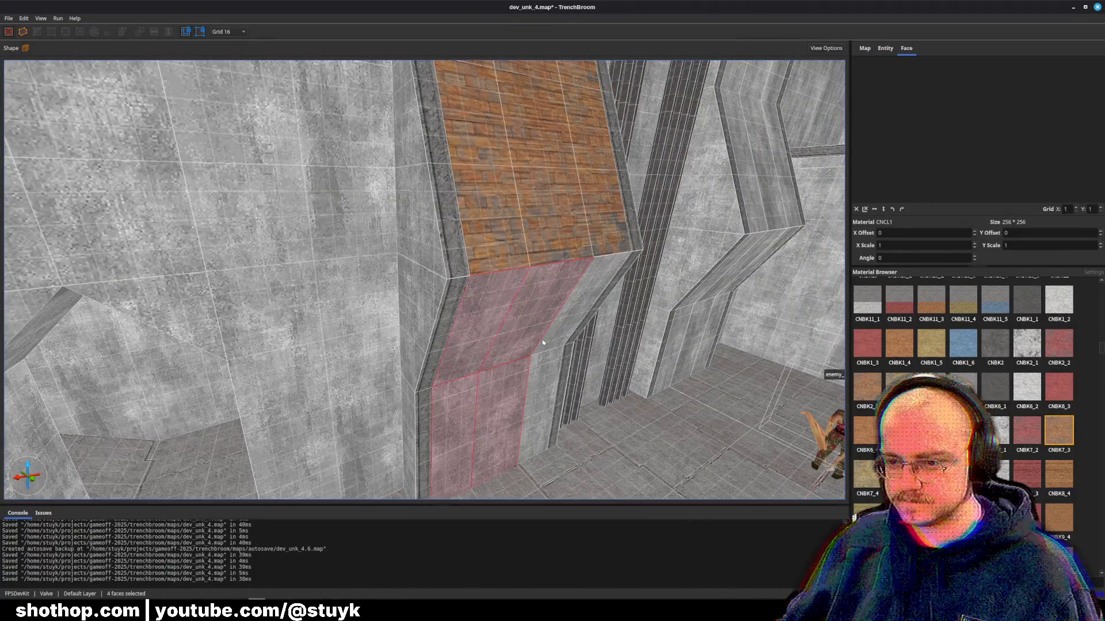
{"action": "left_click", "coordinate": [562, 331], "text": "ctrl+shift"}
{"action": "left_click", "coordinate": [541, 402], "text": "ctrl+shift"}
{"action": "left_click", "coordinate": [1054, 439]}
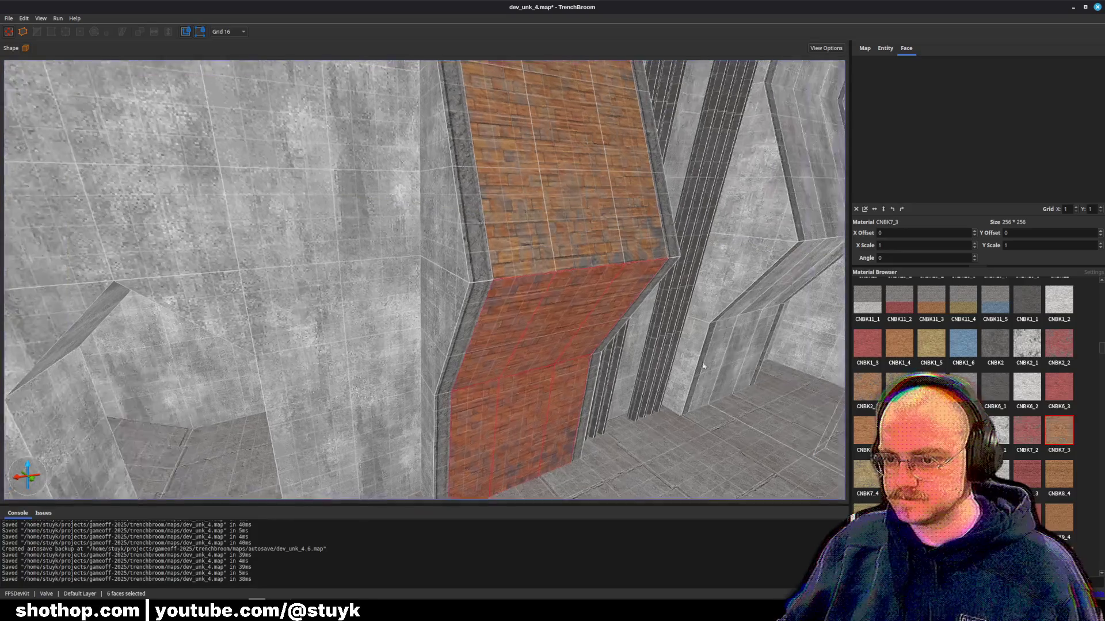
{"action": "key", "text": "Escape"}
- Paste CNBK7_3 brick onto three faces further down the strip, after briefly trying CNBK7_1
{"action": "key", "text": "s"}
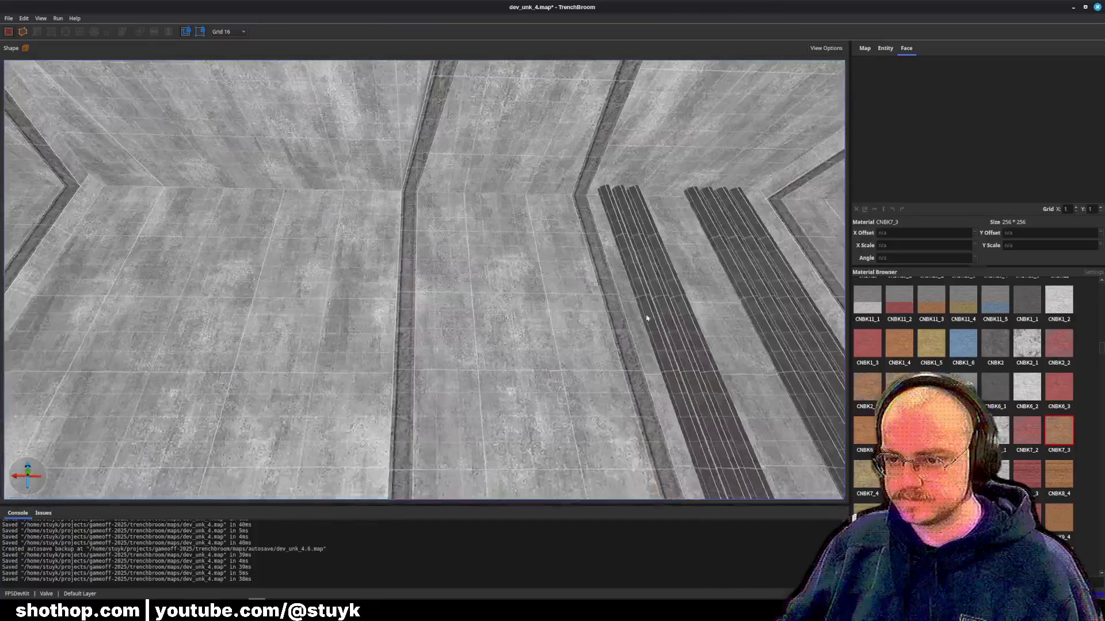
{"action": "left_click_drag", "start_coordinate": [647, 319], "coordinate": [647, 328]}
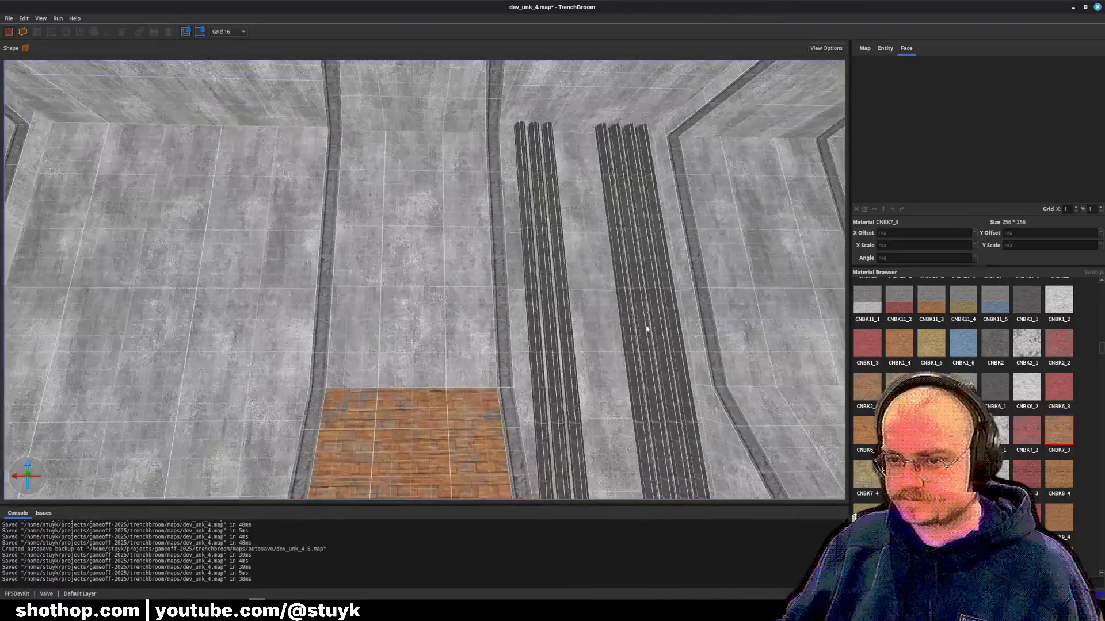
{"action": "left_click_drag", "start_coordinate": [344, 295], "coordinate": [469, 270]}
{"action": "key", "text": "ctrl+v"}
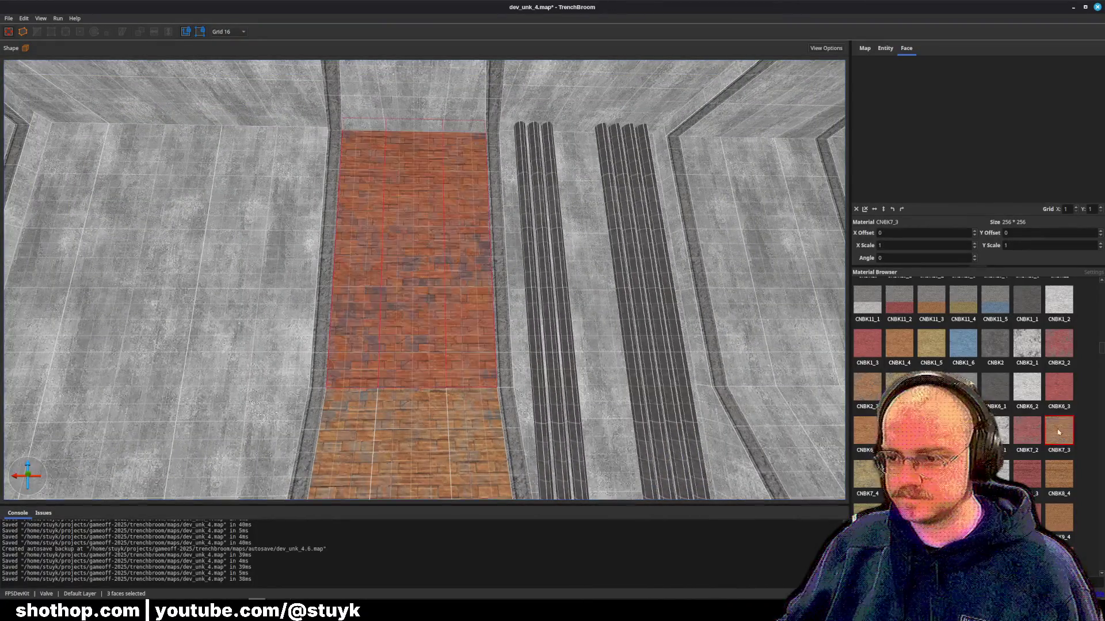
{"action": "left_click", "coordinate": [995, 430]}
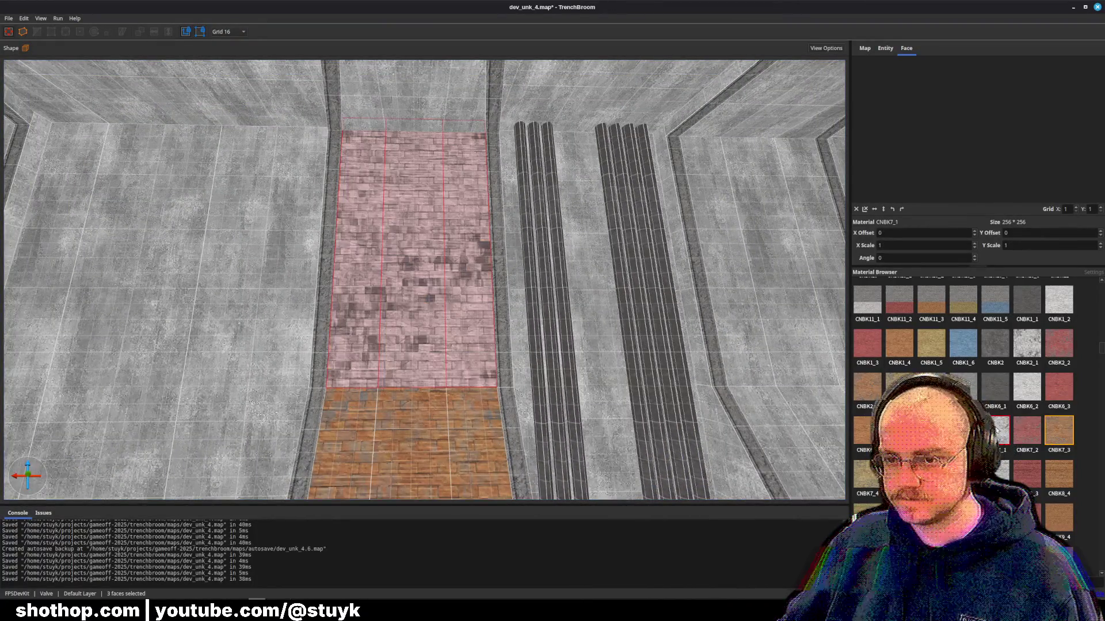
{"action": "left_click", "coordinate": [1064, 430]}
- Try CNBK1_4, CNBK1_3 and CNBK2_3 on those faces, keeping CNBK1_4
{"action": "scroll", "coordinate": [628, 335], "scroll_direction": "up", "scroll_amount": 2}
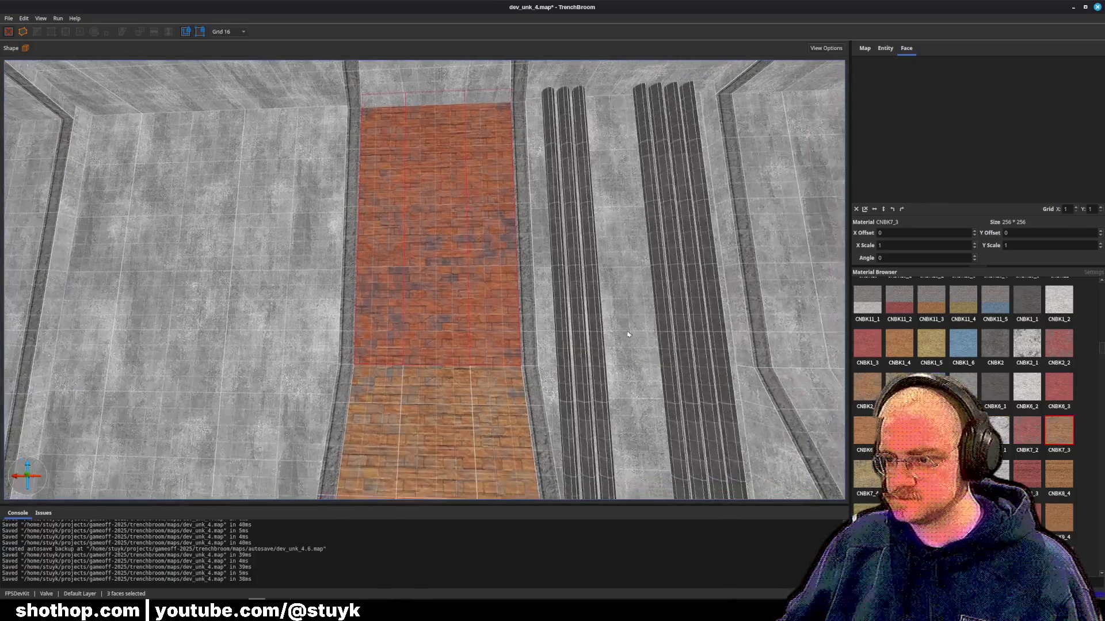
{"action": "left_click", "coordinate": [892, 347]}
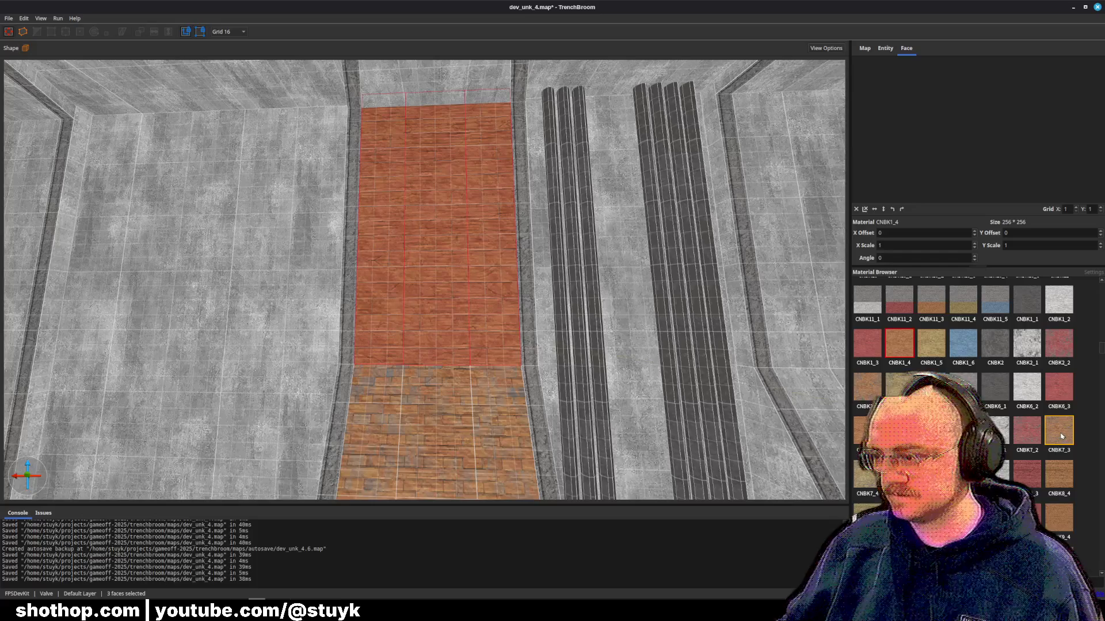
{"action": "left_click", "coordinate": [872, 345]}
{"action": "left_click", "coordinate": [871, 394]}
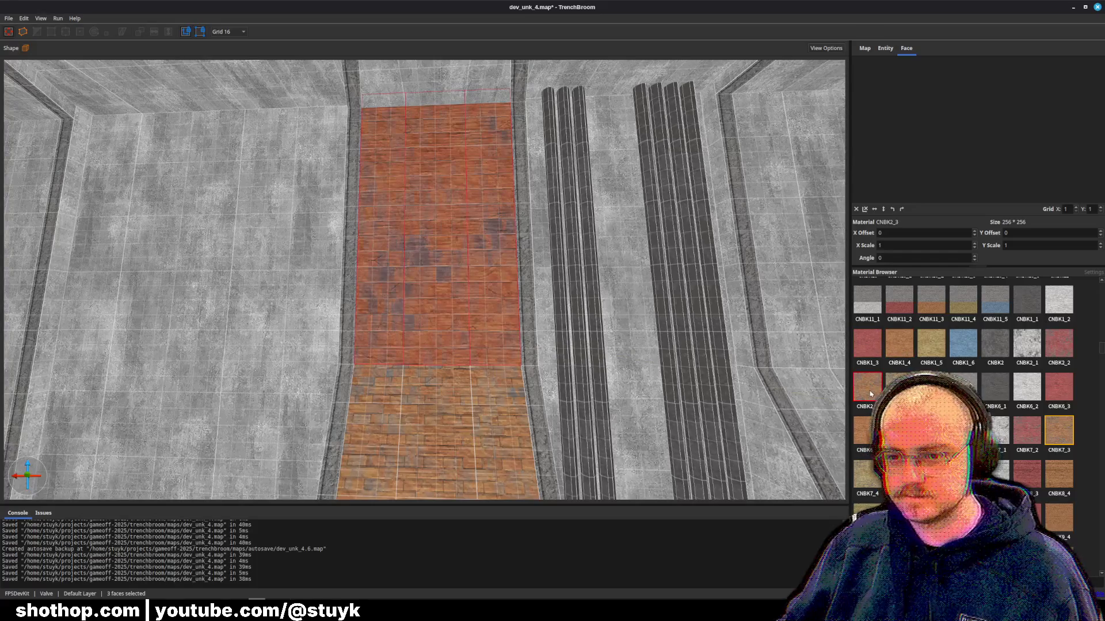
{"action": "key", "text": "ctrl+z"}
{"action": "key", "text": "ctrl+z"}
{"action": "scroll", "coordinate": [723, 328], "scroll_direction": "up", "scroll_amount": 3}
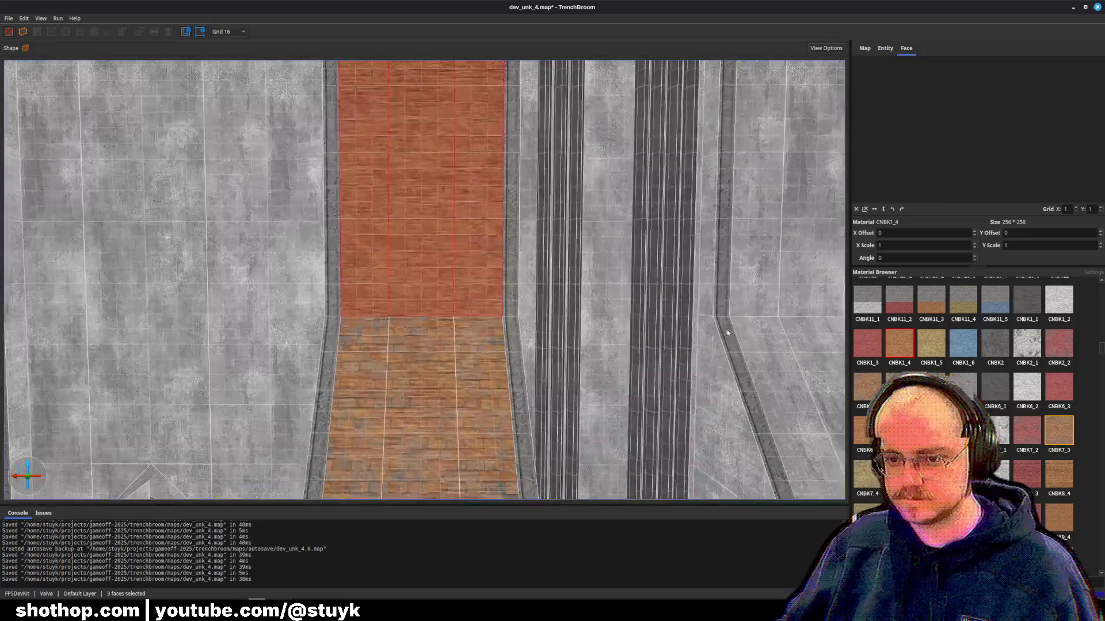
{"action": "scroll", "coordinate": [559, 307], "scroll_direction": "up", "scroll_amount": 2}
{"action": "scroll", "coordinate": [559, 306], "scroll_direction": "down", "scroll_amount": 3}
- Select the nine red brick faces of the strip and switch them to CNBK1_4
{"action": "left_click", "coordinate": [411, 316], "text": "shift"}
{"action": "left_click", "coordinate": [466, 322], "text": "ctrl+shift"}
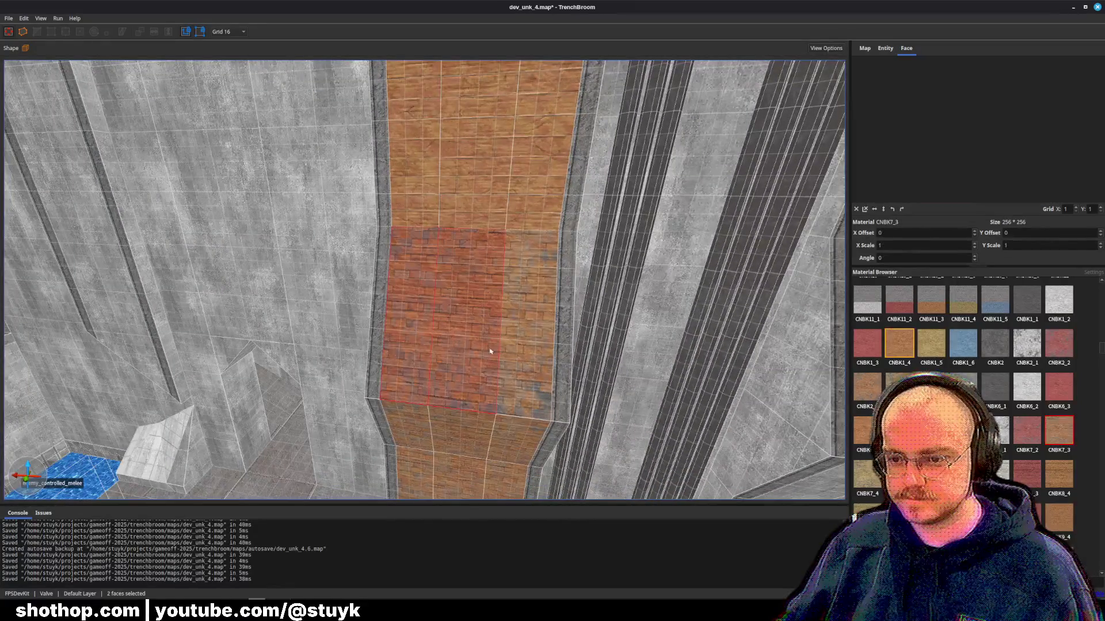
{"action": "left_click", "coordinate": [526, 322], "text": "ctrl+shift"}
{"action": "left_click", "coordinate": [424, 424], "text": "ctrl+shift"}
{"action": "left_click", "coordinate": [467, 442], "text": "ctrl+shift"}
{"action": "left_click", "coordinate": [500, 444], "text": "ctrl+shift"}
{"action": "scroll", "coordinate": [500, 443], "scroll_direction": "down", "scroll_amount": 3}
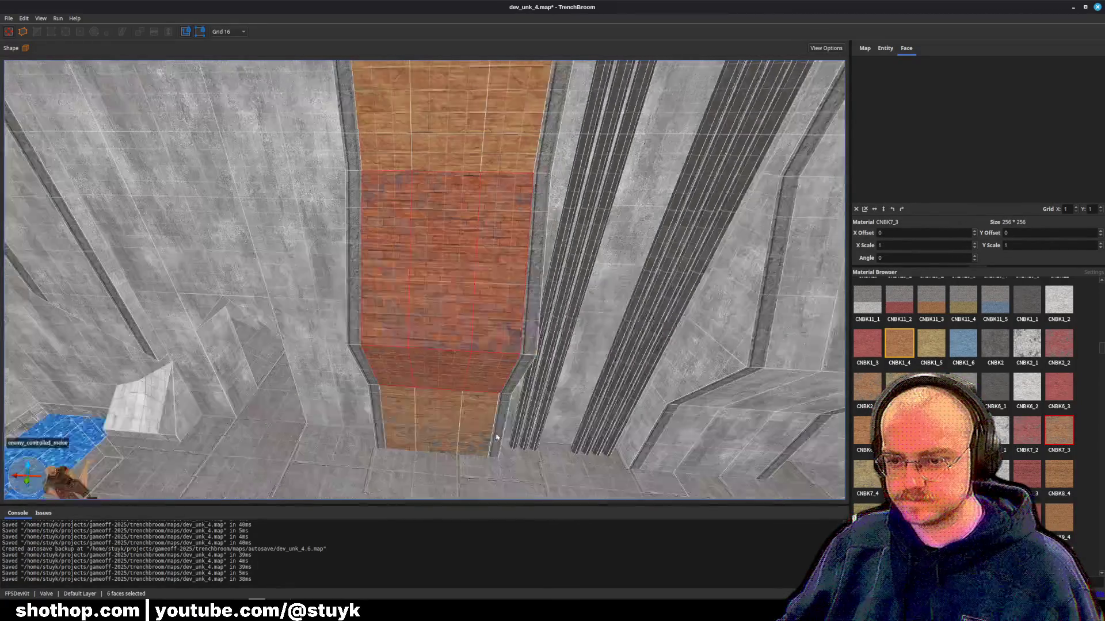
{"action": "left_click", "coordinate": [391, 380], "text": "ctrl+shift"}
{"action": "left_click", "coordinate": [432, 381], "text": "ctrl+shift"}
{"action": "left_click", "coordinate": [469, 384], "text": "ctrl+shift"}
{"action": "left_click", "coordinate": [892, 367]}
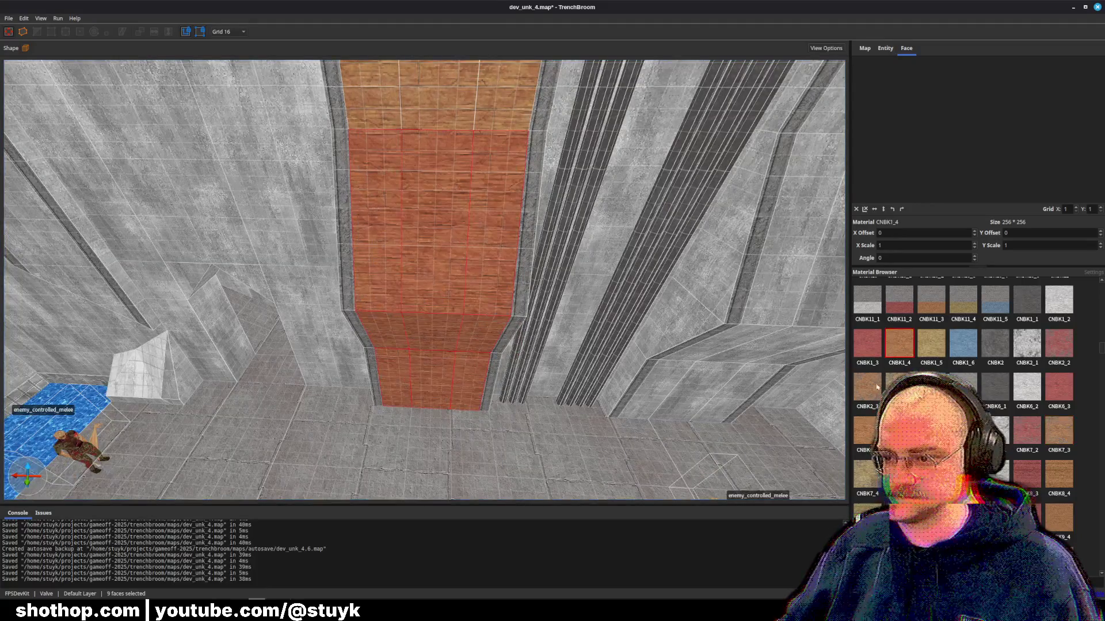
{"action": "key", "text": "Escape"}
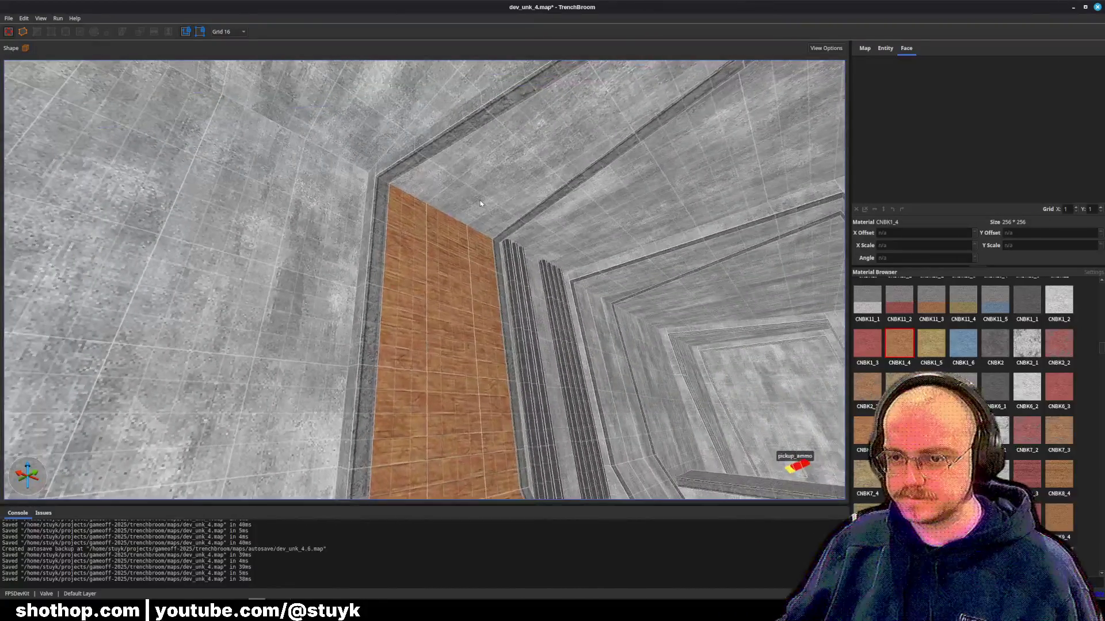
- Apply CNBK1_4 to a ceiling face and the pillar column faces, then save the map
{"action": "left_click", "coordinate": [539, 214]}
{"action": "left_click", "coordinate": [905, 354]}
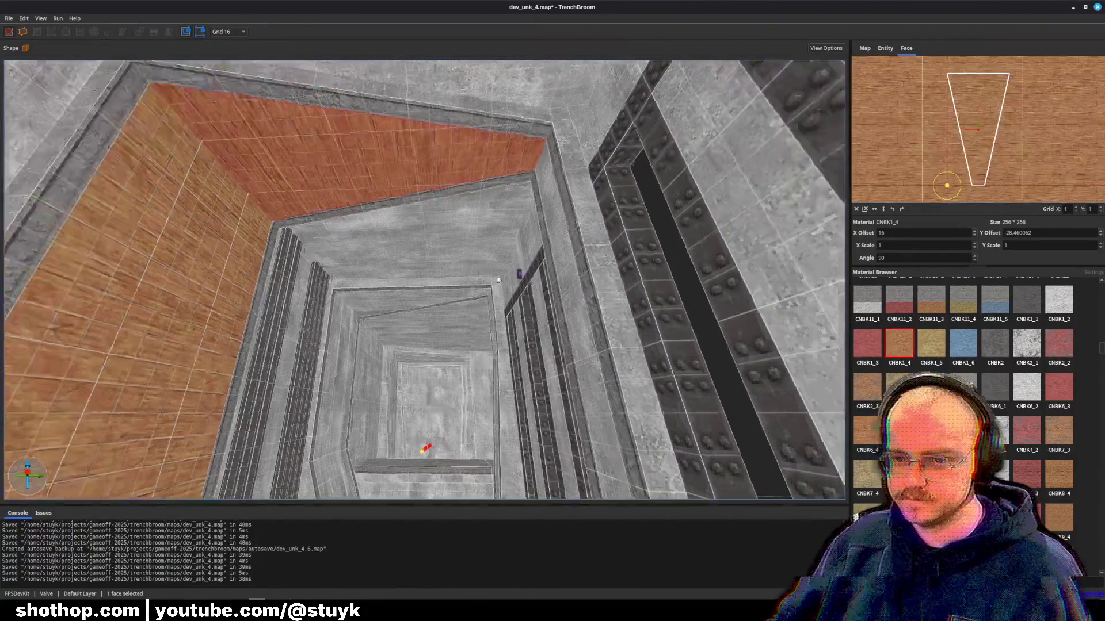
{"action": "key", "text": "Escape"}
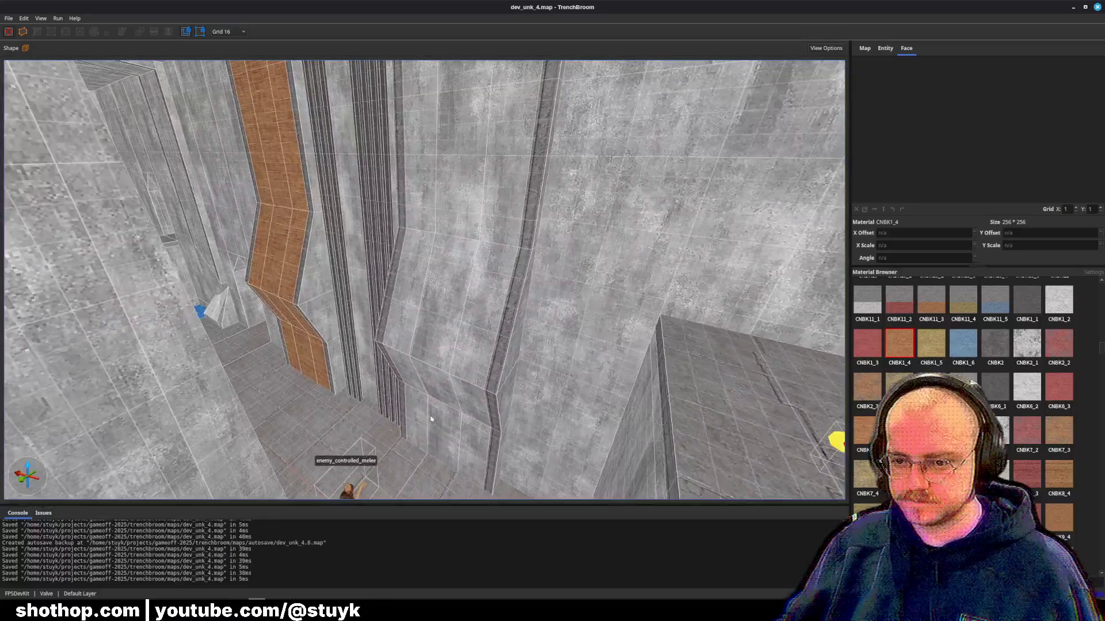
{"action": "double_click", "coordinate": [431, 419], "text": "shift"}
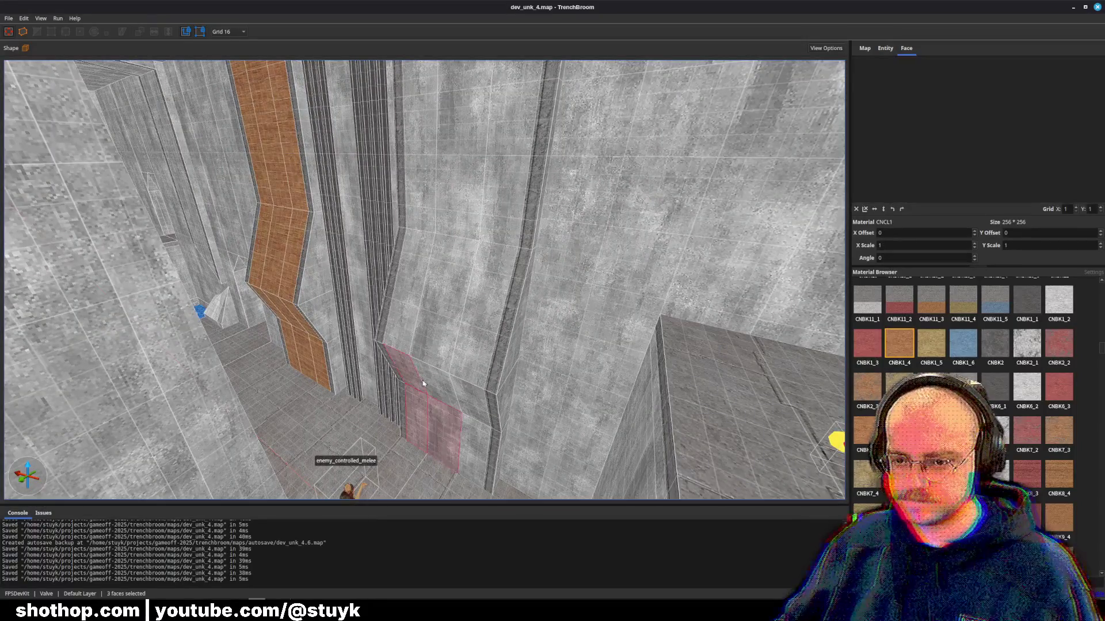
{"action": "left_click", "coordinate": [424, 247], "text": "ctrl+shift"}
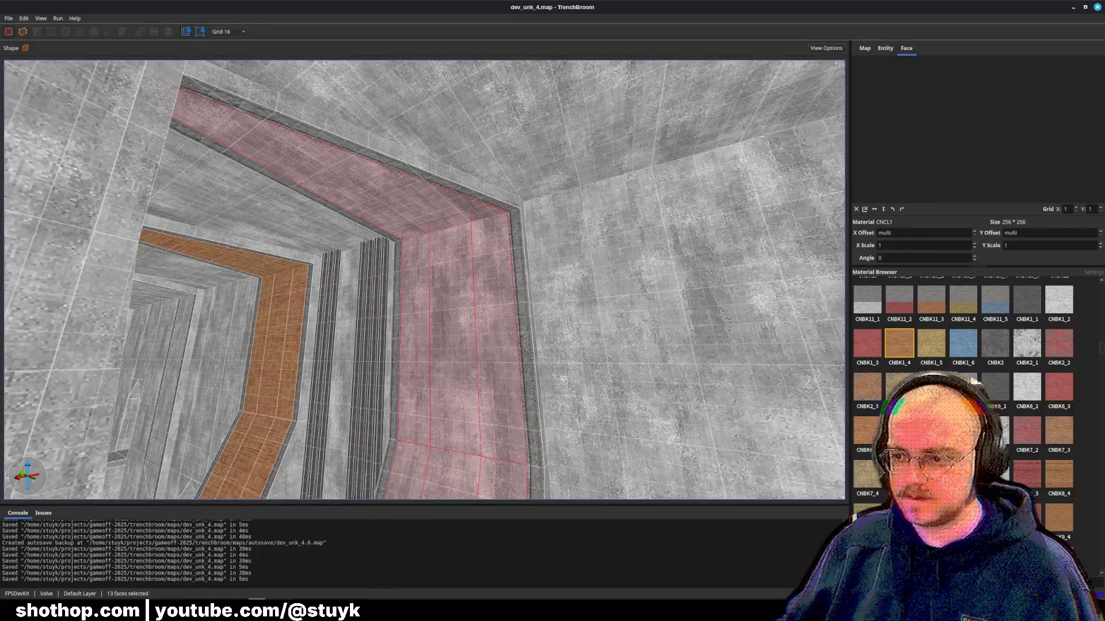
{"action": "left_click", "coordinate": [899, 344]}
{"action": "key", "text": "Escape"}
{"action": "key", "text": "ctrl+s"}
- Give the doorway's side strip and ceiling strip CNBK1_4 tile and save again
{"action": "scroll", "coordinate": [580, 325], "scroll_direction": "down", "scroll_amount": 10}
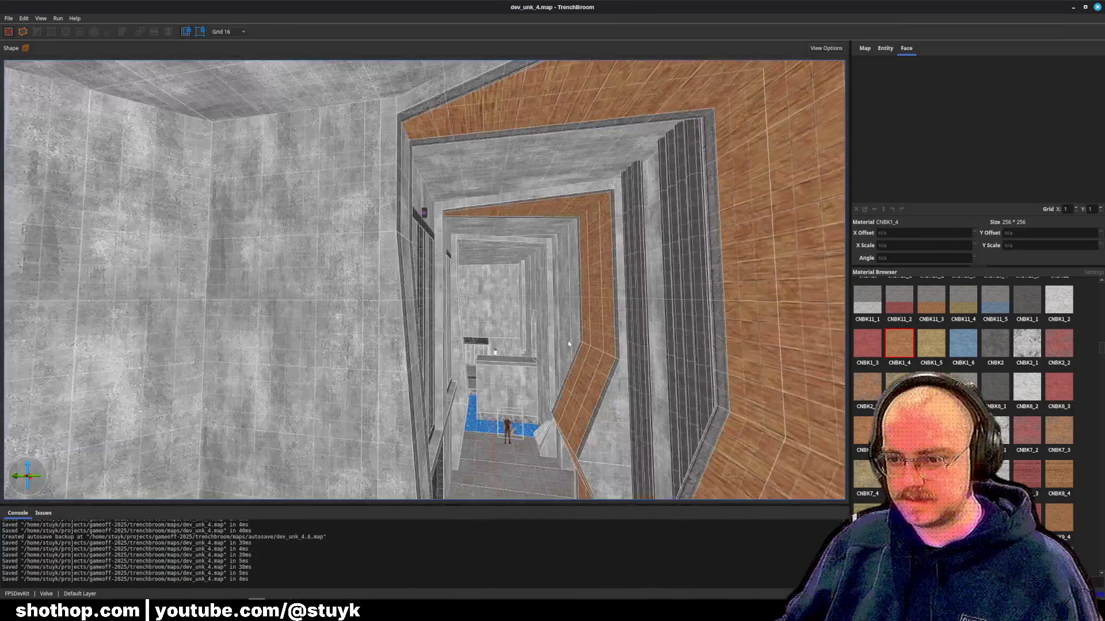
{"action": "scroll", "coordinate": [500, 311], "scroll_direction": "up", "scroll_amount": 5}
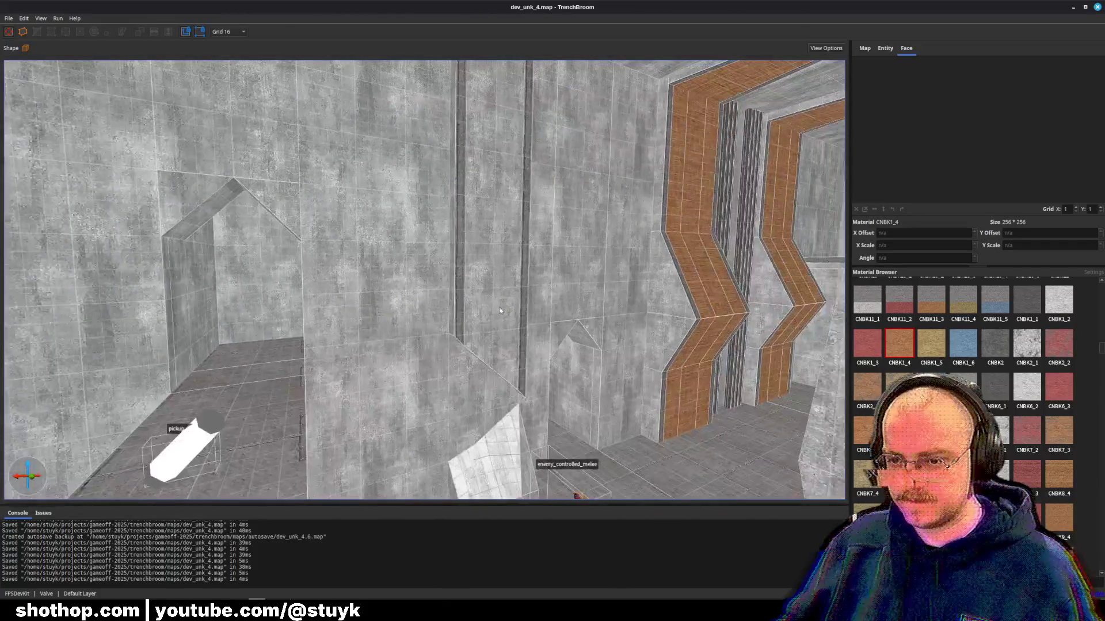
{"action": "left_click", "coordinate": [500, 311], "text": "shift"}
{"action": "scroll", "coordinate": [613, 285], "scroll_direction": "down", "scroll_amount": 3}
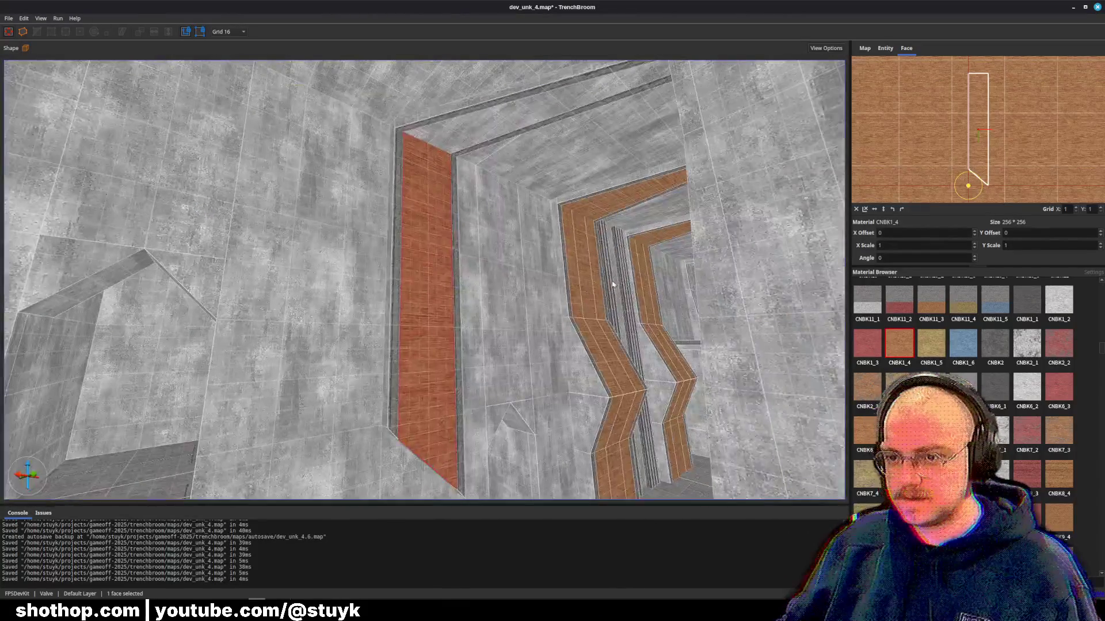
{"action": "left_click", "coordinate": [460, 150], "text": "ctrl+shift"}
{"action": "left_click", "coordinate": [900, 355]}
{"action": "scroll", "coordinate": [661, 328], "scroll_direction": "down", "scroll_amount": 5}
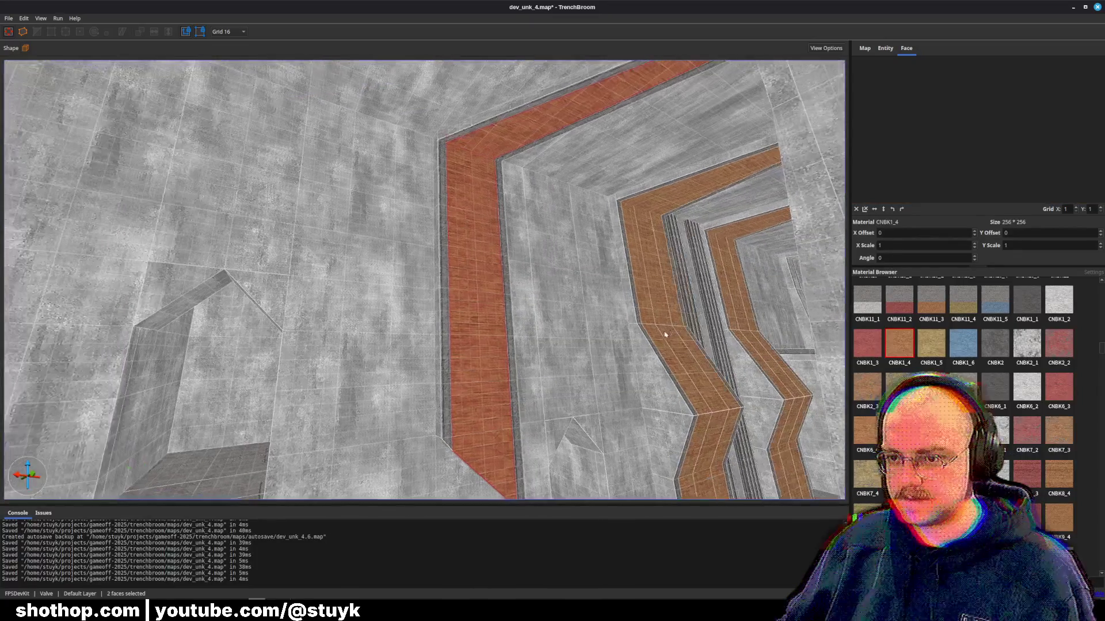
{"action": "key", "text": "Escape"}
{"action": "key", "text": "ctrl+s"}
{"action": "scroll", "coordinate": [630, 347], "scroll_direction": "down", "scroll_amount": 5}
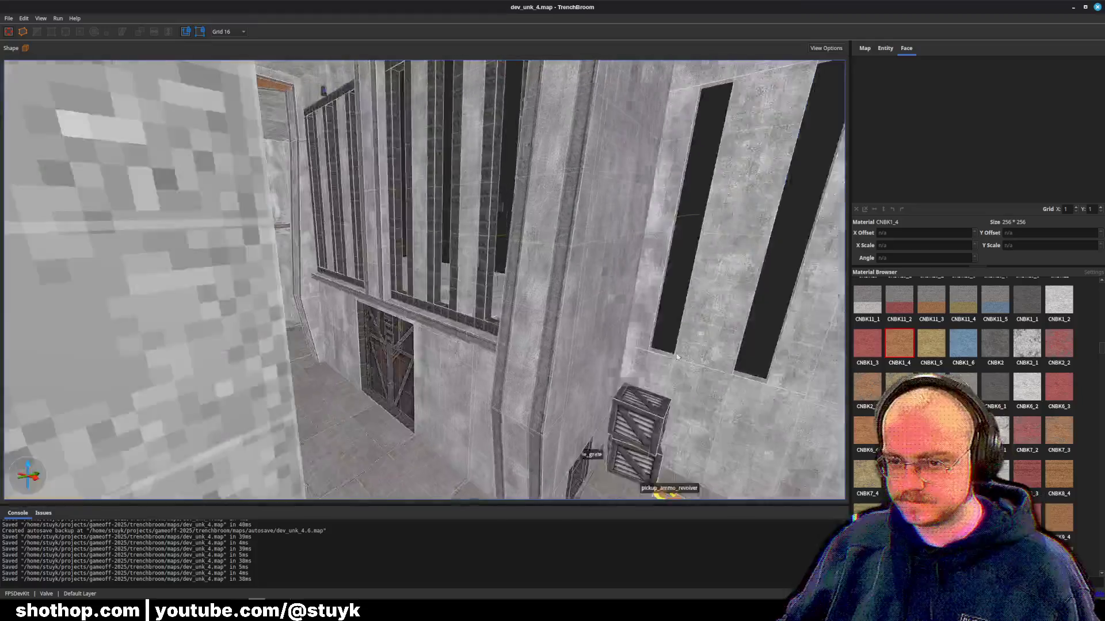
{"action": "left_click_drag", "start_coordinate": [677, 358], "coordinate": [650, 318]}
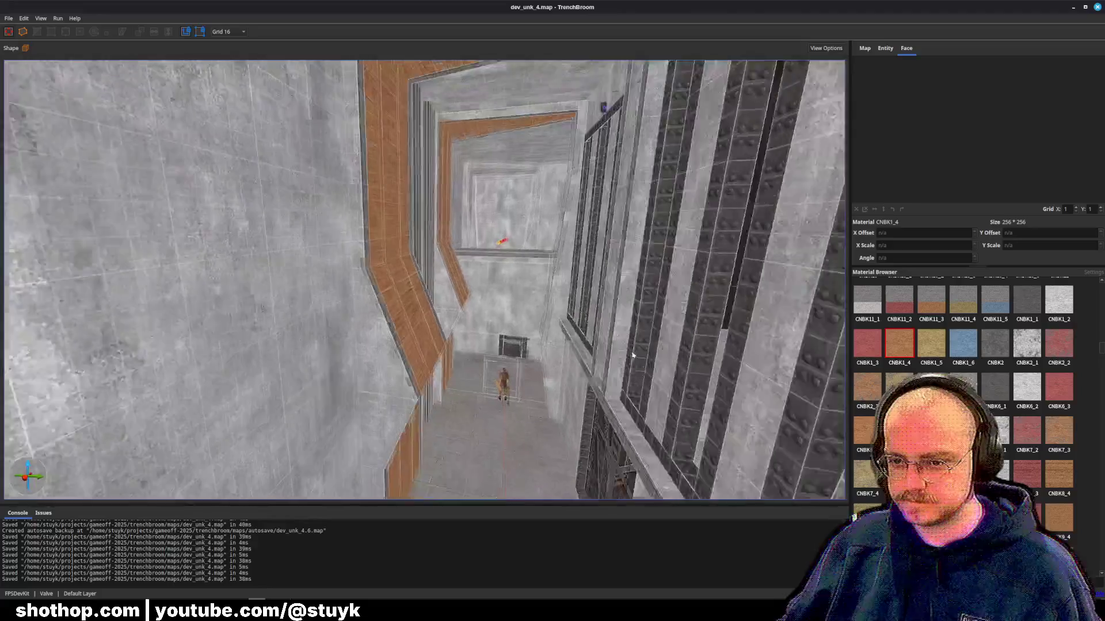
- Undo the brick retexturing so the upper and lower shaft wall strips return to concrete
{"action": "key", "text": "ctrl+z"}
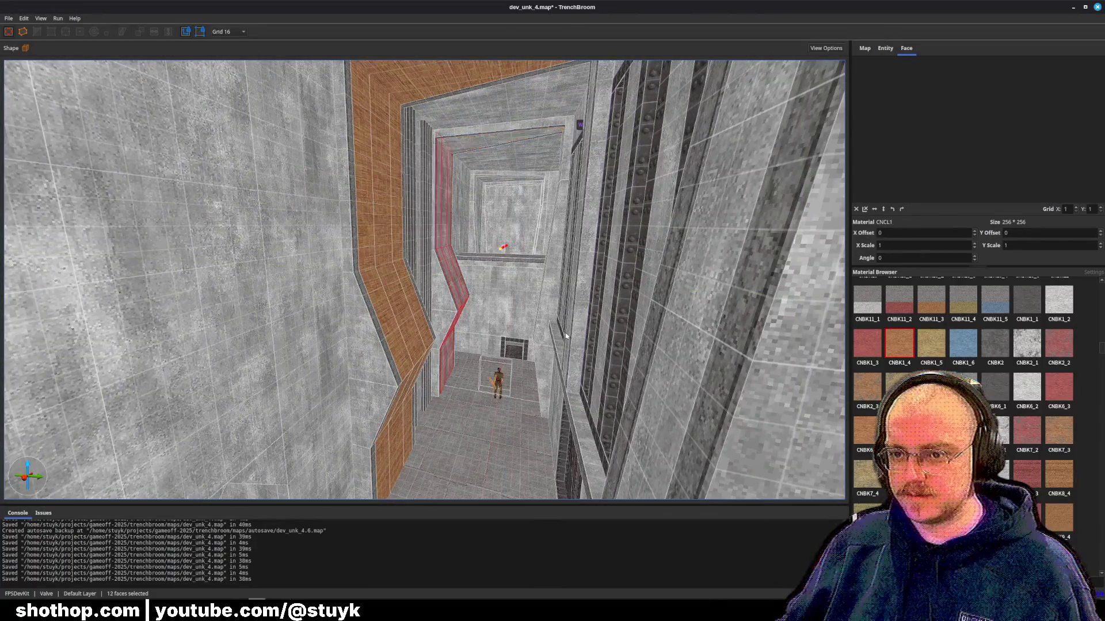
{"action": "key", "text": "ctrl+z"}
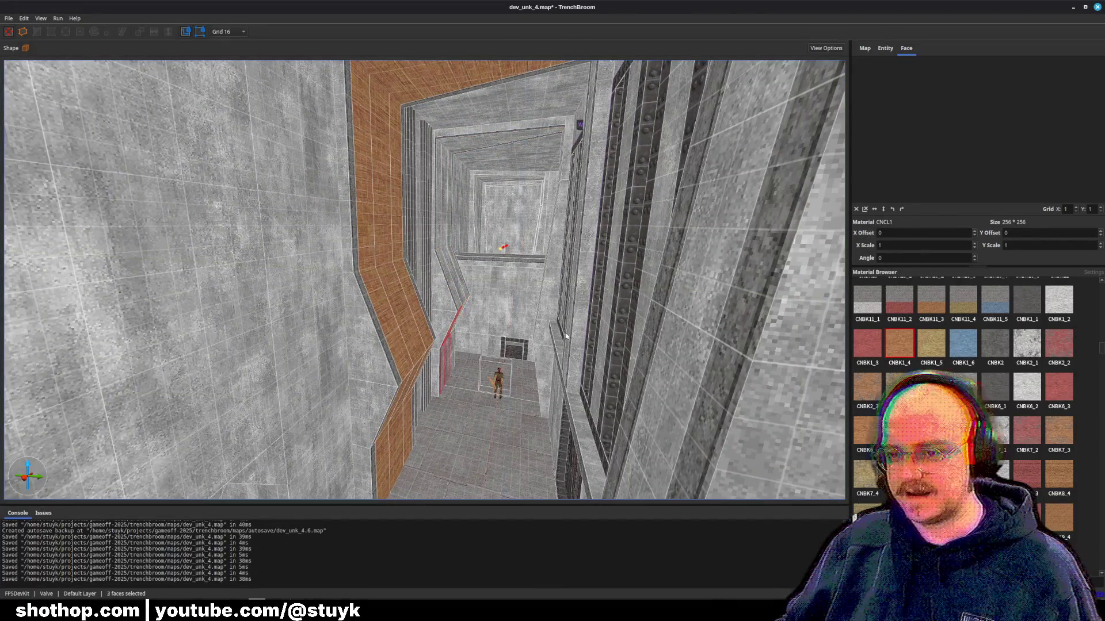
{"action": "key", "text": "ctrl+z"}
{"action": "key", "text": "ctrl+z"}
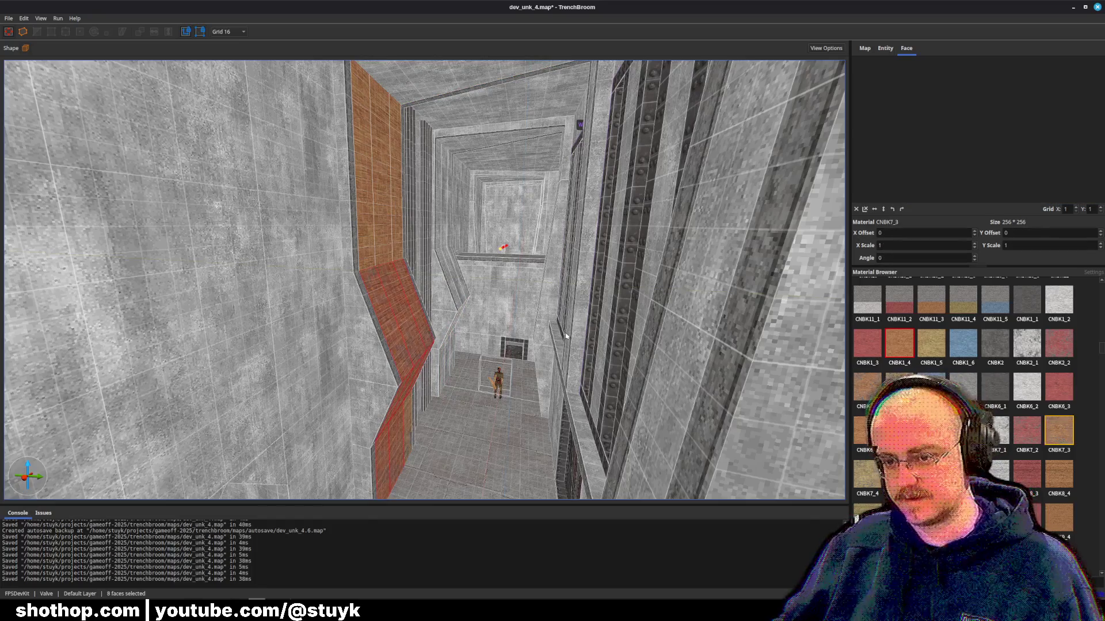
{"action": "key", "text": "ctrl+z"}
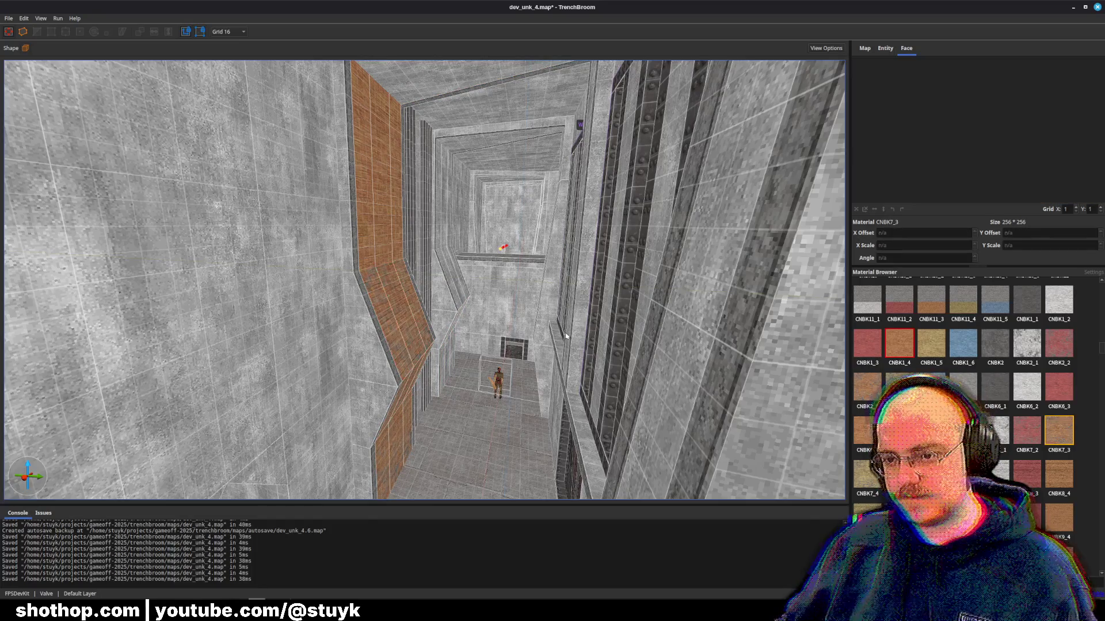
{"action": "key", "text": "ctrl+z"}
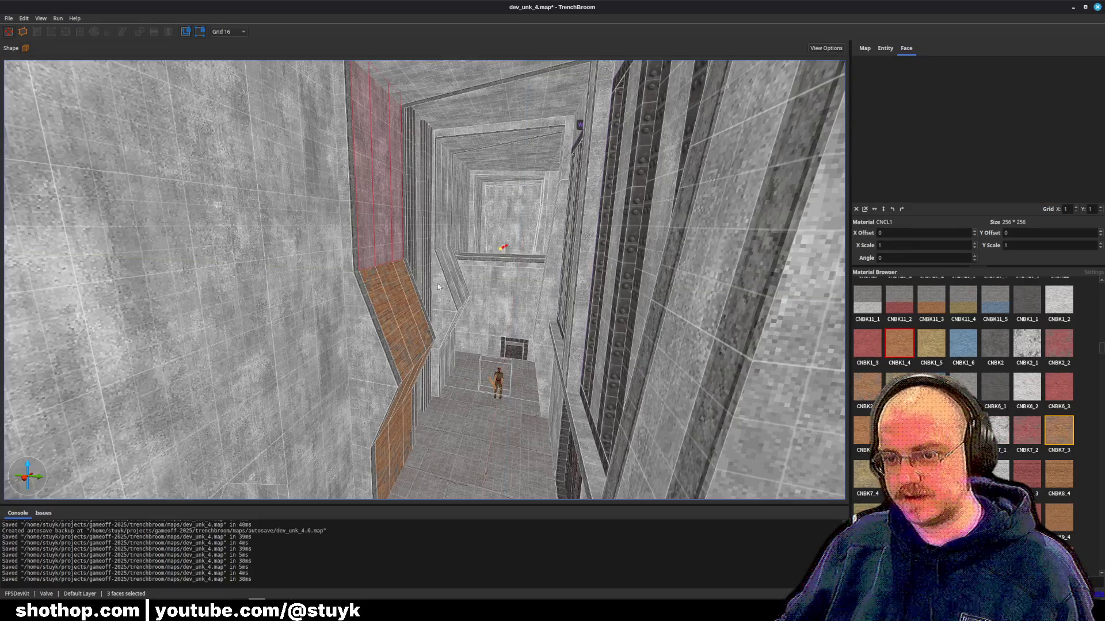
{"action": "key", "text": "ctrl+z"}
{"action": "key", "text": "ctrl+z"}
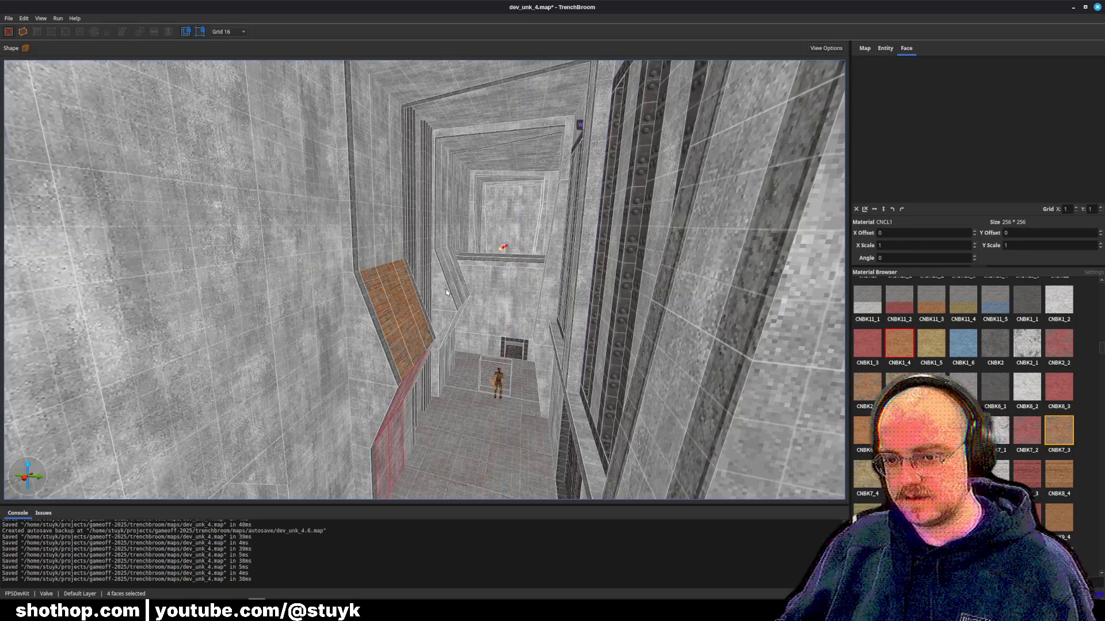
{"action": "key", "text": "ctrl+z"}
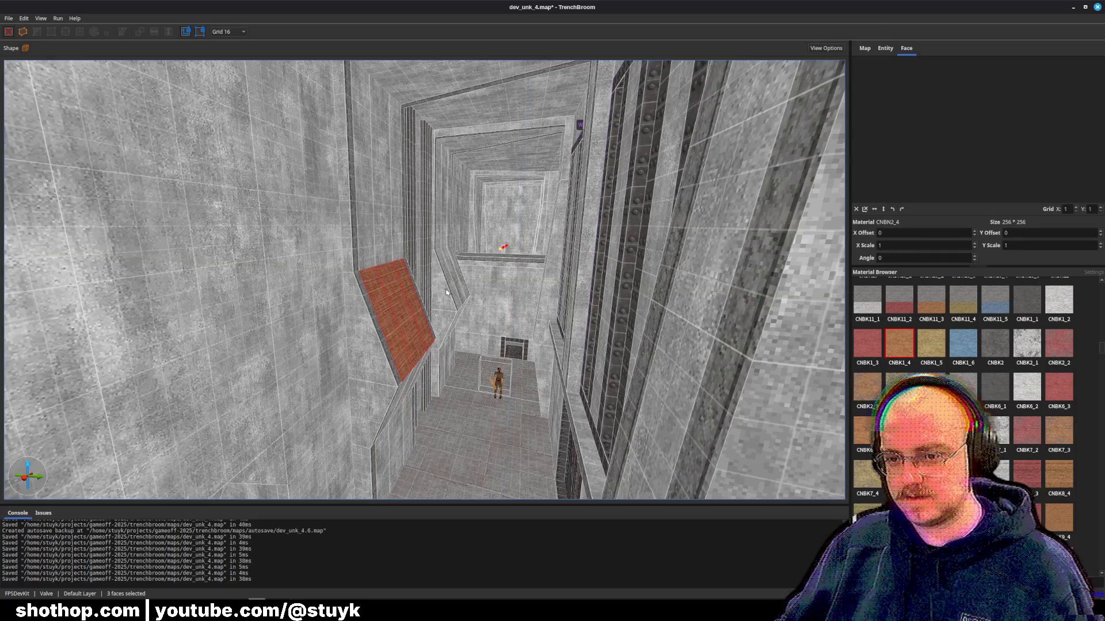
{"action": "scroll", "coordinate": [410, 321], "scroll_direction": "up", "scroll_amount": 5}
{"action": "key", "text": "ctrl+z"}
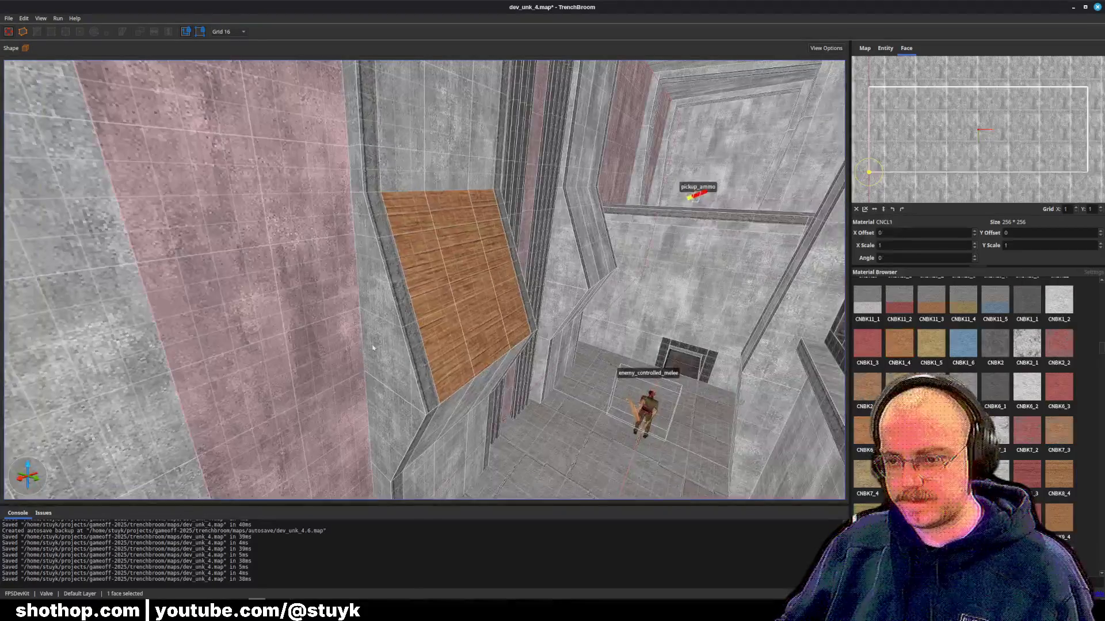
- Turn the two remaining wood strips to CNCL1 concrete and select the central wall panel brush
{"action": "left_click", "coordinate": [442, 336], "text": "alt"}
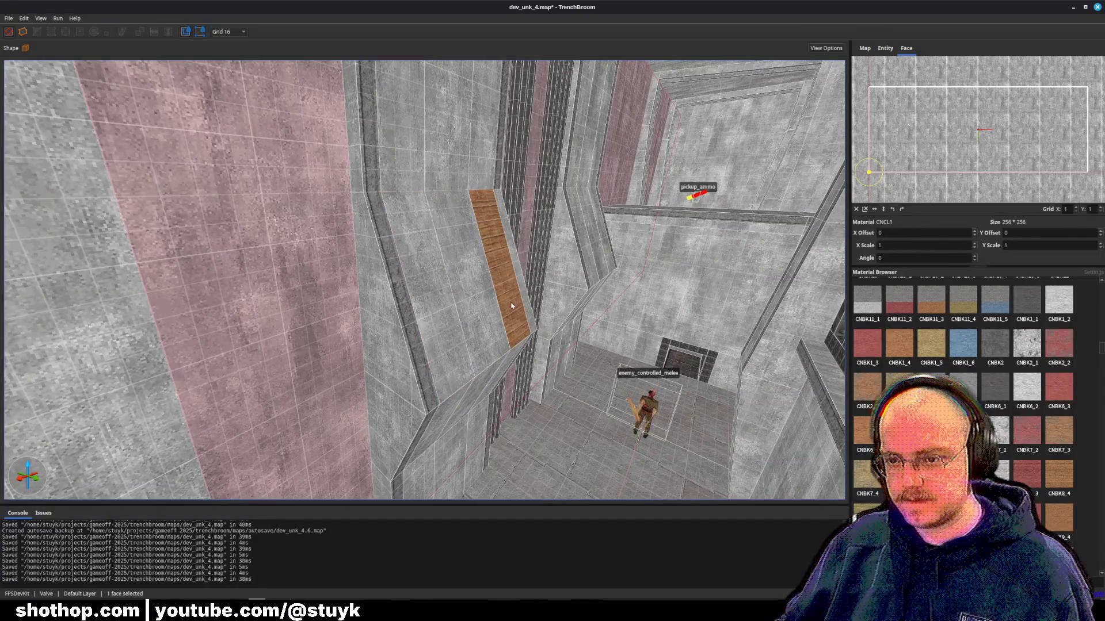
{"action": "left_click", "coordinate": [506, 304], "text": "alt"}
{"action": "key", "text": "Escape"}
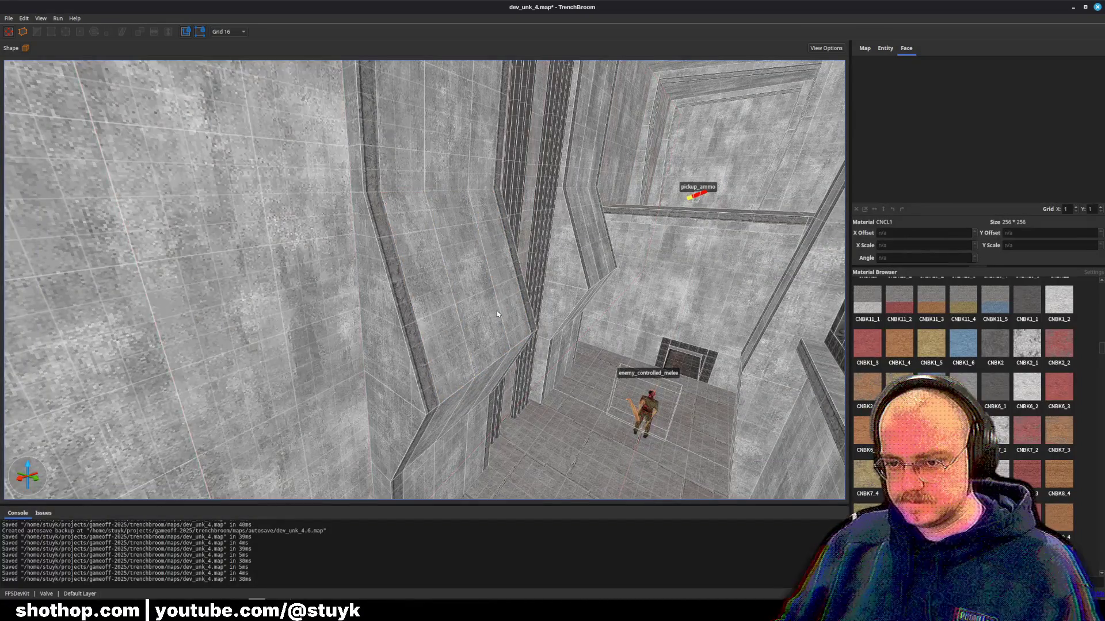
{"action": "left_click", "coordinate": [389, 330]}
- Clip the selected panel brushes along the bottom edge to split off thin strips
{"action": "left_click", "coordinate": [351, 339], "text": "ctrl"}
{"action": "left_click", "coordinate": [525, 347], "text": "ctrl"}
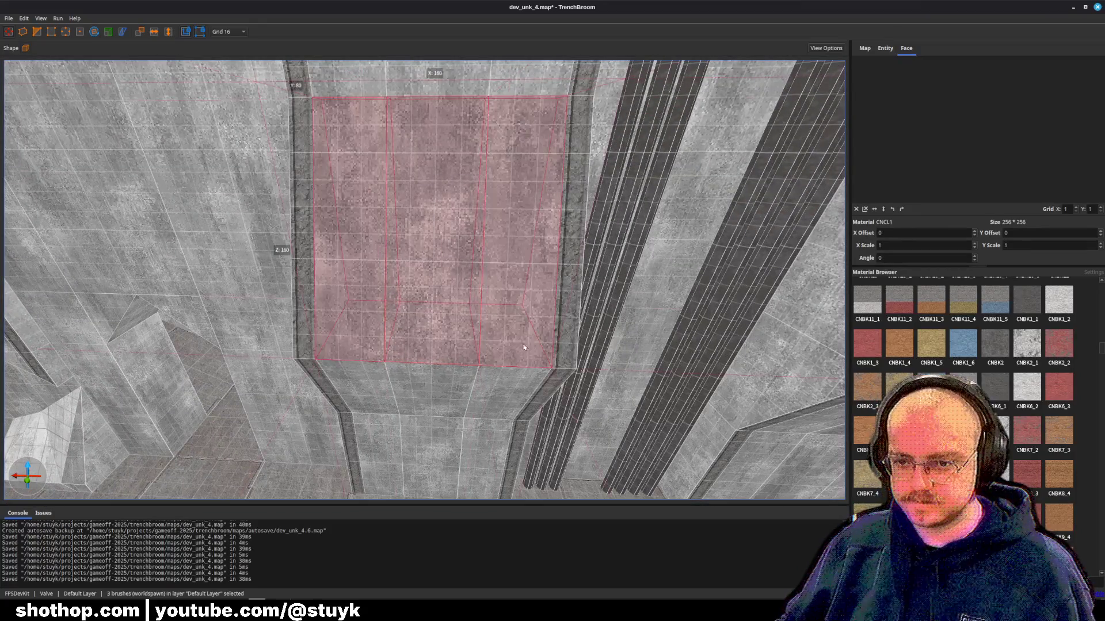
{"action": "key", "text": "c"}
{"action": "left_click", "coordinate": [338, 336]}
{"action": "left_click", "coordinate": [456, 339]}
{"action": "key", "text": "Return"}
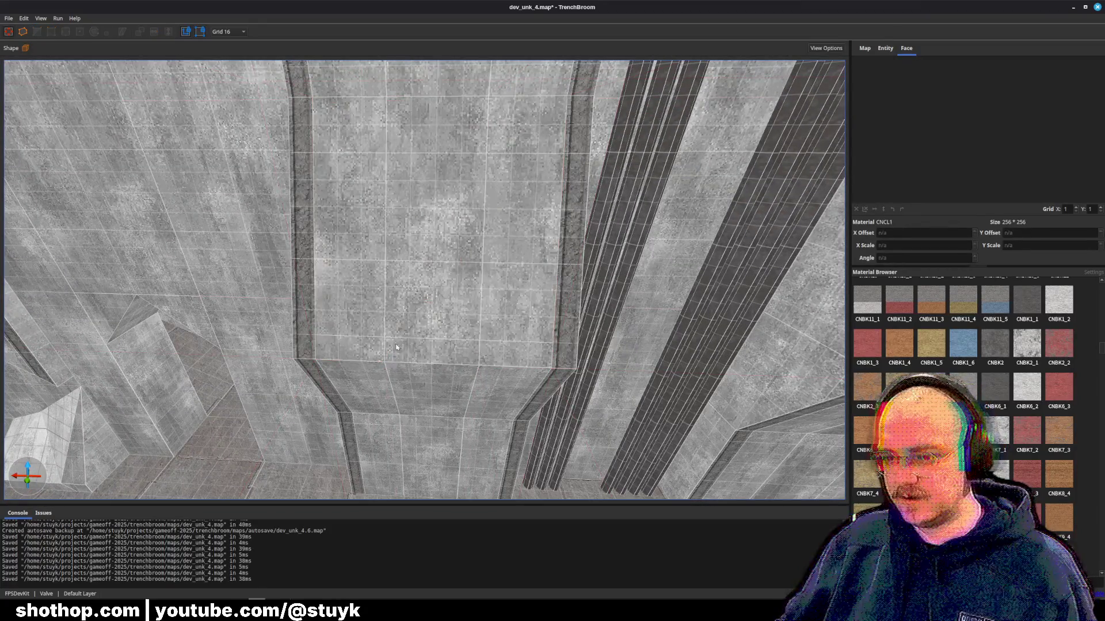
- Try CNBK2_3 on the three bottom strip faces, then undo it
{"action": "left_click", "coordinate": [343, 352], "text": "shift"}
{"action": "left_click", "coordinate": [435, 353], "text": "ctrl+shift"}
{"action": "left_click", "coordinate": [506, 353], "text": "ctrl+shift"}
{"action": "left_click", "coordinate": [866, 385]}
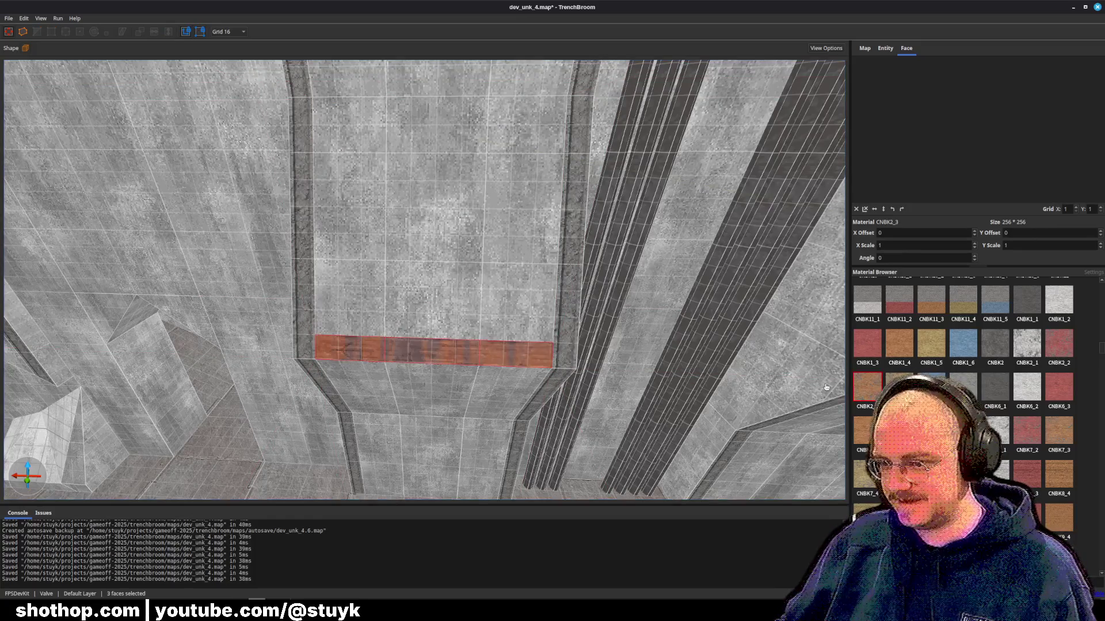
{"action": "key", "text": "s"}
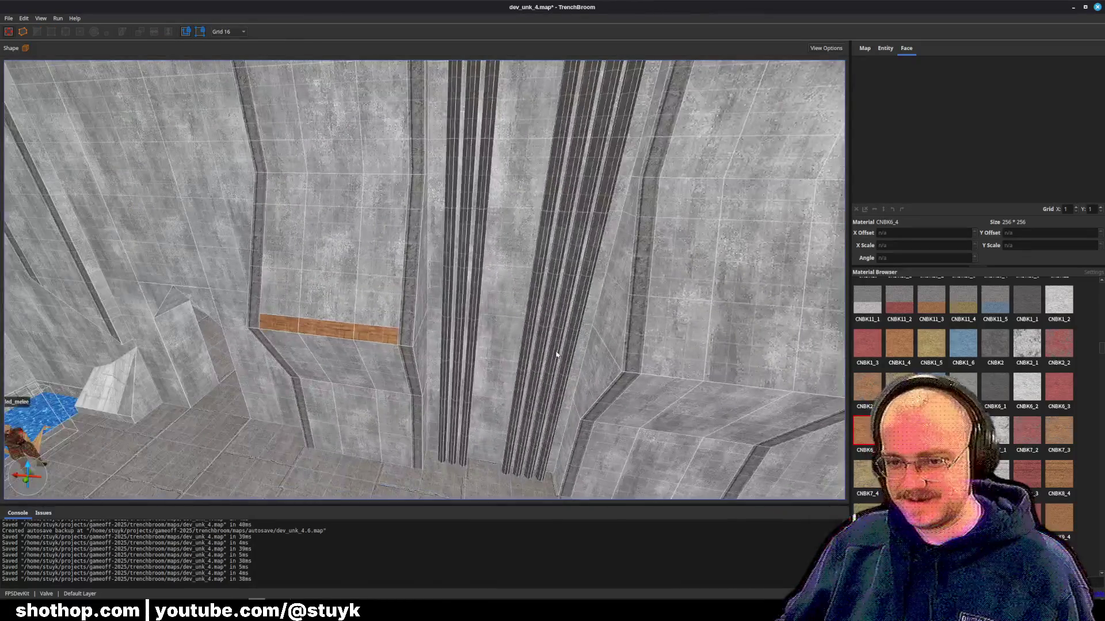
{"action": "key", "text": "ctrl+z"}
- Square the view on the bottom strip and pick a riveted metal face as source
{"action": "key", "text": "w"}
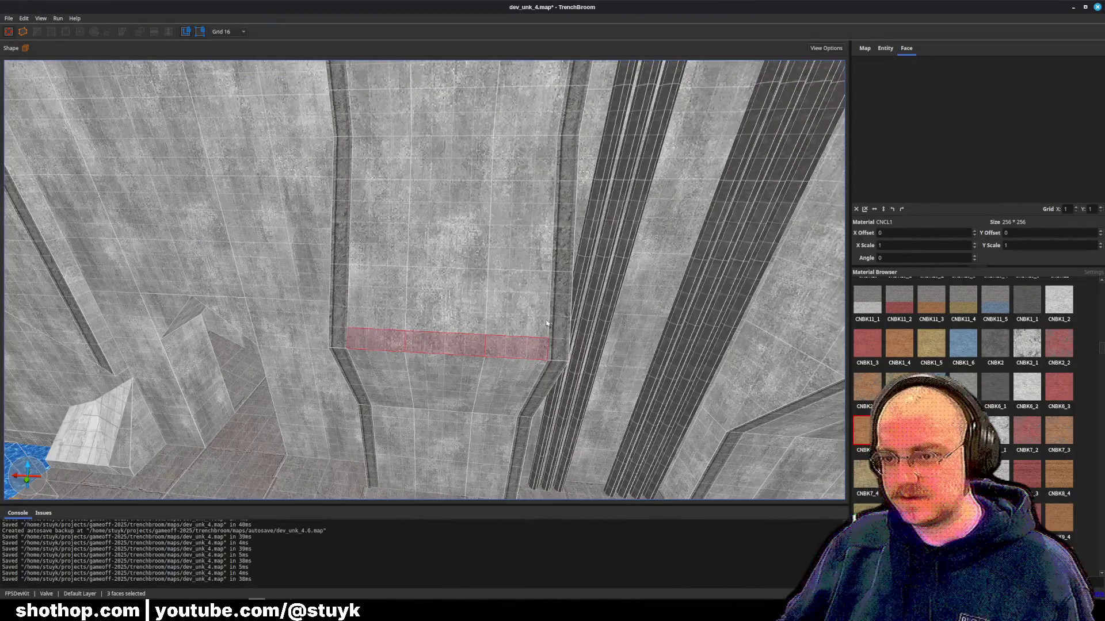
{"action": "key", "text": "w"}
{"action": "key", "text": "Escape"}
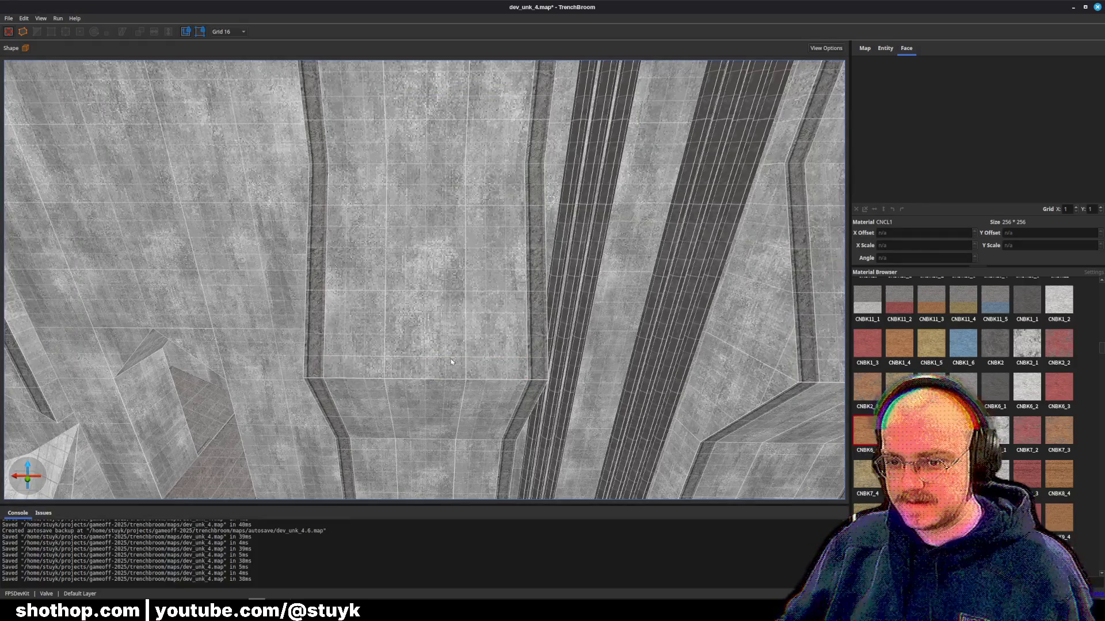
{"action": "scroll", "coordinate": [526, 366], "scroll_direction": "down", "scroll_amount": 5}
{"action": "left_click", "coordinate": [345, 403]}
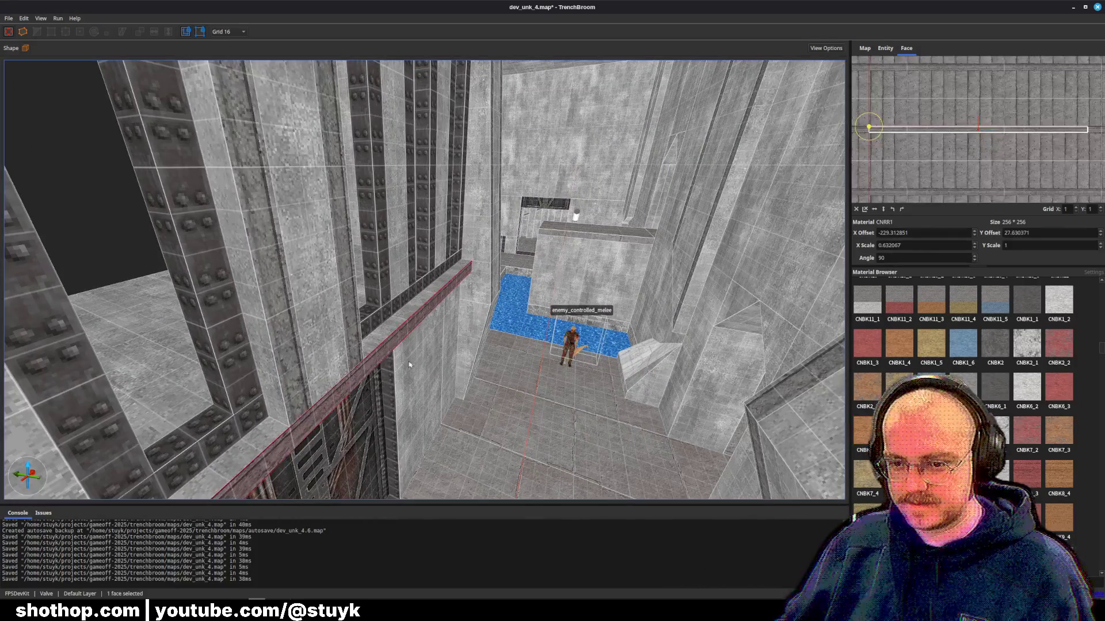
{"action": "scroll", "coordinate": [556, 375], "scroll_direction": "up", "scroll_amount": 5}
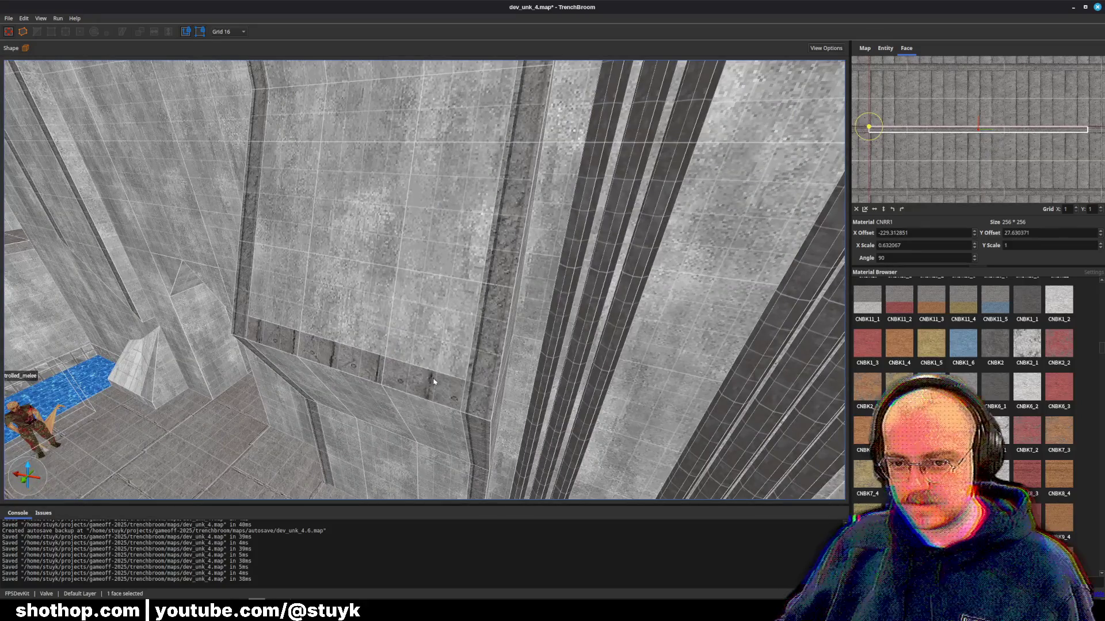
- Remove an accidentally pasted brush and sample the riveted CNRR1 pillar face
{"action": "key", "text": "Escape"}
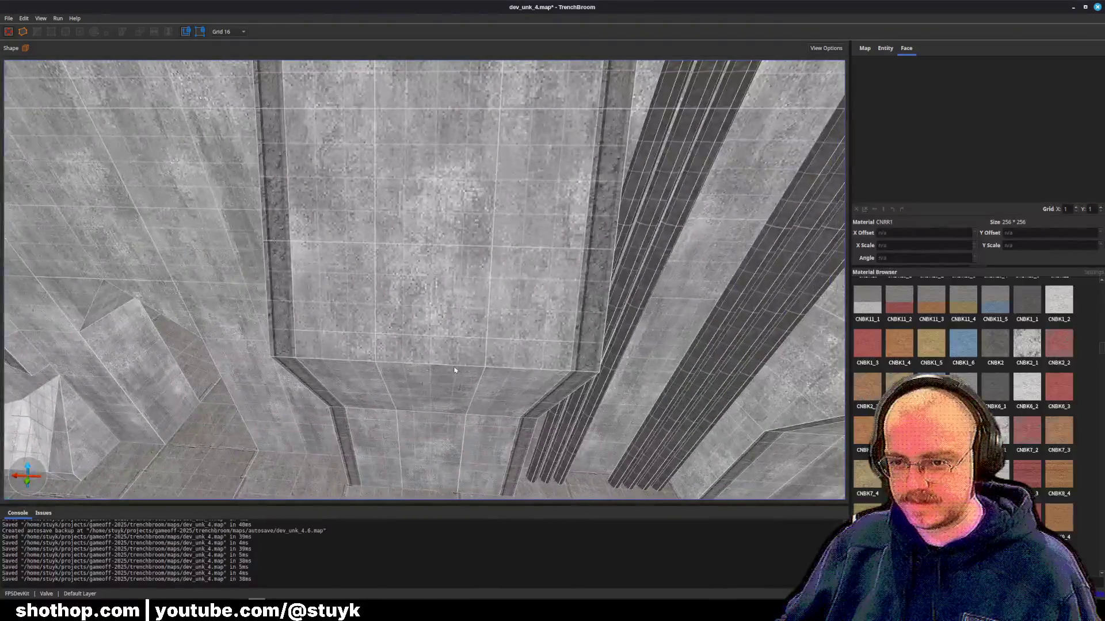
{"action": "key", "text": "ctrl+v"}
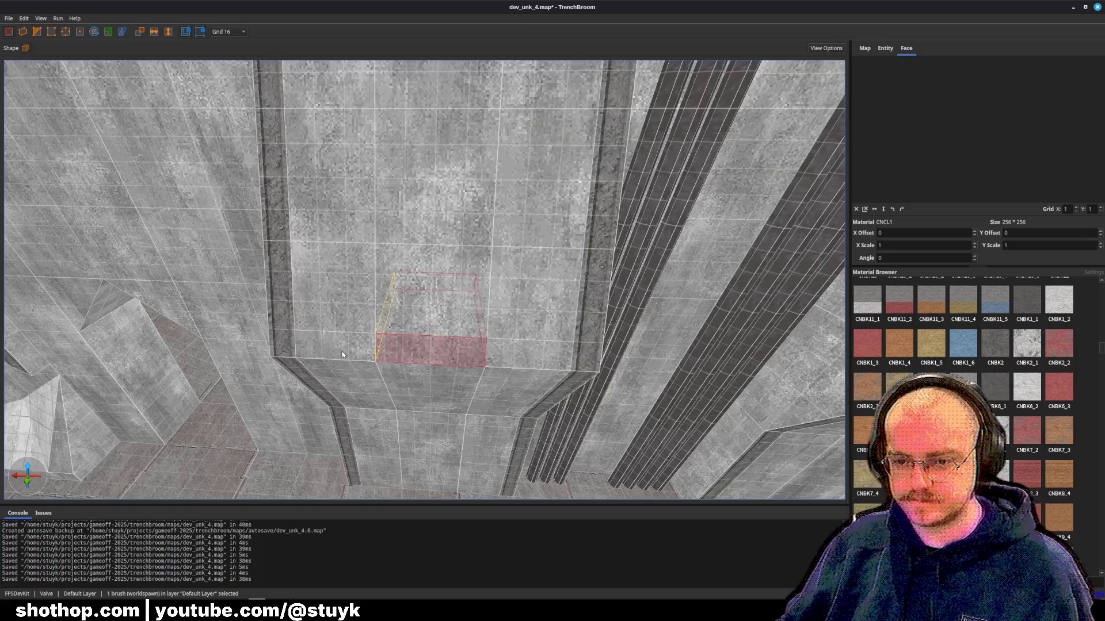
{"action": "key", "text": "ctrl+z"}
{"action": "left_click", "coordinate": [285, 337], "text": "shift"}
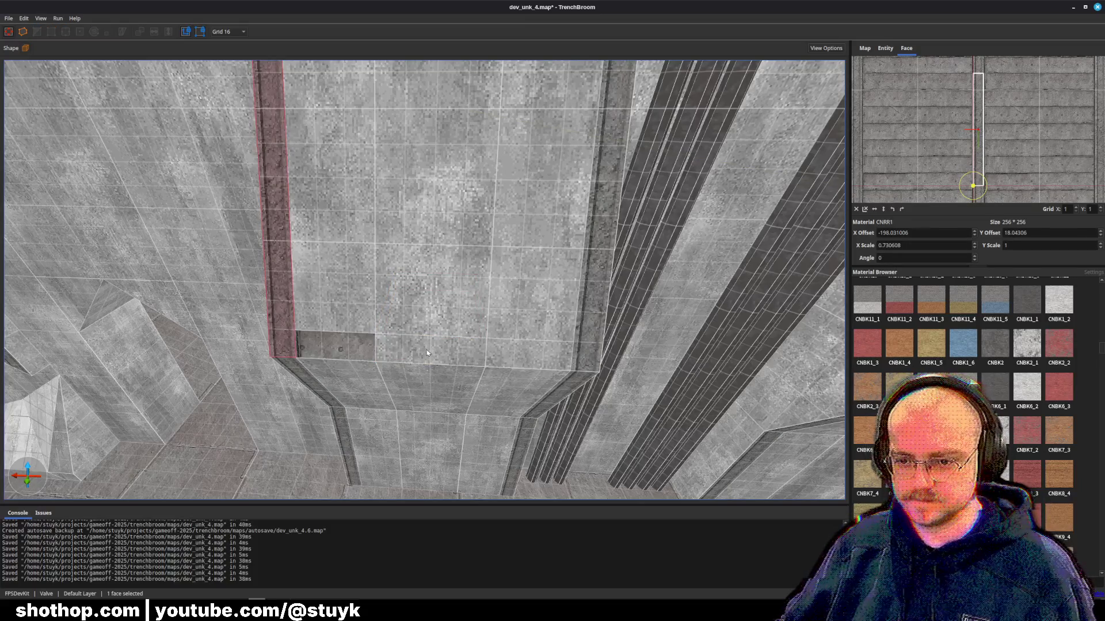
{"action": "key", "text": "Escape"}
- Apply riveted CNRR1 metal to the four ledge faces and reselect the leftmost for alignment
{"action": "left_click", "coordinate": [336, 347], "text": "shift"}
{"action": "left_click", "coordinate": [432, 349], "text": "shift"}
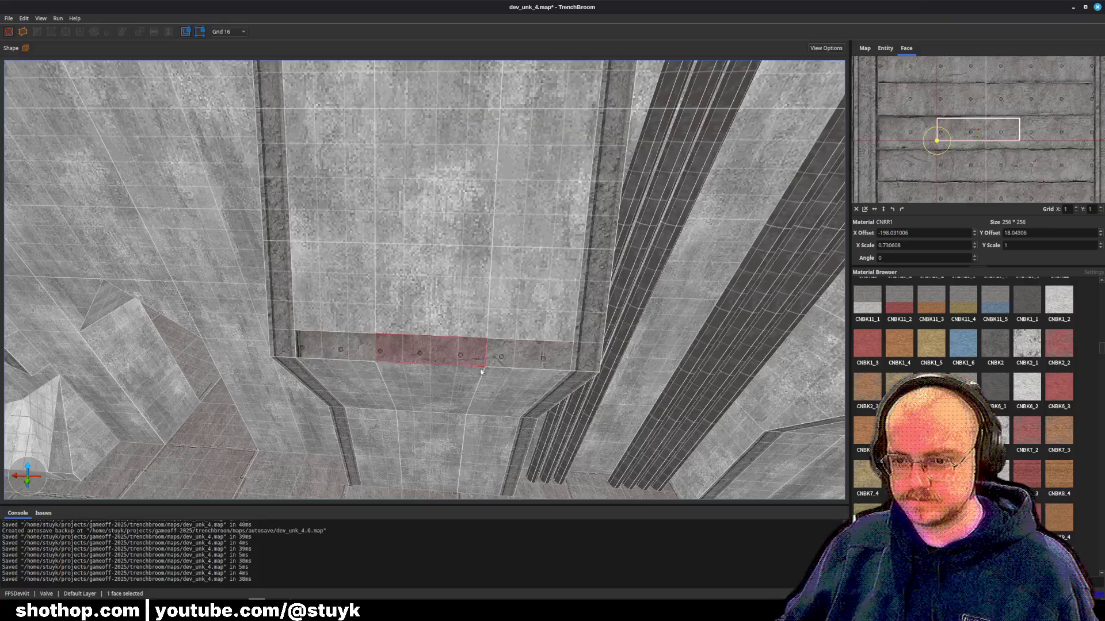
{"action": "left_click", "coordinate": [340, 347], "text": "ctrl+shift"}
{"action": "left_click", "coordinate": [535, 354], "text": "ctrl+shift"}
{"action": "key", "text": "Escape"}
{"action": "left_click", "coordinate": [336, 347], "text": "shift"}
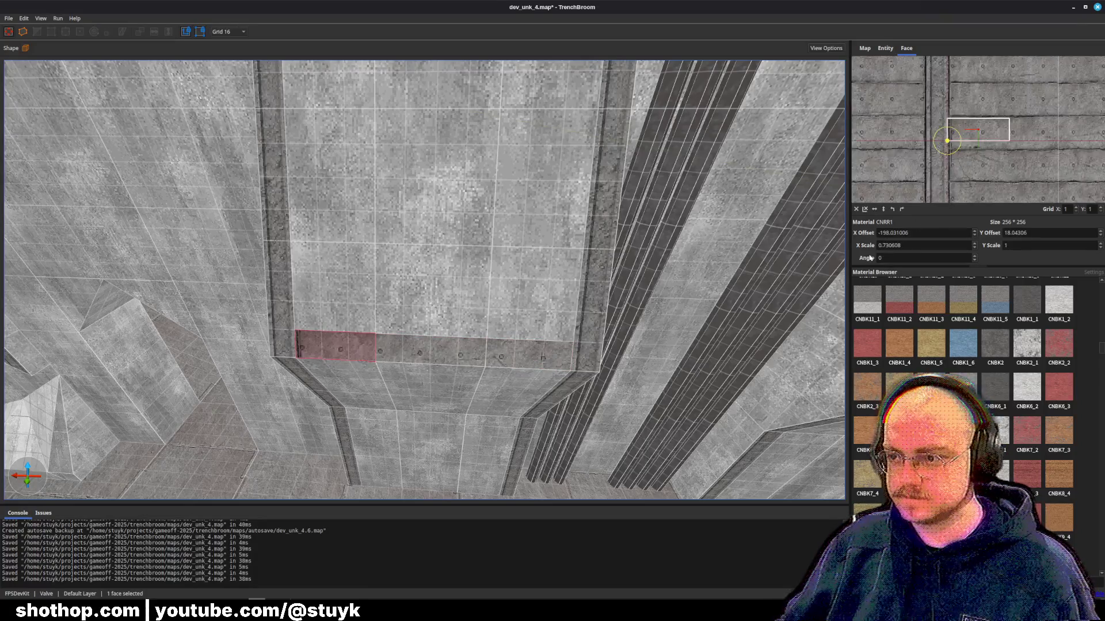